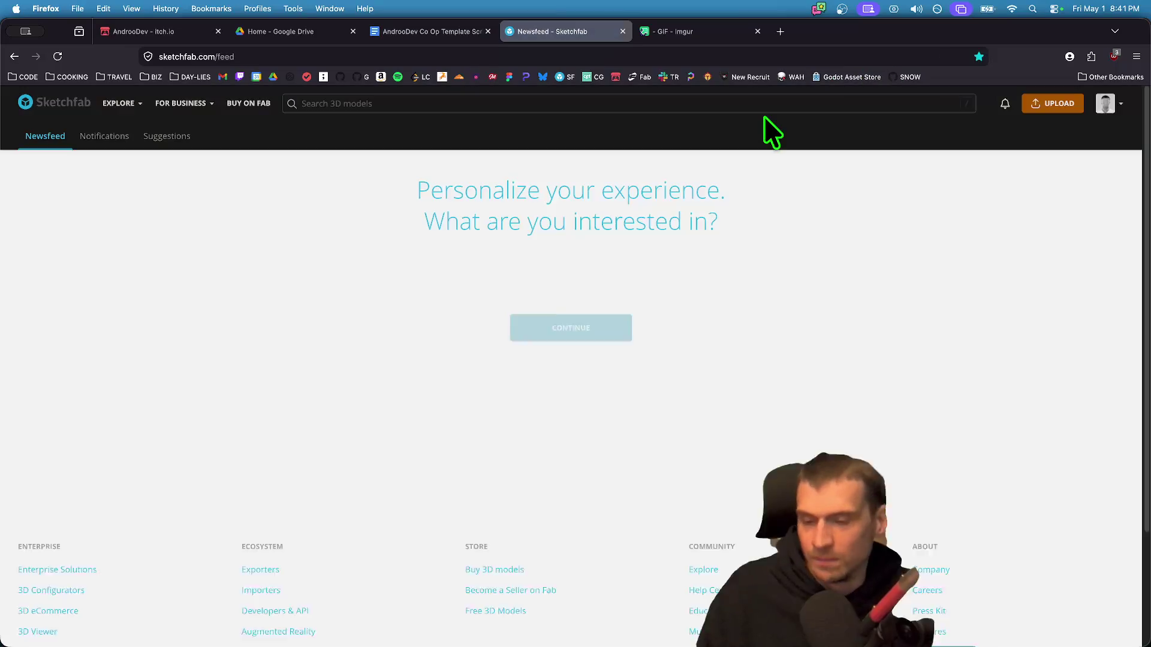
{"action": "key", "text": "ctrl+Tab"}
- Search Sketchfab's 3D models for 'bowling alley'
{"action": "left_click", "coordinate": [646, 103]}
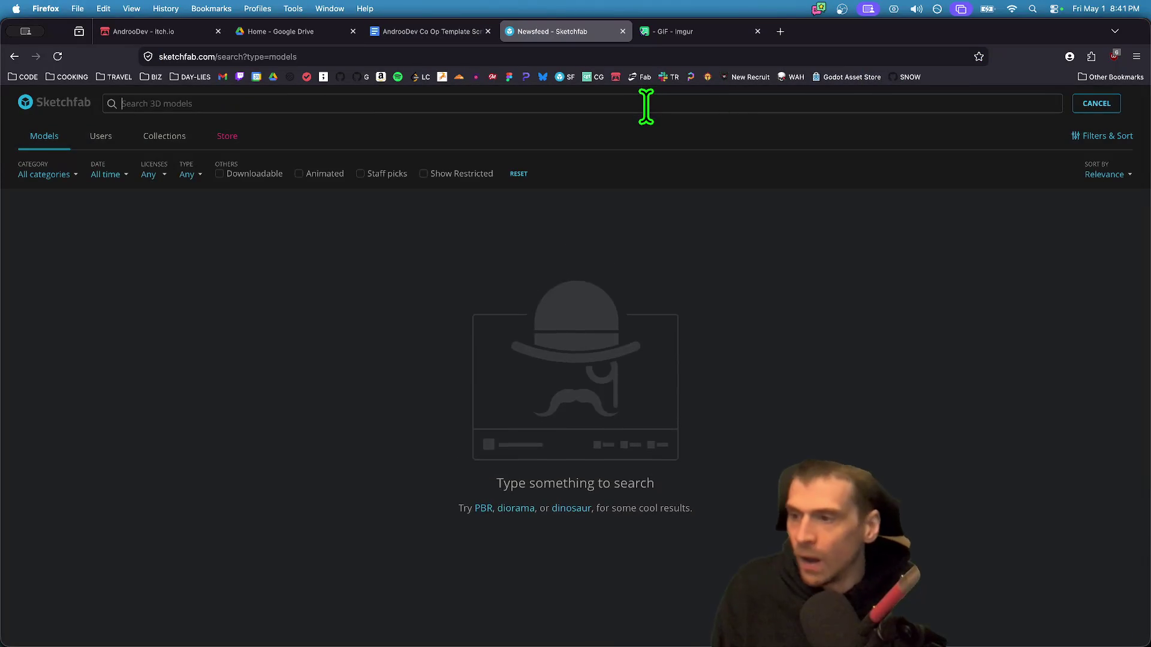
{"action": "type", "text": "bowling alley"}
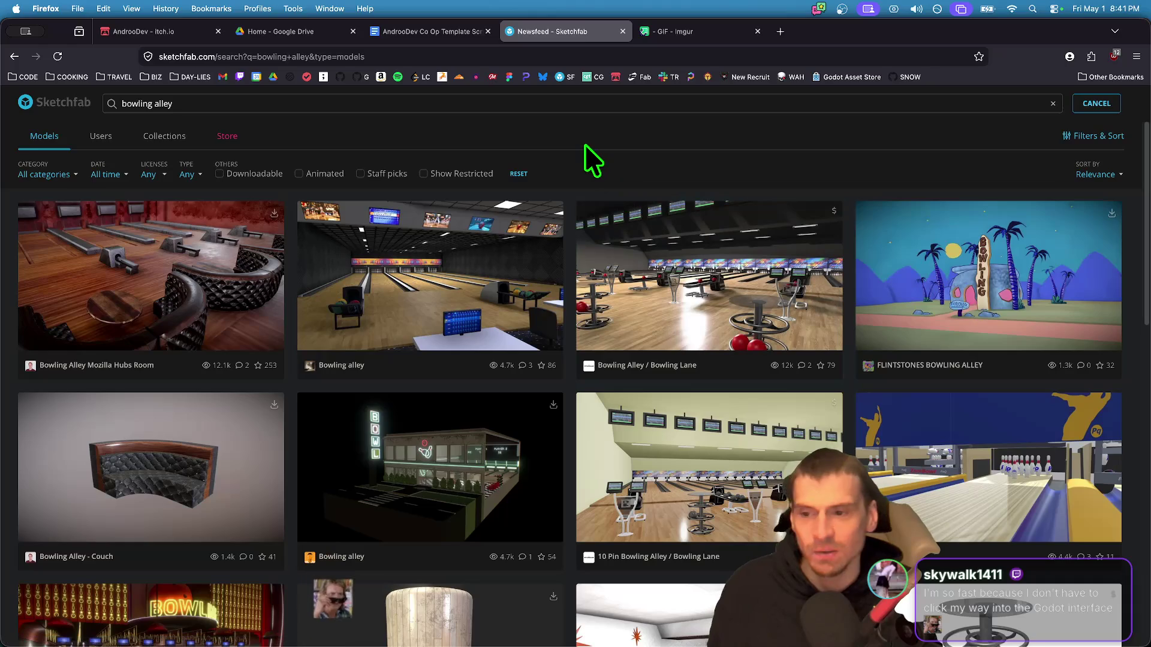
{"action": "key", "text": "super+Tab"}
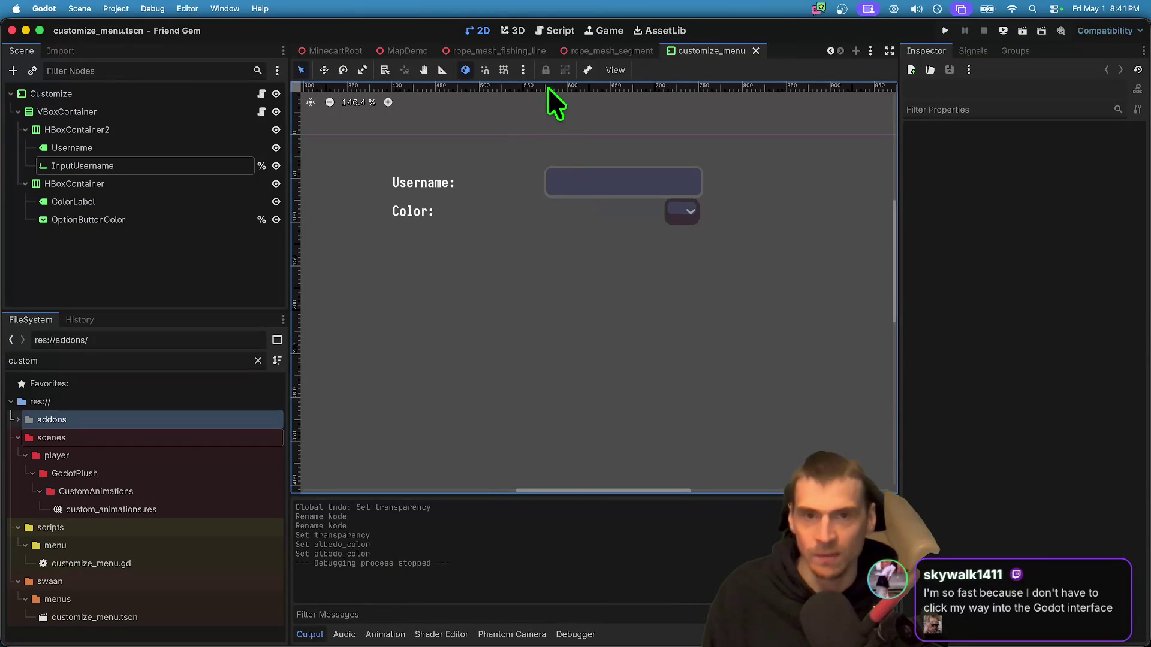
- Read through the customize_menu.gd script in Godot's Script editor
{"action": "left_click", "coordinate": [543, 34]}
{"action": "scroll", "coordinate": [437, 344], "scroll_direction": "up", "scroll_amount": 4}
{"action": "mouse_move", "coordinate": [461, 168]}
{"action": "left_mouse_down"}
{"action": "mouse_move", "coordinate": [489, 240]}
{"action": "mouse_move", "coordinate": [643, 279]}
{"action": "left_mouse_up"}
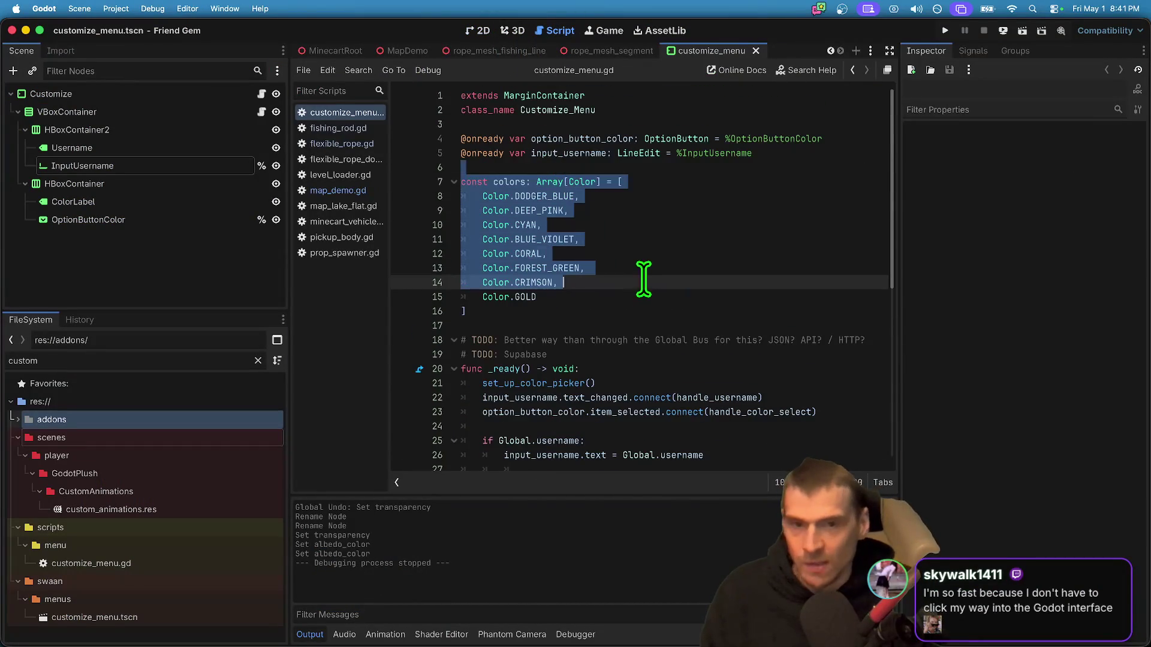
{"action": "scroll", "coordinate": [643, 240], "scroll_direction": "down", "scroll_amount": 6}
{"action": "left_click_drag", "start_coordinate": [649, 196], "coordinate": [774, 400]}
{"action": "scroll", "coordinate": [774, 399], "scroll_direction": "down", "scroll_amount": 2}
{"action": "left_click", "coordinate": [774, 399]}
{"action": "scroll", "coordinate": [773, 399], "scroll_direction": "down", "scroll_amount": 3}
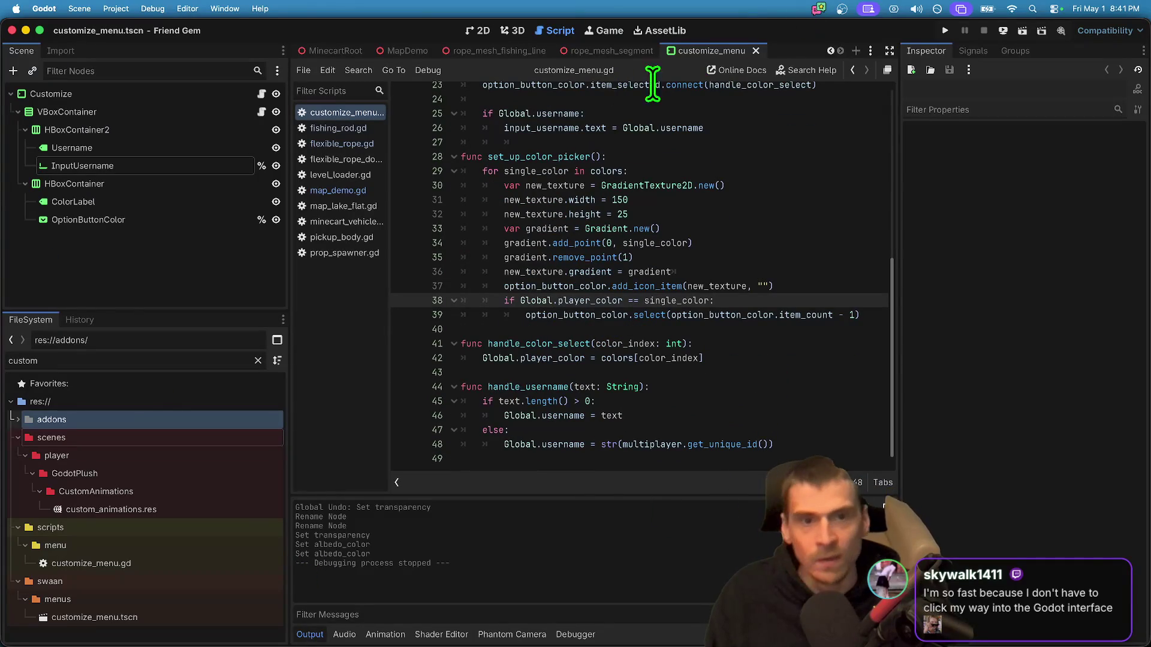
- Open the rope_mesh_fishing_line scene and scroll its Inspector to check the Mesh material
{"action": "left_click", "coordinate": [520, 50]}
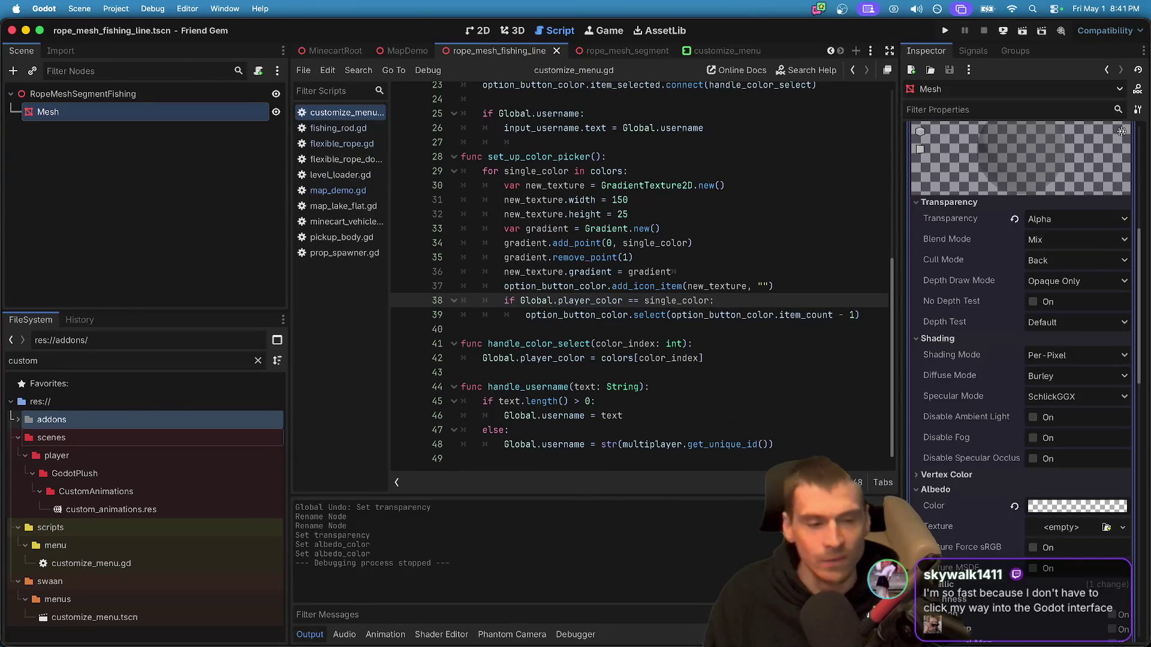
{"action": "scroll", "coordinate": [1048, 355], "scroll_direction": "up", "scroll_amount": 5}
{"action": "scroll", "coordinate": [1082, 401], "scroll_direction": "down", "scroll_amount": 8}
{"action": "scroll", "coordinate": [1083, 400], "scroll_direction": "up", "scroll_amount": 10}
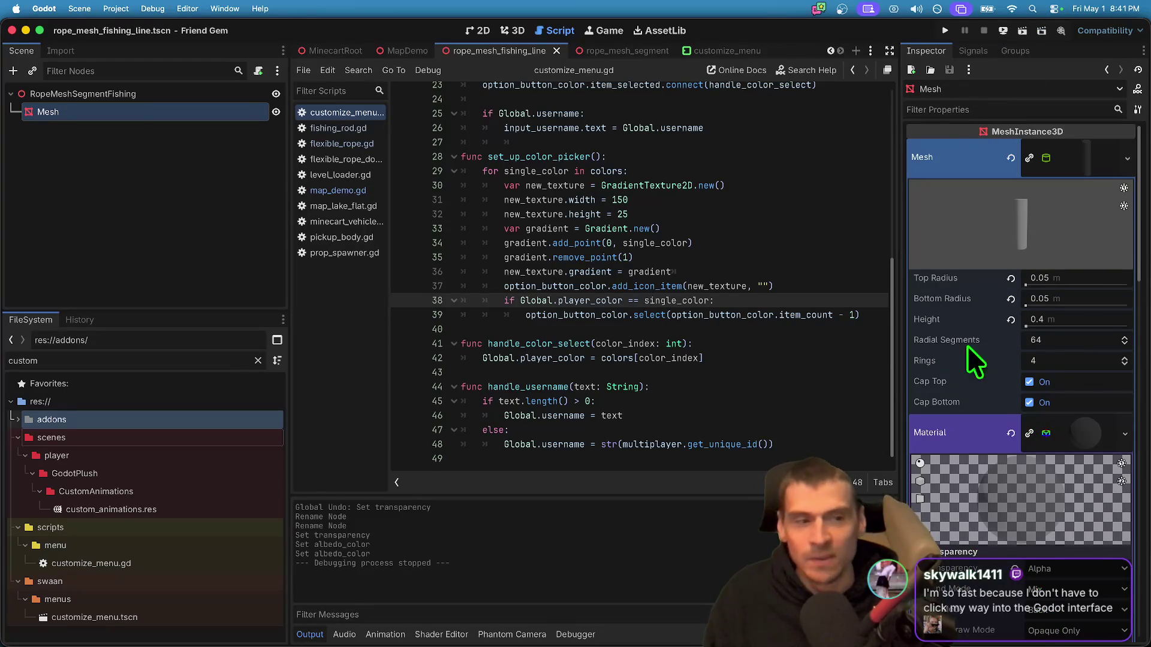
{"action": "scroll", "coordinate": [1033, 526], "scroll_direction": "down", "scroll_amount": 6}
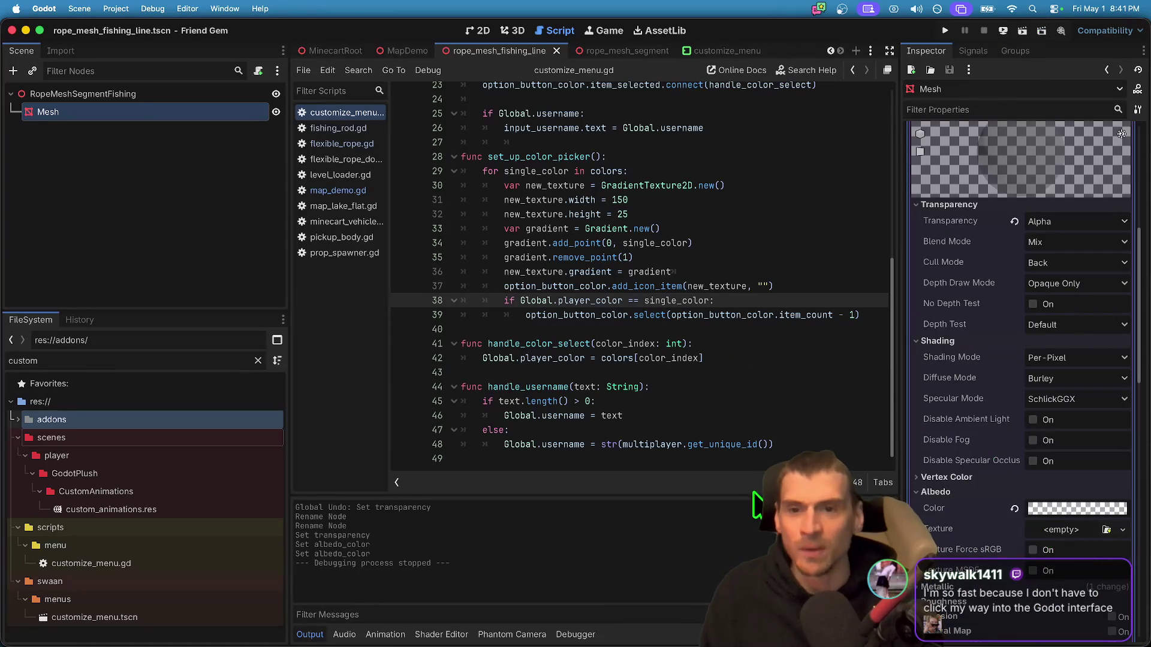
{"action": "key", "text": "super+Tab"}
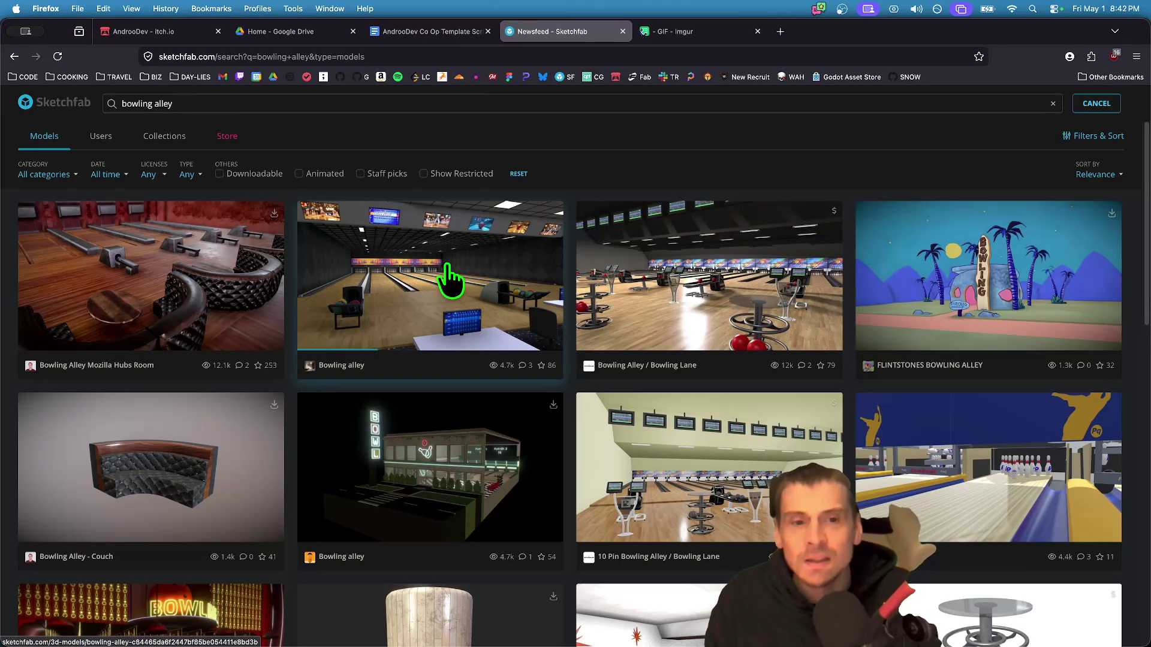
- Open the Bowling alley model page from the search results and look it over
{"action": "scroll", "coordinate": [1141, 191], "scroll_direction": "down", "scroll_amount": 3}
{"action": "scroll", "coordinate": [1114, 201], "scroll_direction": "down", "scroll_amount": 10}
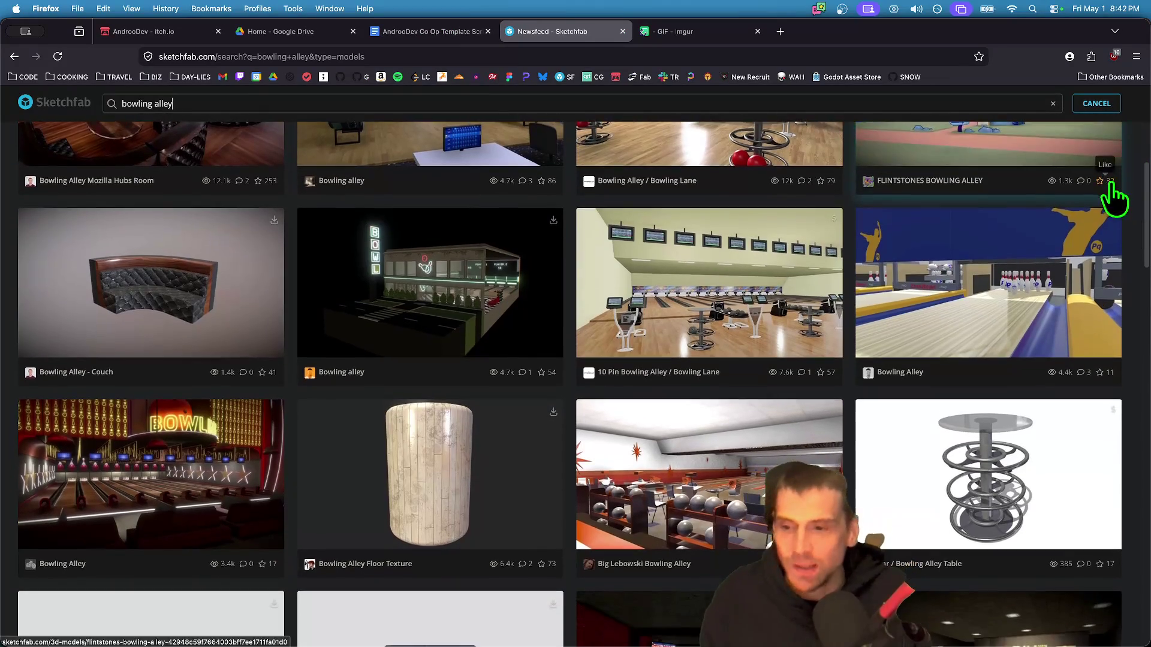
{"action": "scroll", "coordinate": [1101, 201], "scroll_direction": "down", "scroll_amount": 7}
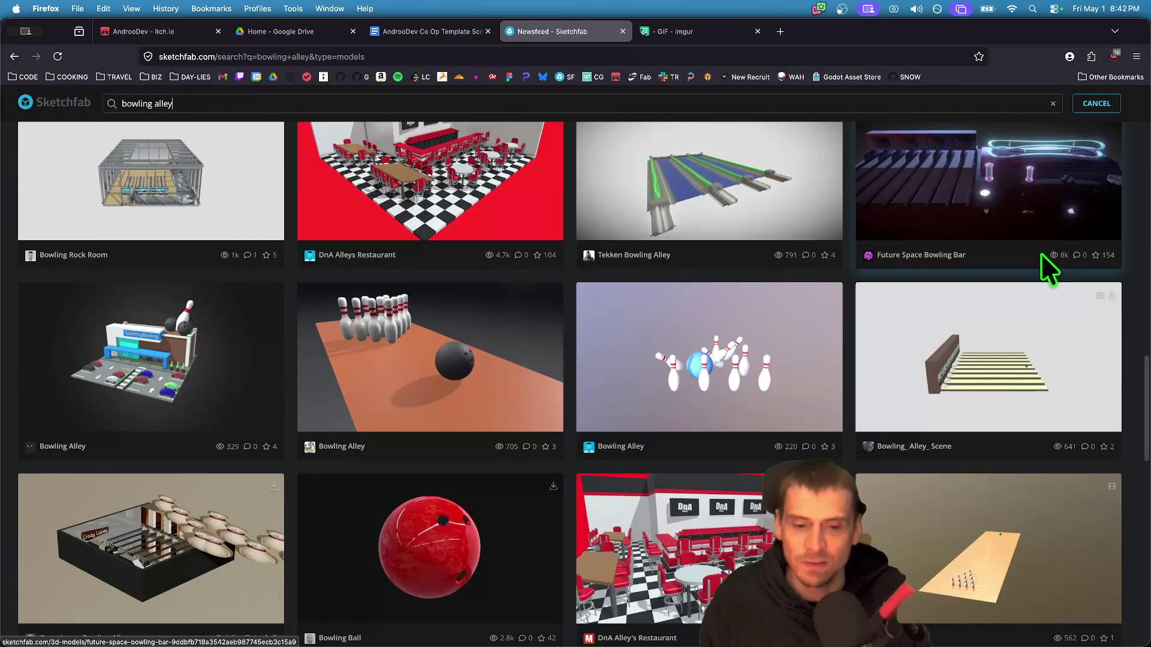
{"action": "scroll", "coordinate": [1049, 270], "scroll_direction": "up", "scroll_amount": 20}
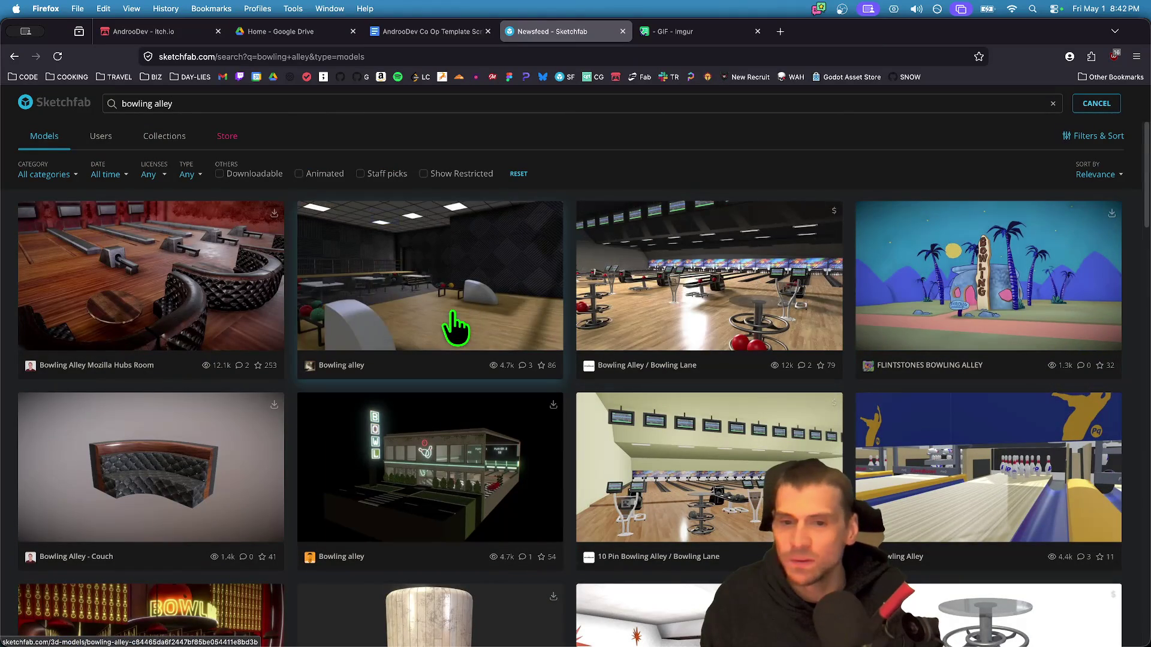
{"action": "left_click", "coordinate": [459, 329]}
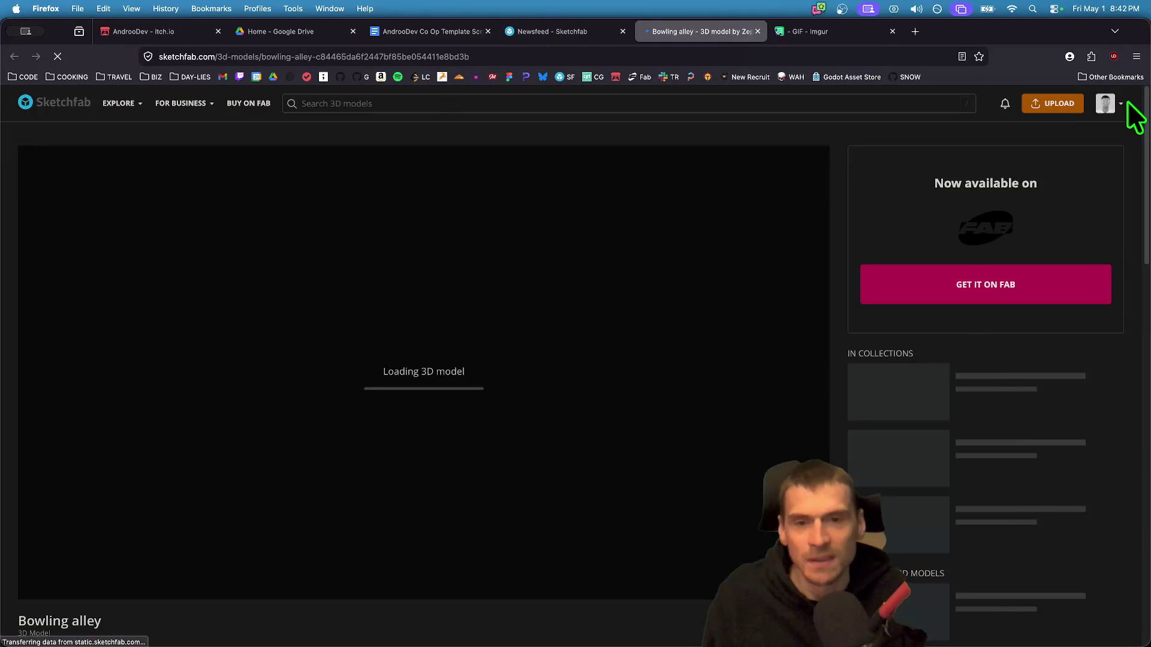
{"action": "scroll", "coordinate": [875, 437], "scroll_direction": "down", "scroll_amount": 4}
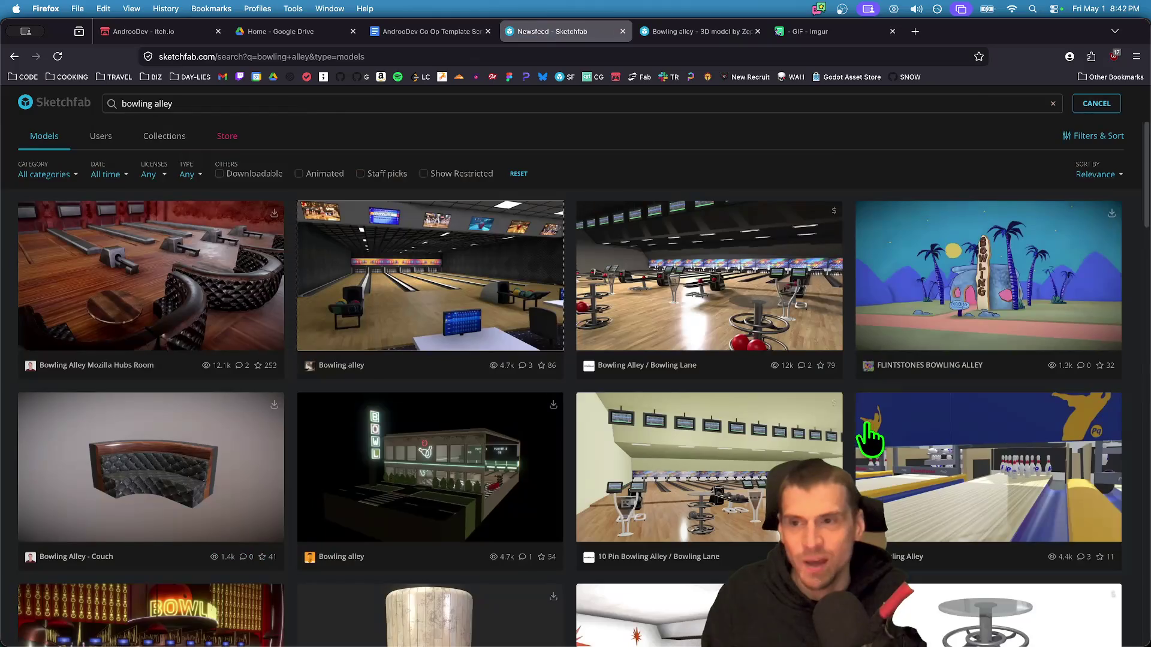
{"action": "scroll", "coordinate": [869, 437], "scroll_direction": "down", "scroll_amount": 10}
{"action": "scroll", "coordinate": [780, 458], "scroll_direction": "up", "scroll_amount": 4}
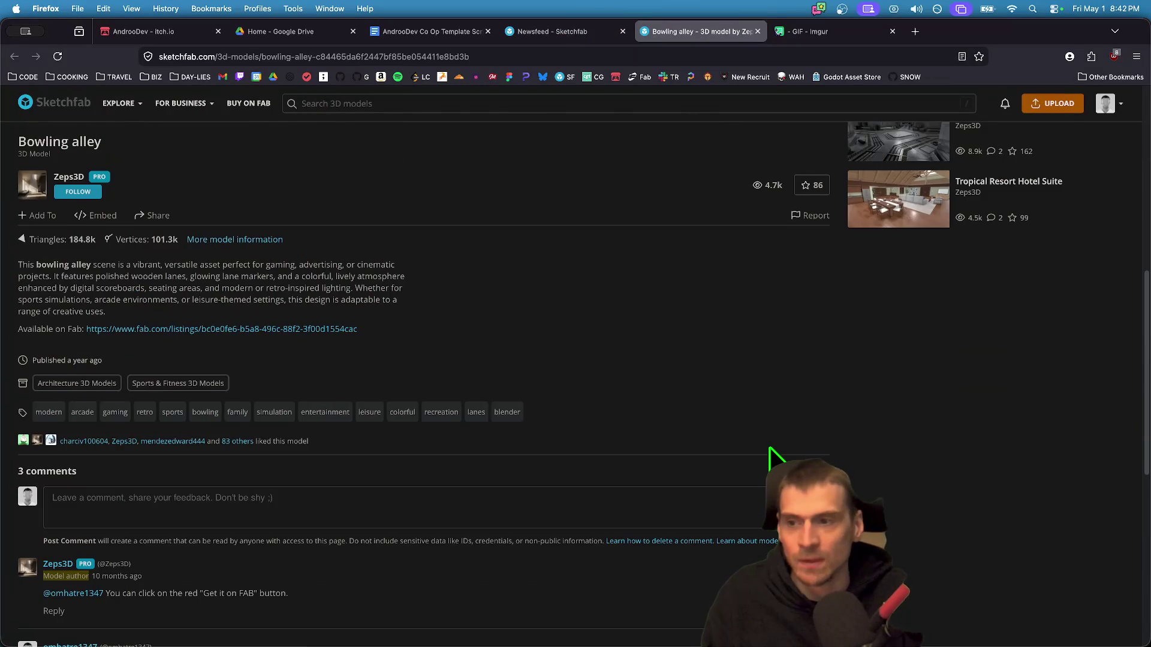
{"action": "scroll", "coordinate": [772, 460], "scroll_direction": "up", "scroll_amount": 3}
{"action": "key", "text": "ctrl+shift+Tab"}
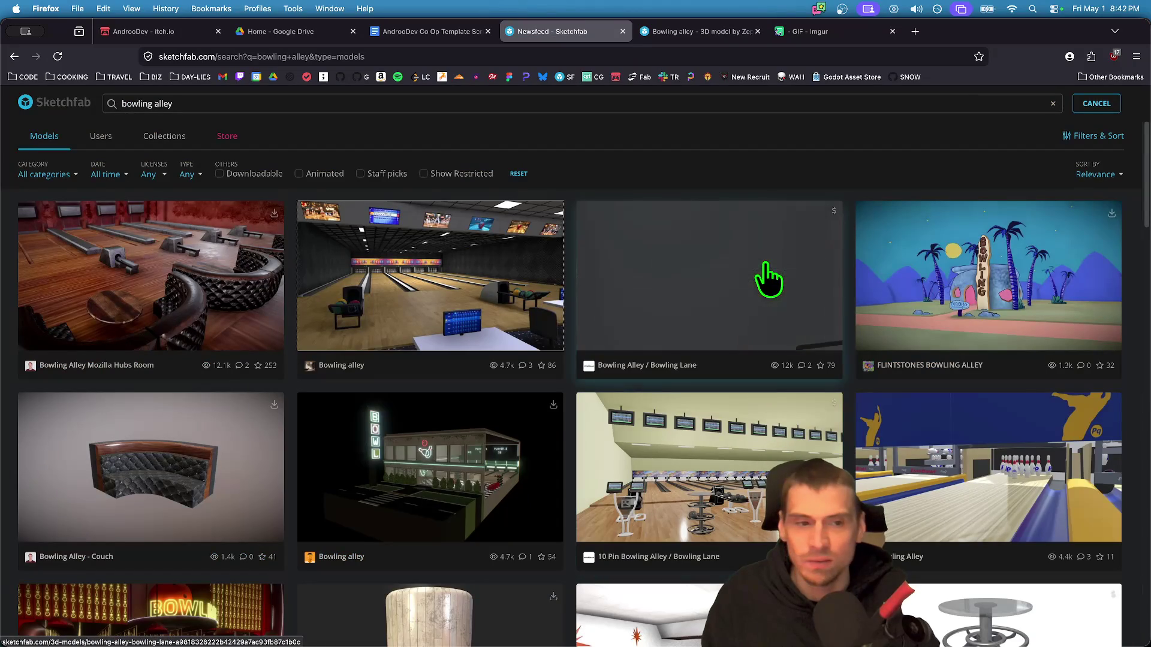
- Open 10 Pin Bowling Alley / Bowling Lane in a background tab and compare it with a low poly search
{"action": "left_click", "coordinate": [757, 430], "text": "super"}
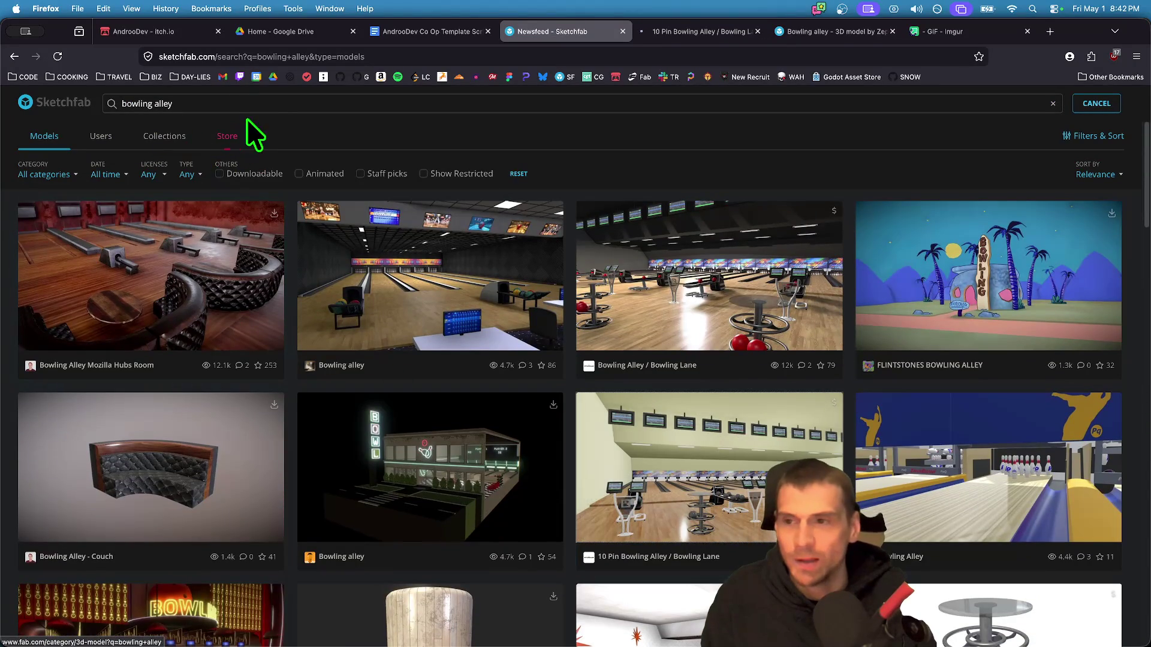
{"action": "type", "text": "low poly"}
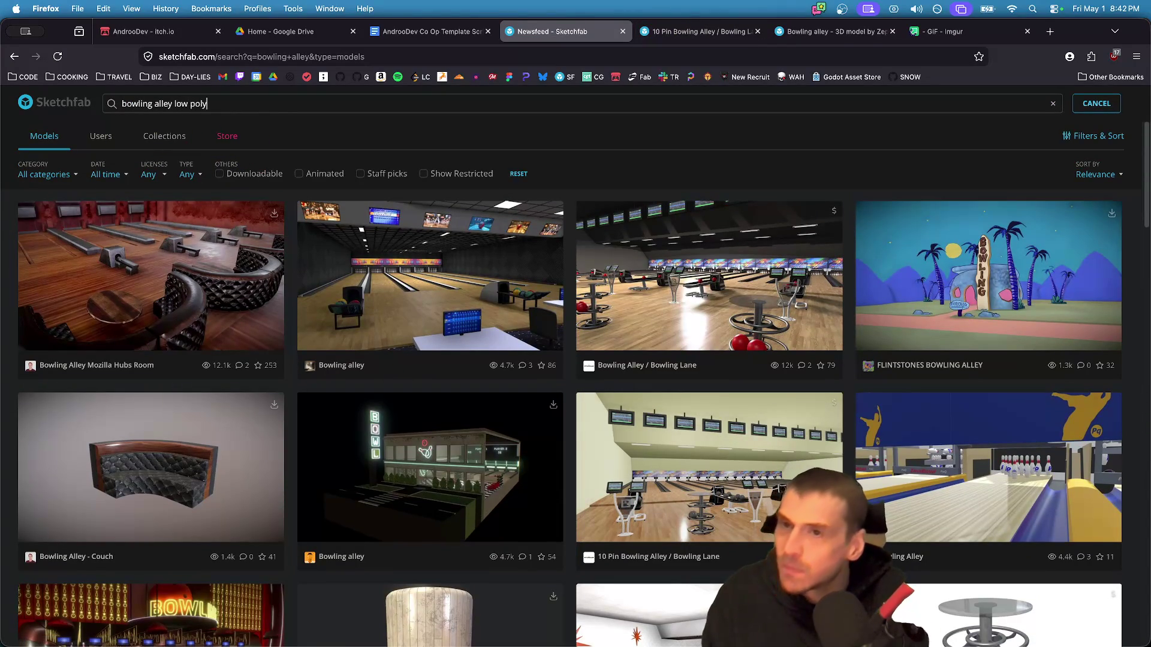
{"action": "key", "text": "Return"}
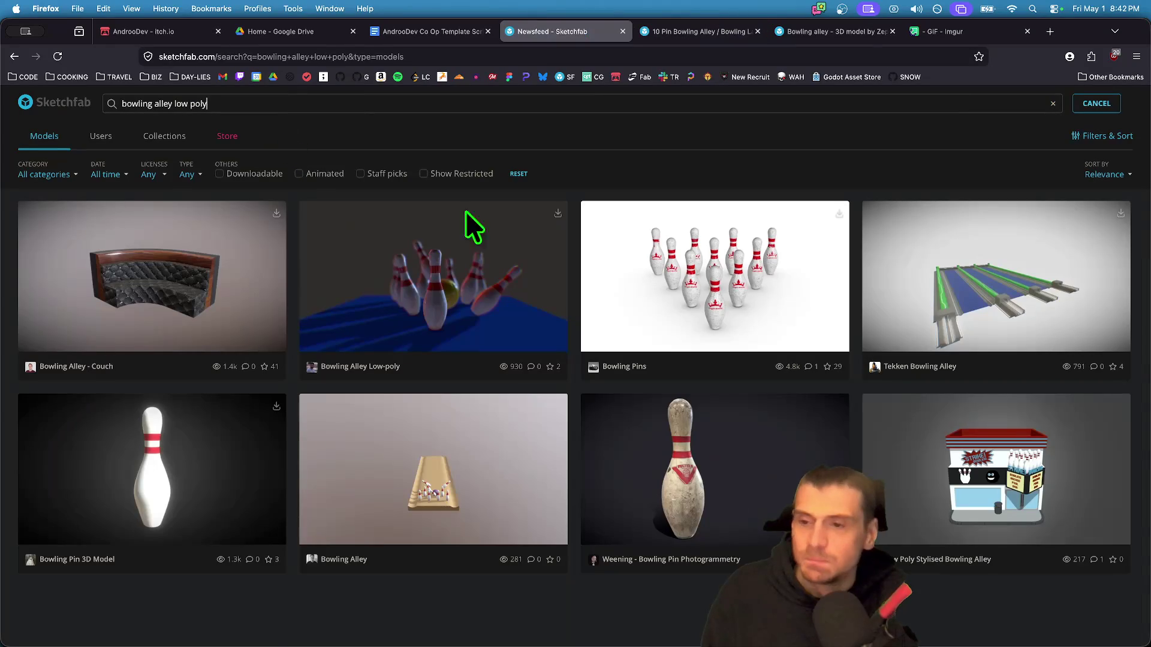
{"action": "key", "text": "ctrl+Tab"}
{"action": "scroll", "coordinate": [789, 278], "scroll_direction": "down", "scroll_amount": 5}
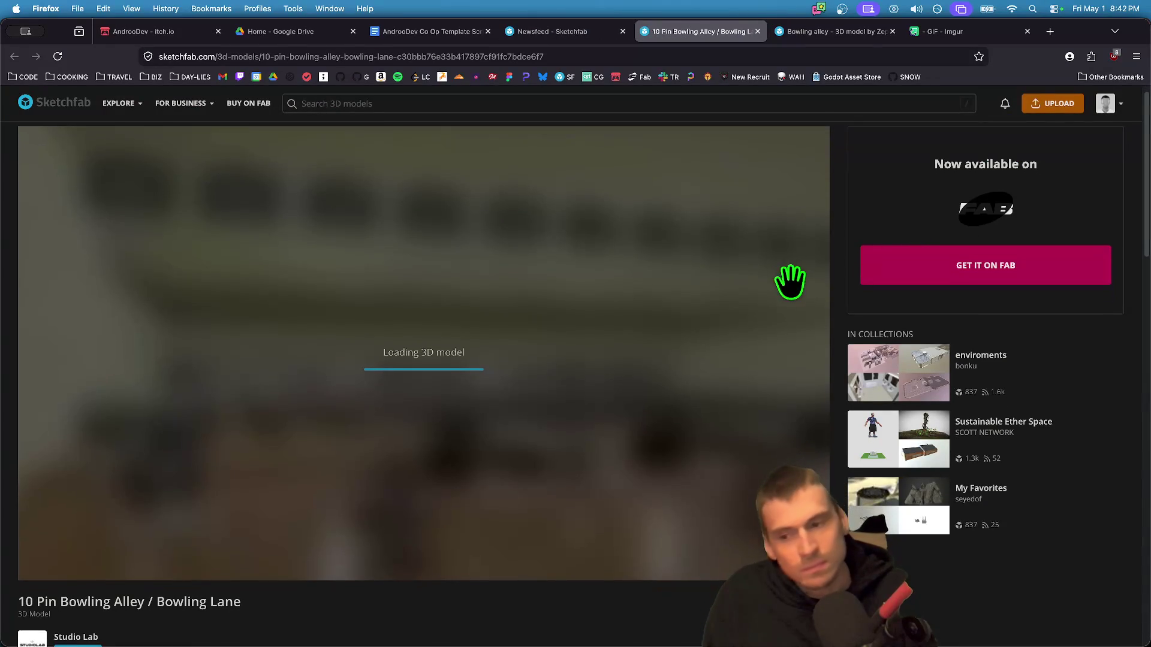
{"action": "key", "text": "ctrl+shift+Tab"}
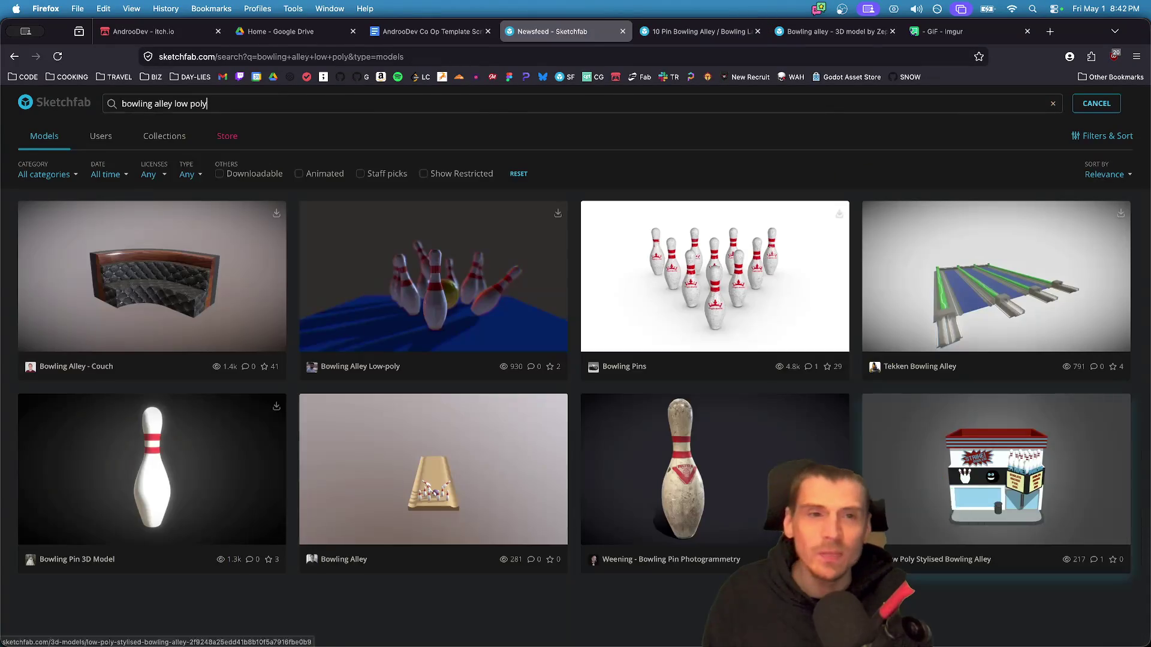
{"action": "key", "text": "ctrl+Tab"}
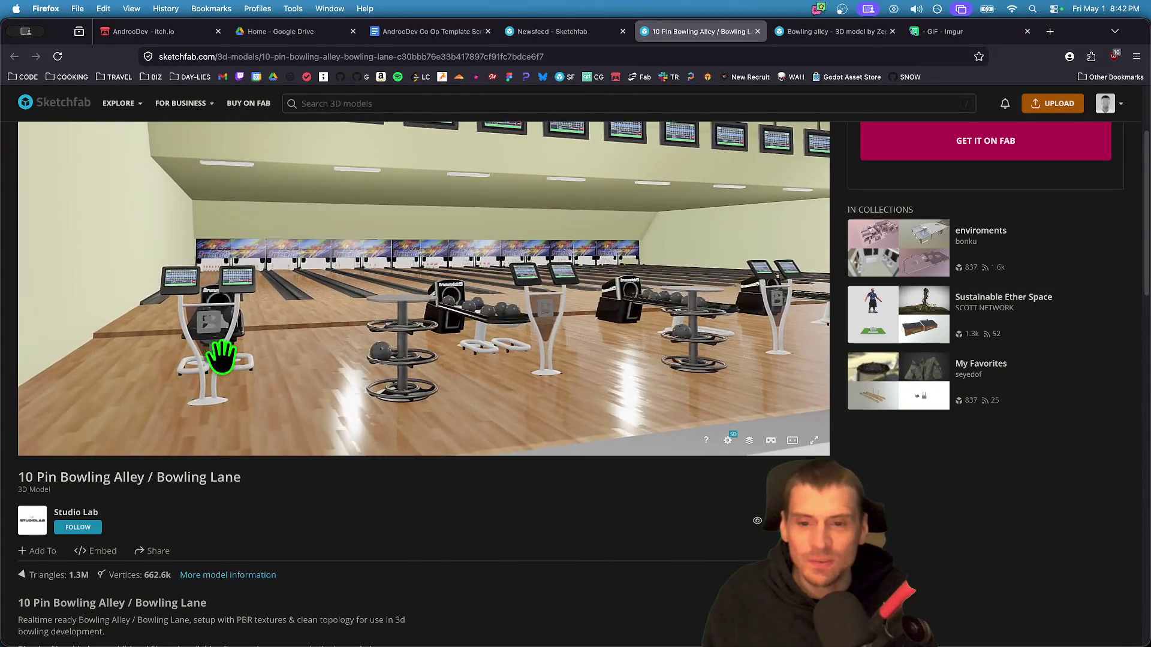
{"action": "key", "text": "ctrl+shift+Tab"}
{"action": "key", "text": "ctrl+Tab"}
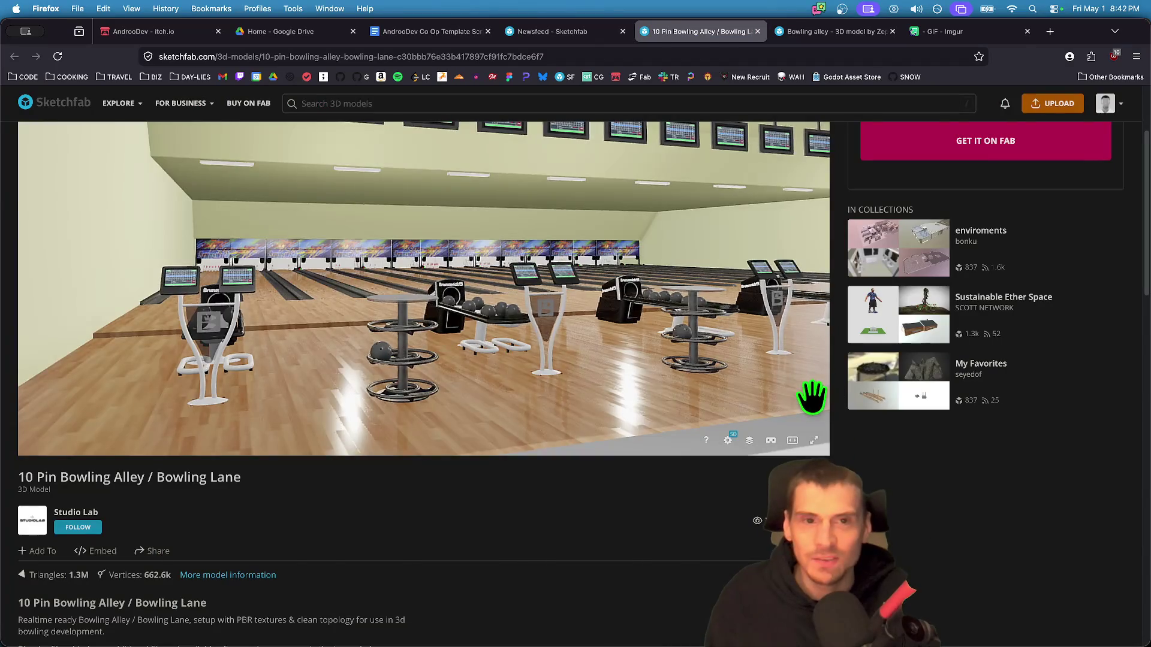
- Run a fresh 'bowling alley' model search and scroll through the results
{"action": "key", "text": "ctrl+shift+Tab"}
{"action": "scroll", "coordinate": [707, 390], "scroll_direction": "down", "scroll_amount": 5}
{"action": "scroll", "coordinate": [695, 419], "scroll_direction": "up", "scroll_amount": 1}
{"action": "key", "text": "super+Left"}
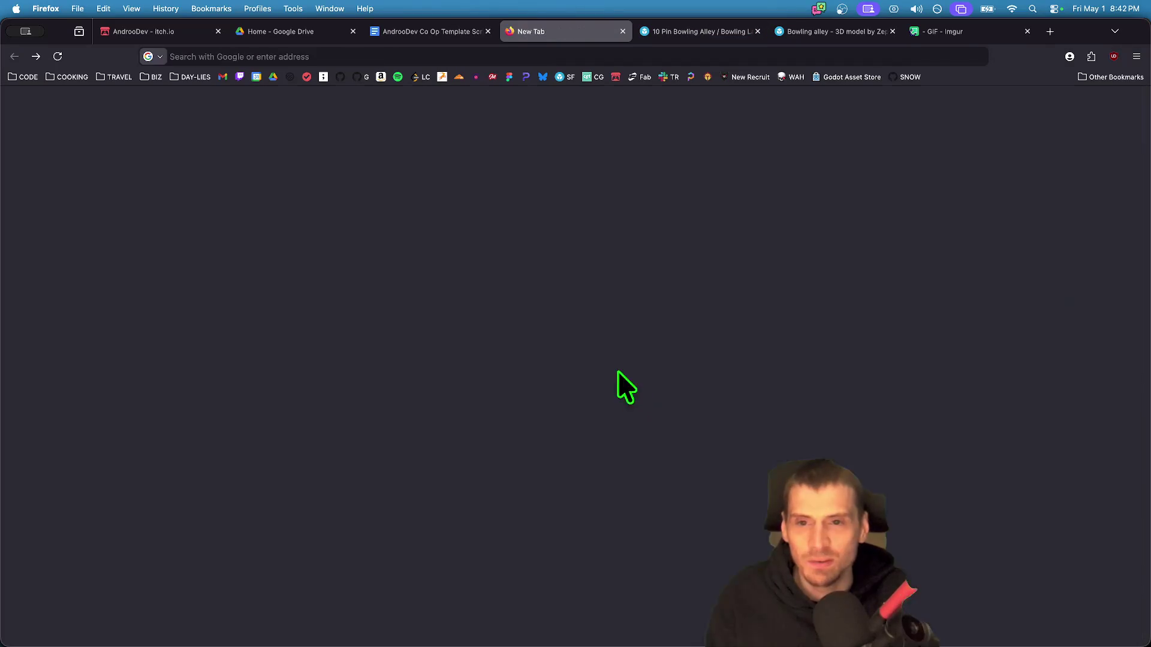
{"action": "key", "text": "super+Right"}
{"action": "left_click", "coordinate": [393, 99]}
{"action": "type", "text": "bowling alley"}
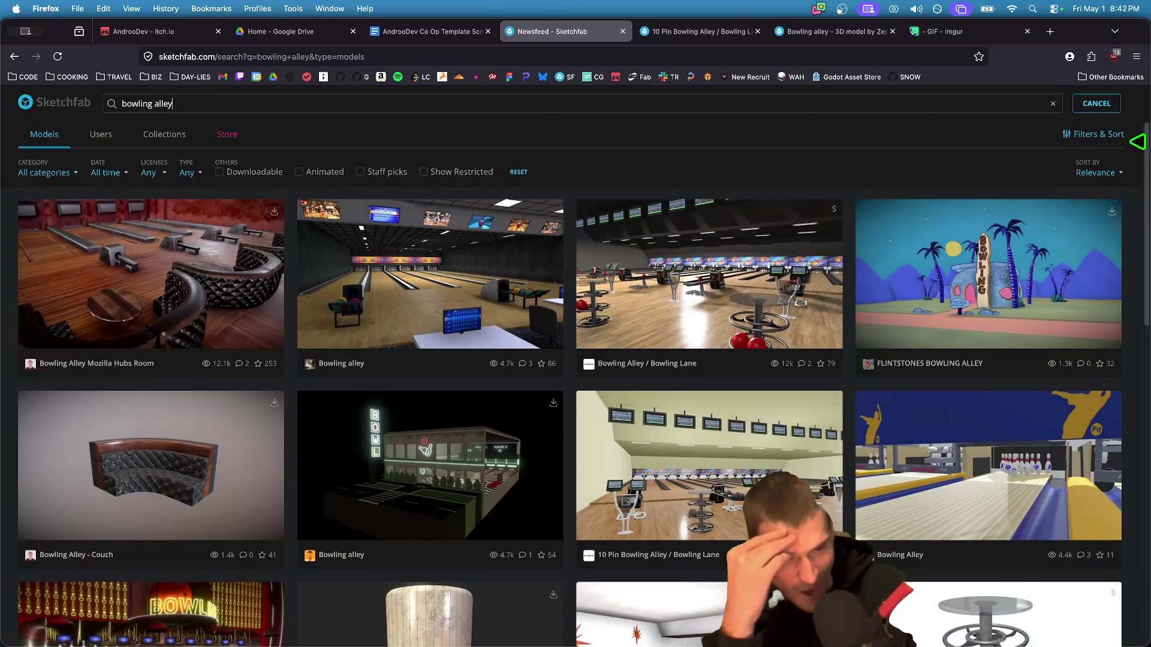
{"action": "scroll", "coordinate": [1132, 270], "scroll_direction": "down", "scroll_amount": 5}
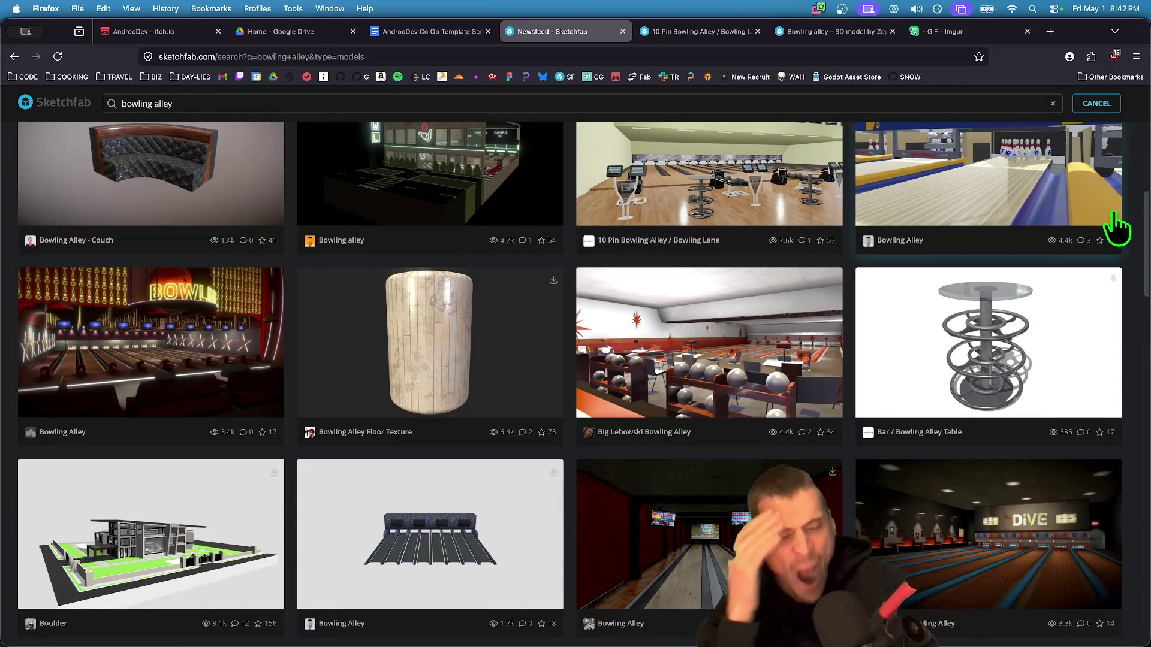
{"action": "scroll", "coordinate": [1115, 228], "scroll_direction": "down", "scroll_amount": 8}
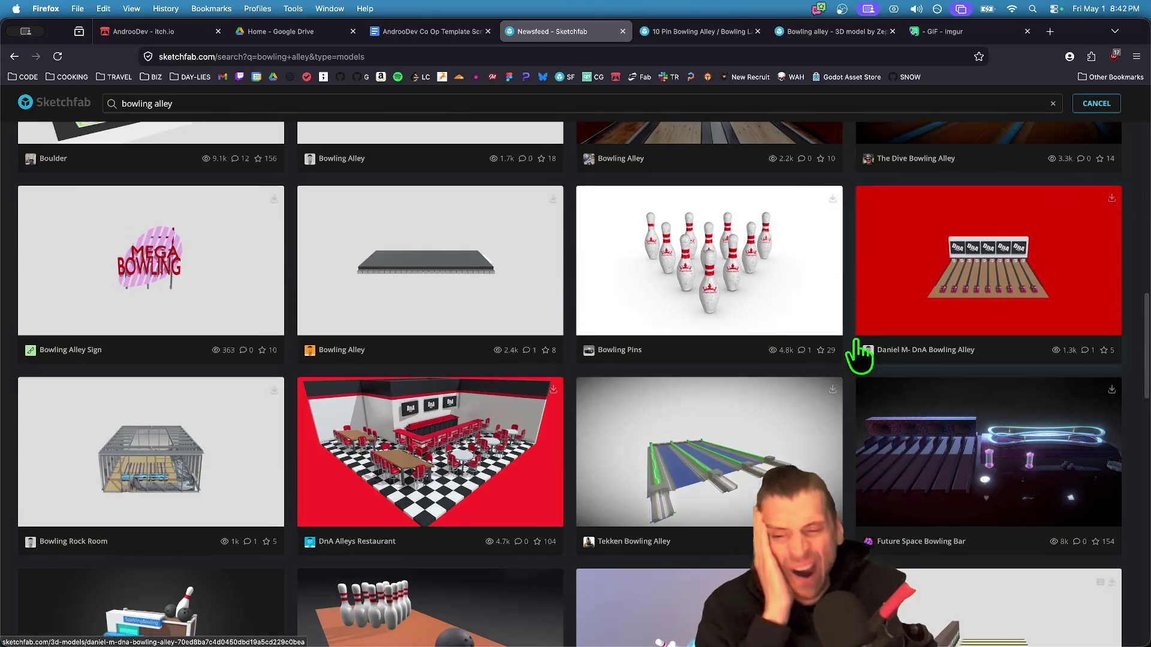
{"action": "scroll", "coordinate": [719, 336], "scroll_direction": "up", "scroll_amount": 13}
- Filter the results to downloadable models, open Bowling alley in a tab, and browse other results
{"action": "left_click", "coordinate": [243, 175]}
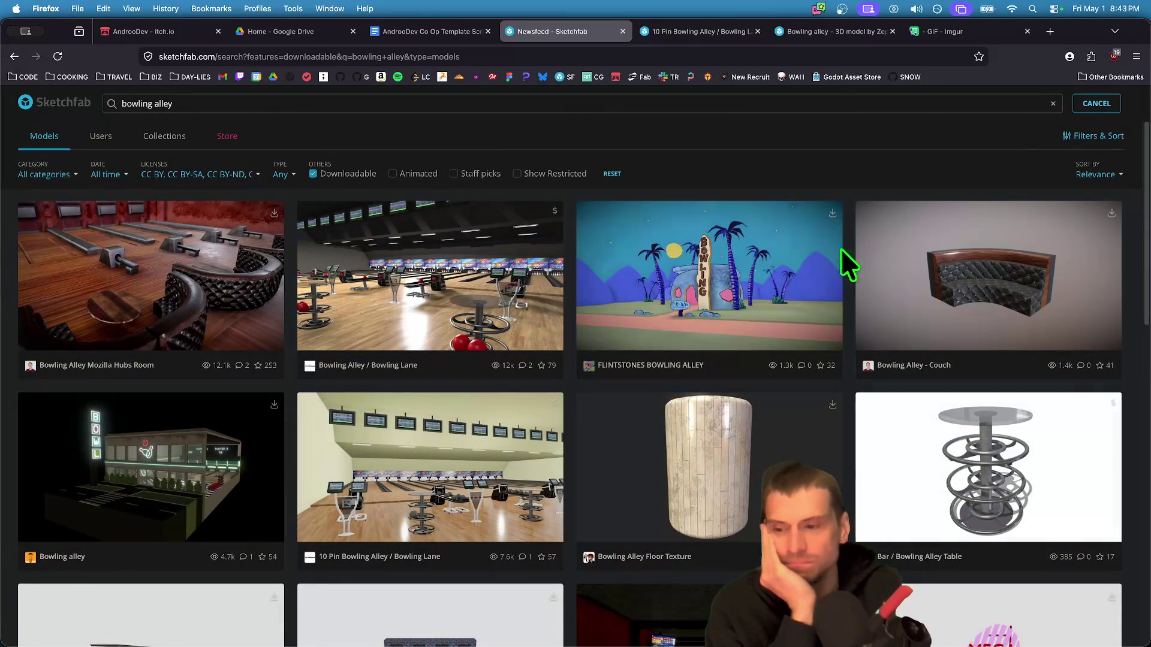
{"action": "scroll", "coordinate": [832, 251], "scroll_direction": "down", "scroll_amount": 3}
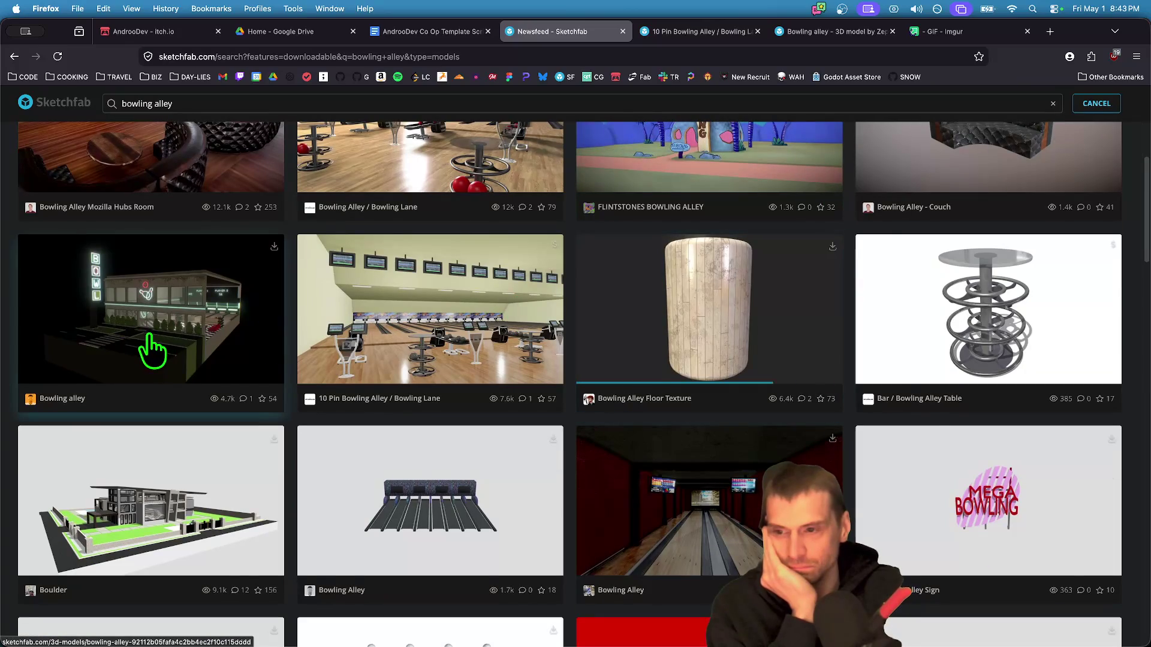
{"action": "middle_click", "coordinate": [208, 370]}
{"action": "left_click", "coordinate": [626, 32]}
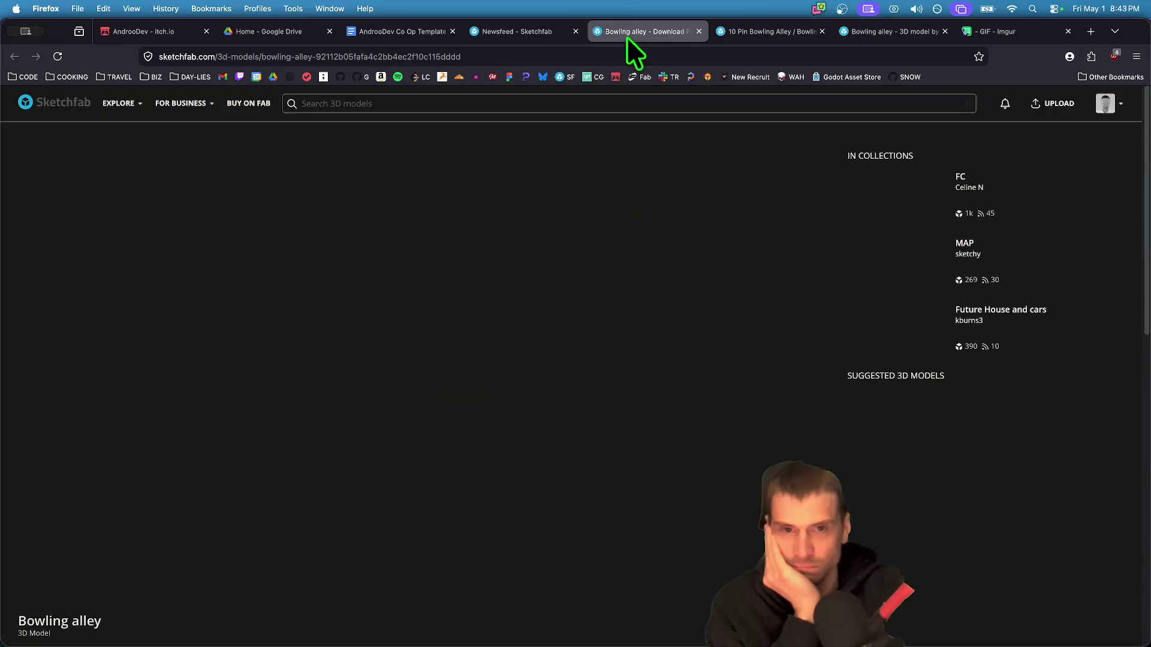
{"action": "left_click", "coordinate": [547, 27]}
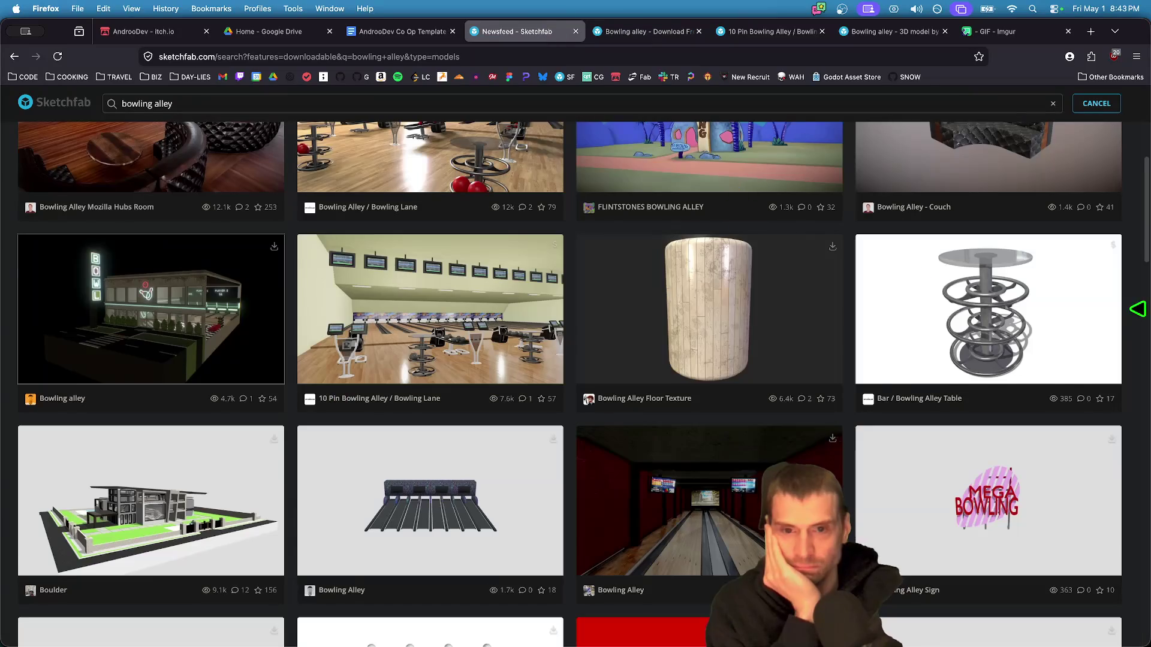
{"action": "scroll", "coordinate": [912, 375], "scroll_direction": "up", "scroll_amount": 3}
{"action": "scroll", "coordinate": [1137, 395], "scroll_direction": "down", "scroll_amount": 2}
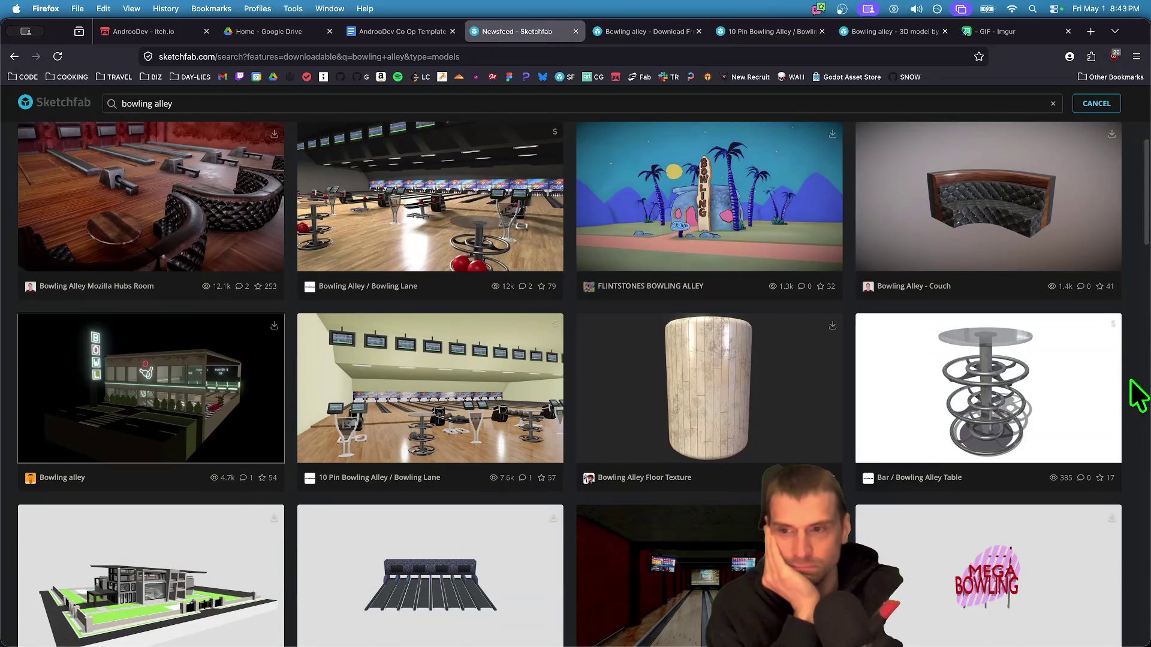
{"action": "scroll", "coordinate": [1095, 383], "scroll_direction": "down", "scroll_amount": 10}
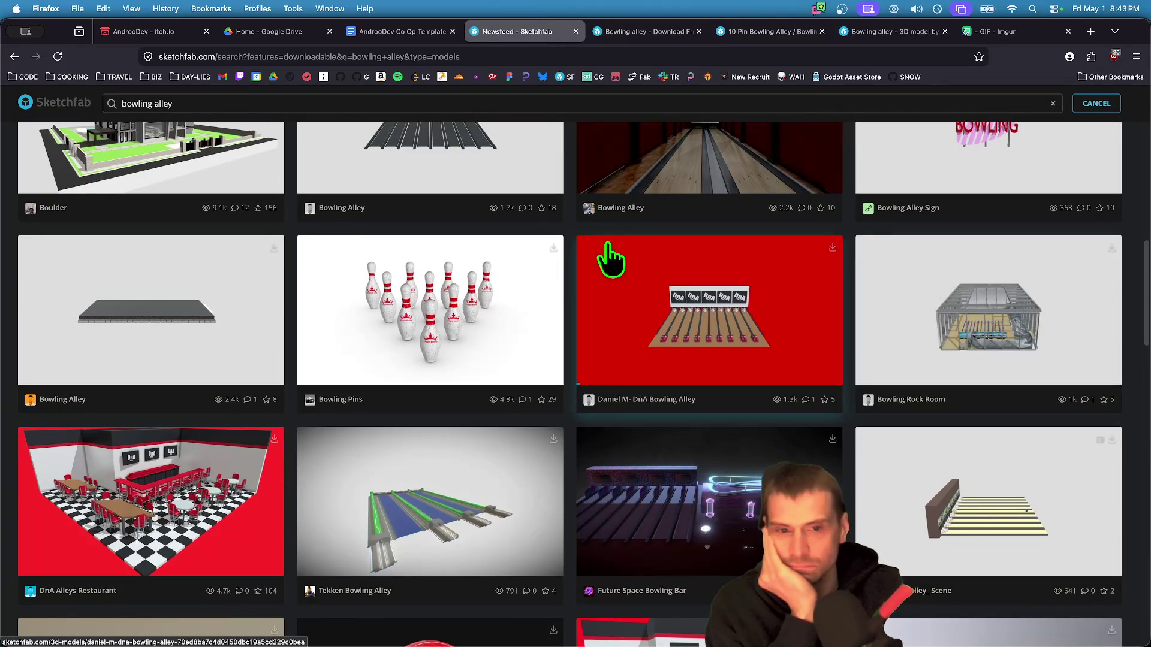
{"action": "scroll", "coordinate": [610, 259], "scroll_direction": "down", "scroll_amount": 5}
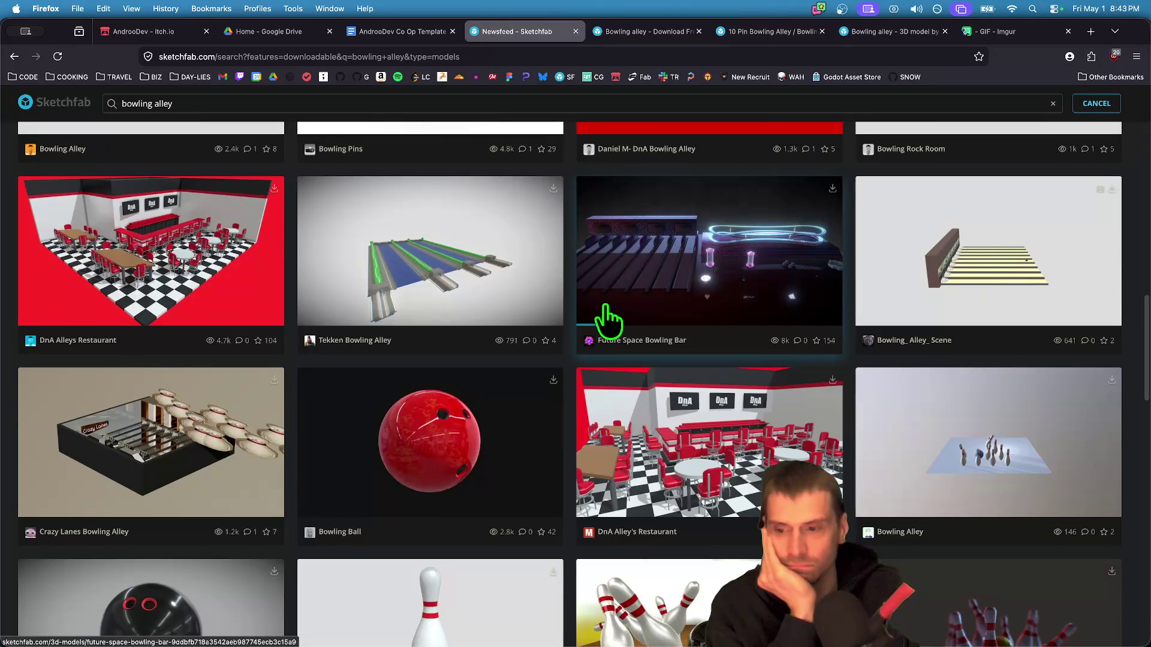
{"action": "scroll", "coordinate": [607, 320], "scroll_direction": "down", "scroll_amount": 20}
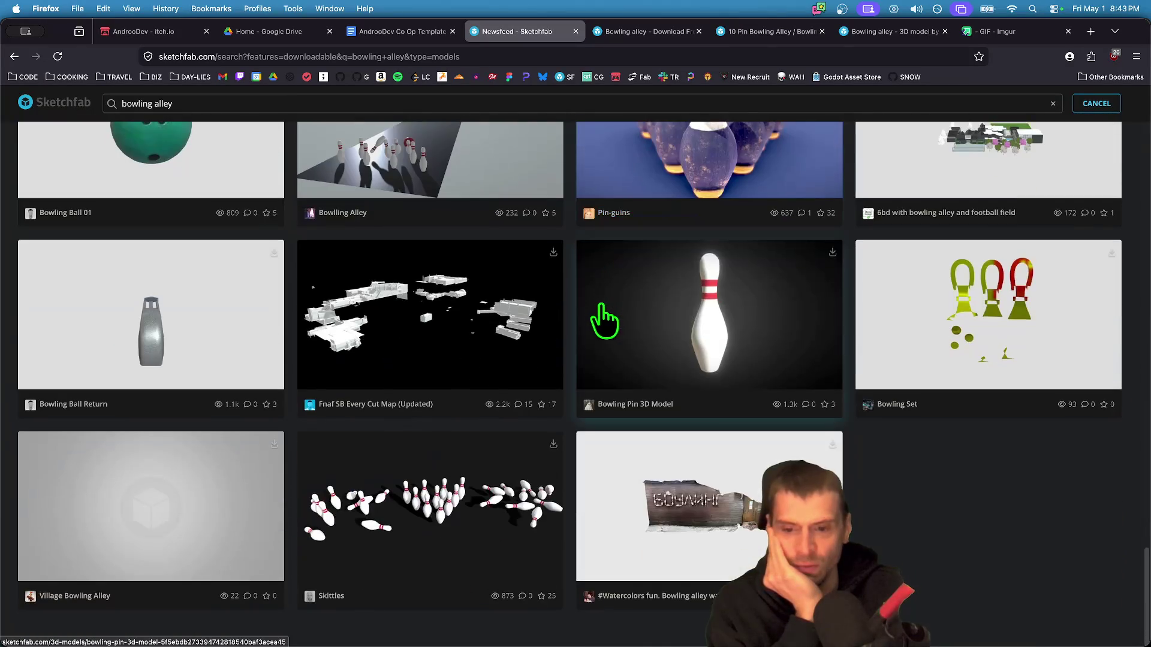
{"action": "scroll", "coordinate": [604, 321], "scroll_direction": "up", "scroll_amount": 5}
- Tour the Bowling alley model's neon pin wall, lanes and scoreboard in the viewer
{"action": "left_click", "coordinate": [647, 32]}
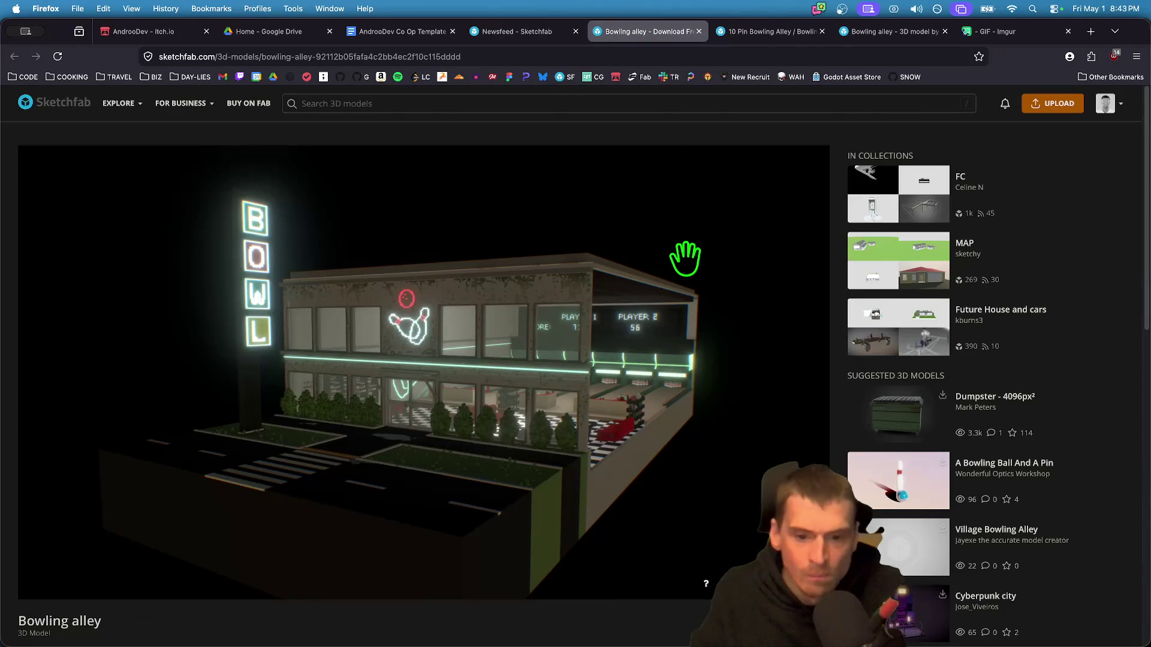
{"action": "double_click", "coordinate": [635, 342]}
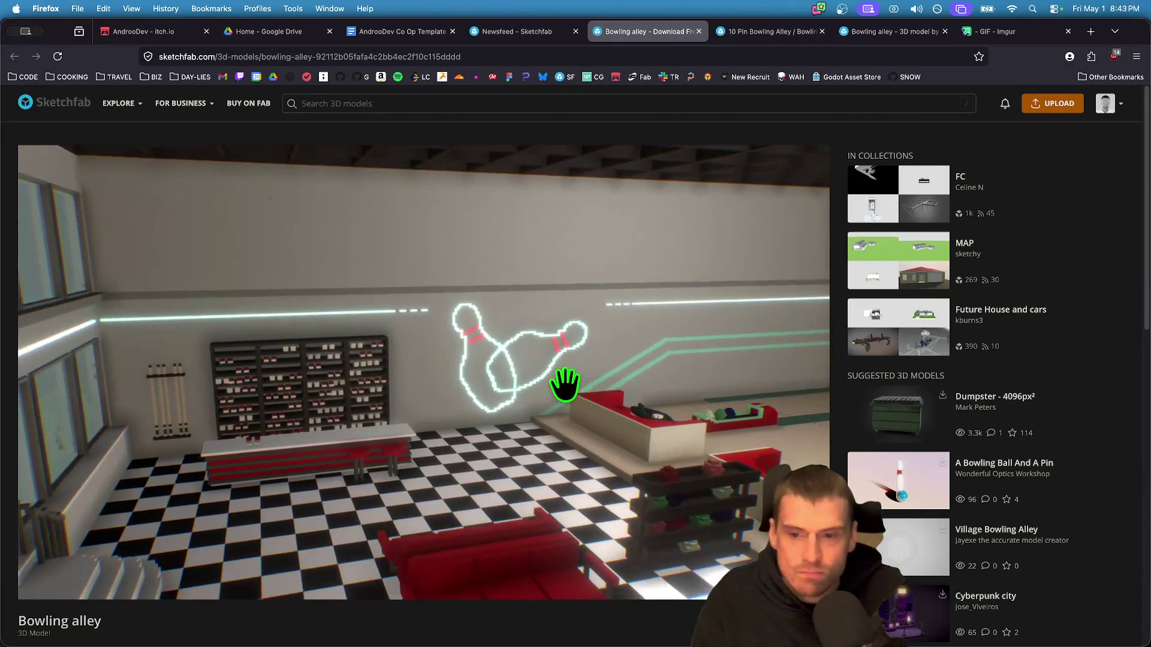
{"action": "double_click", "coordinate": [638, 382]}
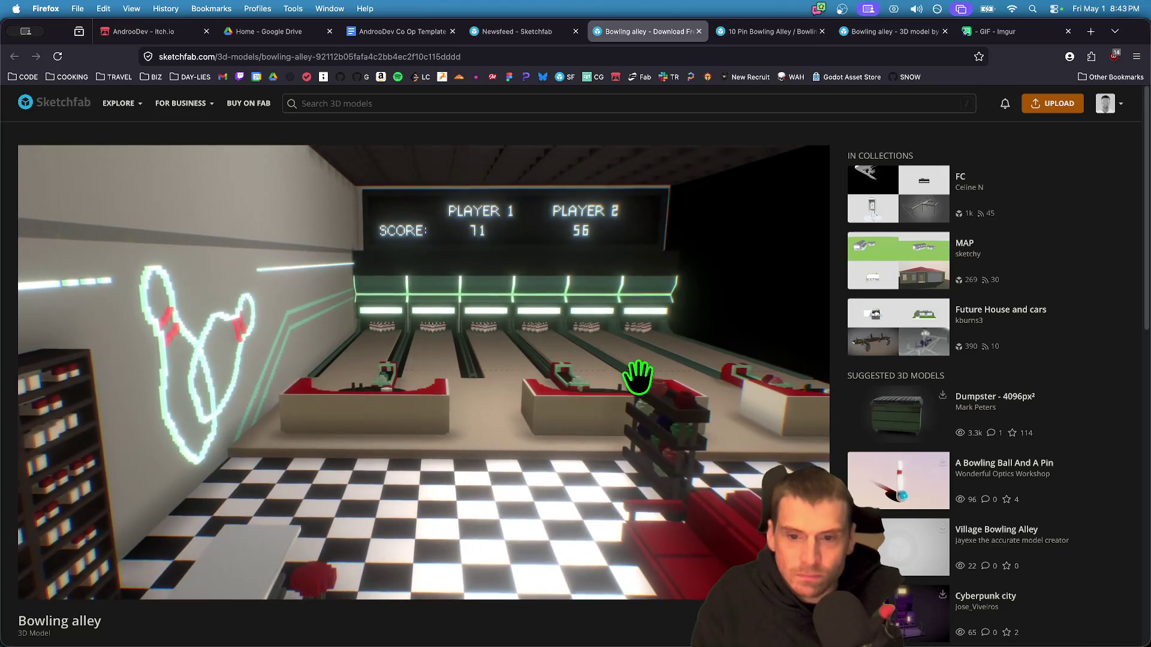
{"action": "scroll", "coordinate": [346, 565], "scroll_direction": "down", "scroll_amount": 5}
{"action": "scroll", "coordinate": [335, 636], "scroll_direction": "down", "scroll_amount": 3}
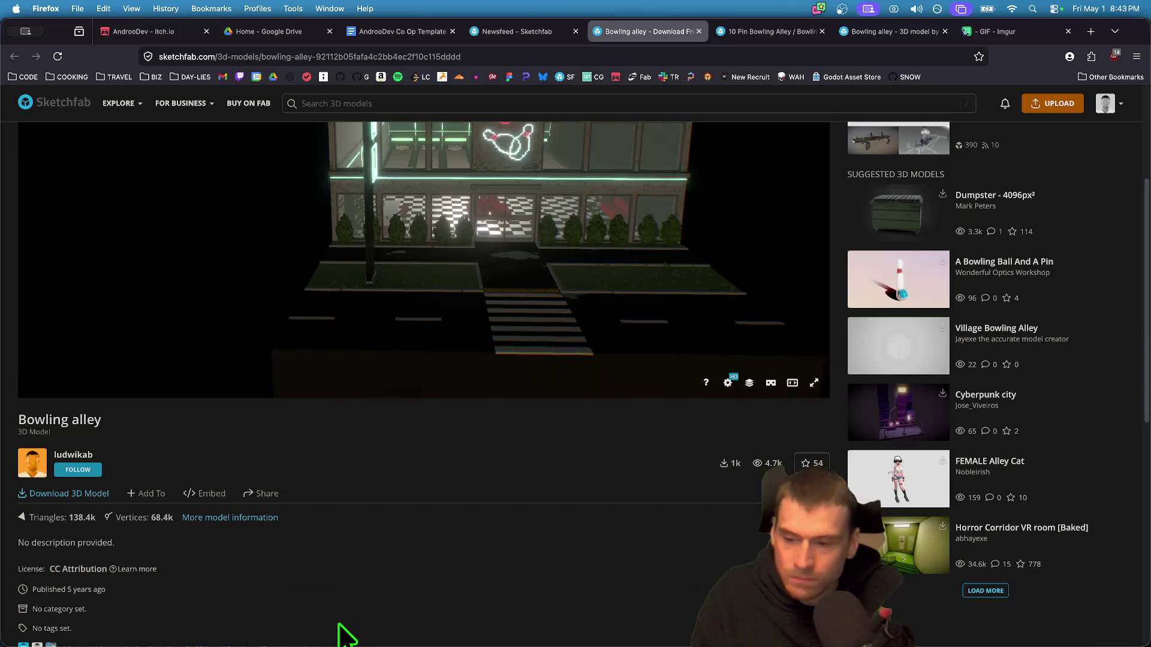
- Download the Bowling alley glTF as bowling_alley.zip into Downloads and extract it
{"action": "left_click", "coordinate": [99, 495]}
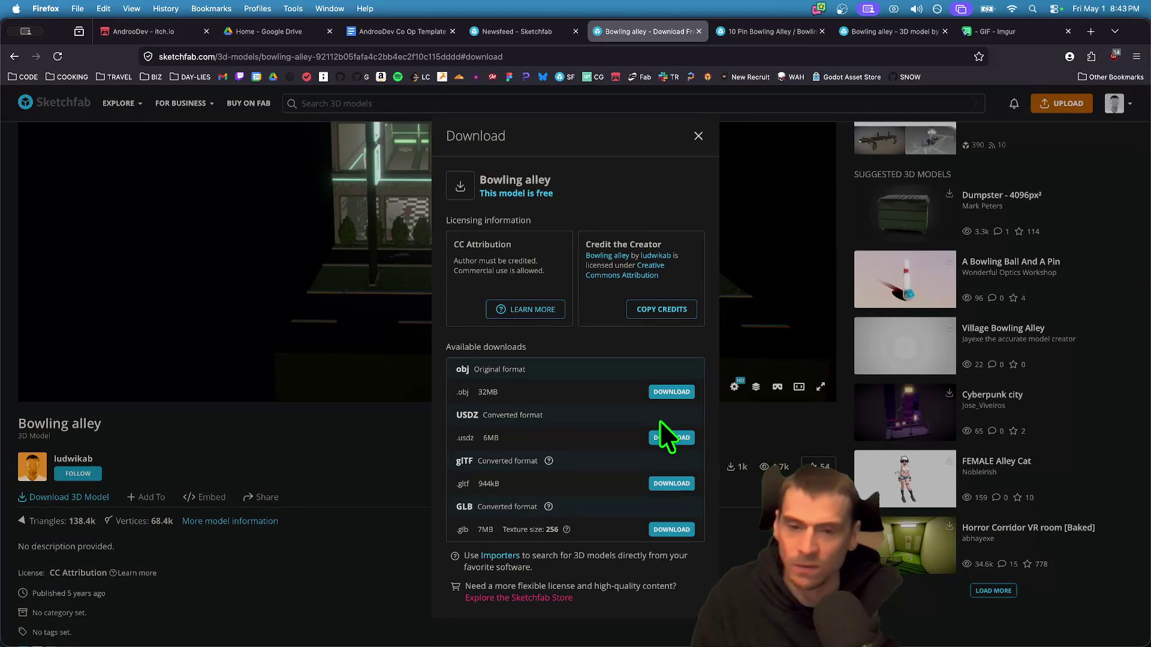
{"action": "left_click", "coordinate": [673, 486]}
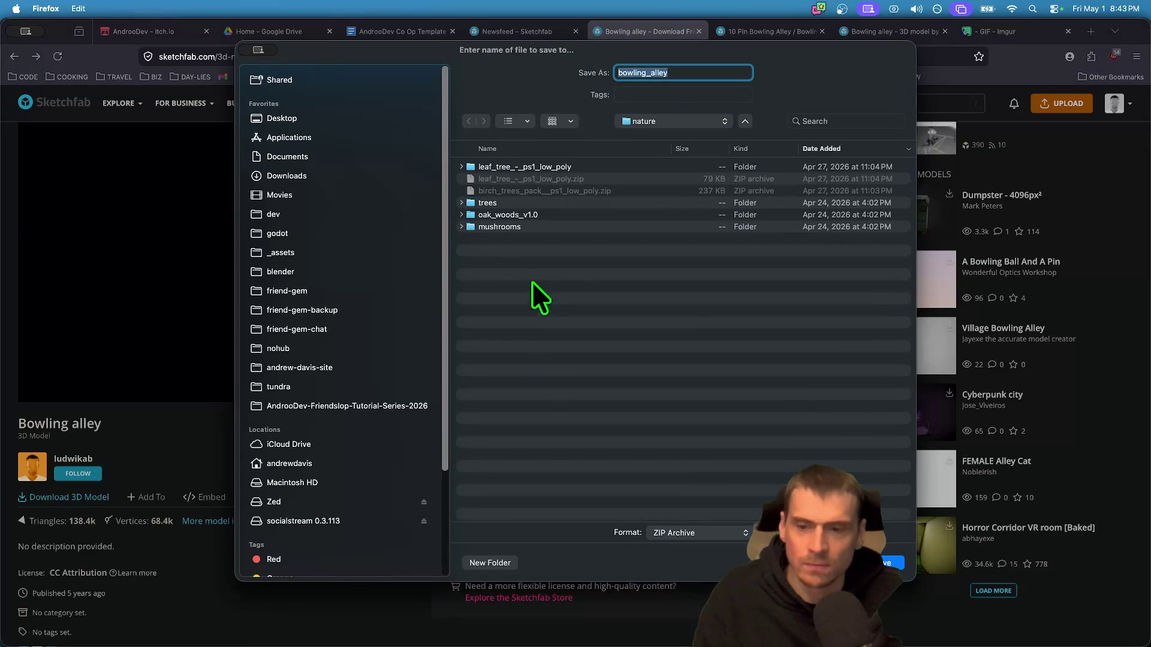
{"action": "left_click", "coordinate": [287, 175]}
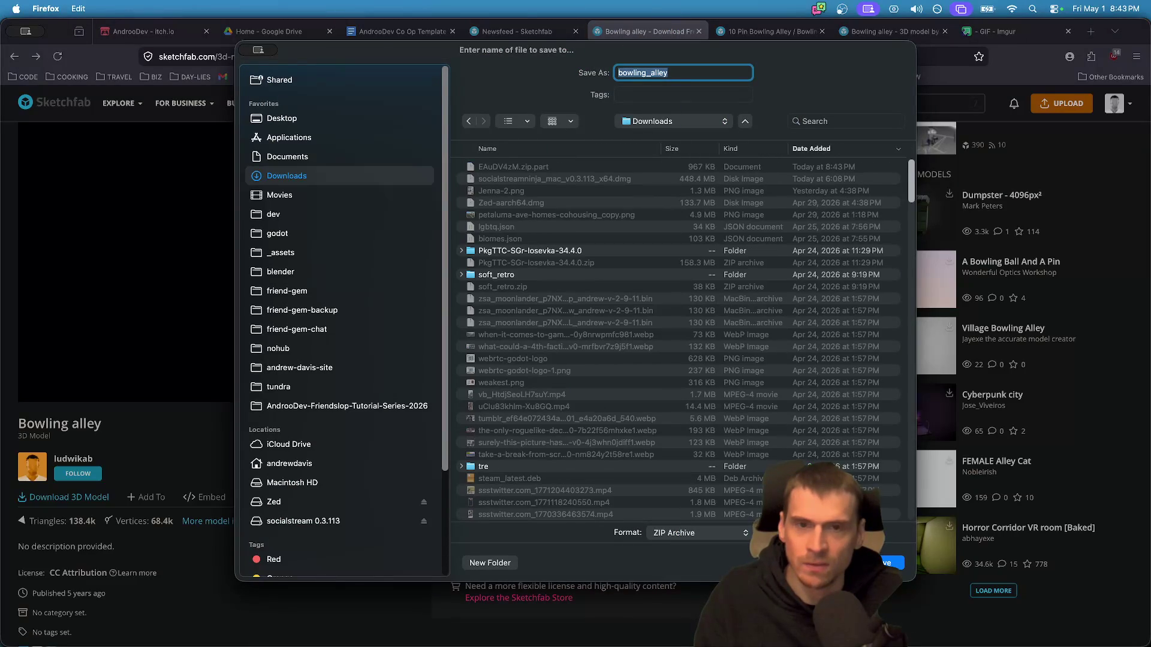
{"action": "left_click", "coordinate": [892, 562]}
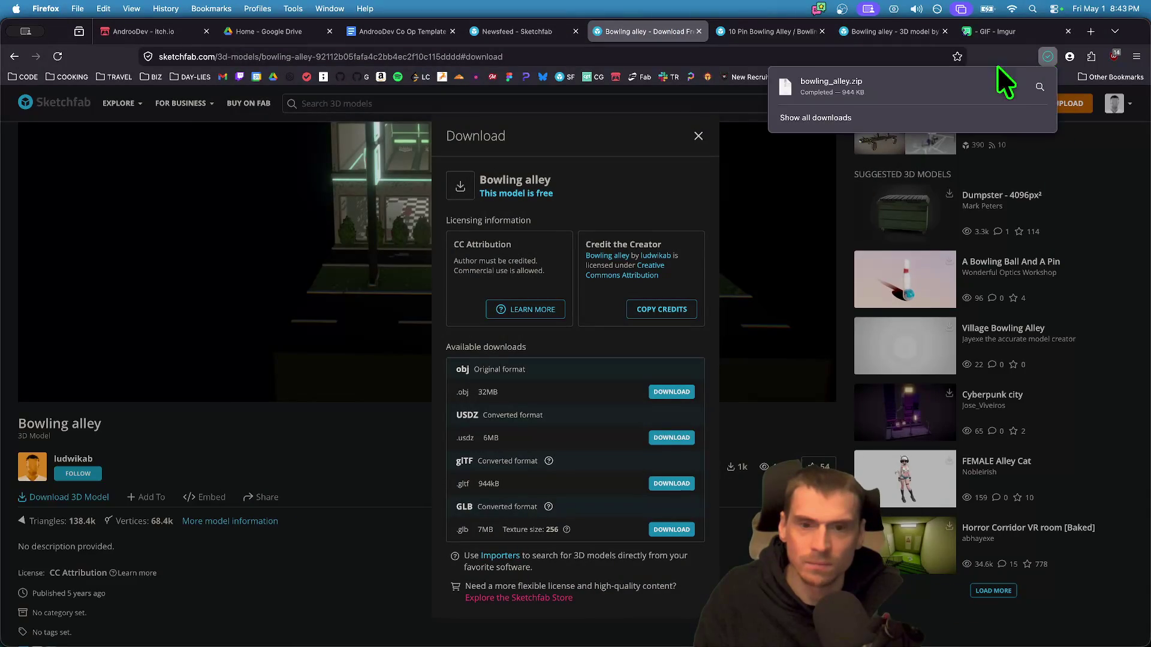
{"action": "left_click", "coordinate": [842, 81]}
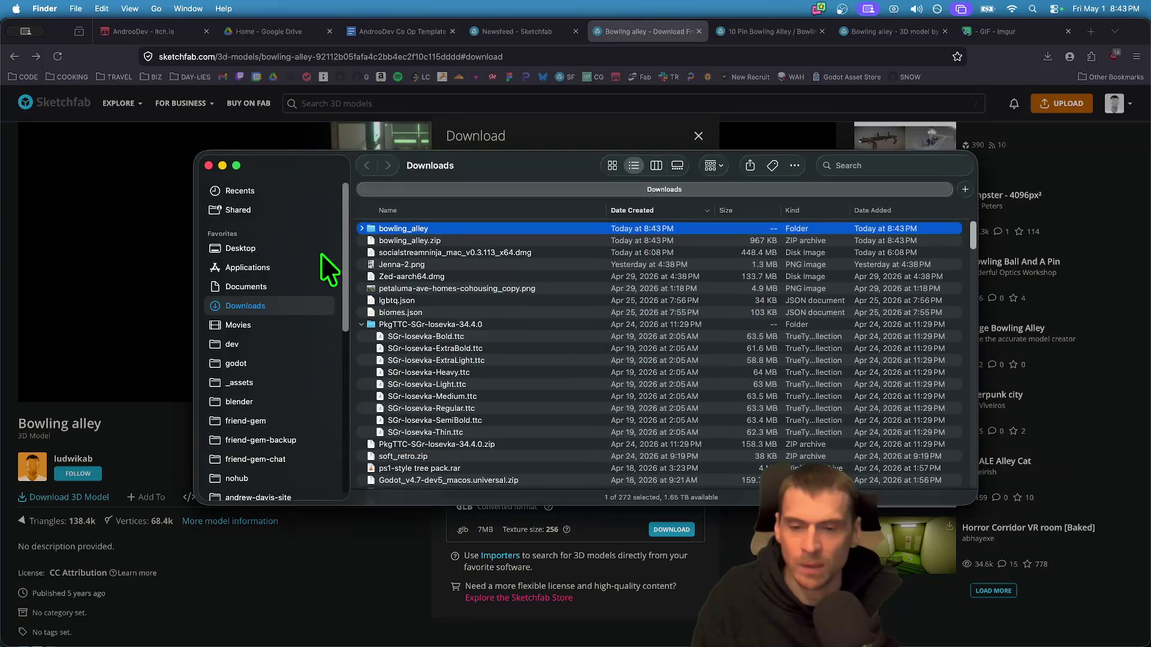
- Preview the extracted bowling_alley textures and scene.gltf, then select the bowling_alley folder
{"action": "key", "text": "Right"}
{"action": "key", "text": "Down"}
{"action": "key", "text": "Down"}
{"action": "key", "text": "Down"}
{"action": "key", "text": "Right"}
{"action": "key", "text": "Down"}
{"action": "key", "text": "Down"}
{"action": "key", "text": "space"}
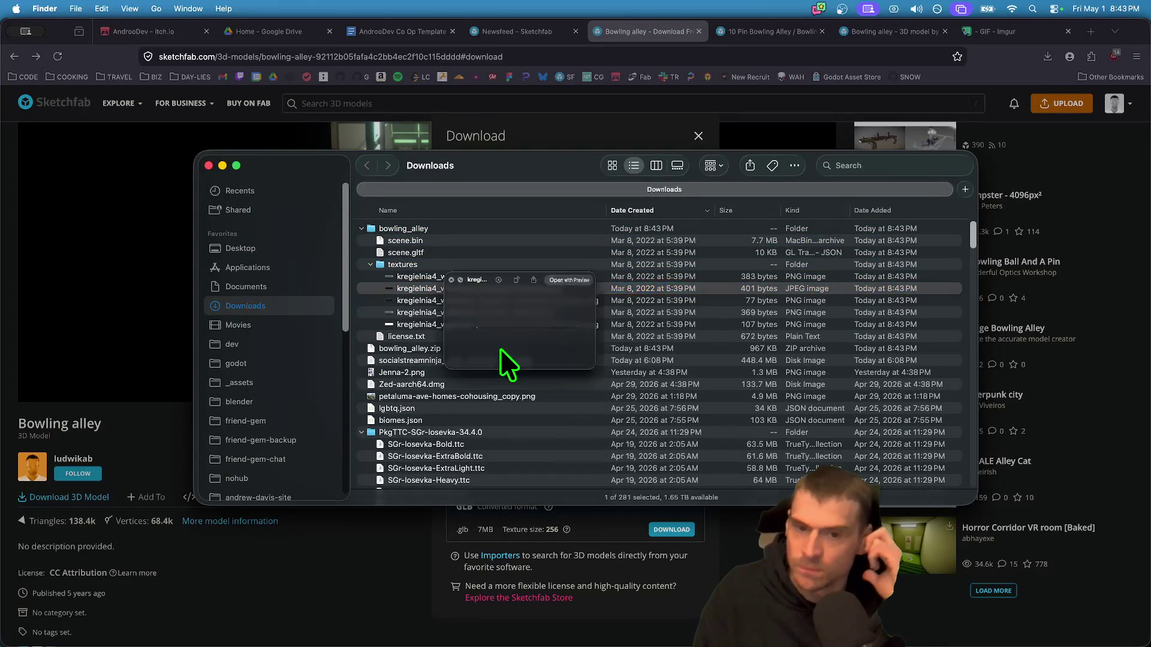
{"action": "key", "text": "Down"}
{"action": "key", "text": "Down"}
{"action": "key", "text": "Down"}
{"action": "key", "text": "Up"}
{"action": "key", "text": "Up"}
{"action": "key", "text": "Up"}
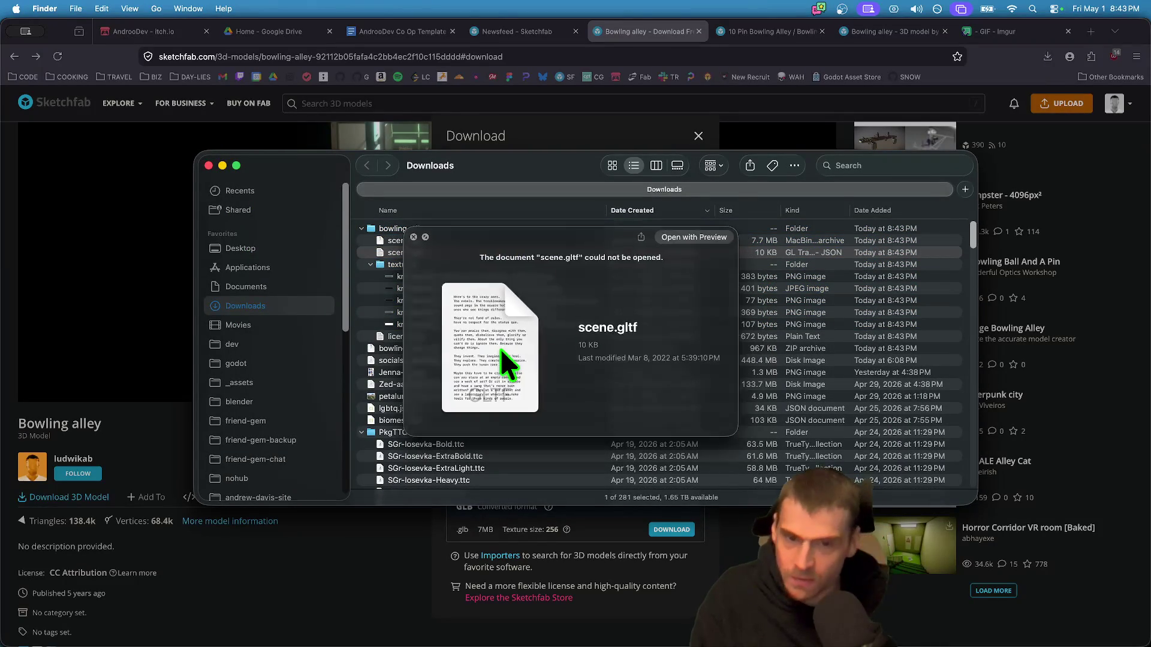
{"action": "key", "text": "space"}
{"action": "left_click", "coordinate": [464, 227]}
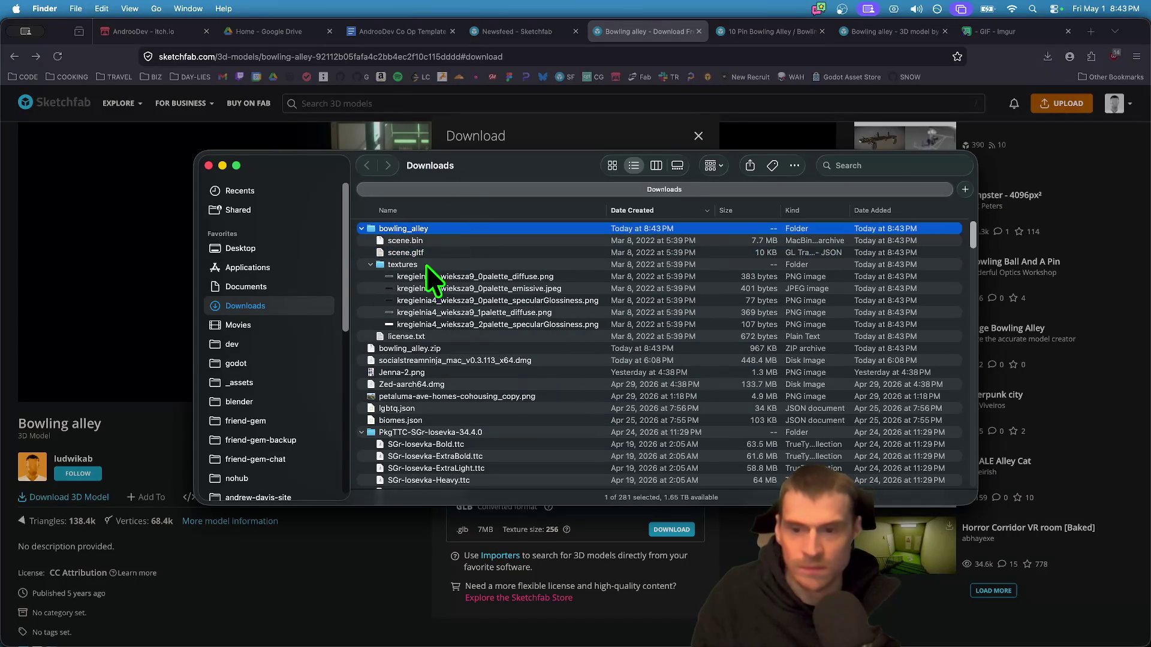
{"action": "scroll", "coordinate": [325, 375], "scroll_direction": "down", "scroll_amount": 5}
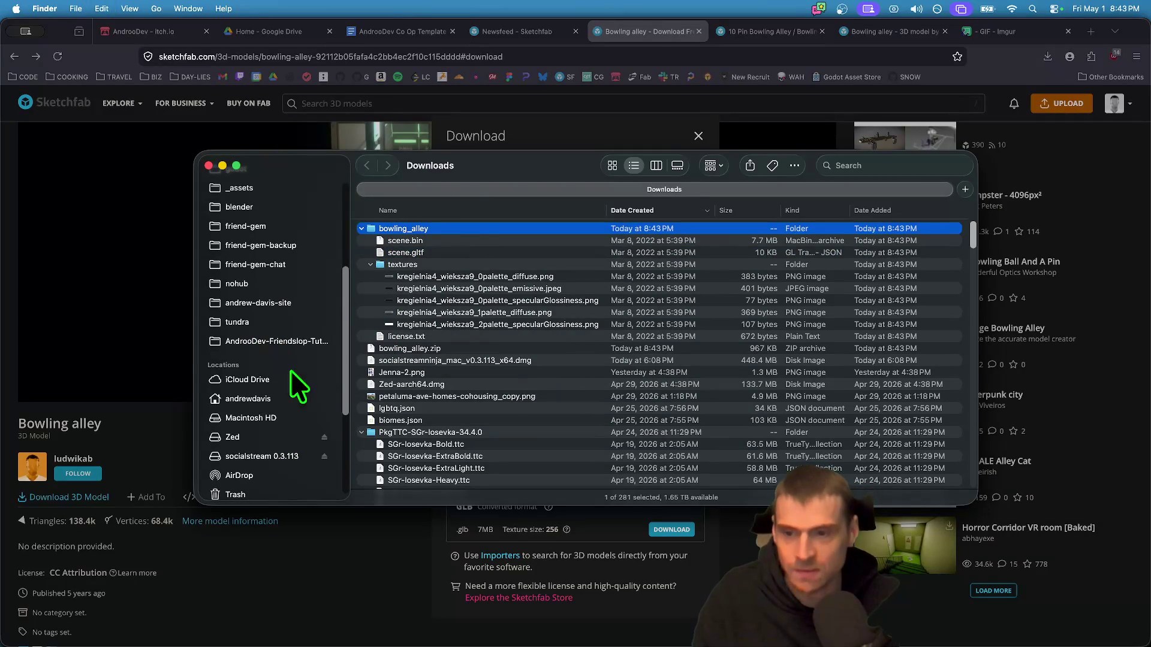
{"action": "scroll", "coordinate": [250, 322], "scroll_direction": "up", "scroll_amount": 1}
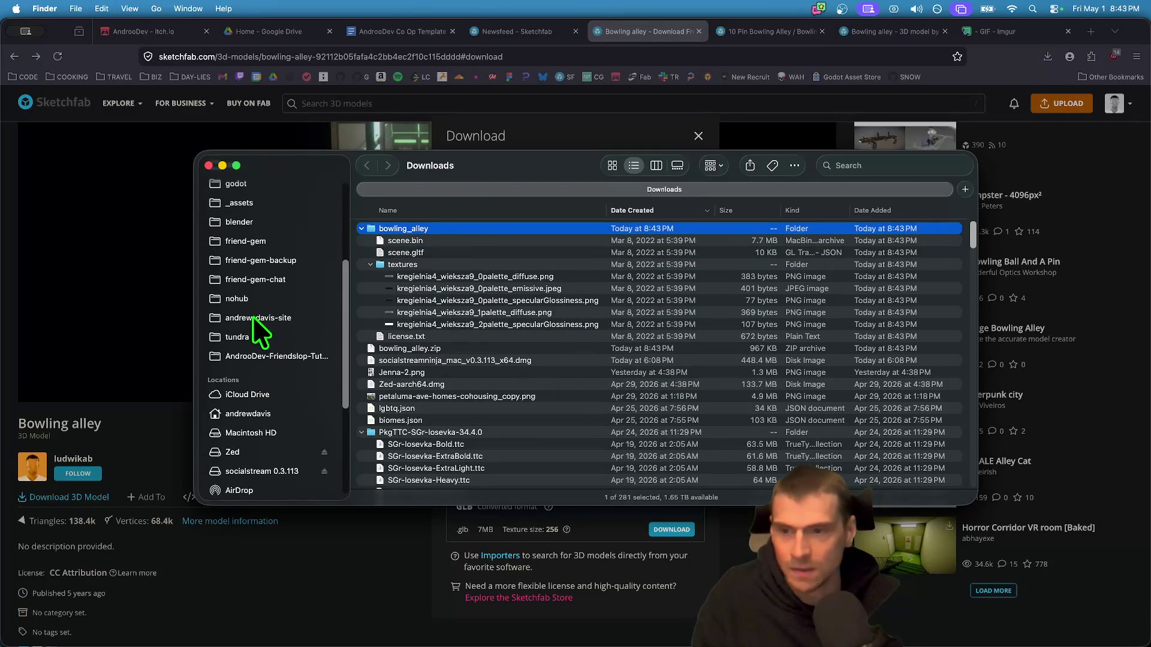
- Create a 'buildings' folder in friend-gem-chat/assets/mesh and paste bowling_alley into it
{"action": "left_click", "coordinate": [265, 281]}
{"action": "left_click", "coordinate": [507, 261]}
{"action": "key", "text": "Down"}
{"action": "key", "text": "Down"}
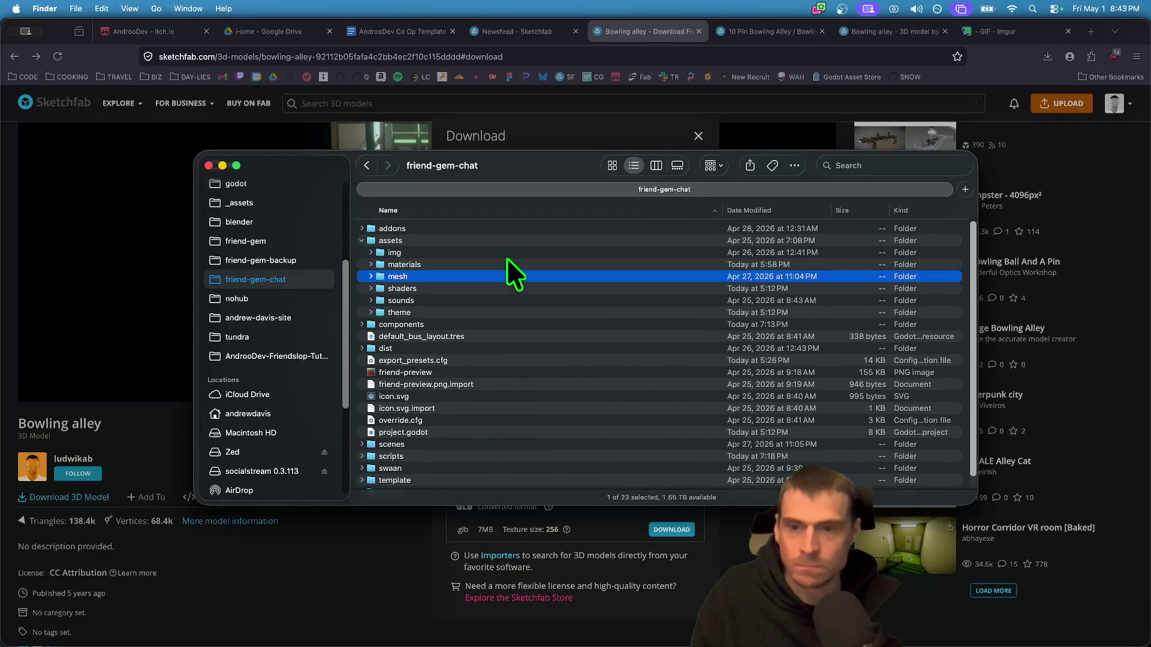
{"action": "key", "text": "Up"}
{"action": "key", "text": "super+Down"}
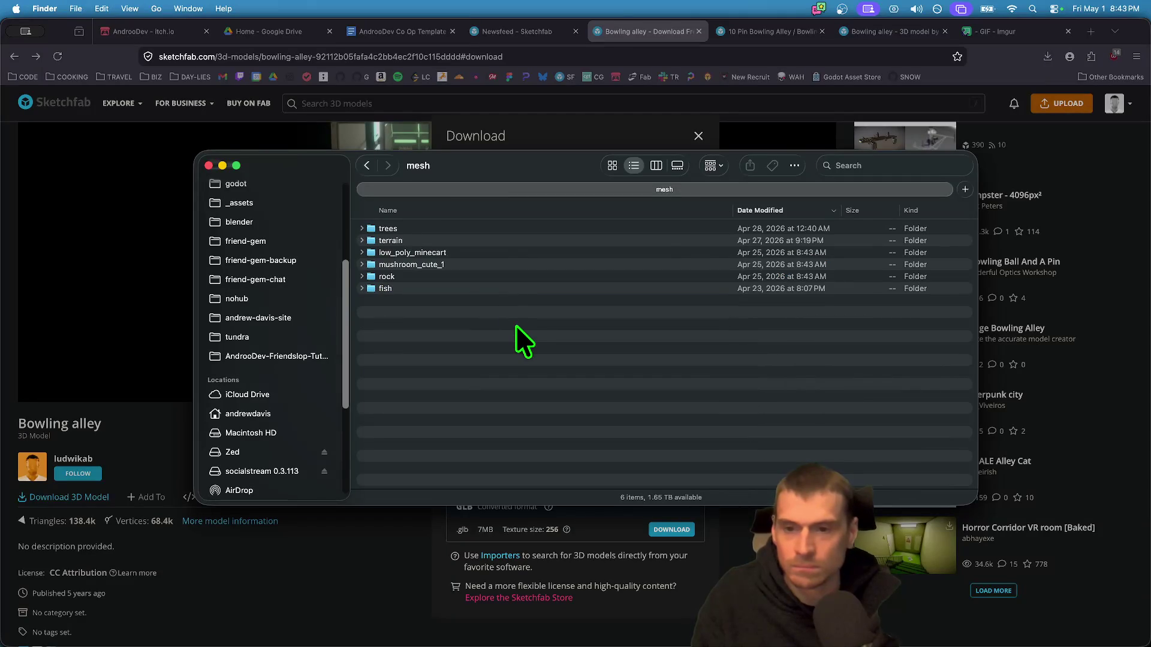
{"action": "key", "text": "super+shift+n"}
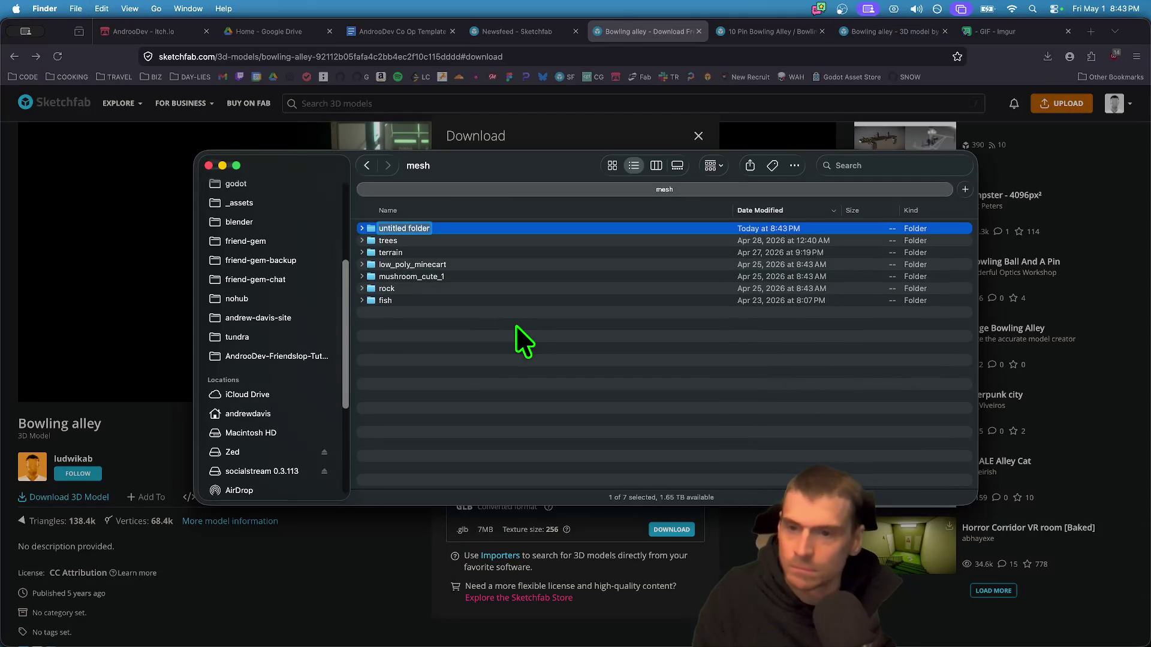
{"action": "type", "text": "buildings"}
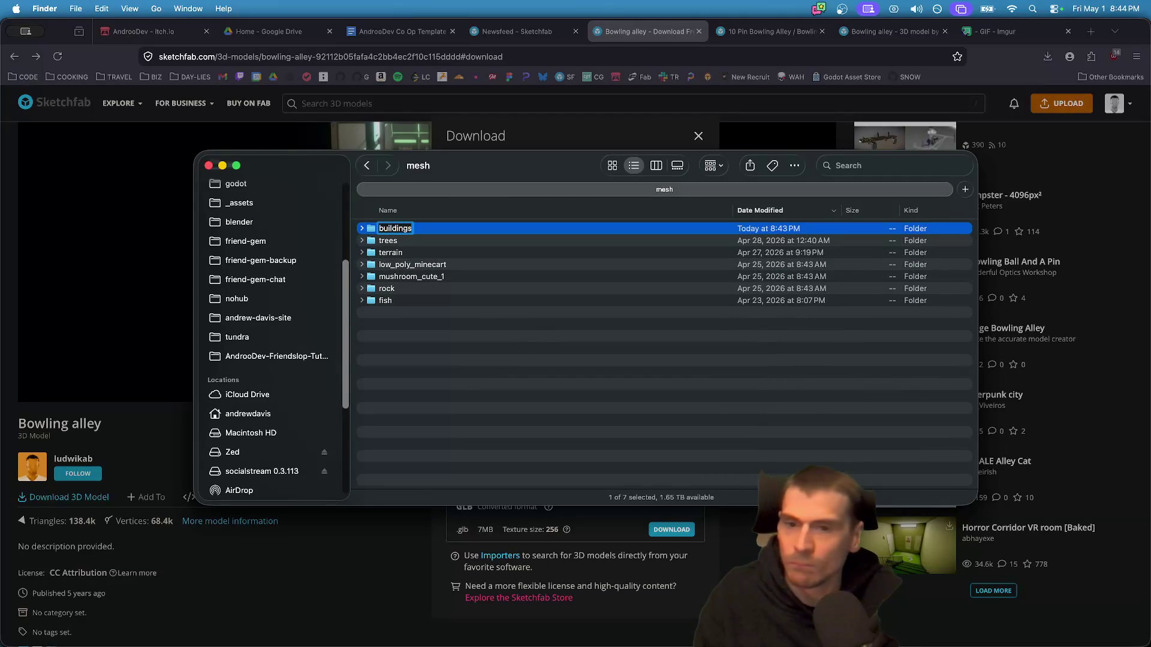
{"action": "key", "text": "super+Down"}
{"action": "key", "text": "super+v"}
{"action": "key", "text": "super+Tab"}
{"action": "key", "text": "Tab"}
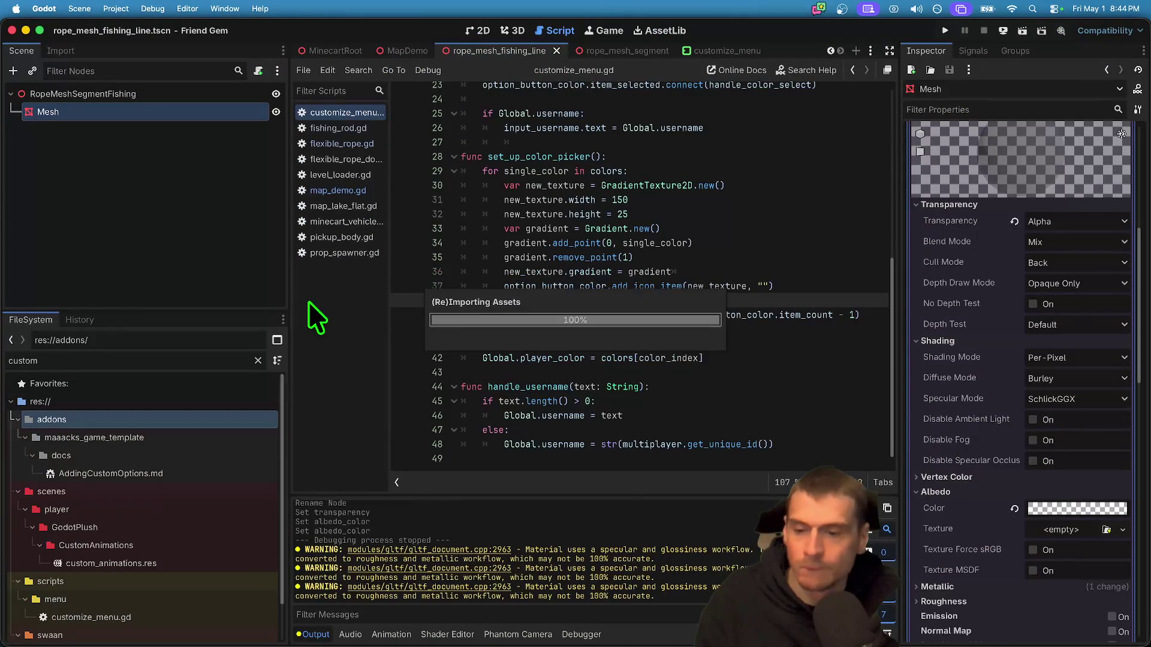
- Clear the FileSystem filter and expand assets/mesh/buildings/bowling_alley and its textures folder
{"action": "key", "text": "super+a"}
{"action": "type", "text": "bowl"}
{"action": "key", "text": "super+a"}
{"action": "key", "text": "BackSpace"}
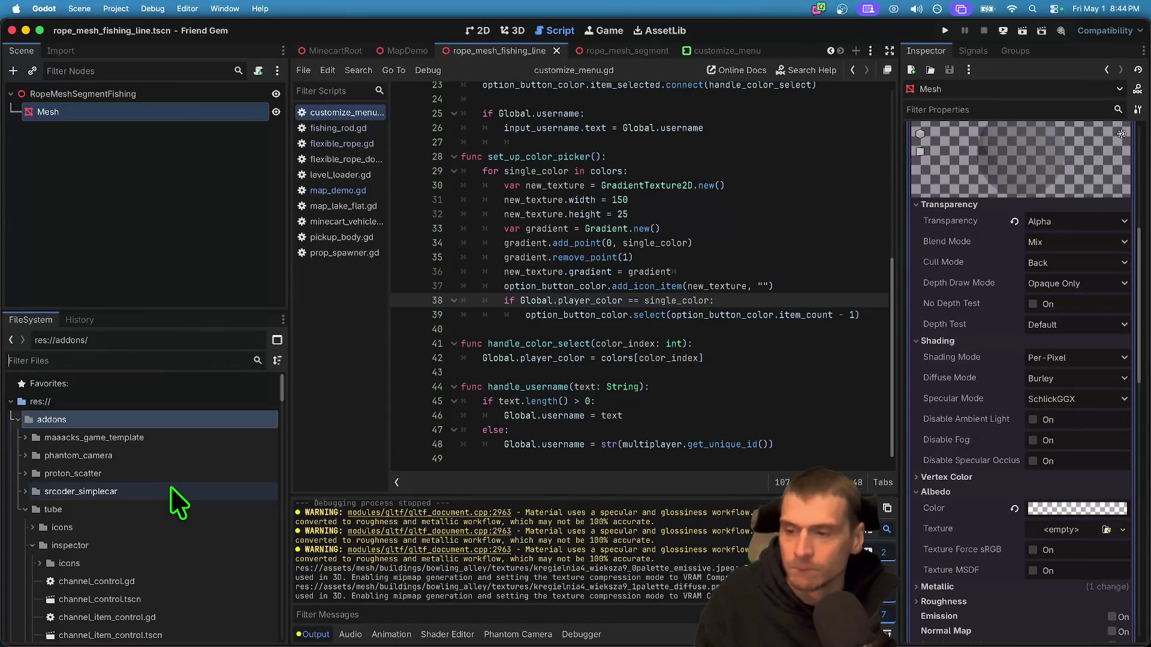
{"action": "double_click", "coordinate": [176, 420]}
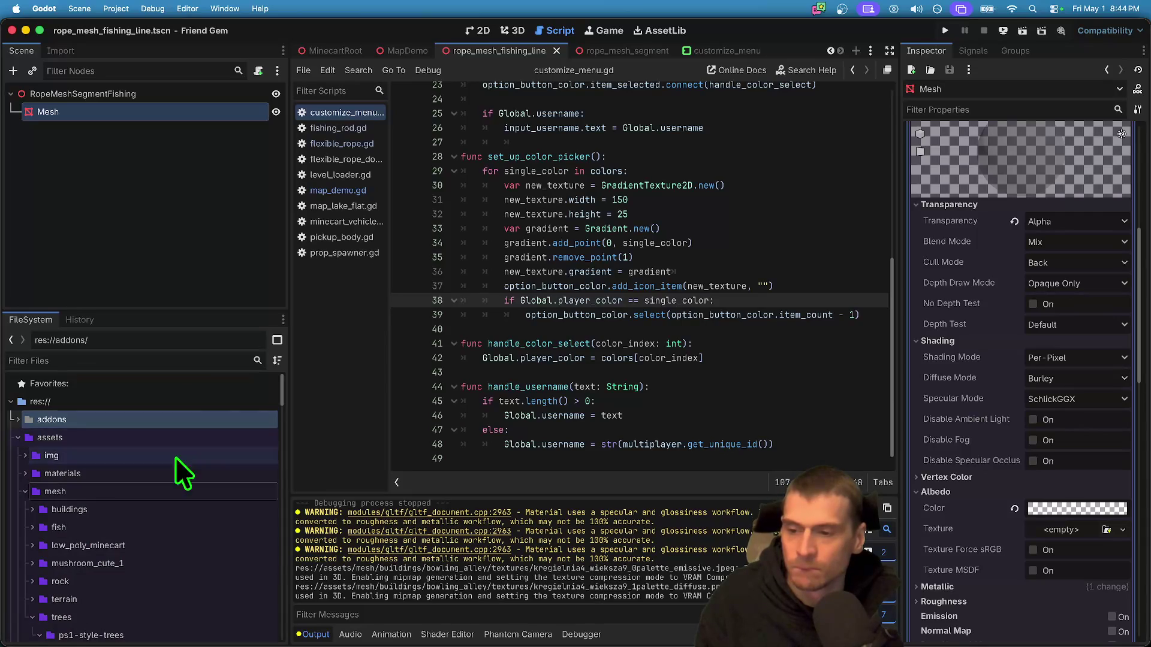
{"action": "scroll", "coordinate": [179, 479], "scroll_direction": "down", "scroll_amount": 3}
{"action": "left_click", "coordinate": [188, 518]}
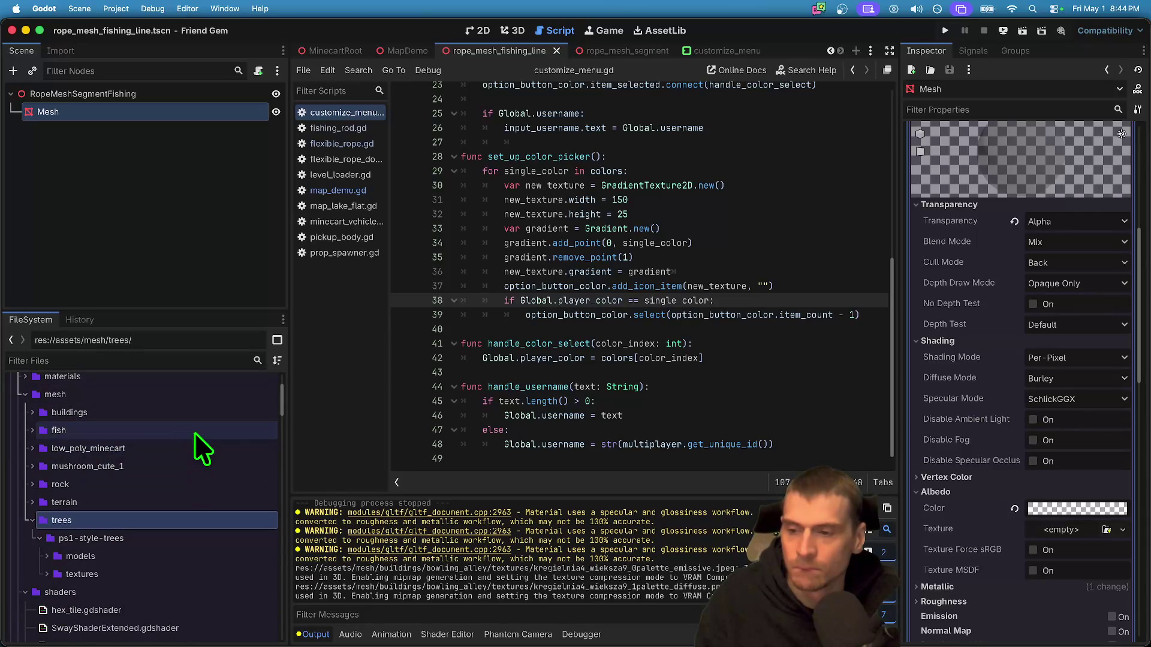
{"action": "double_click", "coordinate": [199, 405]}
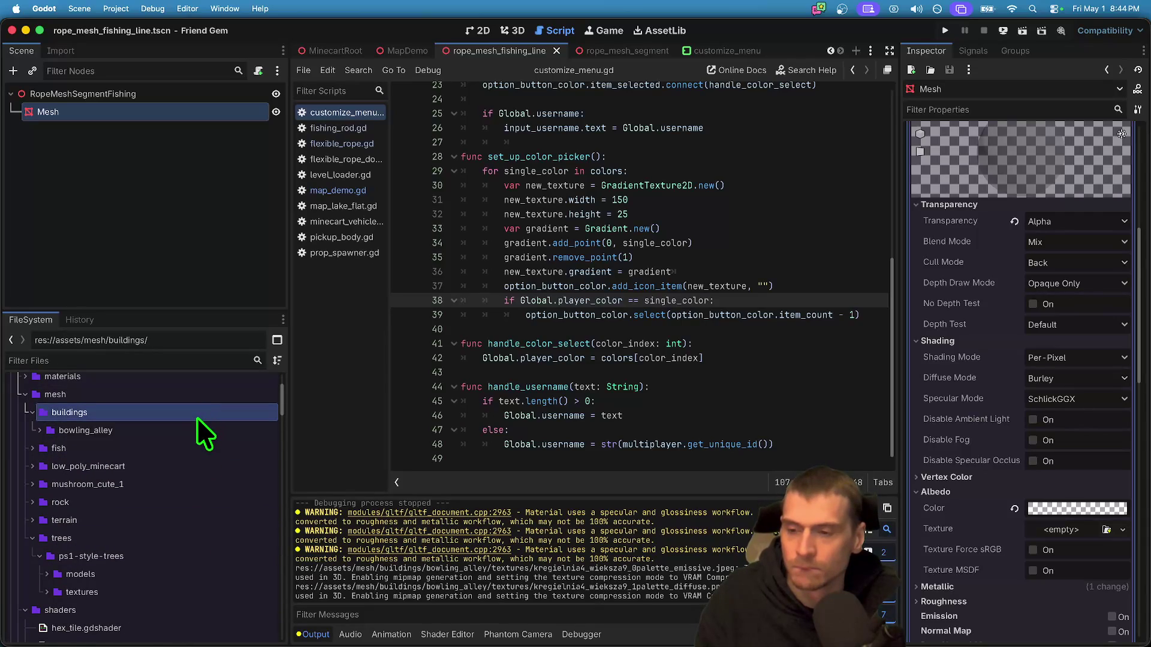
{"action": "double_click", "coordinate": [196, 427]}
{"action": "double_click", "coordinate": [196, 449]}
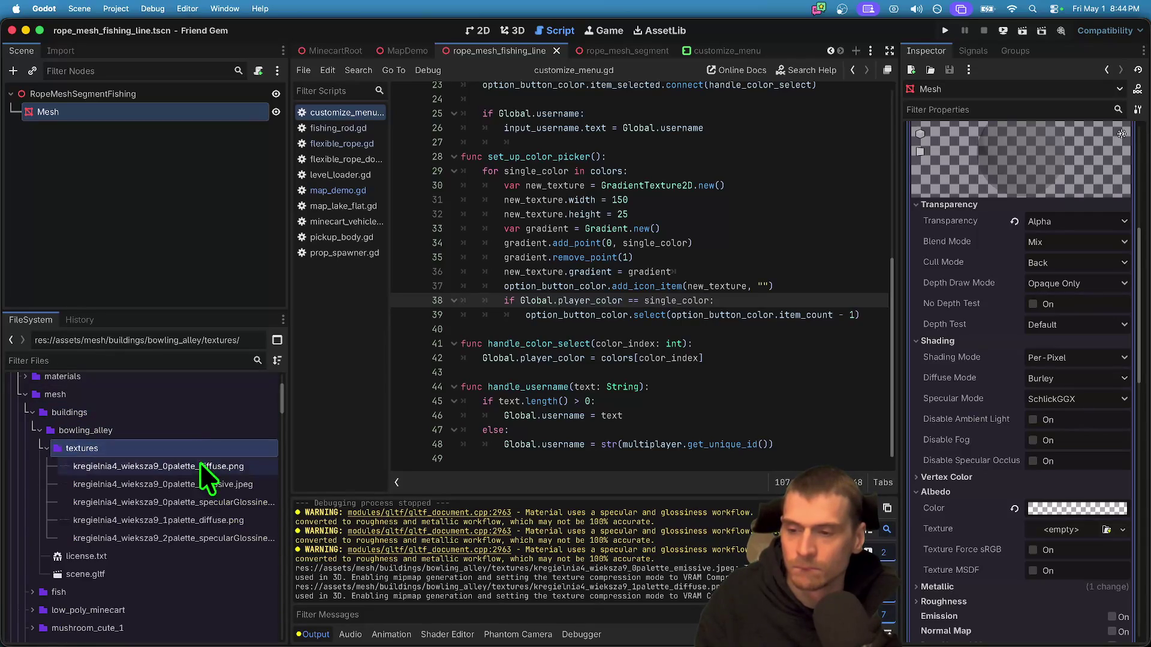
- Preview scene.gltf in Advanced Import Settings from several angles and reimport it
{"action": "double_click", "coordinate": [215, 572]}
{"action": "mouse_move", "coordinate": [722, 307]}
{"action": "left_mouse_down"}
{"action": "mouse_move", "coordinate": [688, 470]}
{"action": "mouse_move", "coordinate": [683, 463]}
{"action": "left_mouse_up"}
{"action": "scroll", "coordinate": [678, 449], "scroll_direction": "up", "scroll_amount": 5}
{"action": "mouse_move", "coordinate": [663, 422]}
{"action": "left_mouse_down"}
{"action": "mouse_move", "coordinate": [488, 445]}
{"action": "mouse_move", "coordinate": [527, 437]}
{"action": "mouse_move", "coordinate": [535, 455]}
{"action": "mouse_move", "coordinate": [527, 448]}
{"action": "mouse_move", "coordinate": [595, 410]}
{"action": "mouse_move", "coordinate": [574, 415]}
{"action": "mouse_move", "coordinate": [367, 514]}
{"action": "left_mouse_up"}
{"action": "scroll", "coordinate": [574, 415], "scroll_direction": "up", "scroll_amount": 3}
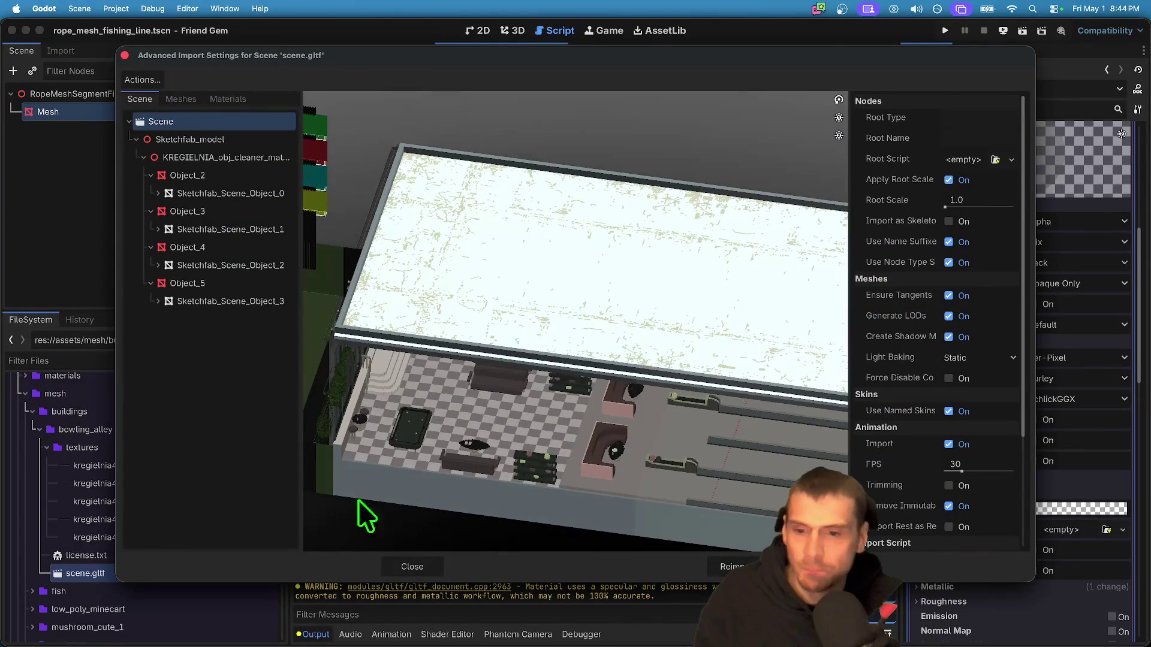
{"action": "left_click", "coordinate": [412, 567]}
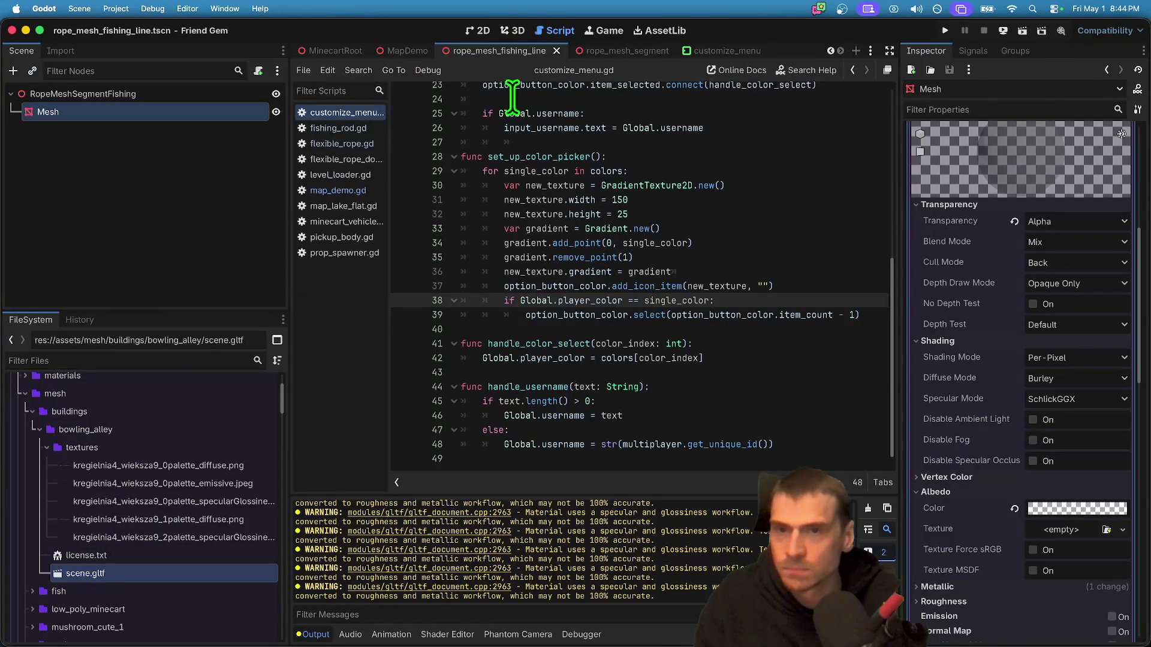
{"action": "left_click", "coordinate": [447, 51]}
- Drop scene.gltf into the MapDemo 3D view, rotate and position it, and save the scene
{"action": "left_click", "coordinate": [509, 31]}
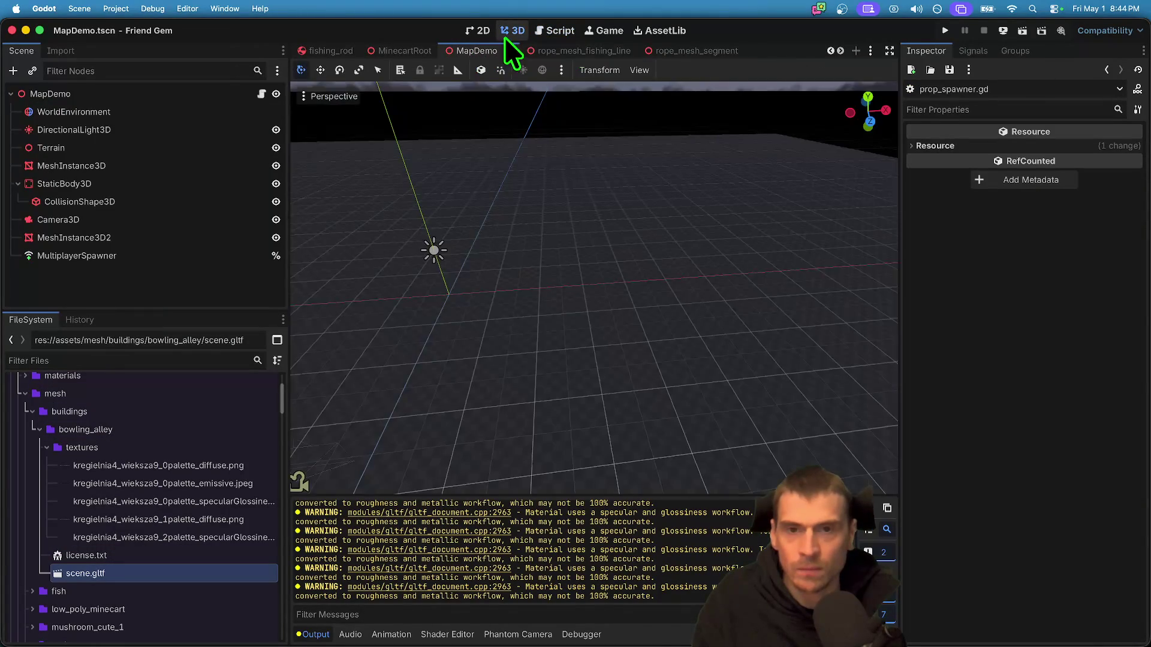
{"action": "scroll", "coordinate": [310, 467], "scroll_direction": "up", "scroll_amount": 5}
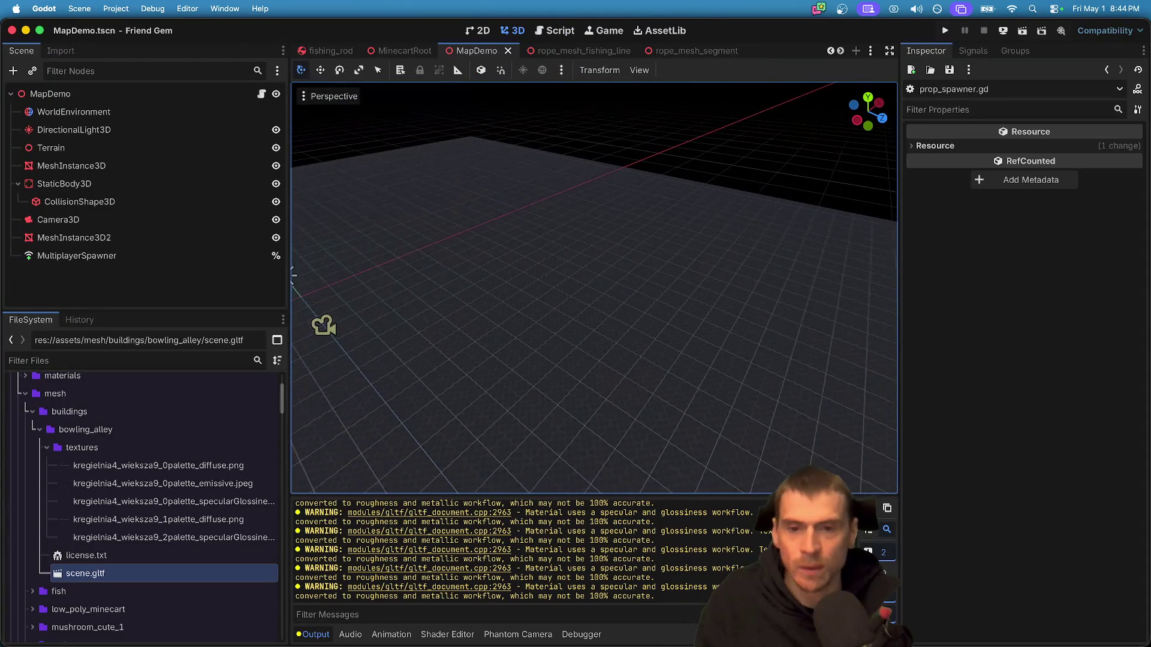
{"action": "mouse_move", "coordinate": [198, 566]}
{"action": "left_mouse_down"}
{"action": "mouse_move", "coordinate": [516, 385]}
{"action": "mouse_move", "coordinate": [645, 413]}
{"action": "left_mouse_up"}
{"action": "scroll", "coordinate": [642, 350], "scroll_direction": "down", "scroll_amount": 3}
{"action": "scroll", "coordinate": [635, 350], "scroll_direction": "up", "scroll_amount": 3}
{"action": "mouse_move", "coordinate": [636, 350]}
{"action": "left_mouse_down"}
{"action": "mouse_move", "coordinate": [637, 360]}
{"action": "mouse_move", "coordinate": [544, 364]}
{"action": "mouse_move", "coordinate": [714, 328]}
{"action": "mouse_move", "coordinate": [667, 343]}
{"action": "mouse_move", "coordinate": [440, 312]}
{"action": "mouse_move", "coordinate": [484, 279]}
{"action": "mouse_move", "coordinate": [465, 264]}
{"action": "left_mouse_up"}
{"action": "mouse_move", "coordinate": [616, 285]}
{"action": "left_mouse_down"}
{"action": "mouse_move", "coordinate": [726, 234]}
{"action": "mouse_move", "coordinate": [619, 257]}
{"action": "left_mouse_up"}
{"action": "left_click_drag", "start_coordinate": [725, 285], "coordinate": [653, 254]}
{"action": "key", "text": "ctrl+s"}
- Fly the camera around the bowling alley and lower the Sketchfab_Scene node vertically
{"action": "key", "text": "w"}
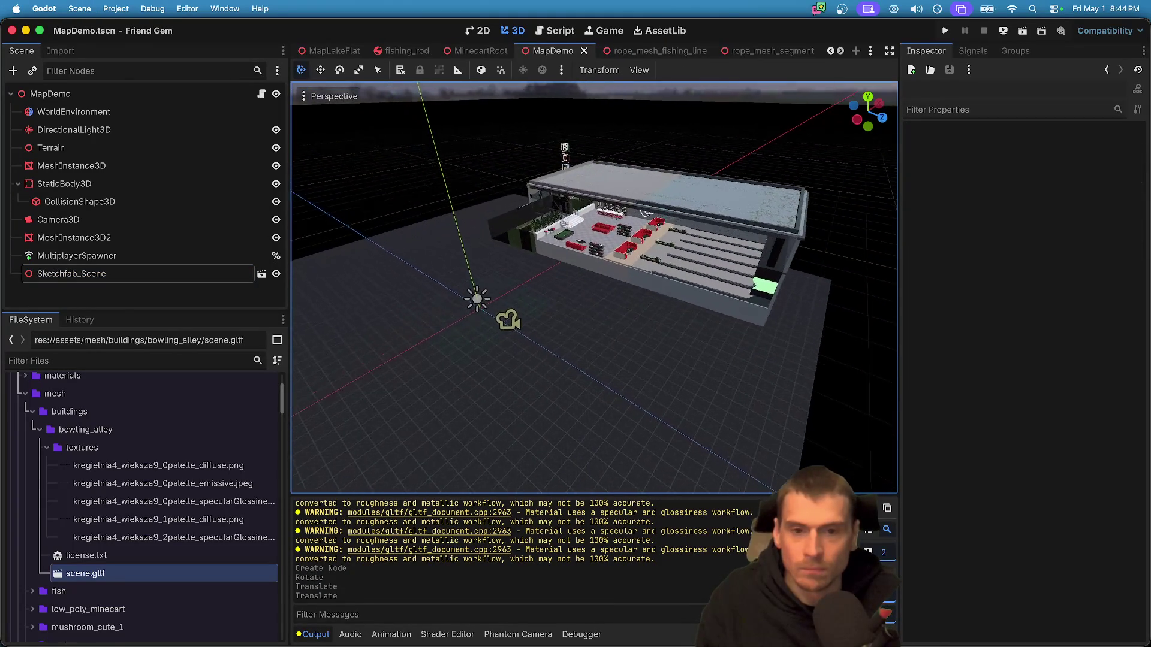
{"action": "scroll", "coordinate": [593, 288], "scroll_direction": "up", "scroll_amount": 2}
{"action": "key", "text": "w"}
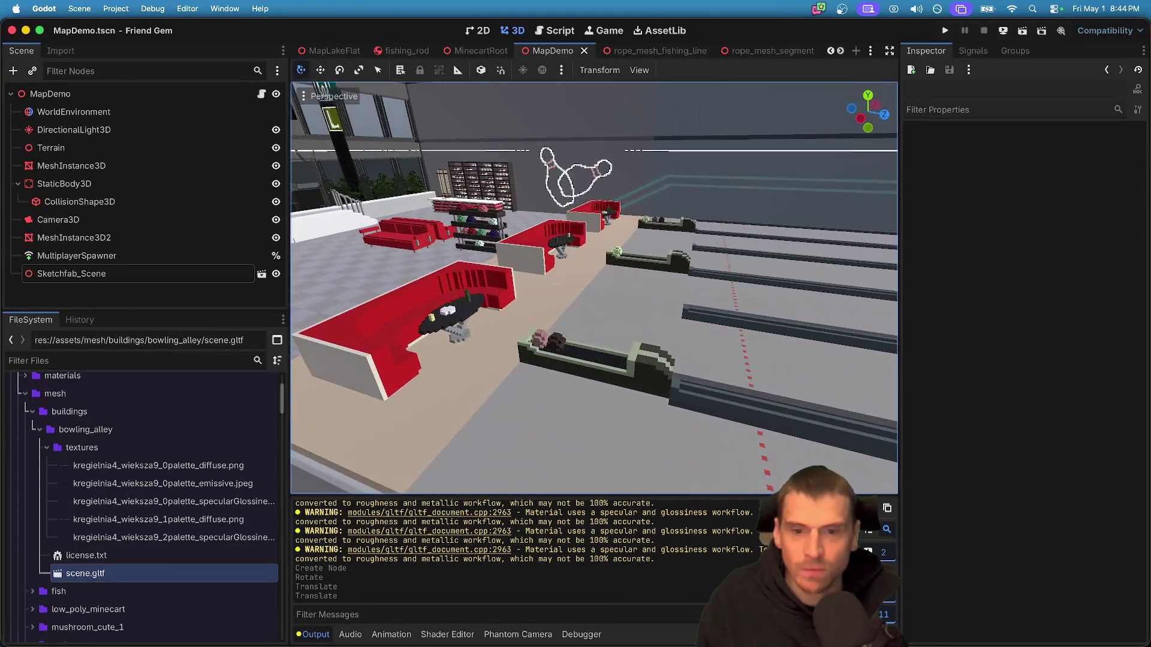
{"action": "key", "text": "a"}
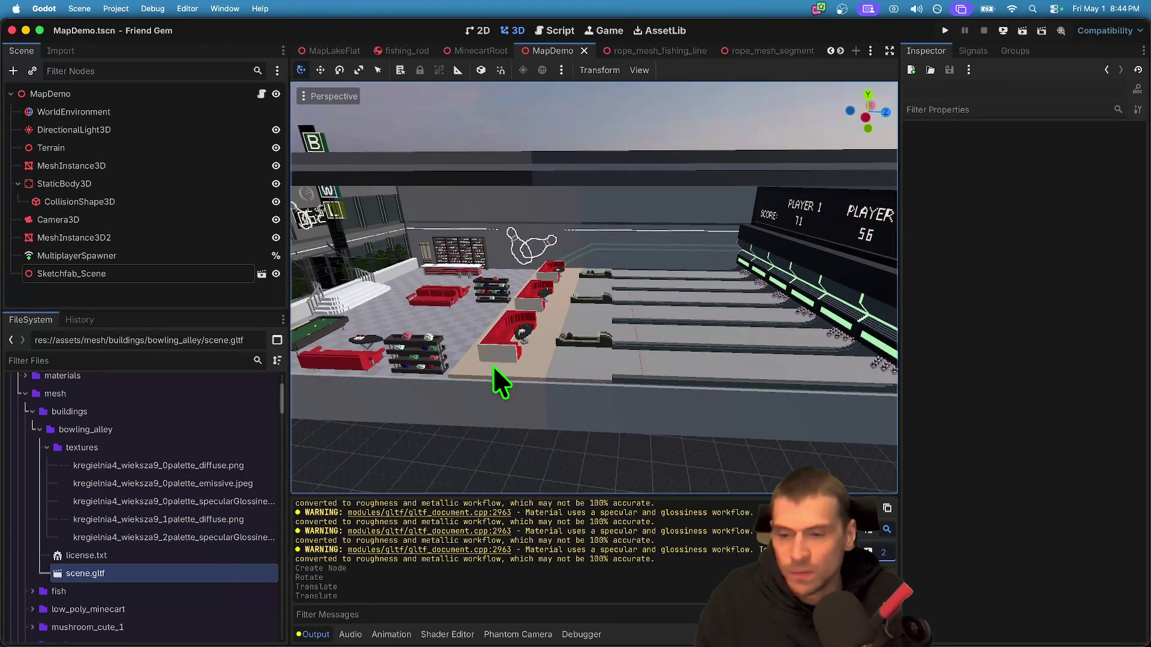
{"action": "key", "text": "s"}
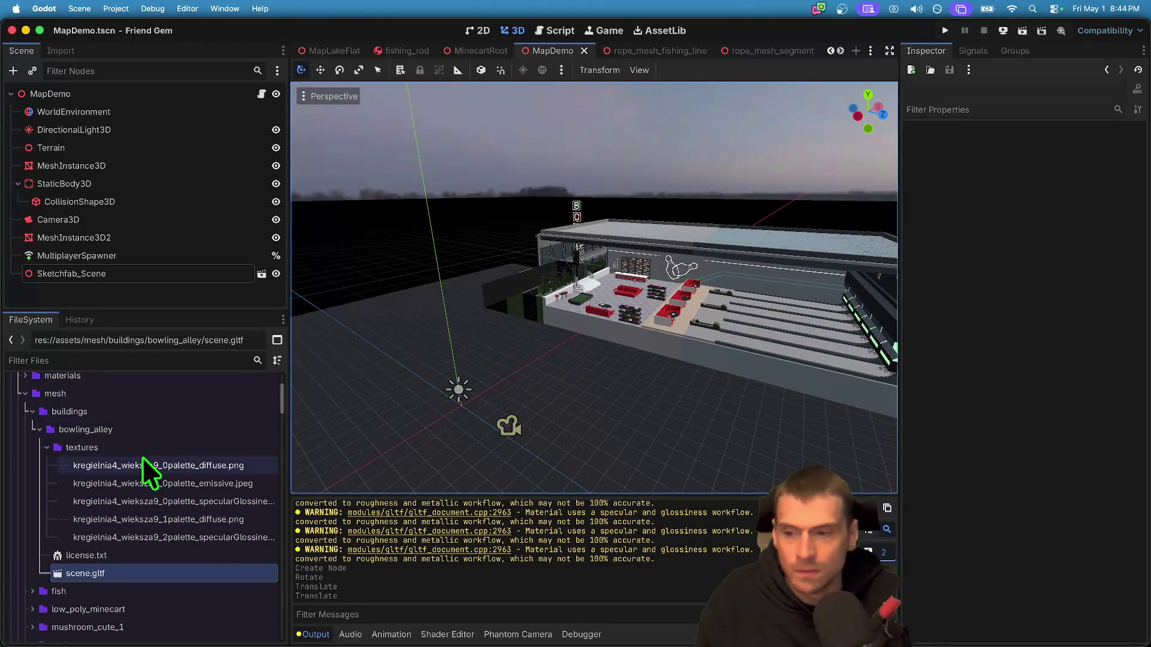
{"action": "left_click", "coordinate": [152, 274]}
{"action": "left_click_drag", "start_coordinate": [629, 214], "coordinate": [623, 232]}
{"action": "double_click", "coordinate": [169, 574]}
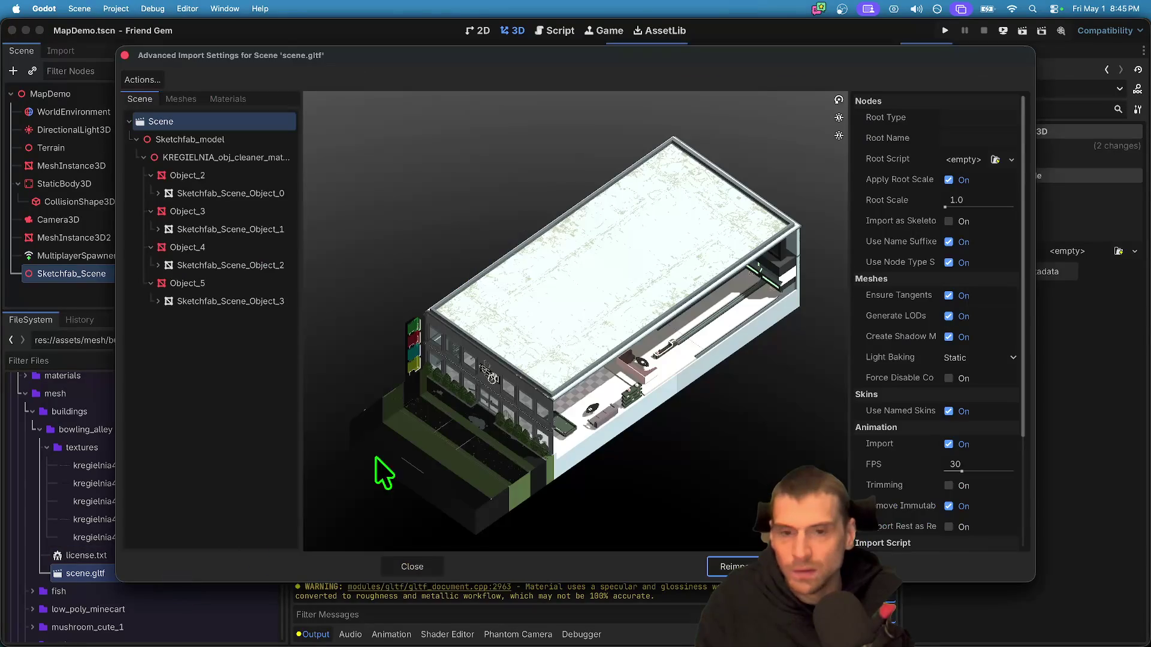
- Browse the Meshes list, previewing Sketchfab_Scene_Object_0, 2 and 3 and Object_2's material
{"action": "left_click", "coordinate": [180, 99]}
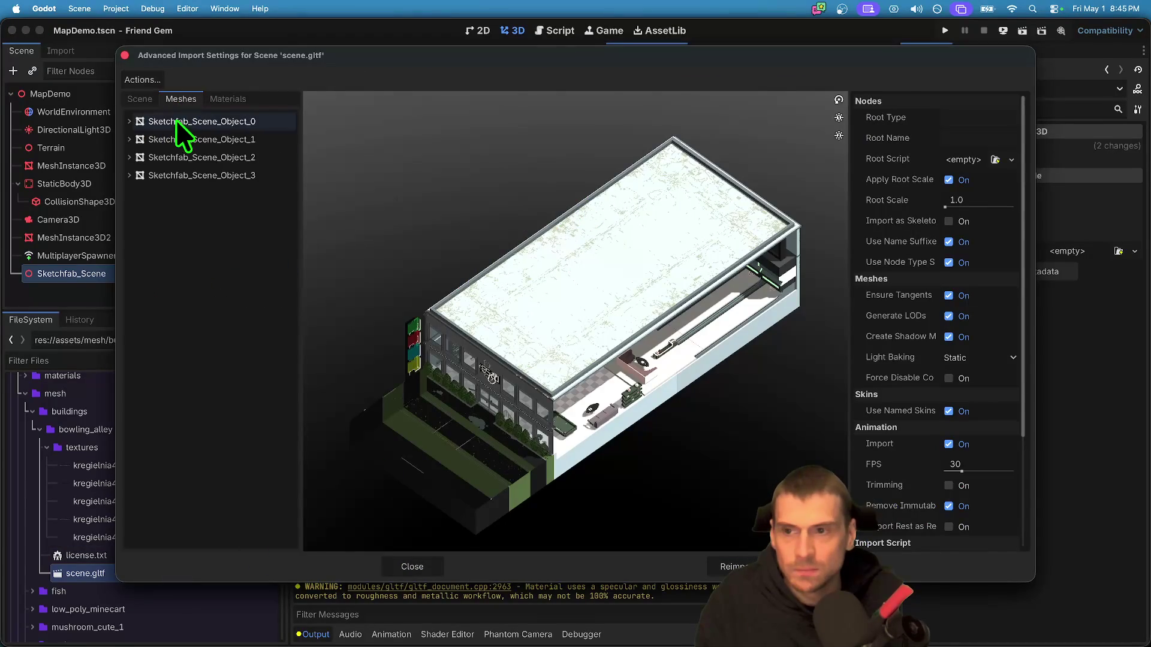
{"action": "left_click", "coordinate": [175, 121]}
{"action": "left_click", "coordinate": [181, 157]}
{"action": "left_click", "coordinate": [183, 174]}
{"action": "left_click", "coordinate": [183, 157]}
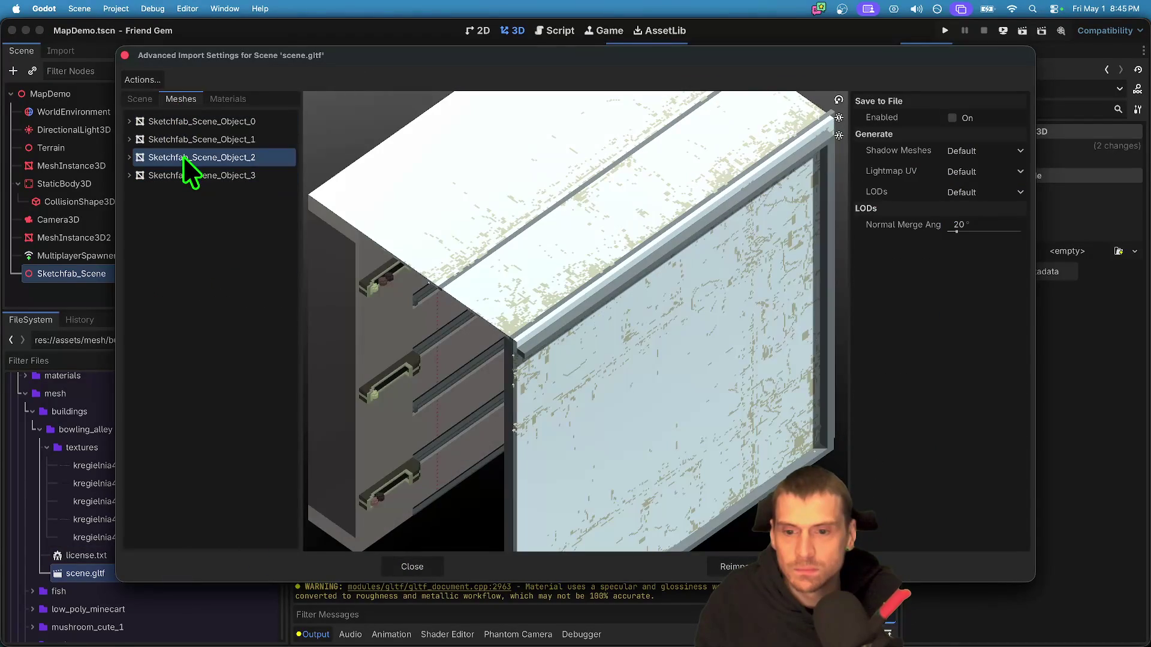
{"action": "mouse_move", "coordinate": [517, 501]}
{"action": "left_mouse_down"}
{"action": "mouse_move", "coordinate": [523, 461]}
{"action": "mouse_move", "coordinate": [542, 442]}
{"action": "mouse_move", "coordinate": [509, 454]}
{"action": "mouse_move", "coordinate": [515, 441]}
{"action": "mouse_move", "coordinate": [506, 443]}
{"action": "left_mouse_up"}
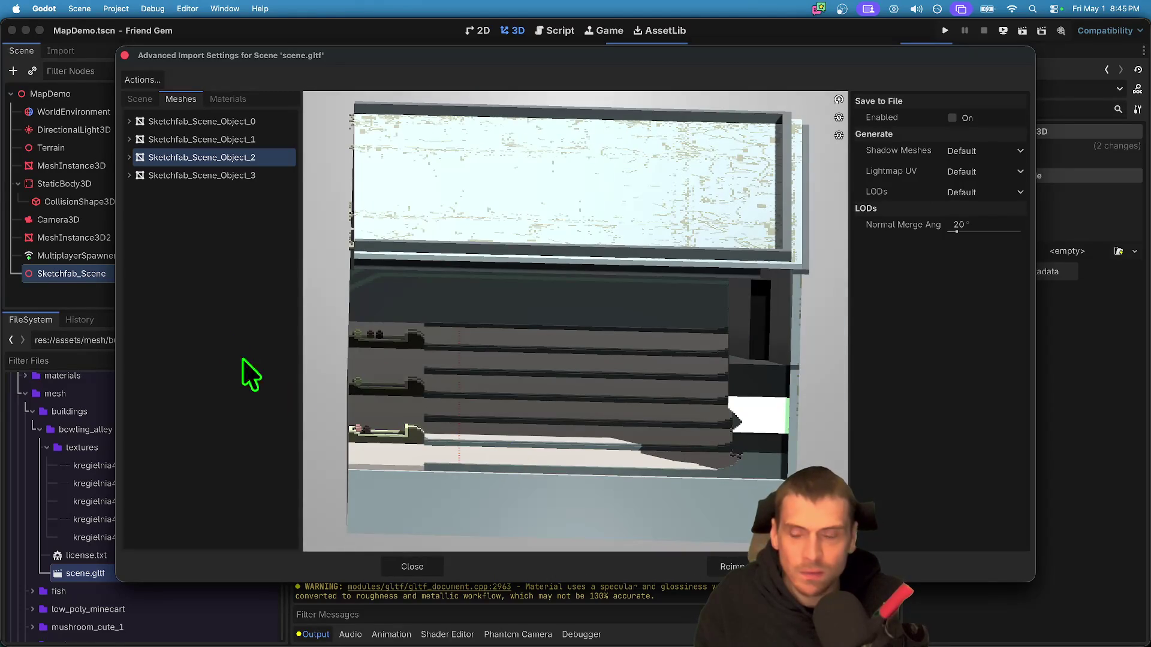
{"action": "left_click", "coordinate": [129, 158]}
{"action": "left_click", "coordinate": [134, 172]}
- In the Scene tree, inspect Object_2, Object_4 and Object_5 with their meshes and materials
{"action": "left_click", "coordinate": [138, 99]}
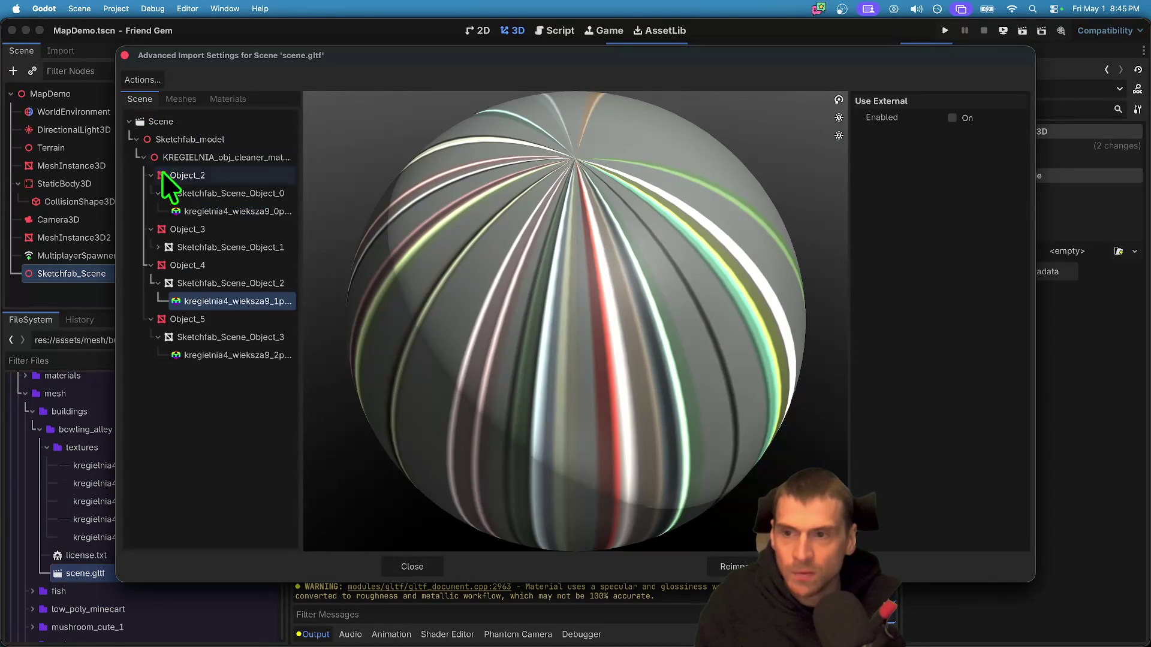
{"action": "left_click", "coordinate": [161, 175]}
{"action": "left_click", "coordinate": [186, 284]}
{"action": "left_click", "coordinate": [200, 302]}
{"action": "left_click", "coordinate": [200, 287]}
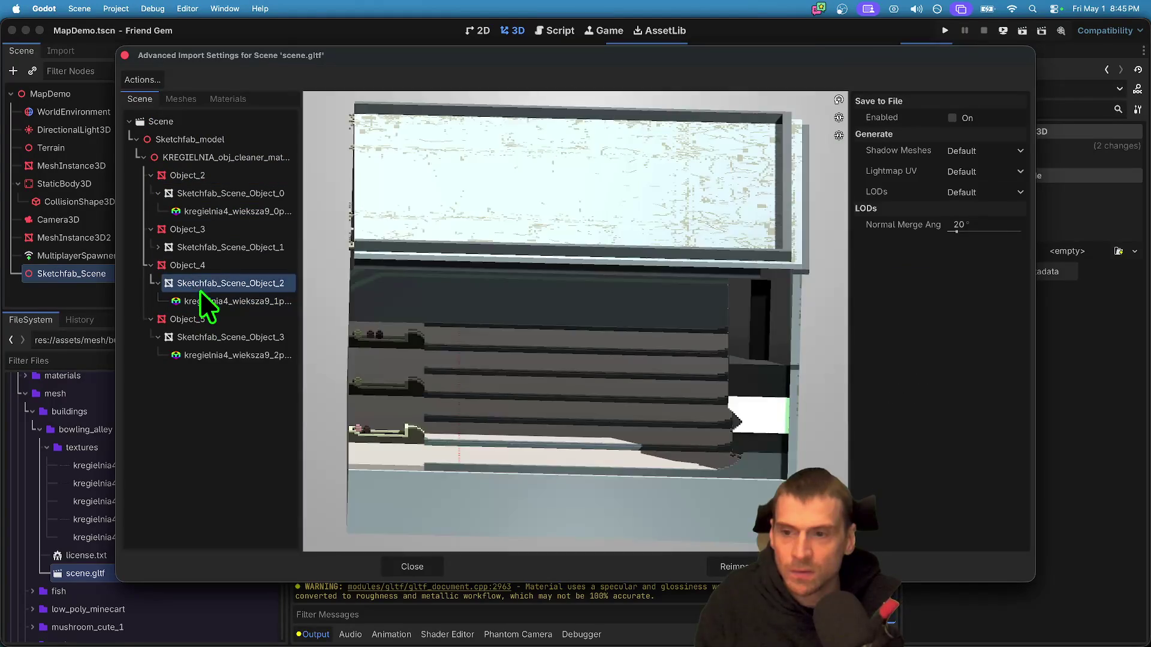
{"action": "left_click", "coordinate": [210, 265]}
{"action": "left_click", "coordinate": [237, 319]}
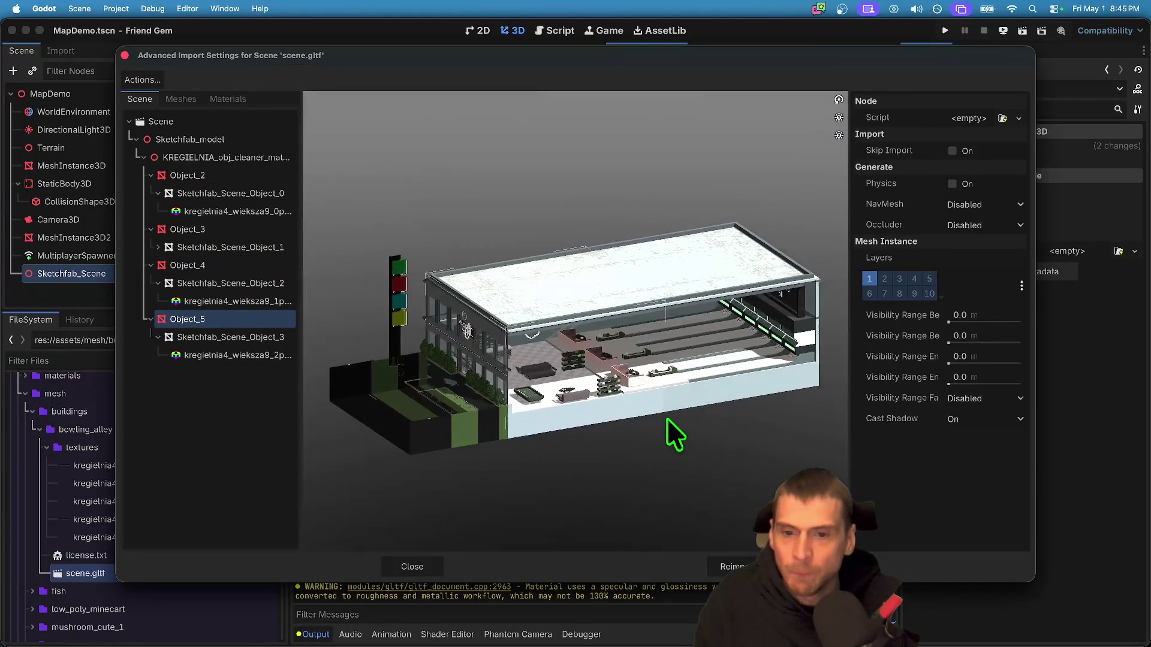
{"action": "left_click_drag", "start_coordinate": [666, 418], "coordinate": [378, 328]}
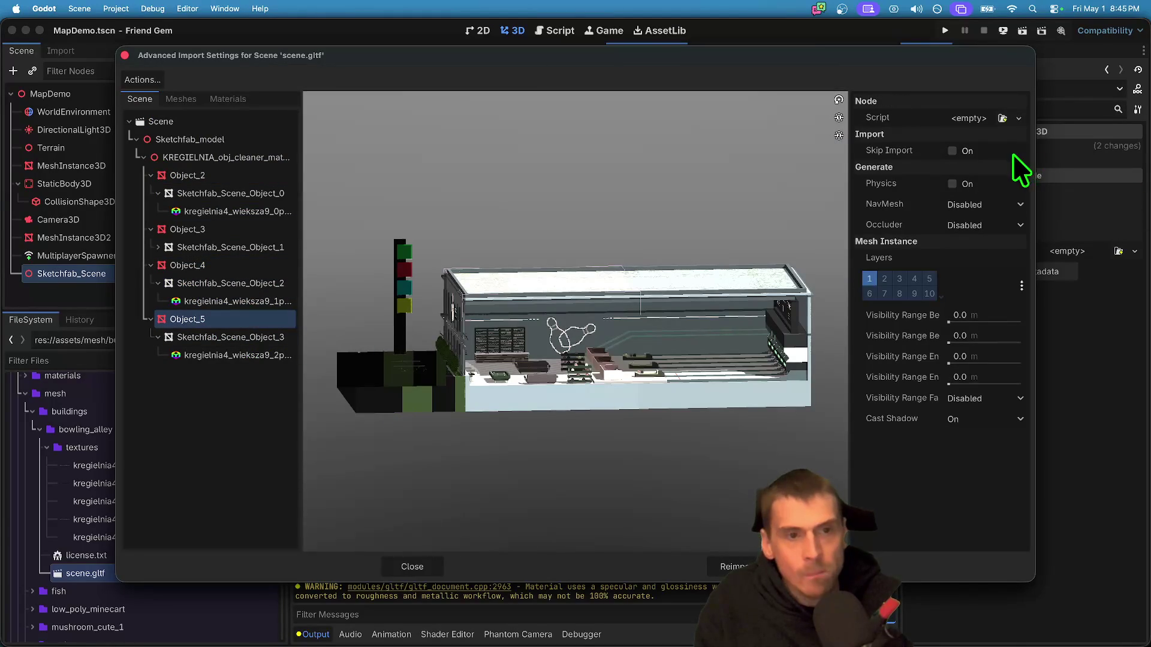
- Check Sketchfab_Scene_Object_3's material, then enable Physics collision generation on Object_5
{"action": "left_click", "coordinate": [255, 337]}
{"action": "left_click", "coordinate": [256, 354]}
{"action": "left_click", "coordinate": [253, 337]}
{"action": "scroll", "coordinate": [657, 438], "scroll_direction": "down", "scroll_amount": 5}
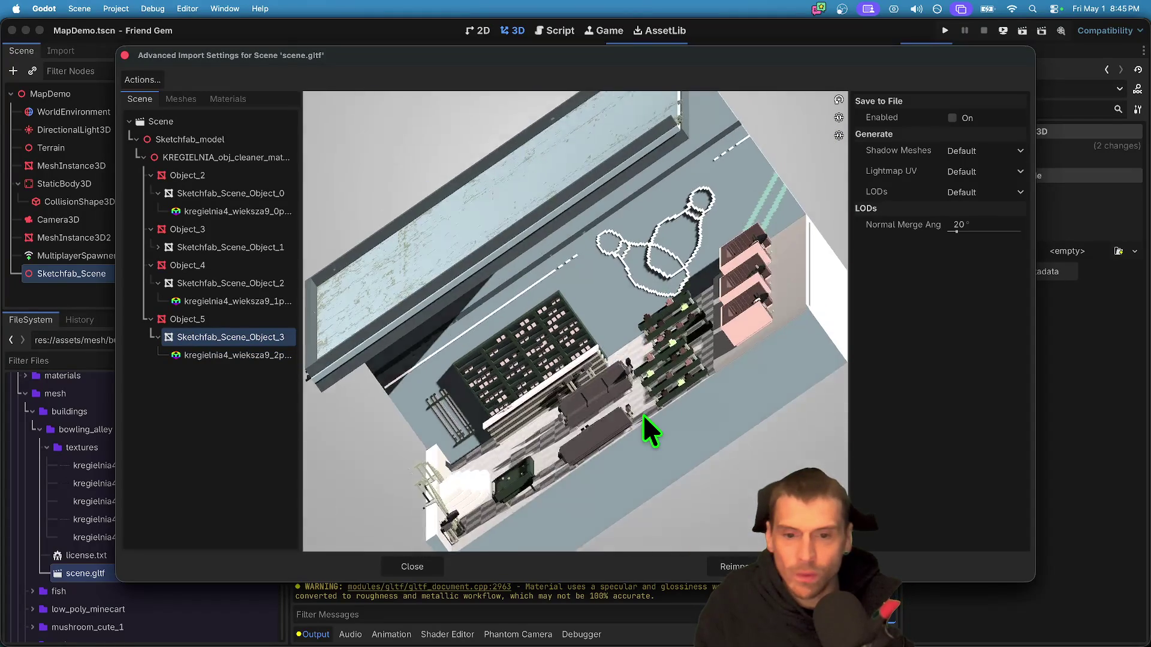
{"action": "scroll", "coordinate": [648, 419], "scroll_direction": "right", "scroll_amount": 10}
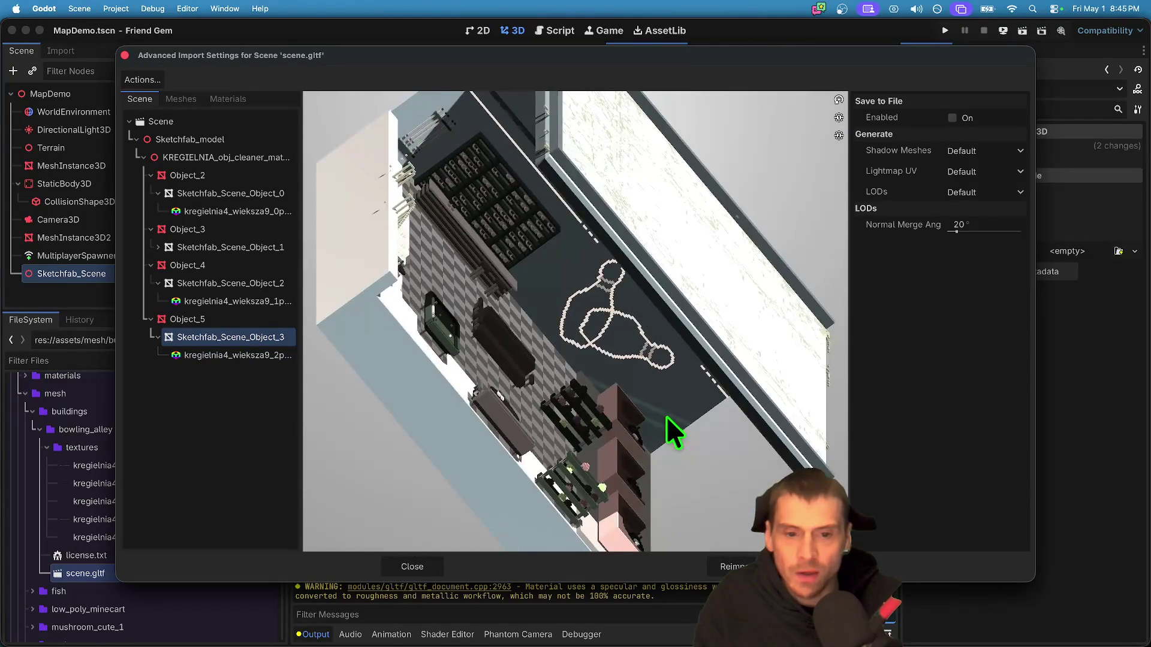
{"action": "scroll", "coordinate": [660, 413], "scroll_direction": "right", "scroll_amount": 2}
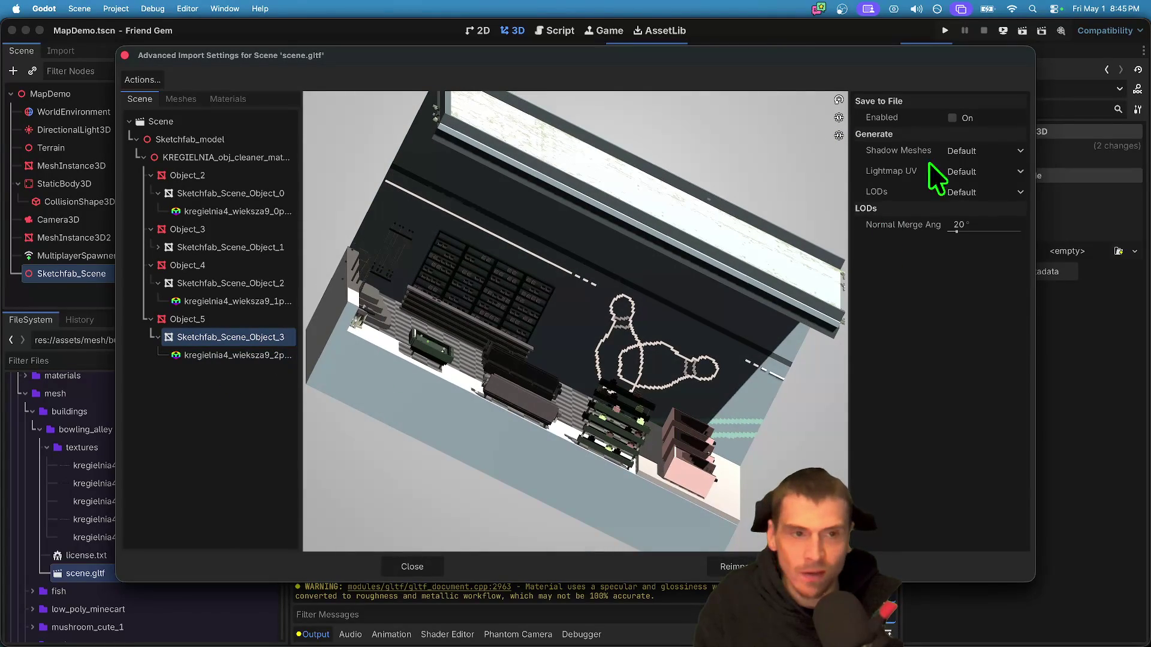
{"action": "left_click", "coordinate": [168, 319]}
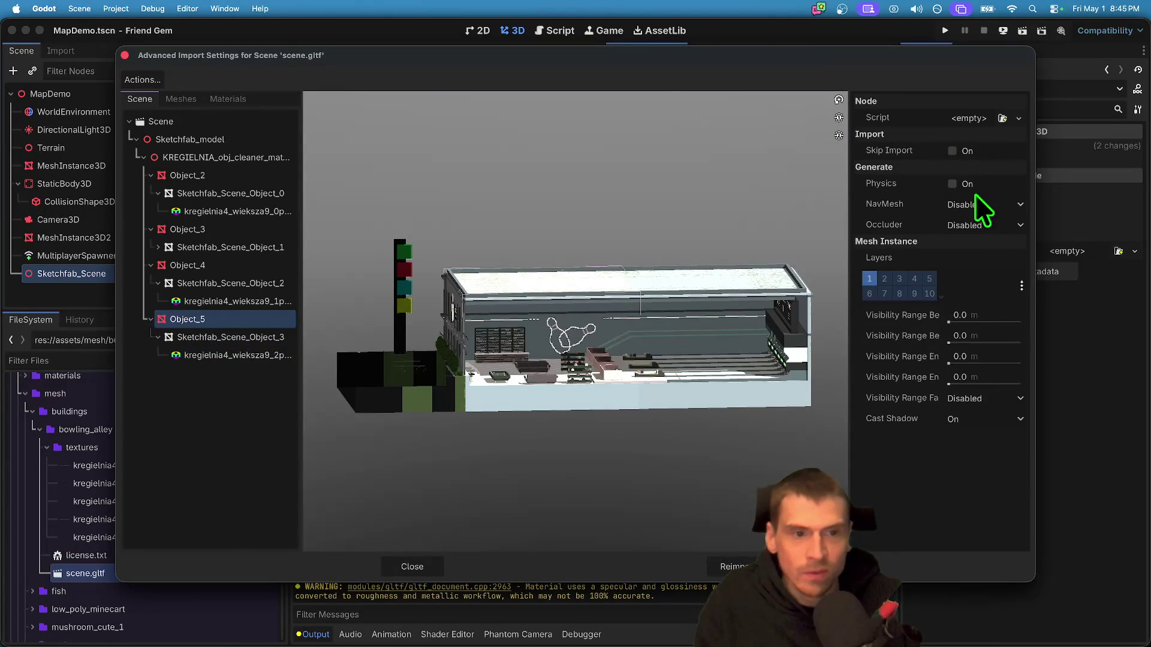
{"action": "left_click", "coordinate": [953, 184]}
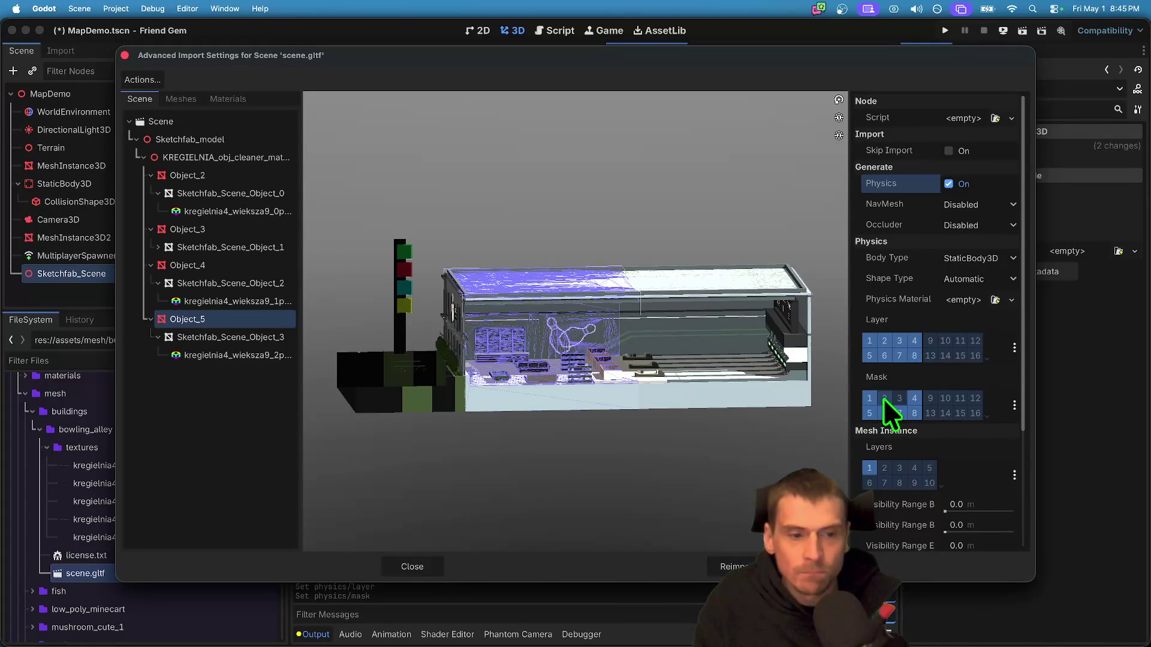
- Enable Physics on Object_4, add collision mask layer 7 and layer 8, and reimport
{"action": "left_click", "coordinate": [186, 266]}
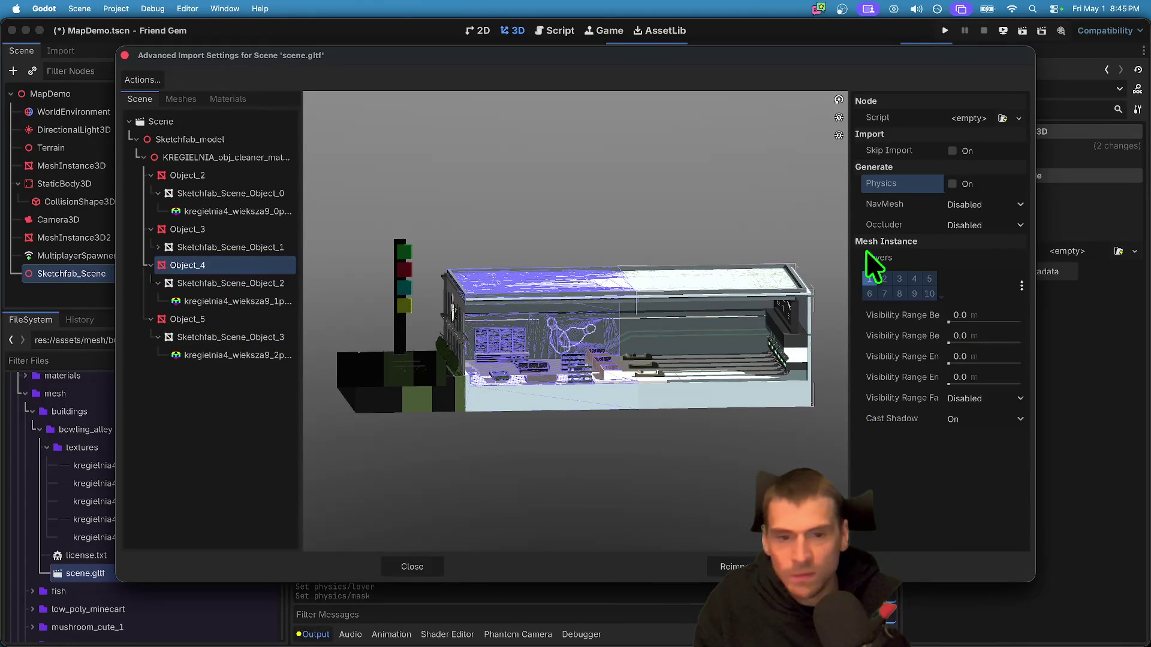
{"action": "left_click", "coordinate": [993, 180]}
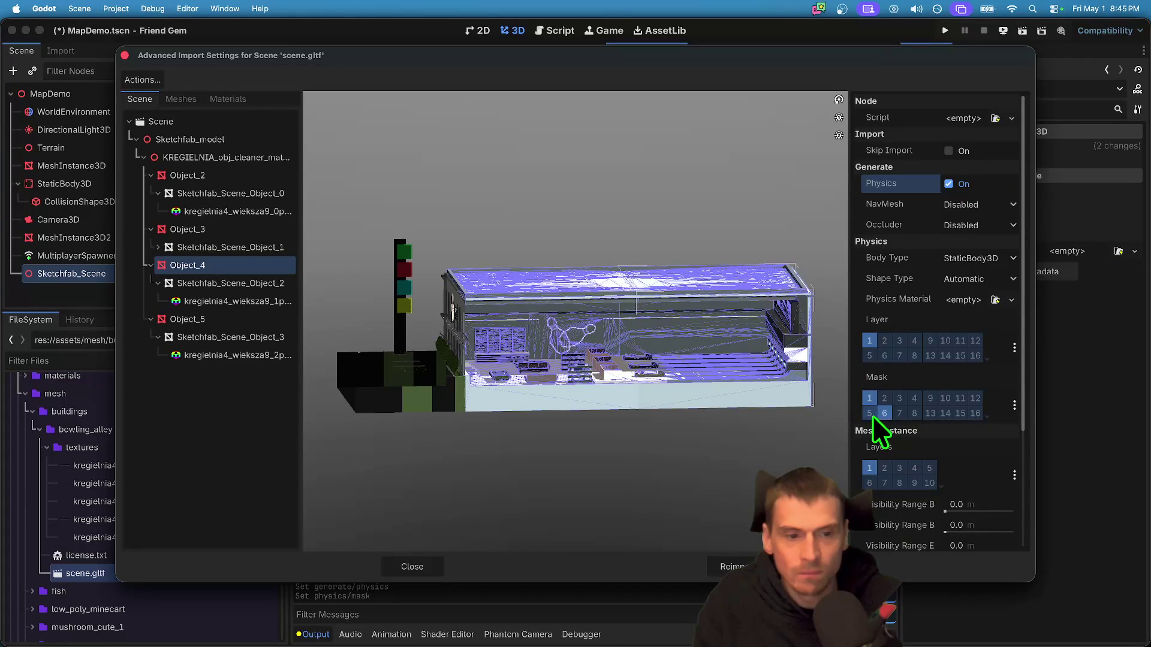
{"action": "left_click", "coordinate": [902, 411]}
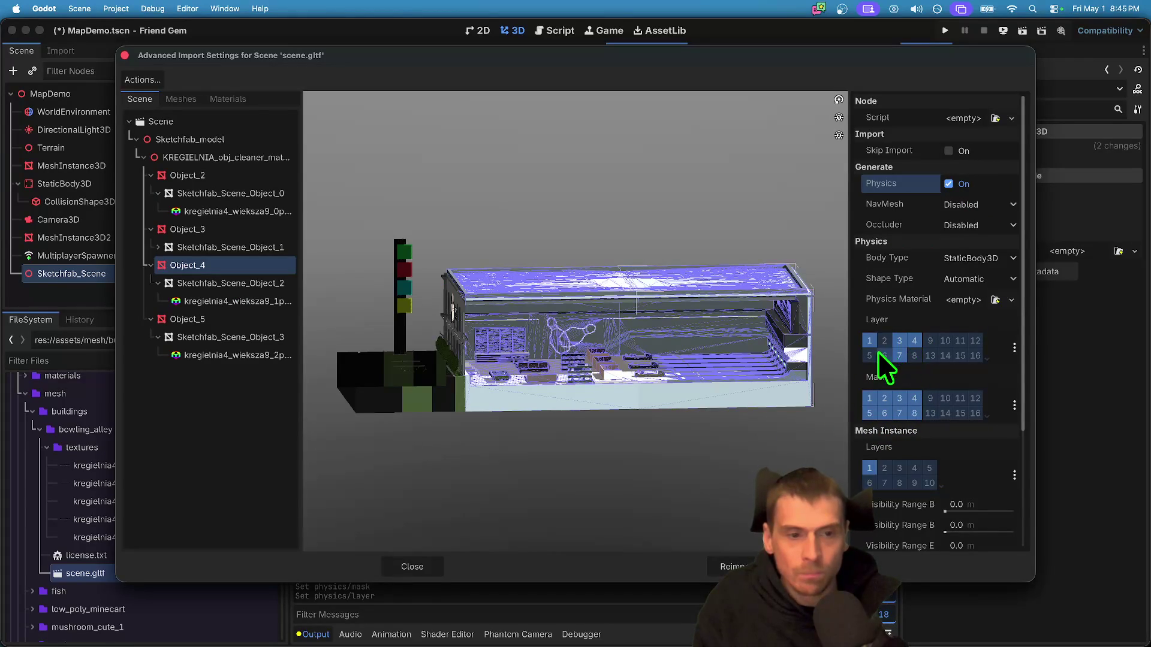
{"action": "left_click", "coordinate": [913, 355]}
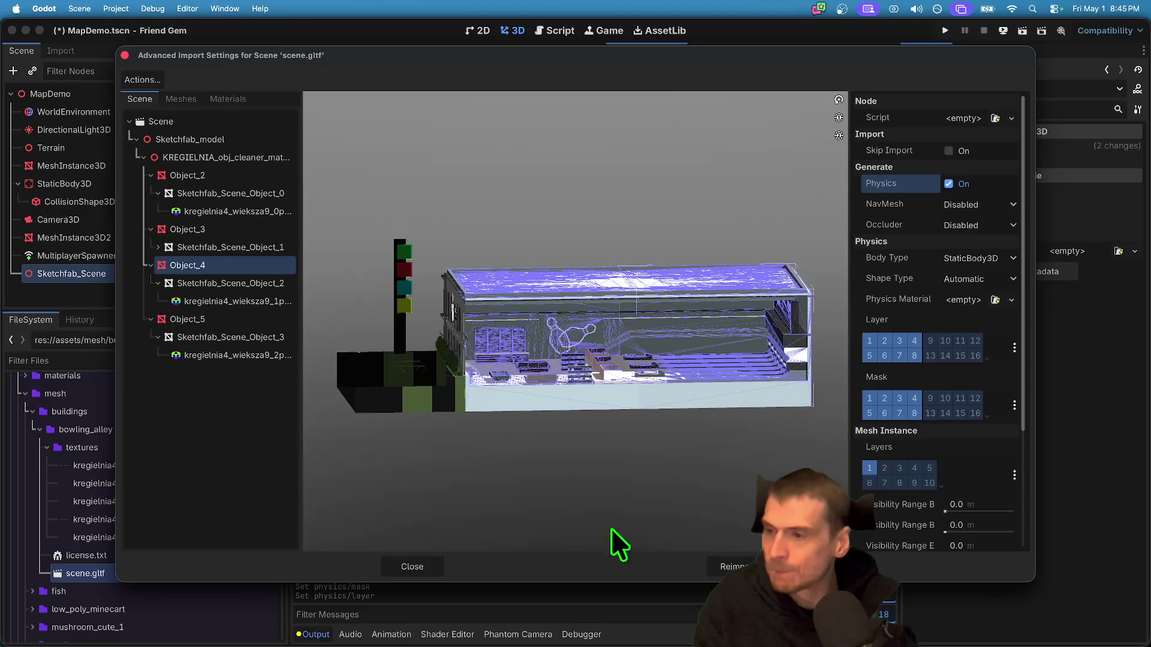
{"action": "left_click", "coordinate": [732, 566]}
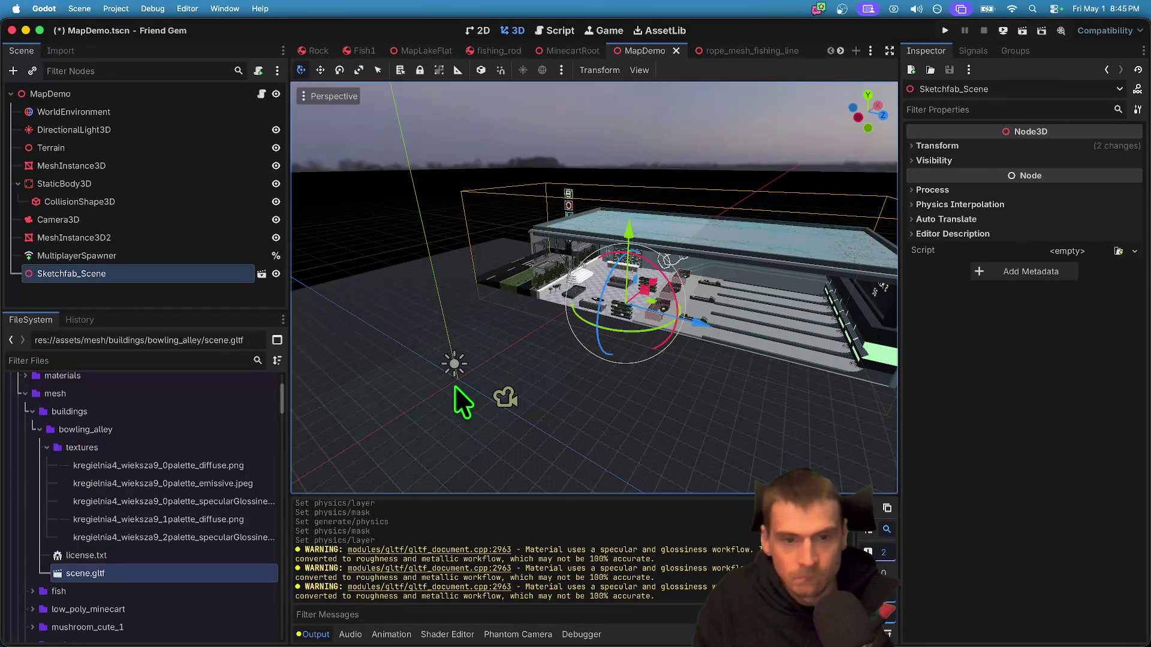
- Lift the bowling alley slightly on Y in MapDemo, then save and run the game
{"action": "scroll", "coordinate": [454, 386], "scroll_direction": "up", "scroll_amount": 10}
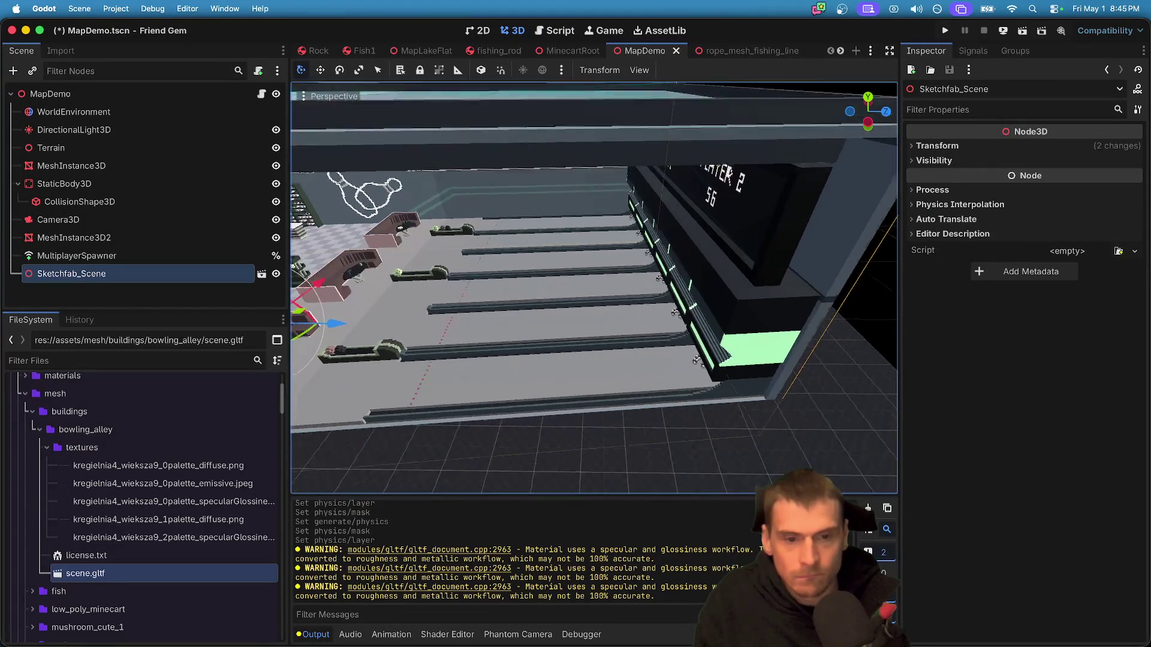
{"action": "scroll", "coordinate": [501, 360], "scroll_direction": "down", "scroll_amount": 10}
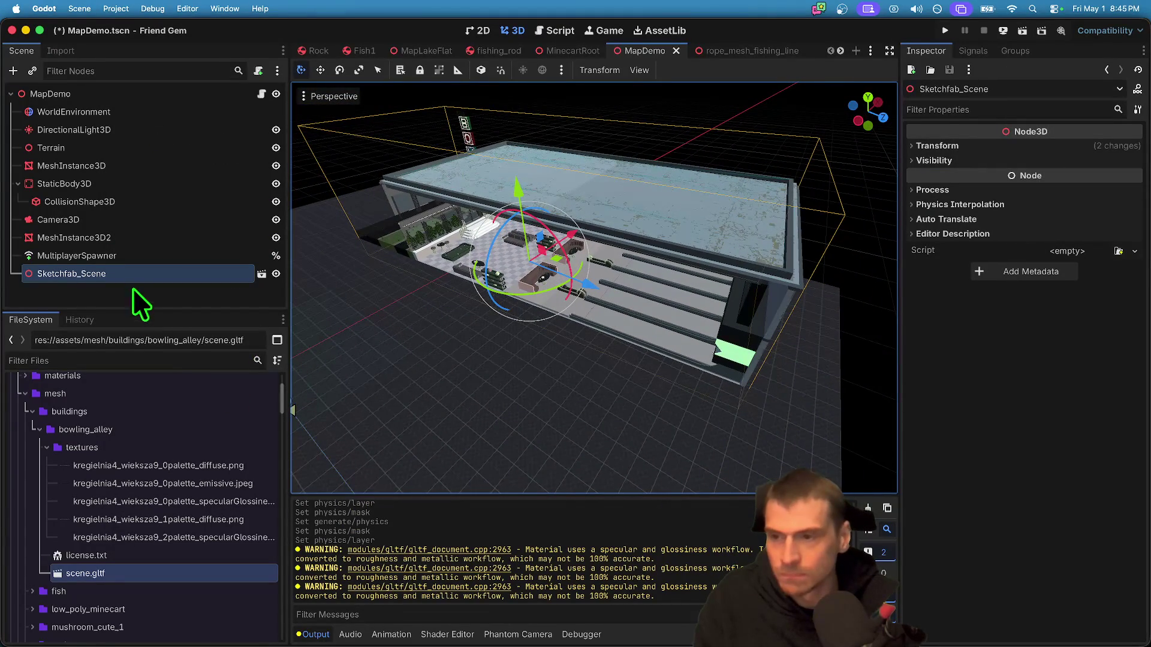
{"action": "left_click_drag", "start_coordinate": [515, 233], "coordinate": [506, 176]}
{"action": "key", "text": "super+b"}
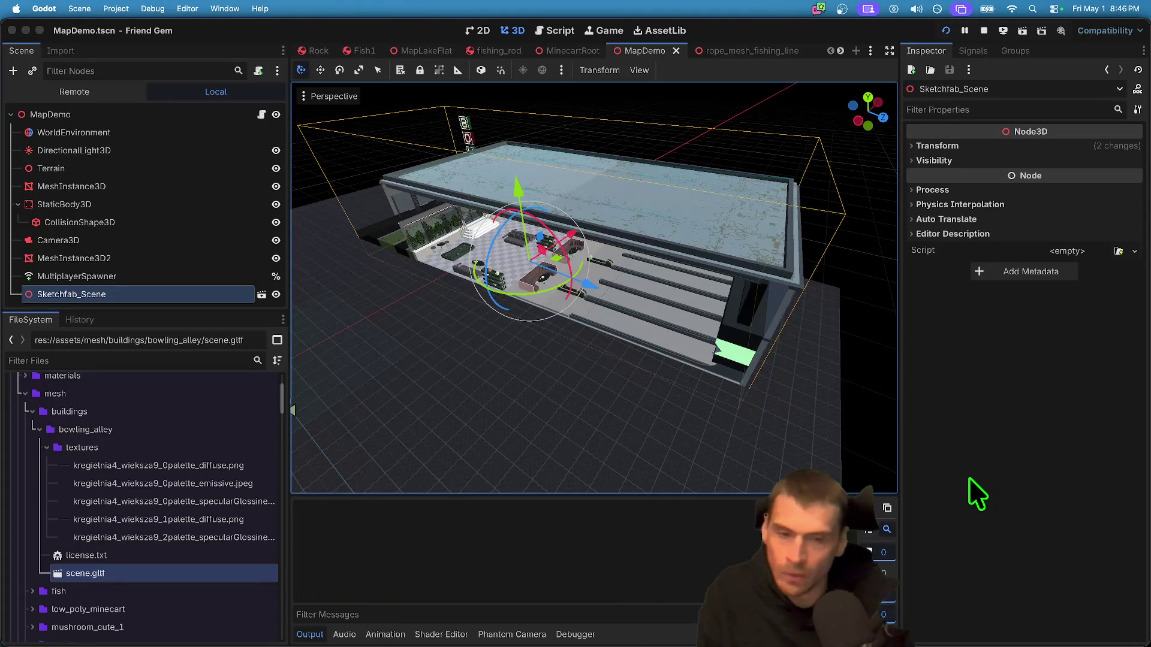
- Start the game and walk the character onto the bowling lanes toward the pins
{"action": "left_click_drag", "start_coordinate": [738, 221], "coordinate": [615, 99]}
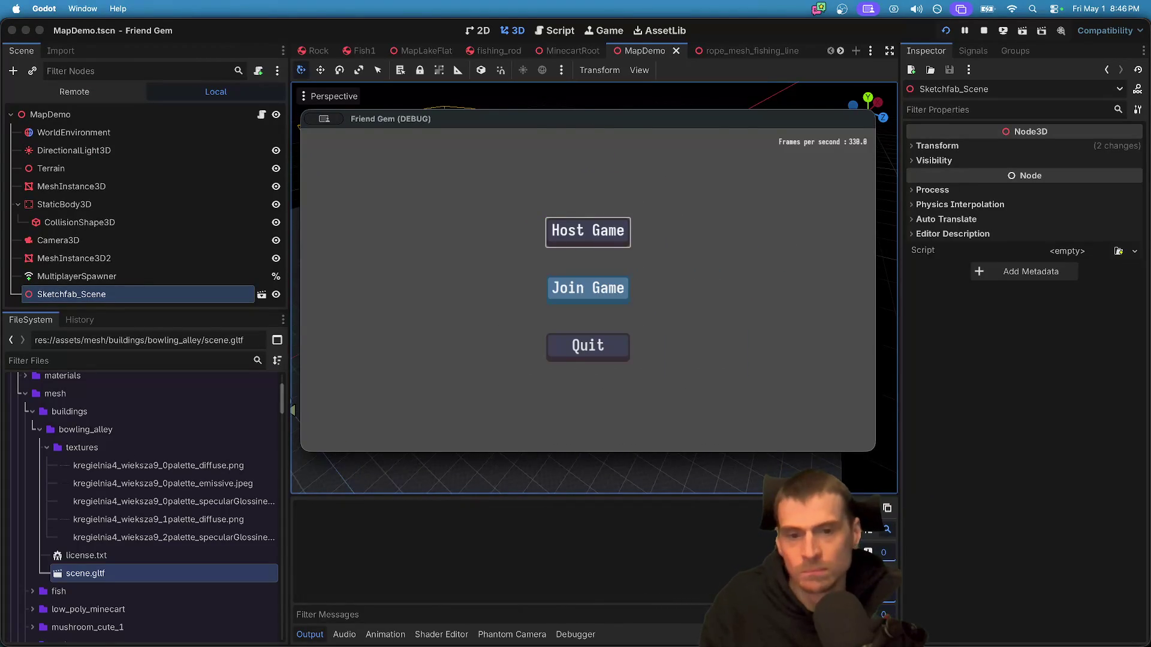
{"action": "key", "text": "Return"}
{"action": "key", "text": "w"}
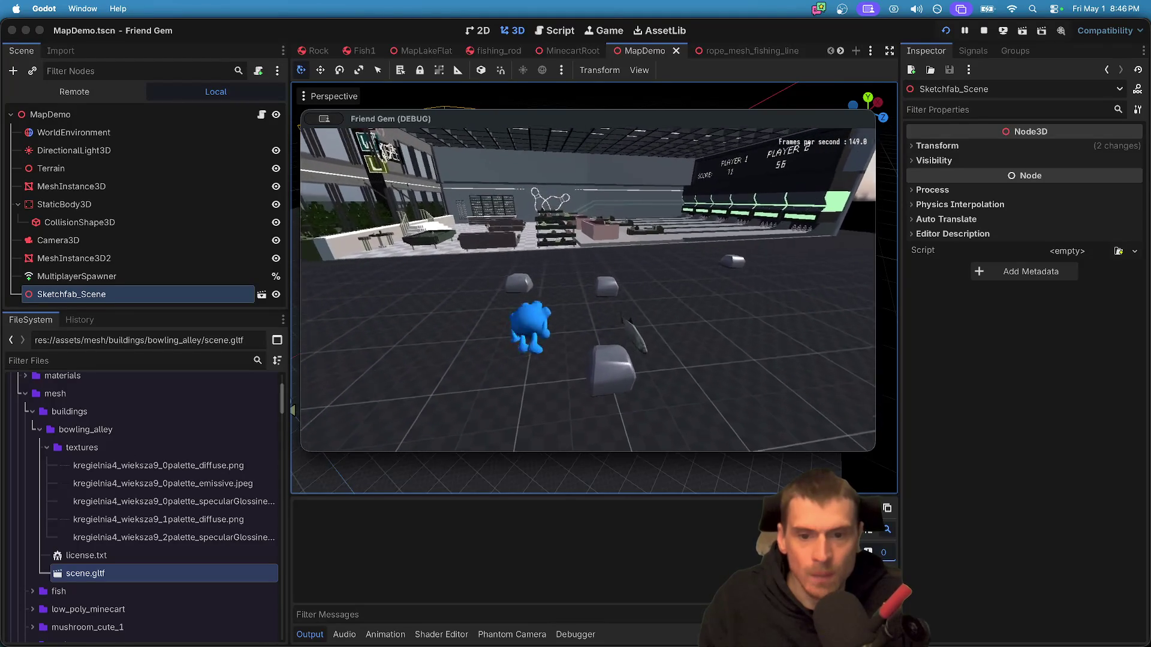
{"action": "key", "text": "w"}
{"action": "key", "text": "w"}
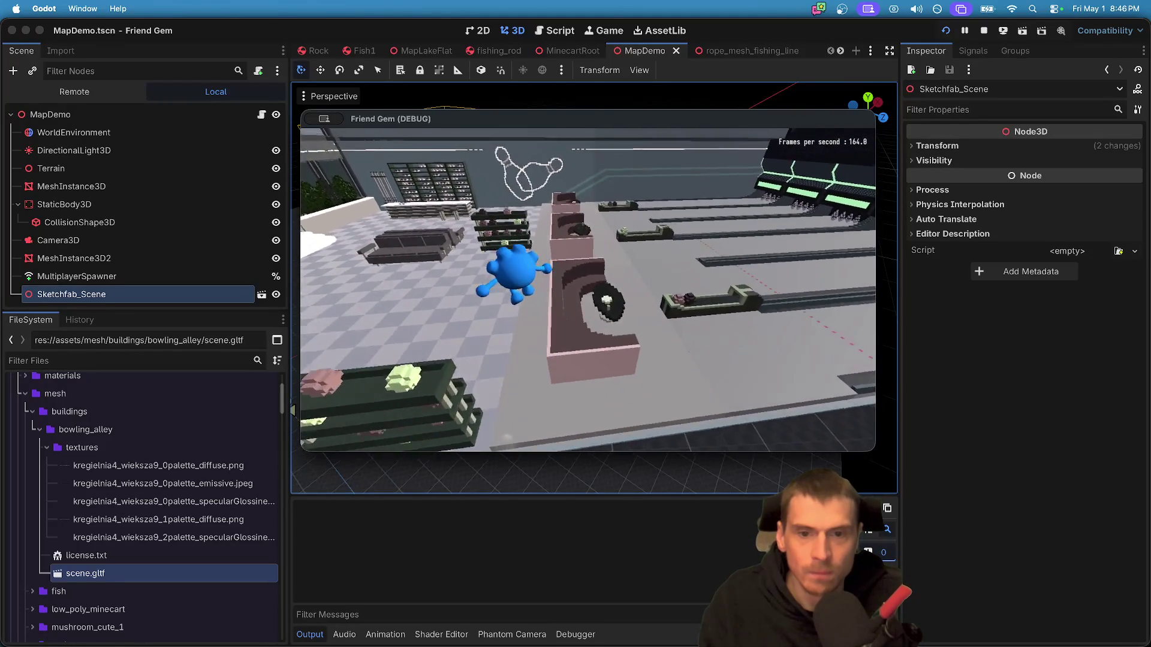
{"action": "key", "text": "w"}
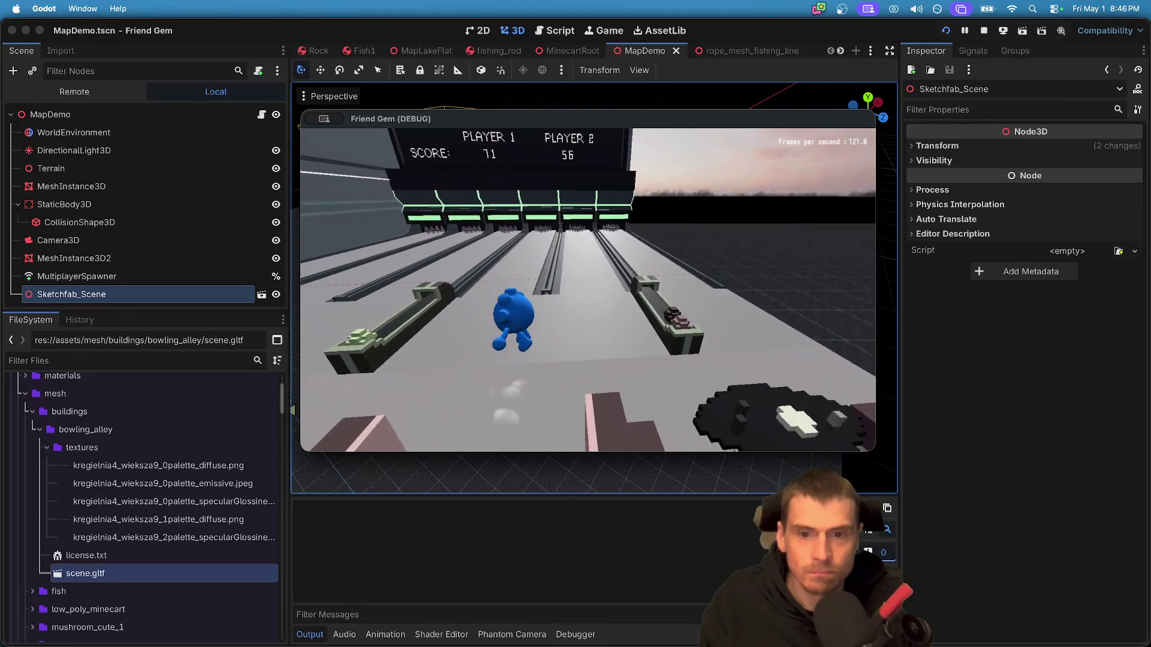
{"action": "key", "text": "w"}
{"action": "key", "text": "w"}
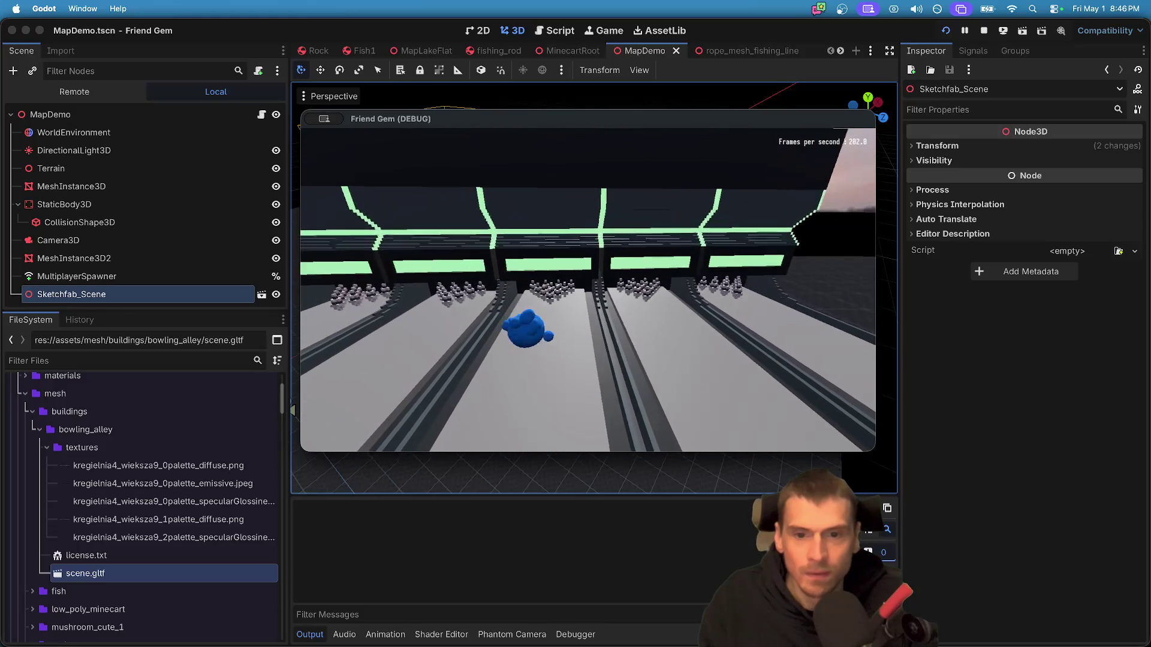
{"action": "key", "text": "w"}
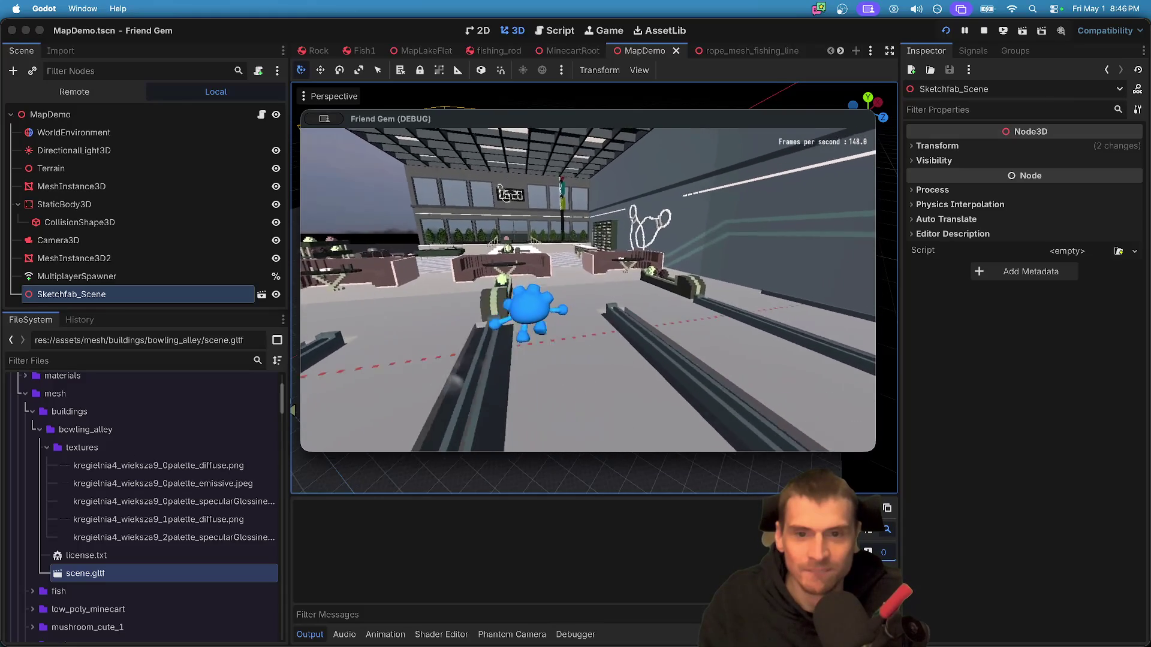
{"action": "key", "text": "d"}
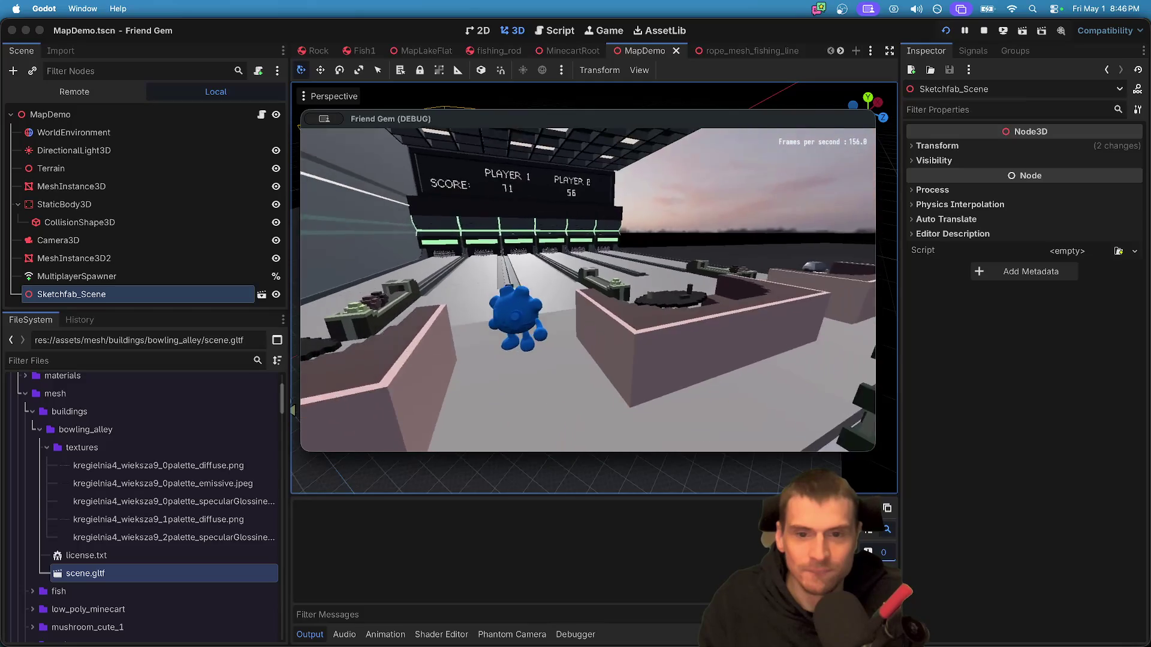
{"action": "key", "text": "d"}
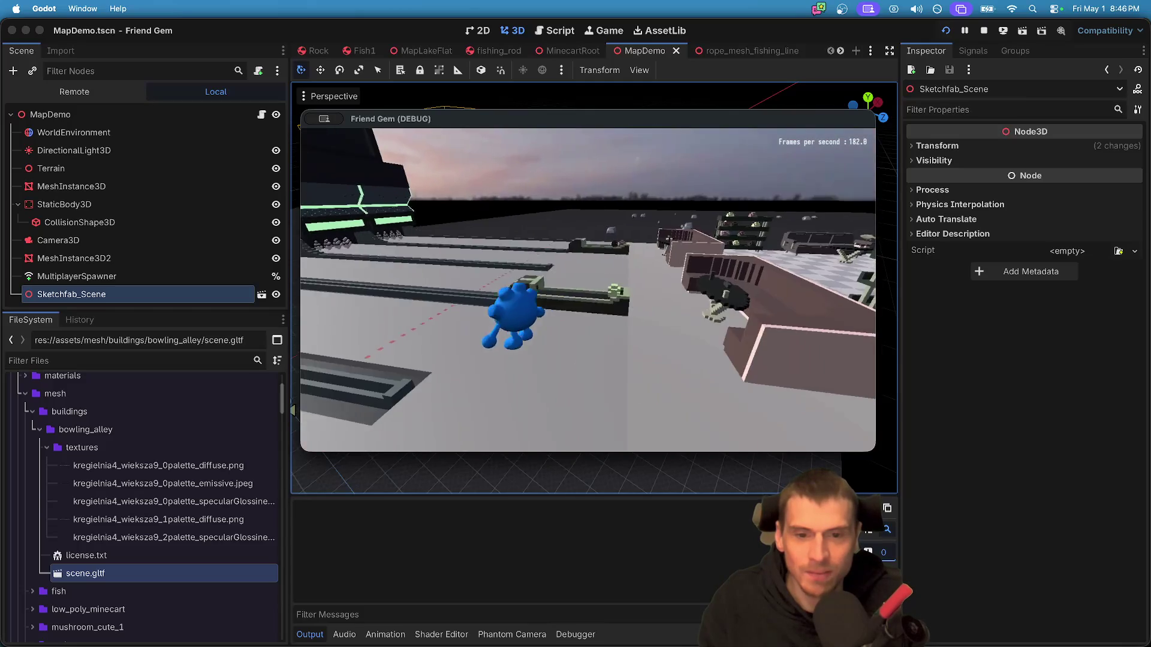
- Walk the character past the pink booth, then stop the game and return to the editor
{"action": "key", "text": "super+period"}
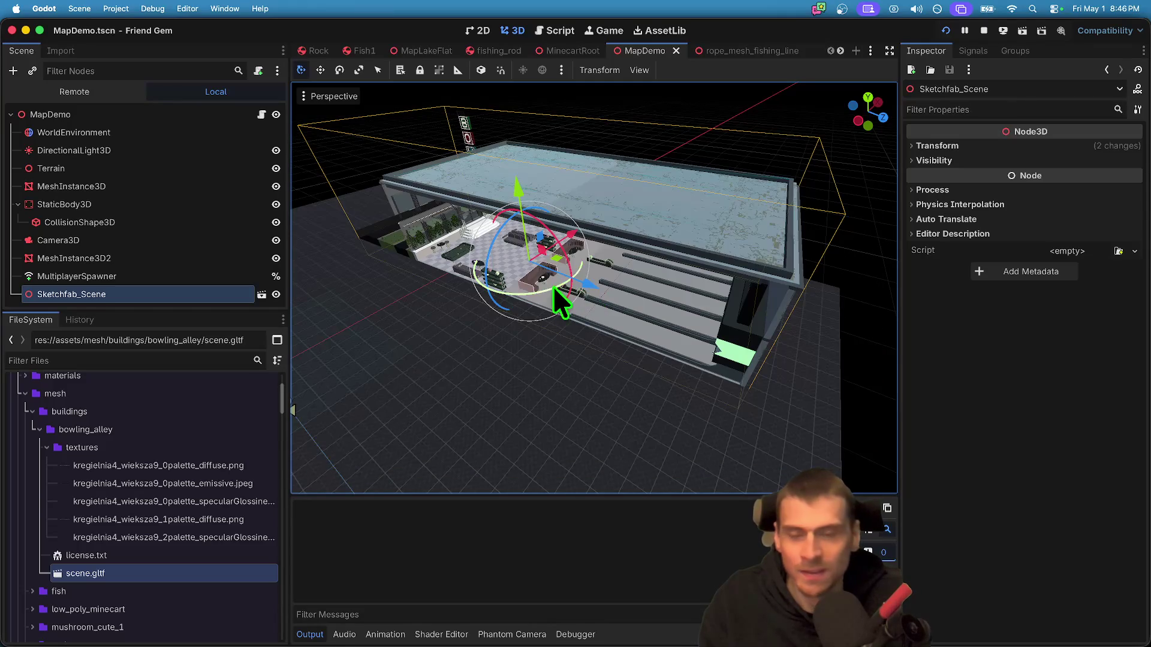
{"action": "key", "text": "super+period"}
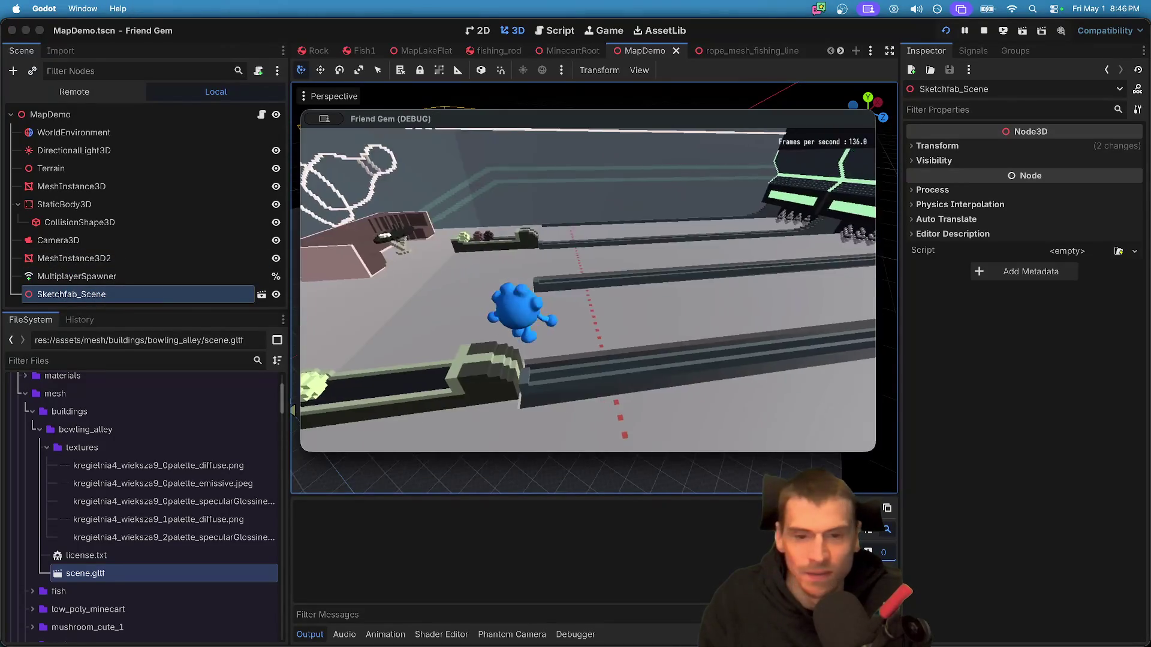
{"action": "key", "text": "w"}
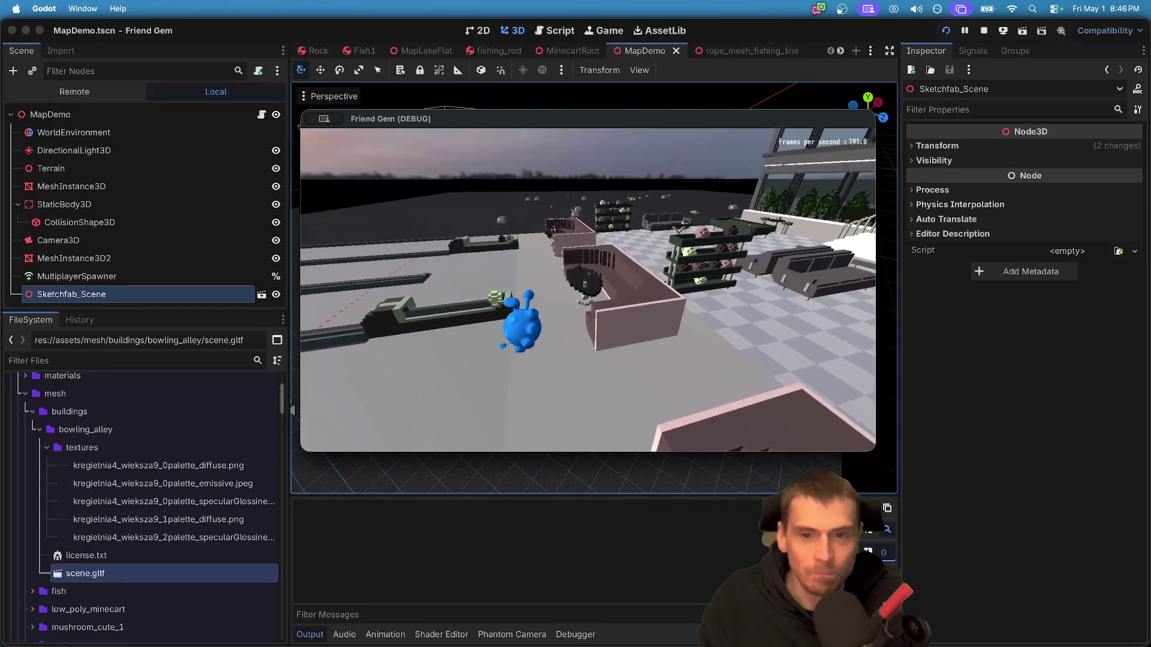
{"action": "key", "text": "w"}
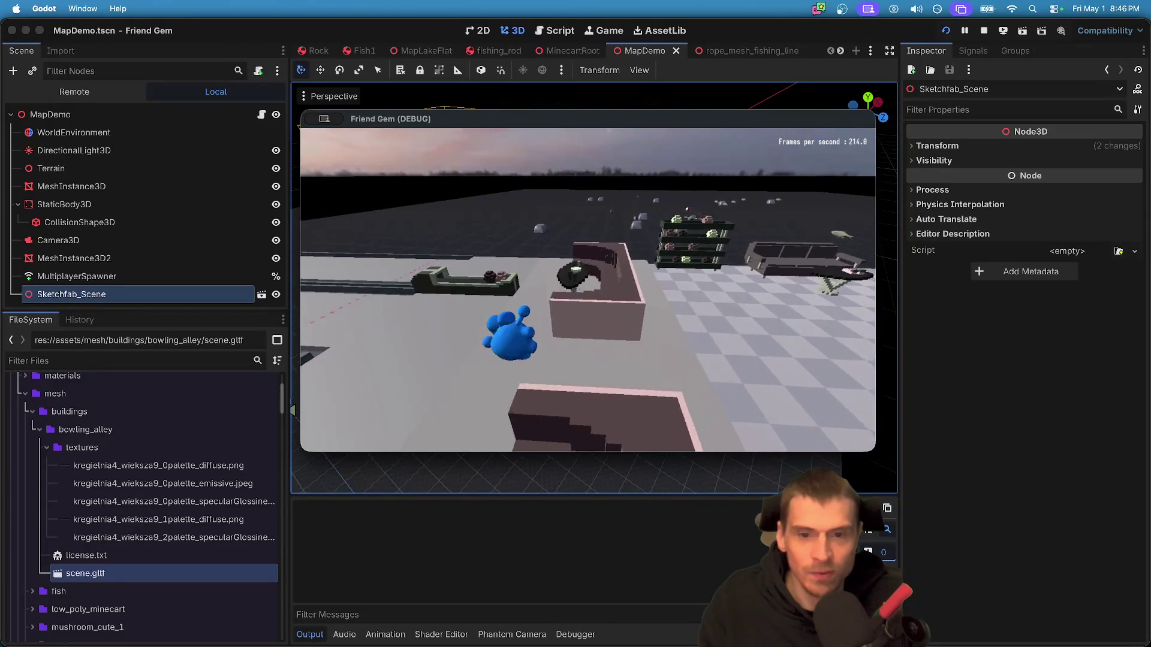
{"action": "key", "text": "super+Tab"}
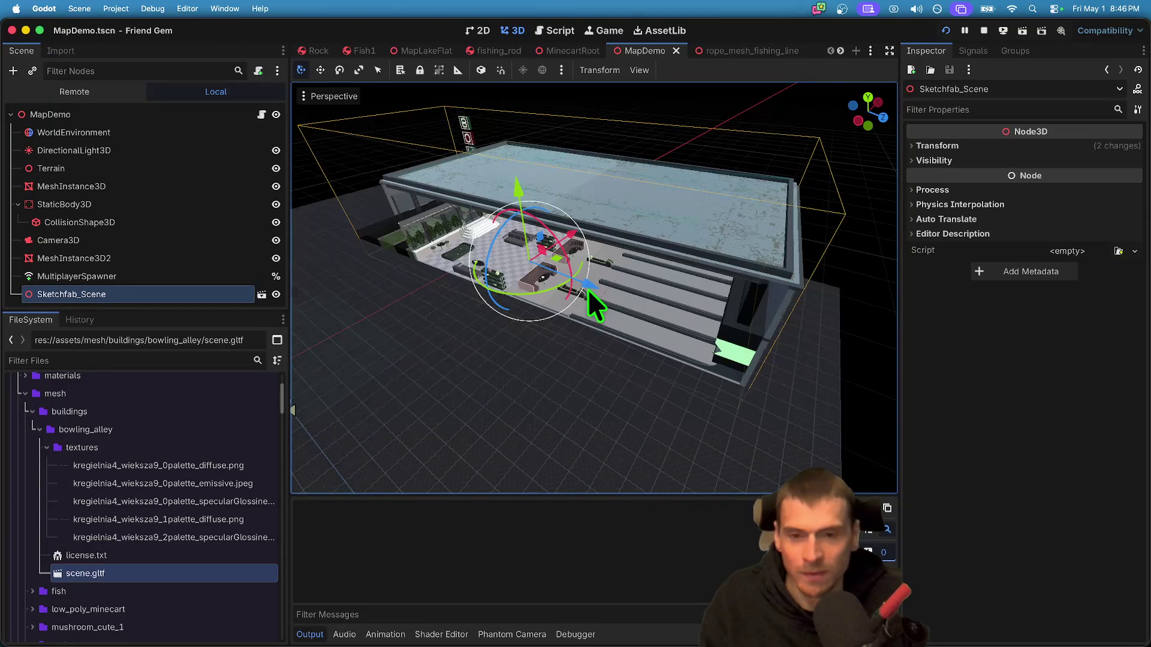
{"action": "scroll", "coordinate": [593, 288], "scroll_direction": "down", "scroll_amount": 5}
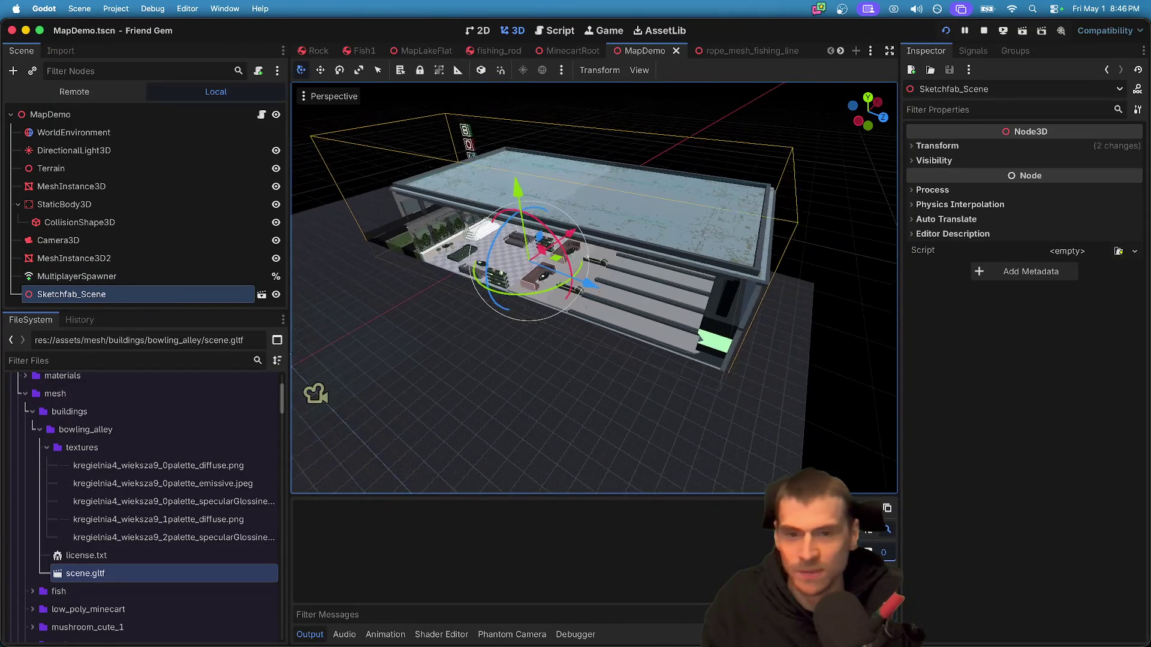
- Set the bowling alley's Transform scale to 3.0 on all three axes
{"action": "left_click", "coordinate": [938, 146]}
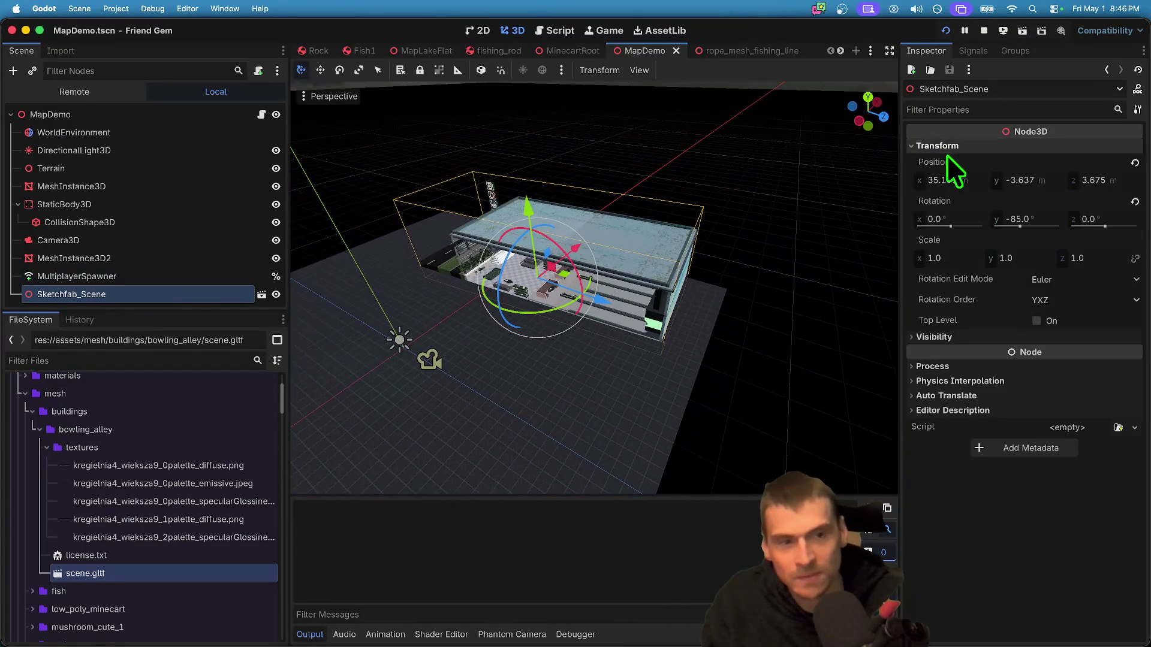
{"action": "left_click", "coordinate": [964, 260]}
{"action": "type", "text": "3"}
{"action": "key", "text": "Return"}
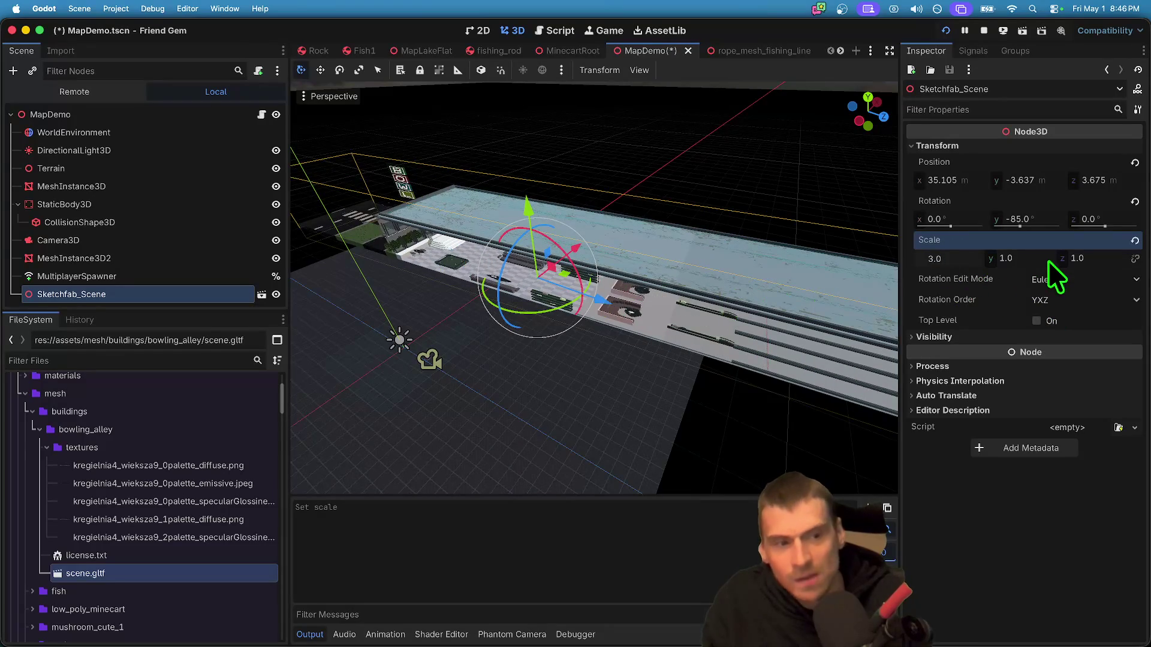
{"action": "left_click", "coordinate": [1134, 241]}
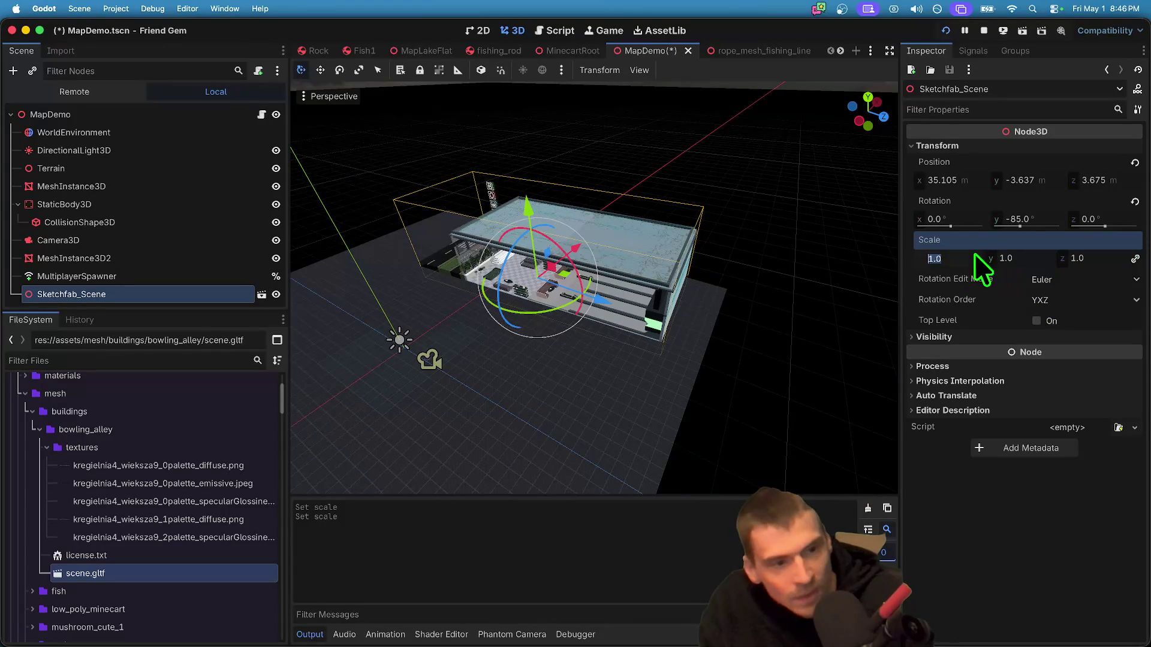
{"action": "type", "text": "3"}
{"action": "key", "text": "Return"}
{"action": "scroll", "coordinate": [576, 412], "scroll_direction": "down", "scroll_amount": 2}
{"action": "scroll", "coordinate": [603, 378], "scroll_direction": "up", "scroll_amount": 2}
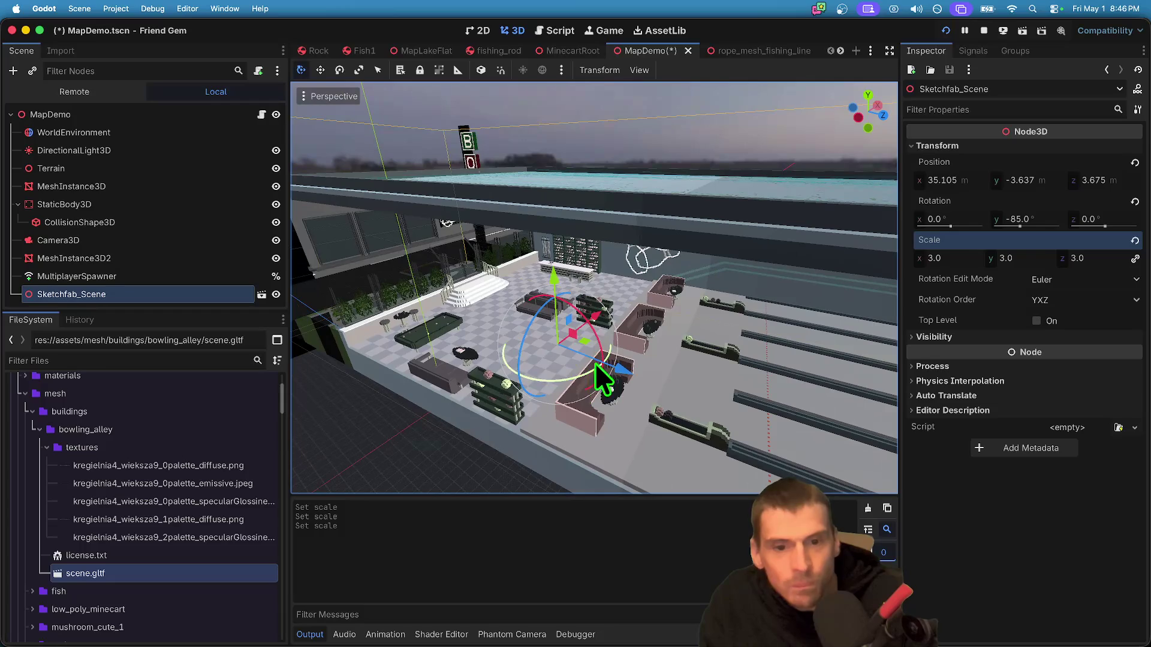
- Shift the alley along X, turn it to about -89.7° and lower it on Y
{"action": "mouse_move", "coordinate": [600, 318]}
{"action": "left_mouse_down"}
{"action": "mouse_move", "coordinate": [660, 275]}
{"action": "mouse_move", "coordinate": [643, 231]}
{"action": "left_mouse_up"}
{"action": "left_click_drag", "start_coordinate": [630, 312], "coordinate": [623, 314]}
{"action": "mouse_move", "coordinate": [637, 232]}
{"action": "left_mouse_down"}
{"action": "mouse_move", "coordinate": [617, 226]}
{"action": "mouse_move", "coordinate": [614, 236]}
{"action": "mouse_move", "coordinate": [627, 231]}
{"action": "left_mouse_up"}
- Run the game and walk the character up onto the enlarged lanes toward the pins
{"action": "key", "text": "super+b"}
{"action": "key", "text": "w"}
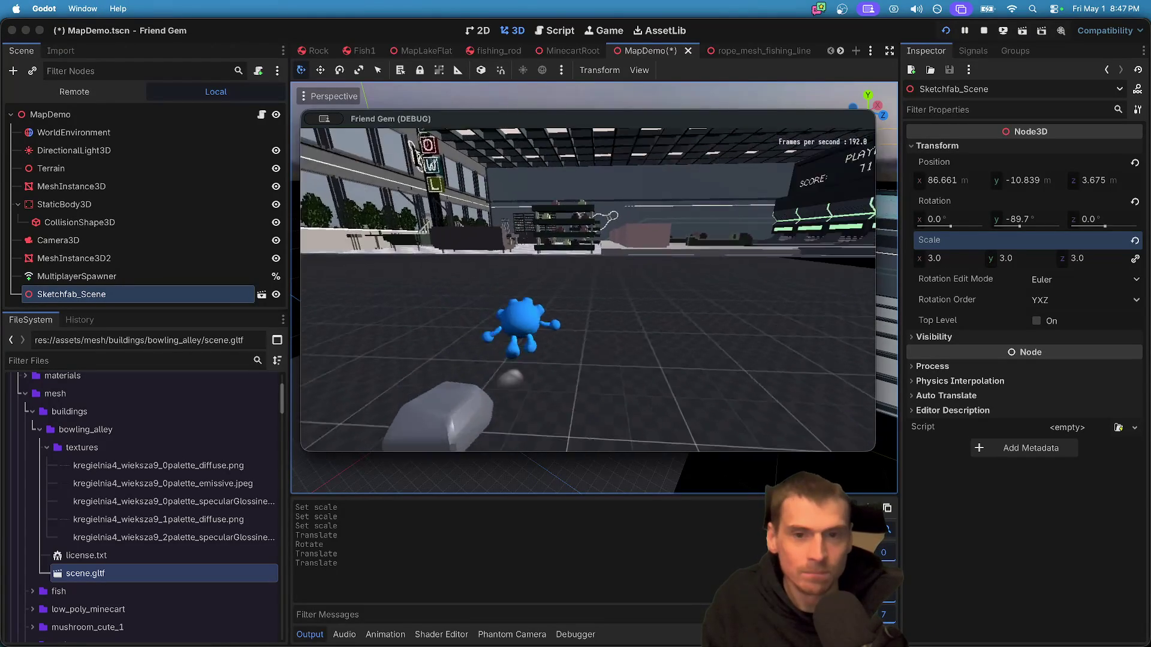
{"action": "key", "text": "w"}
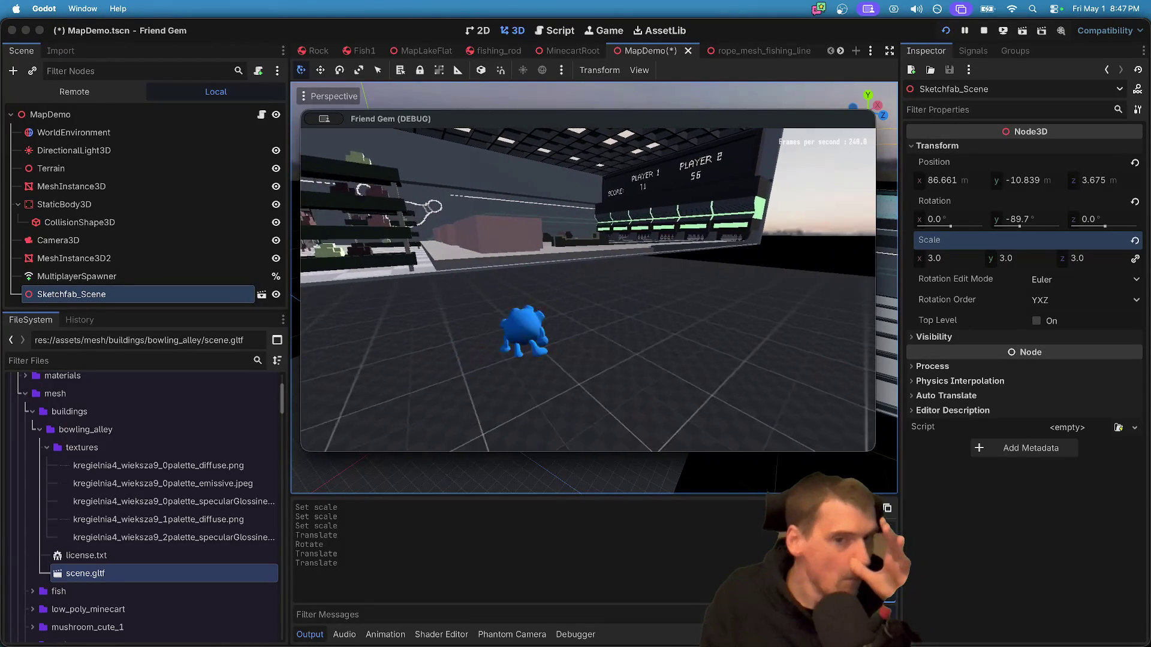
{"action": "key", "text": "w"}
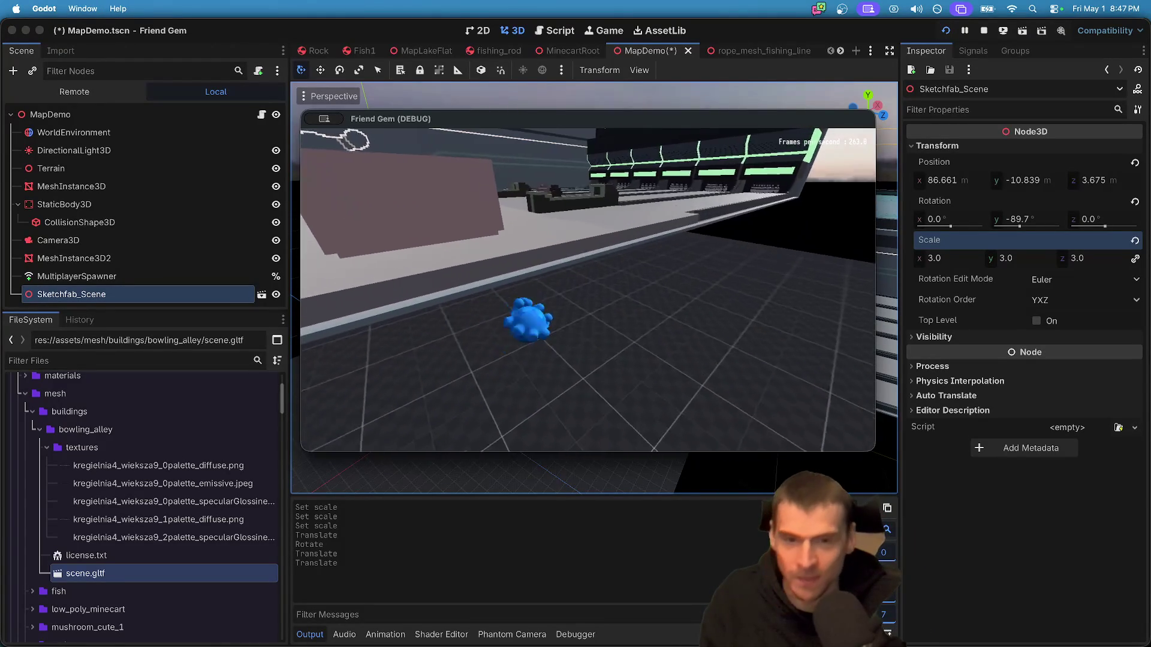
{"action": "key", "text": "w"}
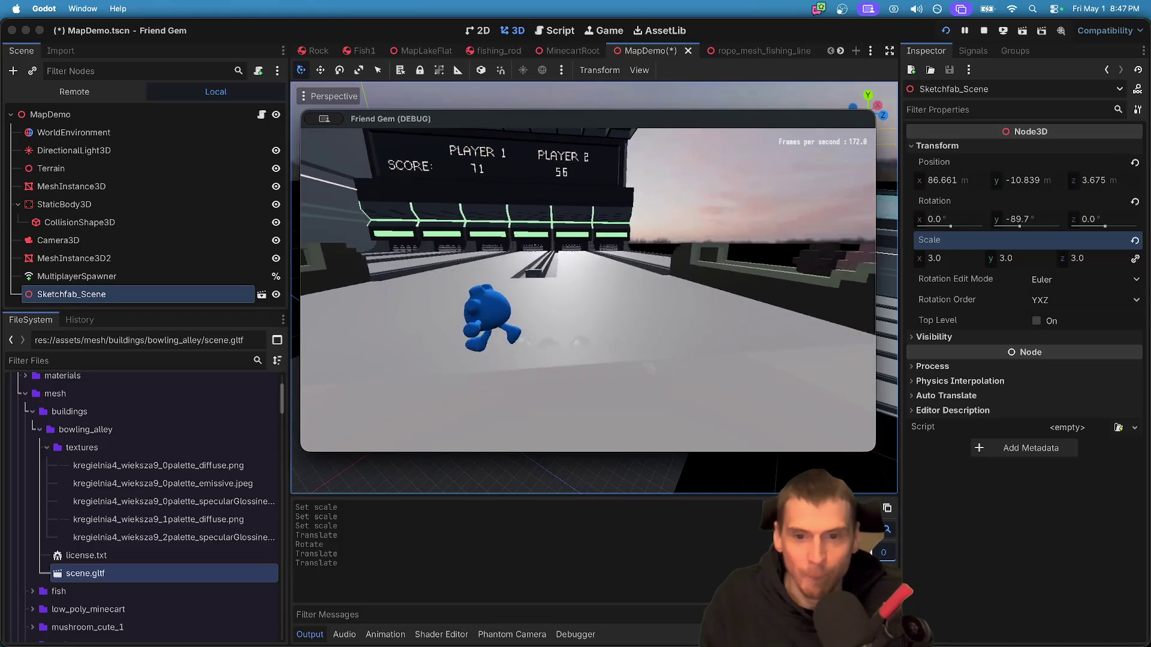
{"action": "key", "text": "w"}
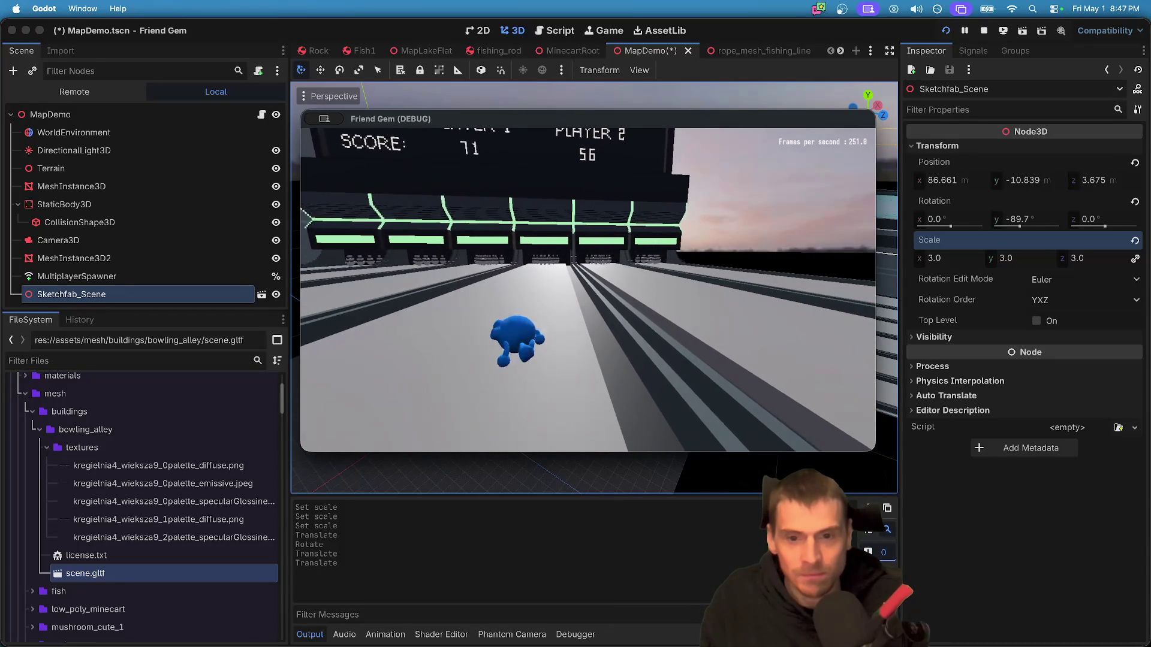
{"action": "key", "text": "w"}
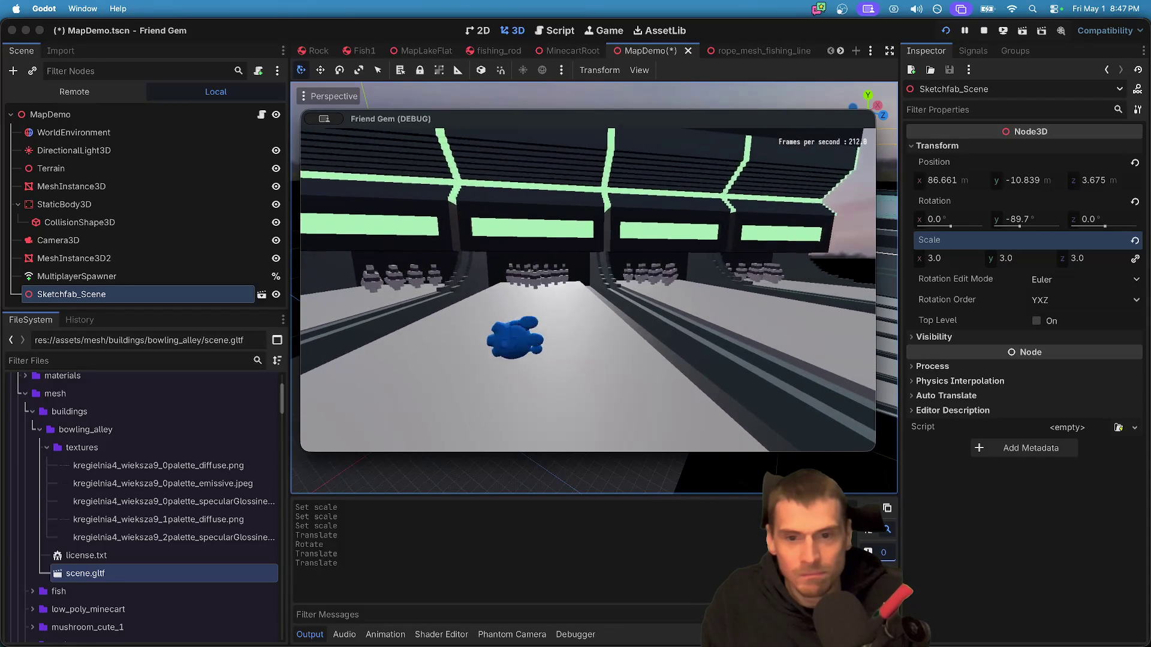
- Turn and run along the bowling lanes, then stop the game
{"action": "key", "text": "a"}
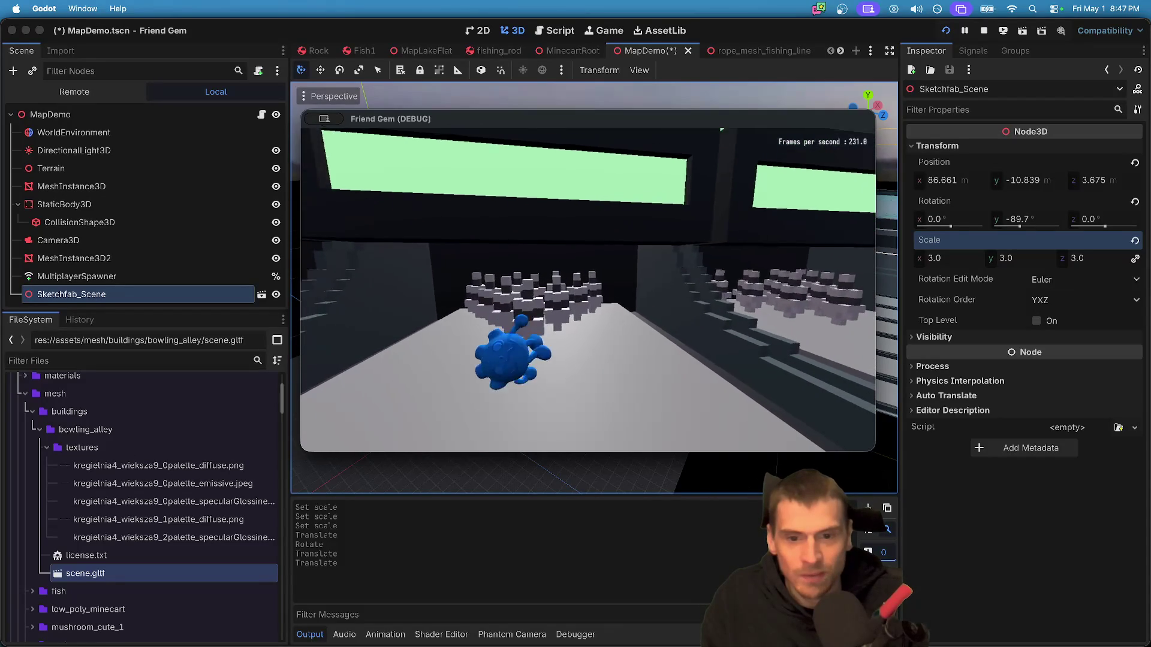
{"action": "key", "text": "d"}
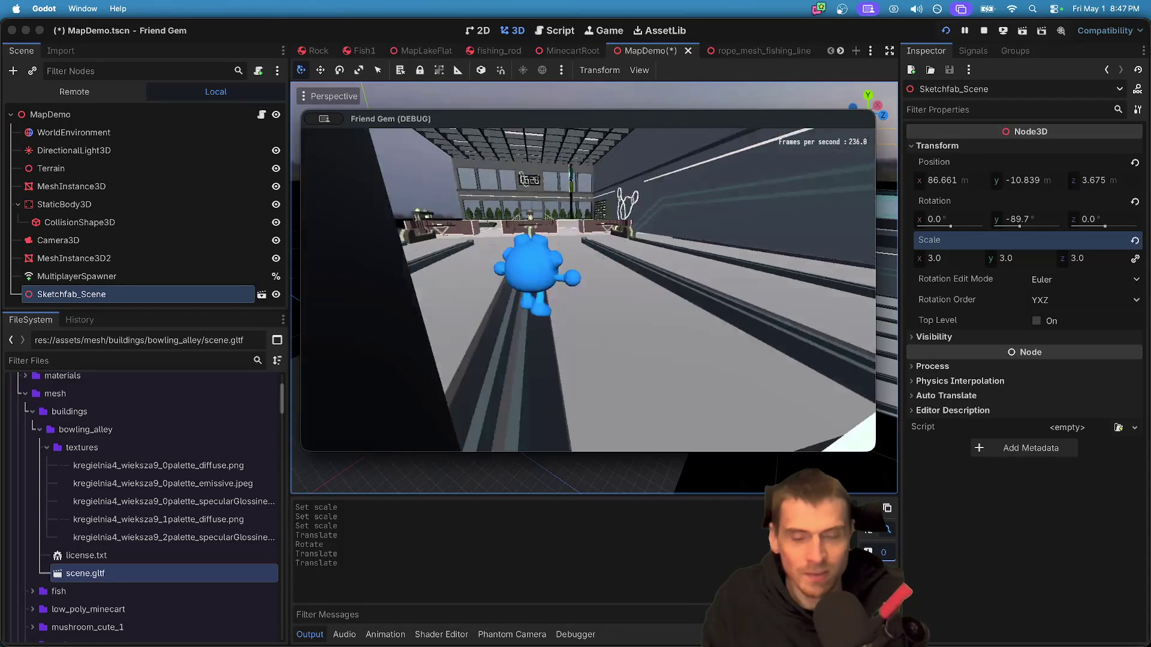
{"action": "key", "text": "w"}
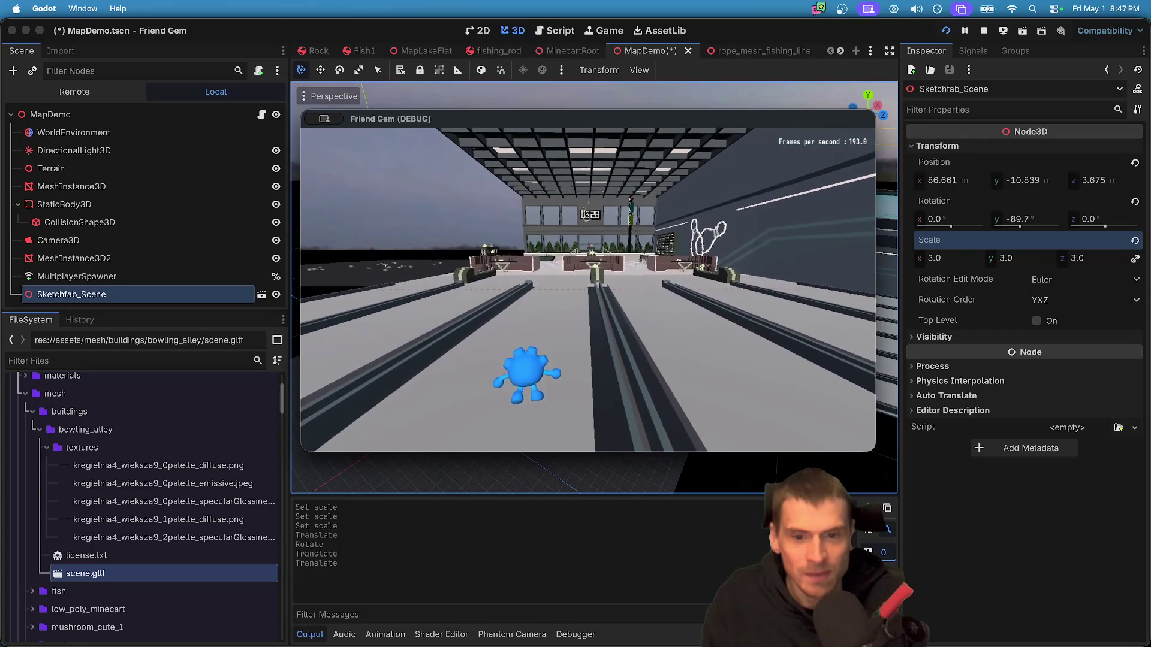
{"action": "key", "text": "w"}
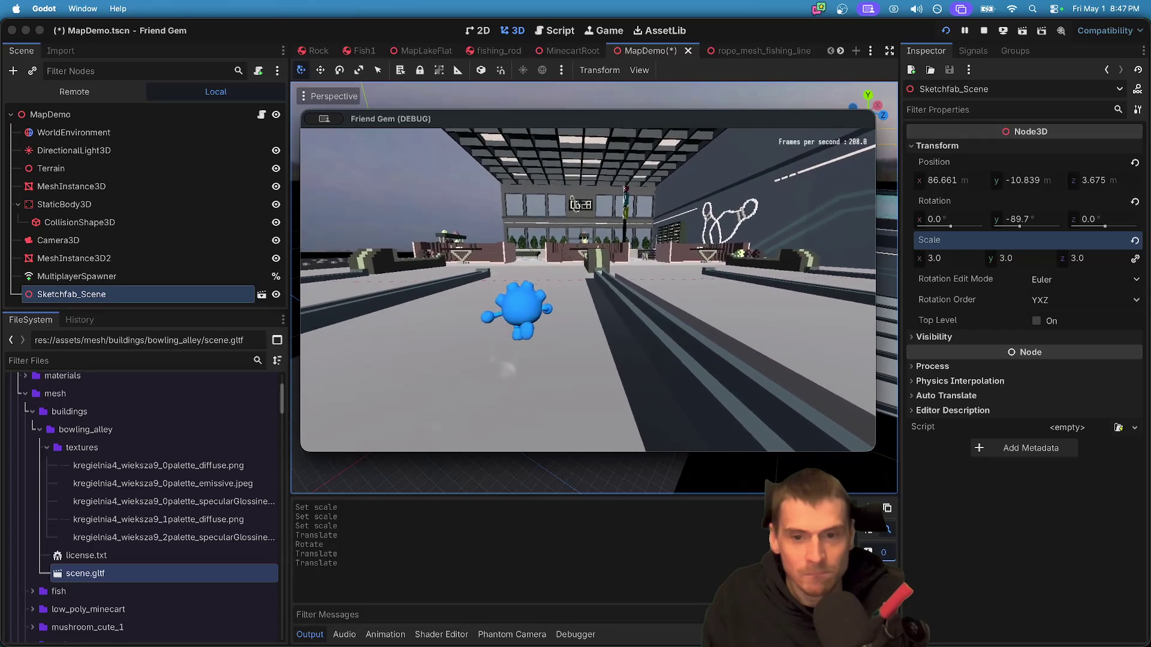
{"action": "key", "text": "a"}
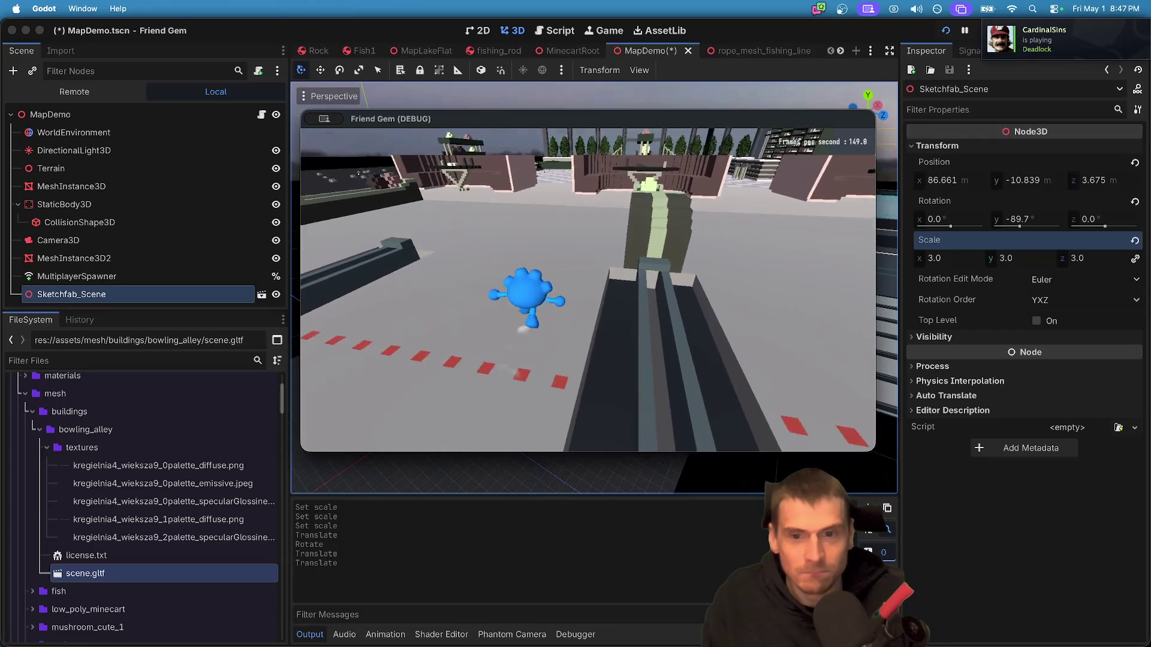
{"action": "key", "text": "w"}
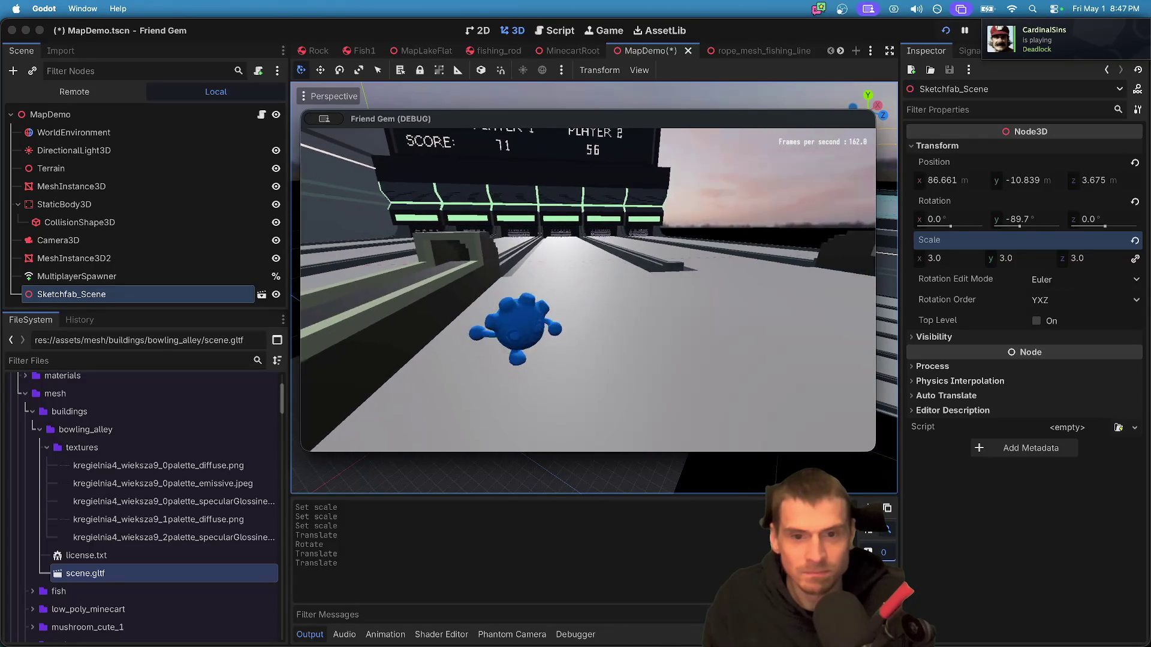
{"action": "key", "text": "w"}
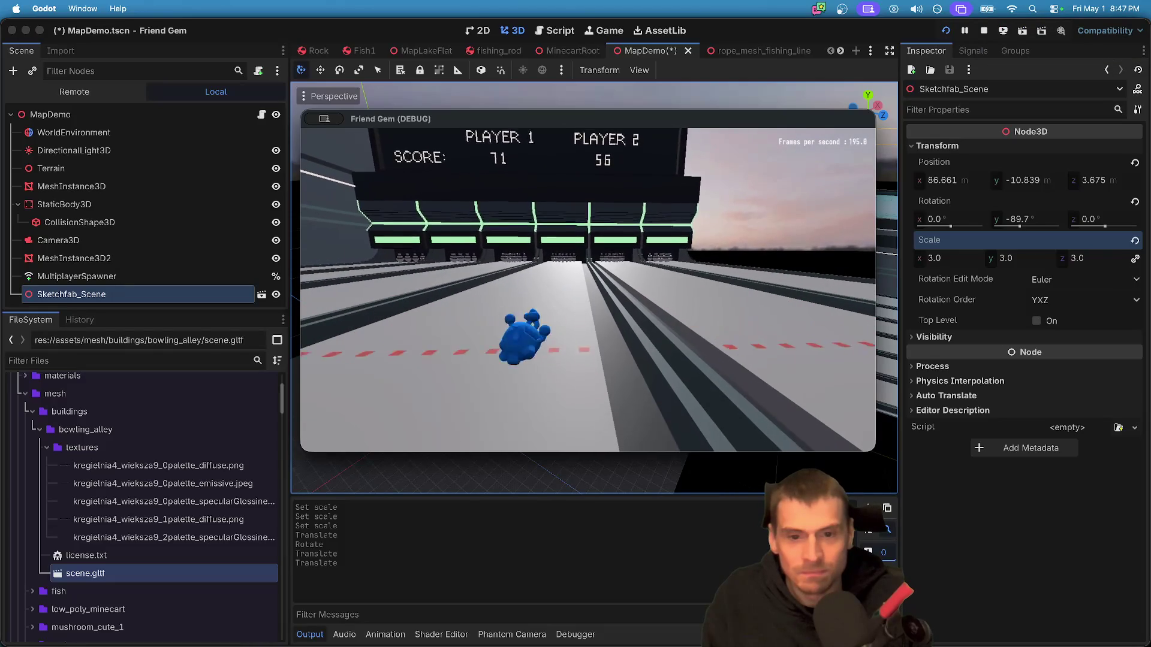
{"action": "key", "text": "Escape"}
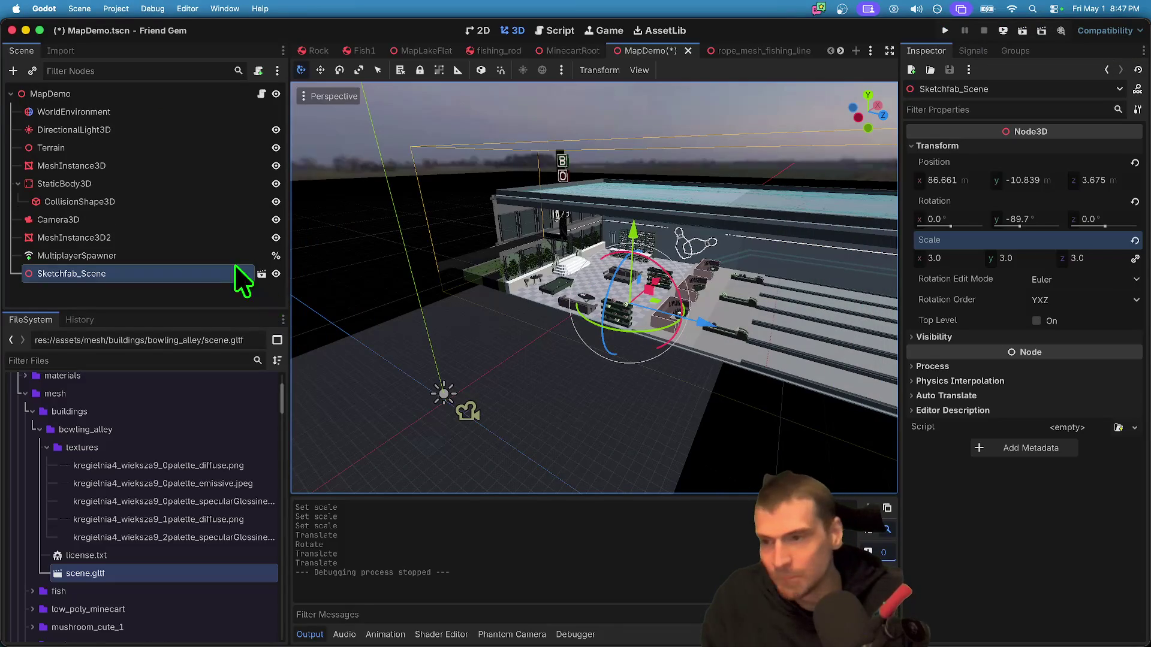
- Open scene.gltf's import settings and inspect Object_5 and the Sketchfab_Scene_Object_2 and 3 meshes
{"action": "double_click", "coordinate": [159, 569]}
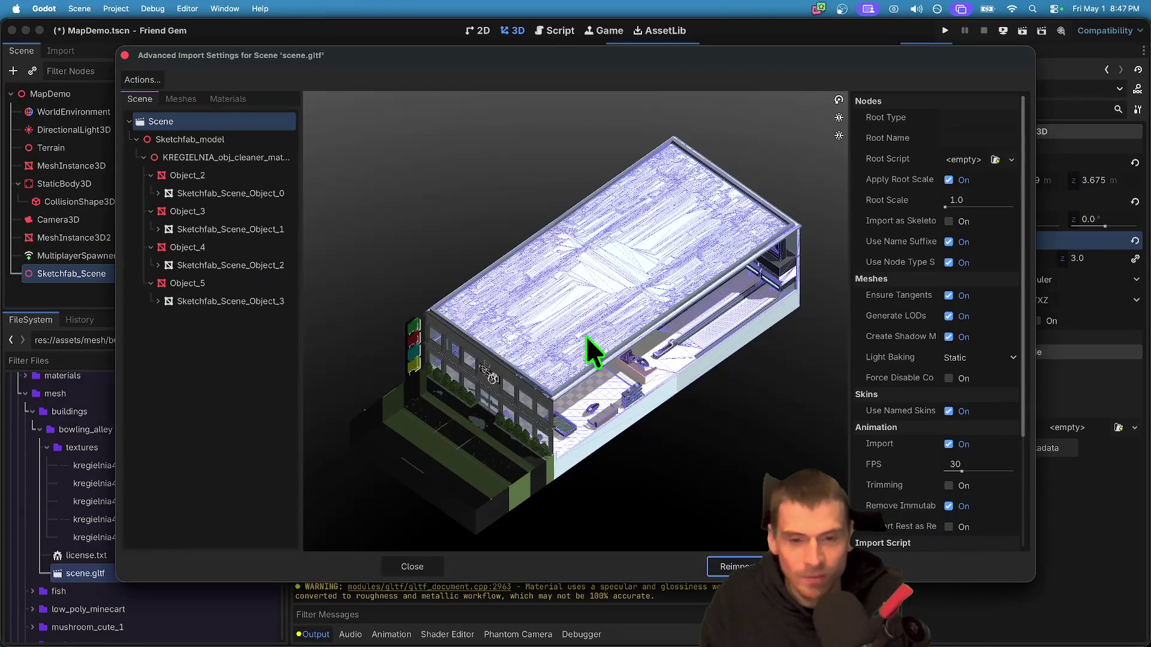
{"action": "left_click", "coordinate": [155, 97]}
{"action": "mouse_move", "coordinate": [719, 383]}
{"action": "left_mouse_down"}
{"action": "mouse_move", "coordinate": [707, 372]}
{"action": "mouse_move", "coordinate": [716, 383]}
{"action": "mouse_move", "coordinate": [716, 373]}
{"action": "left_mouse_up"}
{"action": "left_click", "coordinate": [173, 284]}
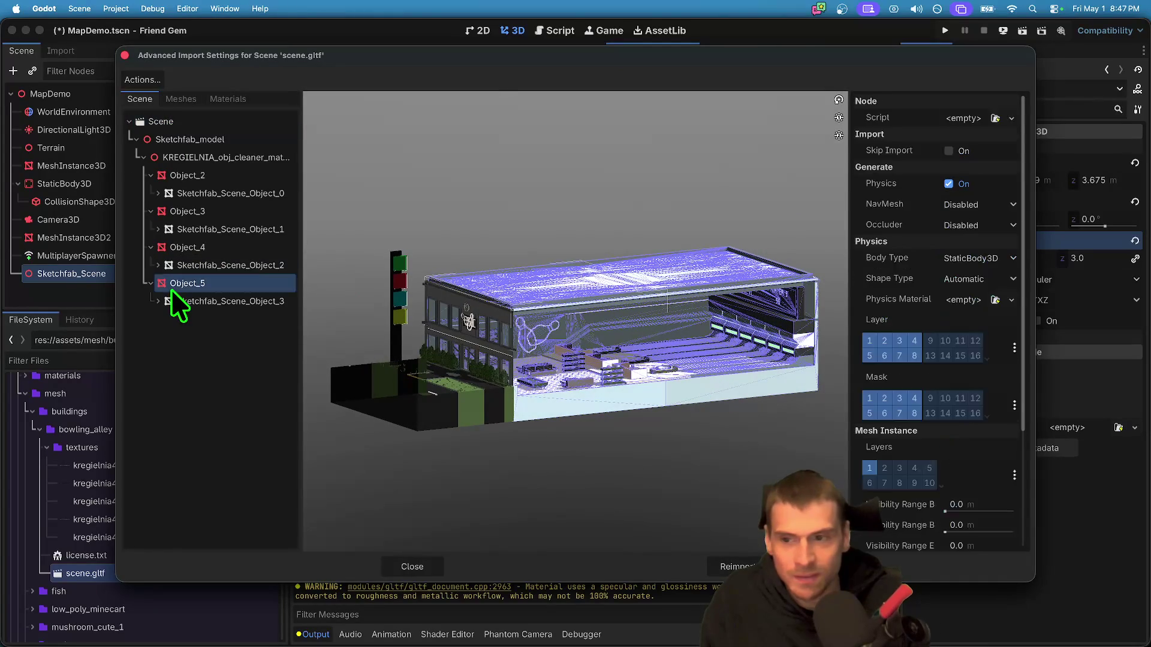
{"action": "left_click", "coordinate": [170, 297]}
{"action": "left_click_drag", "start_coordinate": [574, 374], "coordinate": [558, 398]}
{"action": "left_click", "coordinate": [183, 277]}
{"action": "left_click", "coordinate": [181, 266]}
{"action": "mouse_move", "coordinate": [627, 437]}
{"action": "left_mouse_down"}
{"action": "mouse_move", "coordinate": [660, 422]}
{"action": "mouse_move", "coordinate": [658, 400]}
{"action": "left_mouse_up"}
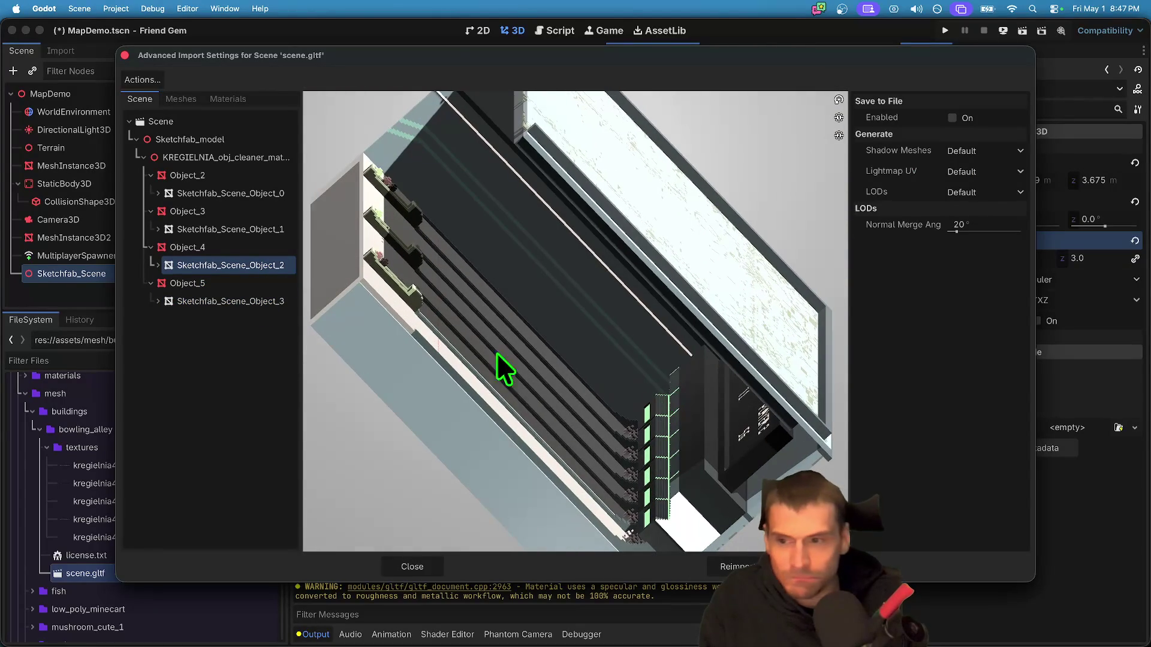
- Check Sketchfab_Scene_Object_2's child mesh and the lanes from above, then close the dialog for Finder
{"action": "left_click", "coordinate": [160, 269]}
{"action": "left_click", "coordinate": [174, 283]}
{"action": "left_click", "coordinate": [185, 264]}
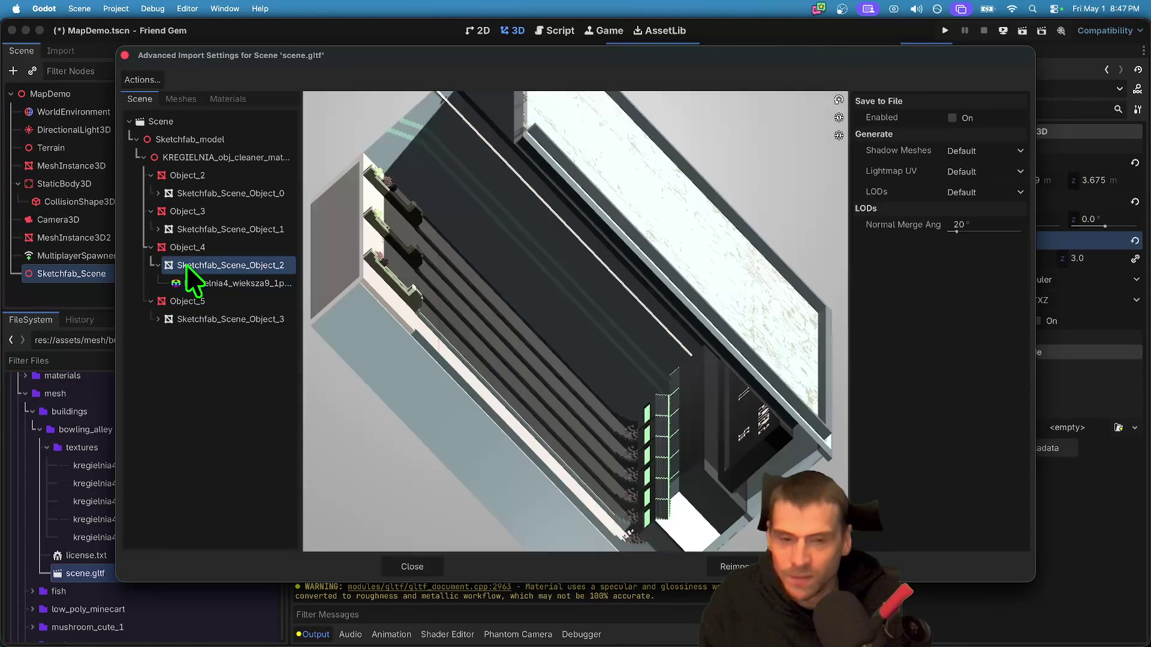
{"action": "scroll", "coordinate": [596, 471], "scroll_direction": "up", "scroll_amount": 5}
{"action": "mouse_move", "coordinate": [596, 468]}
{"action": "left_mouse_down"}
{"action": "mouse_move", "coordinate": [570, 474]}
{"action": "mouse_move", "coordinate": [590, 474]}
{"action": "left_mouse_up"}
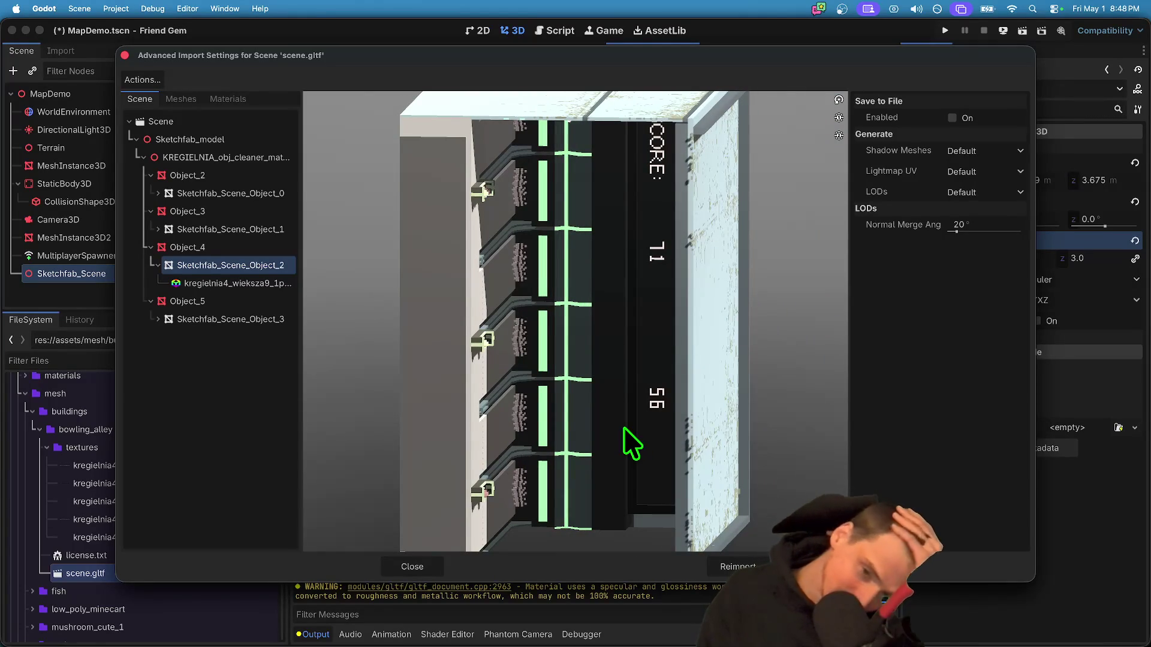
{"action": "key", "text": "Escape"}
{"action": "key", "text": "super+Tab"}
{"action": "key", "text": "super+Tab"}
{"action": "scroll", "coordinate": [628, 138], "scroll_direction": "up", "scroll_amount": 3}
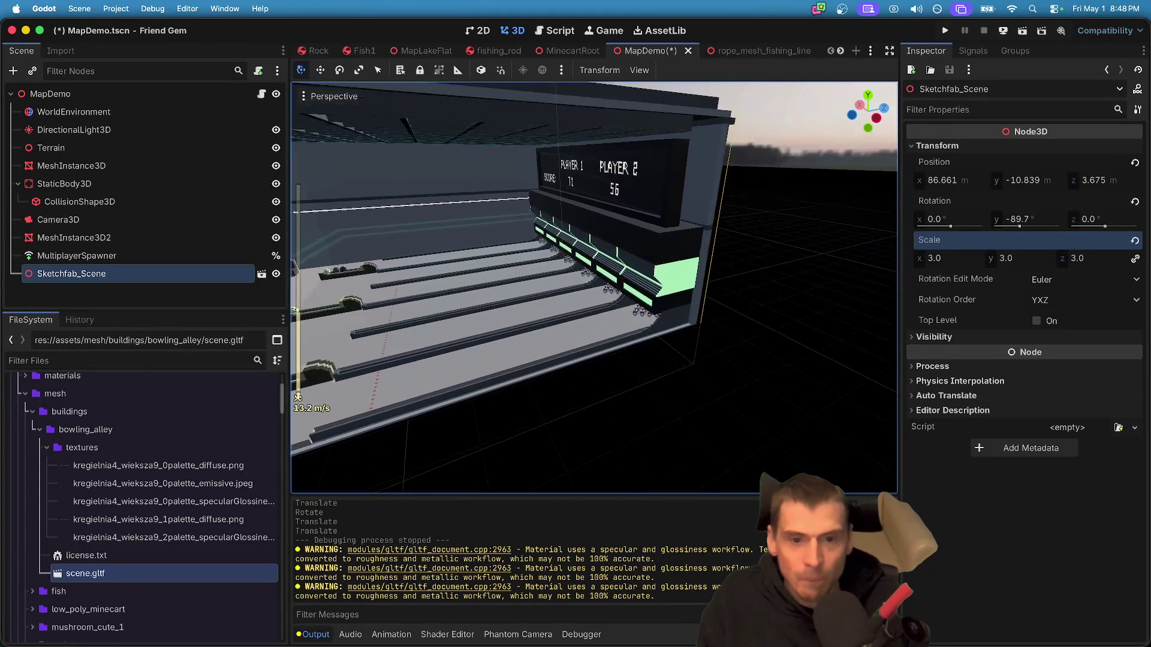
{"action": "key", "text": "w"}
{"action": "scroll", "coordinate": [593, 288], "scroll_direction": "up", "scroll_amount": 1}
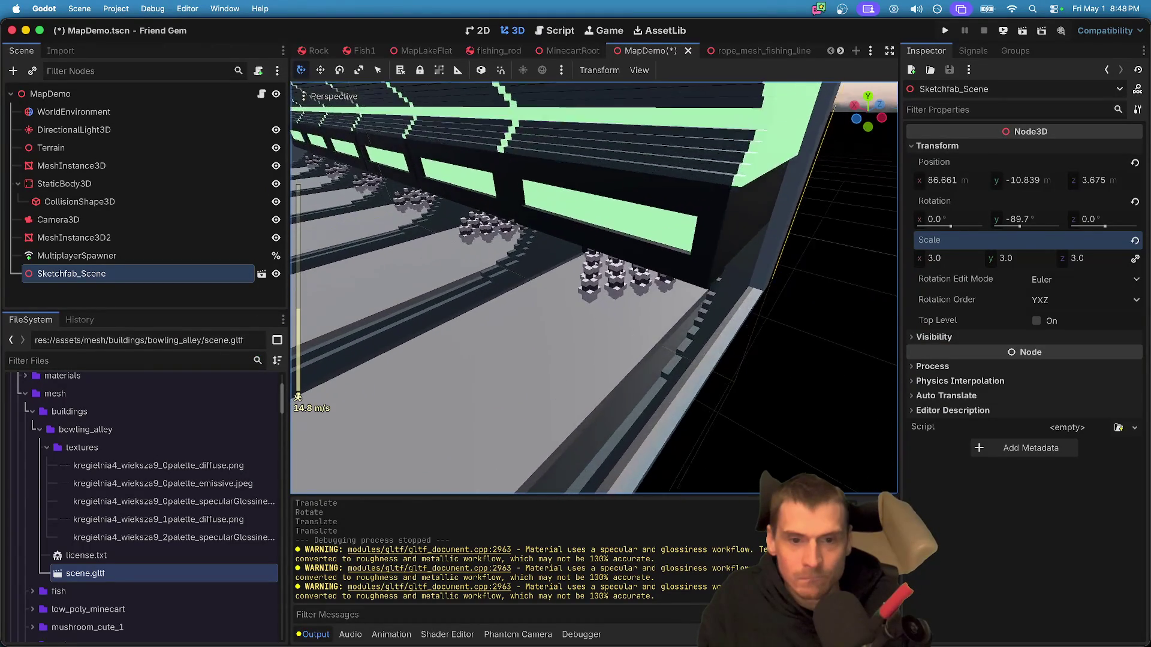
{"action": "key", "text": "w"}
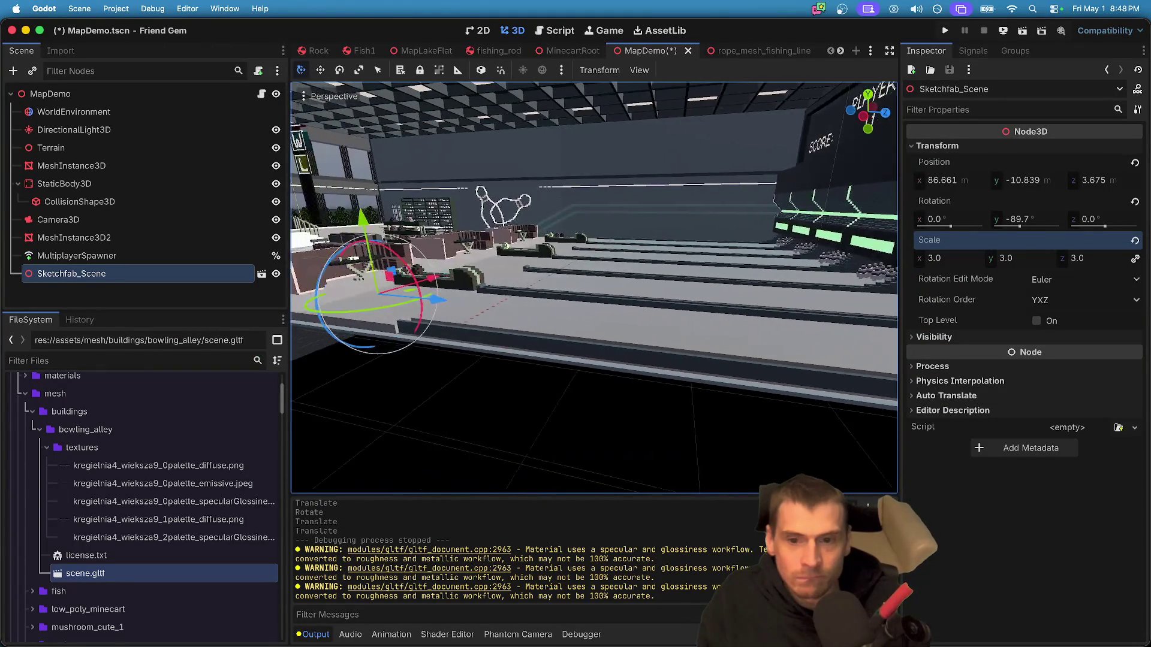
{"action": "key", "text": "w"}
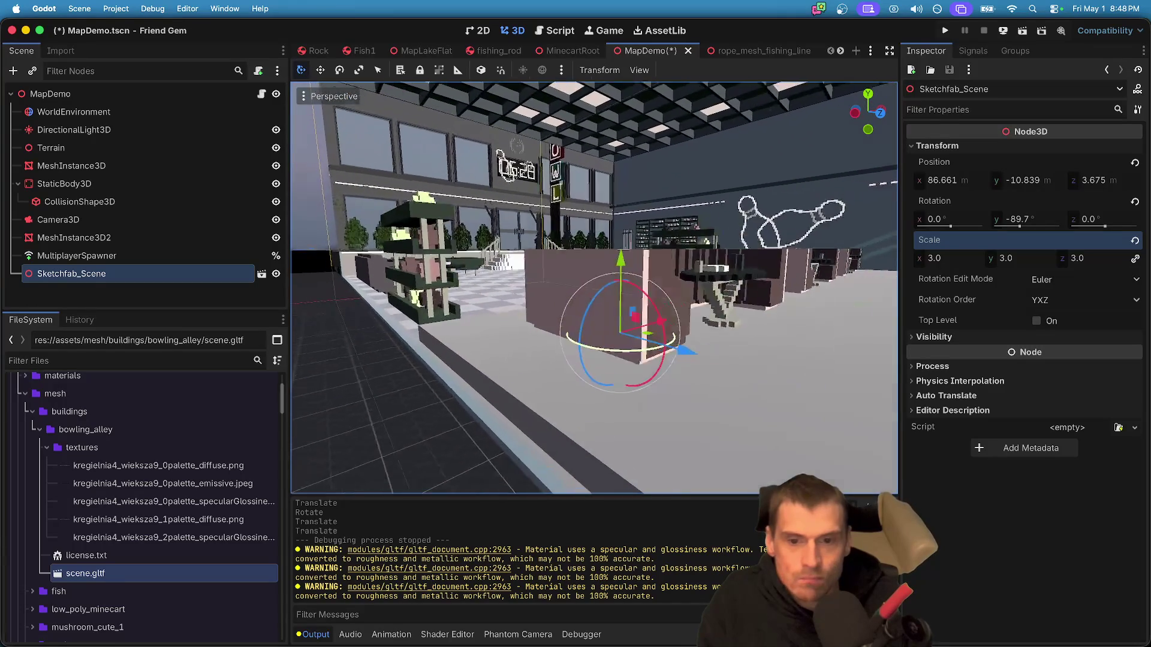
{"action": "key", "text": "w"}
{"action": "key", "text": "w"}
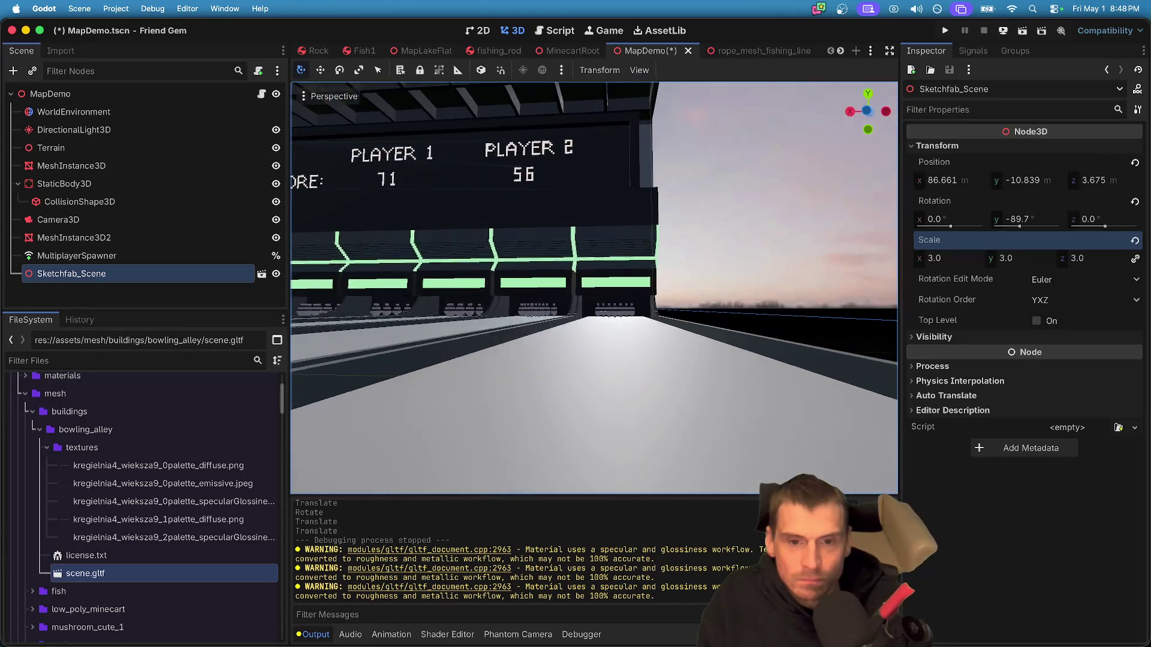
{"action": "key", "text": "w"}
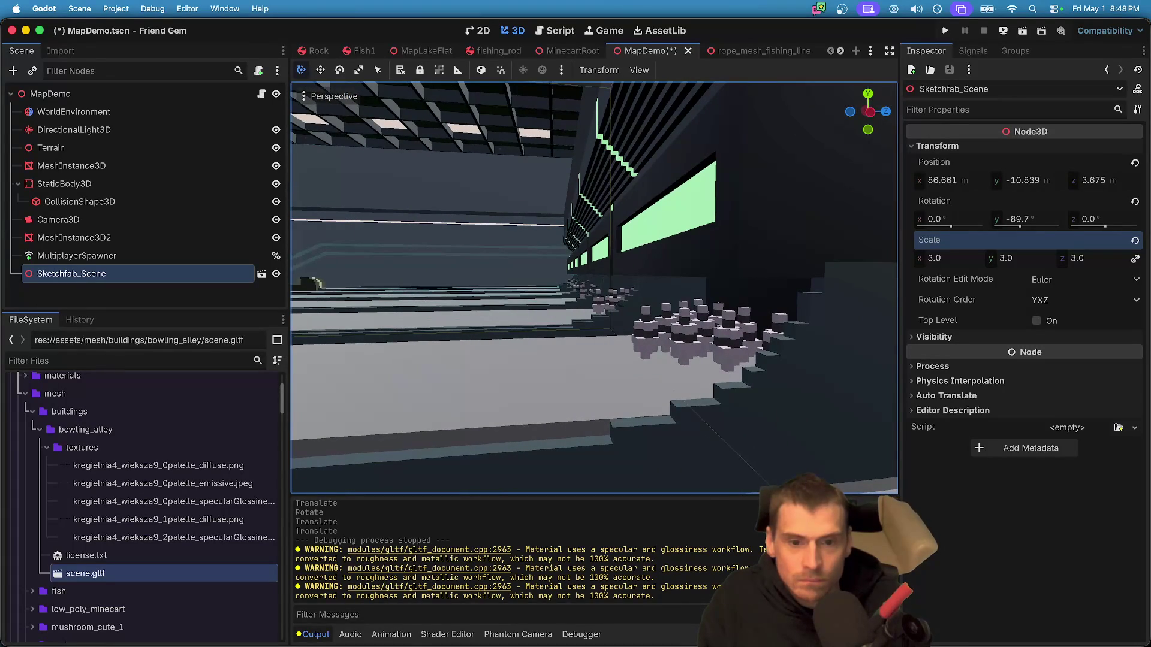
{"action": "key", "text": "a"}
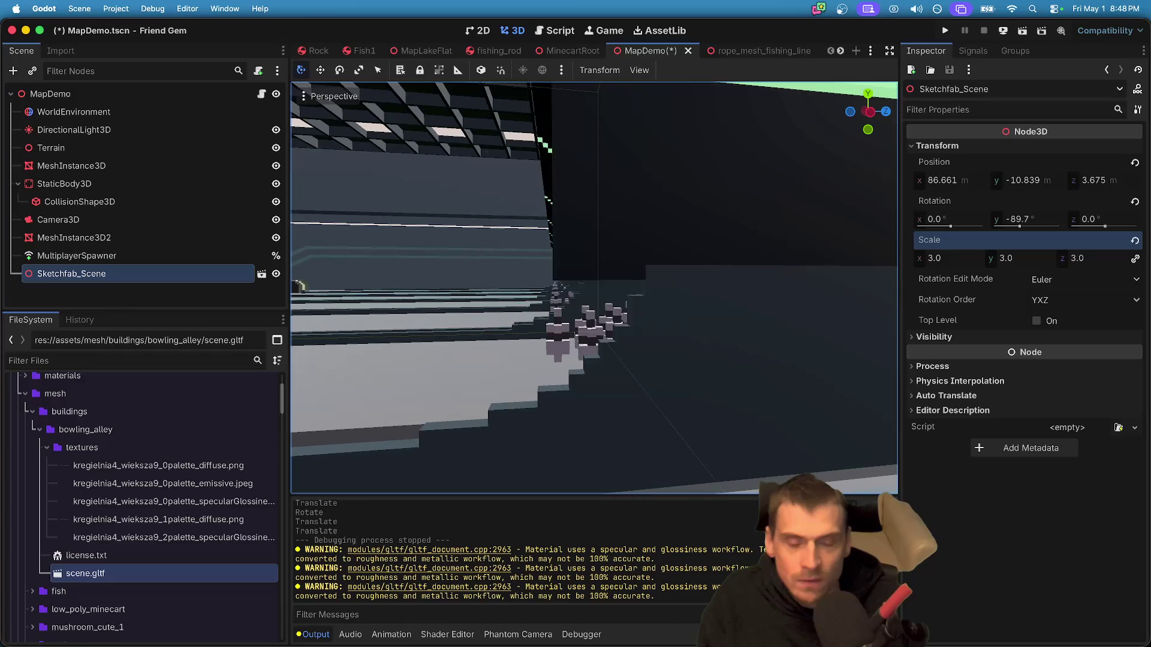
{"action": "key", "text": "w"}
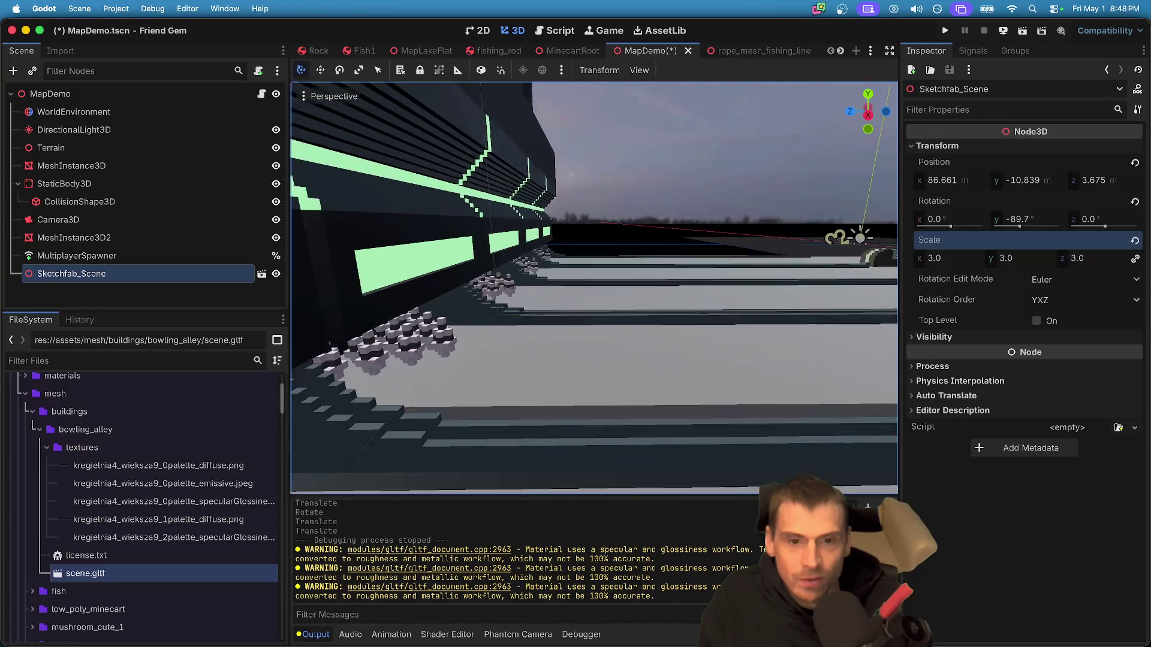
{"action": "key", "text": "a"}
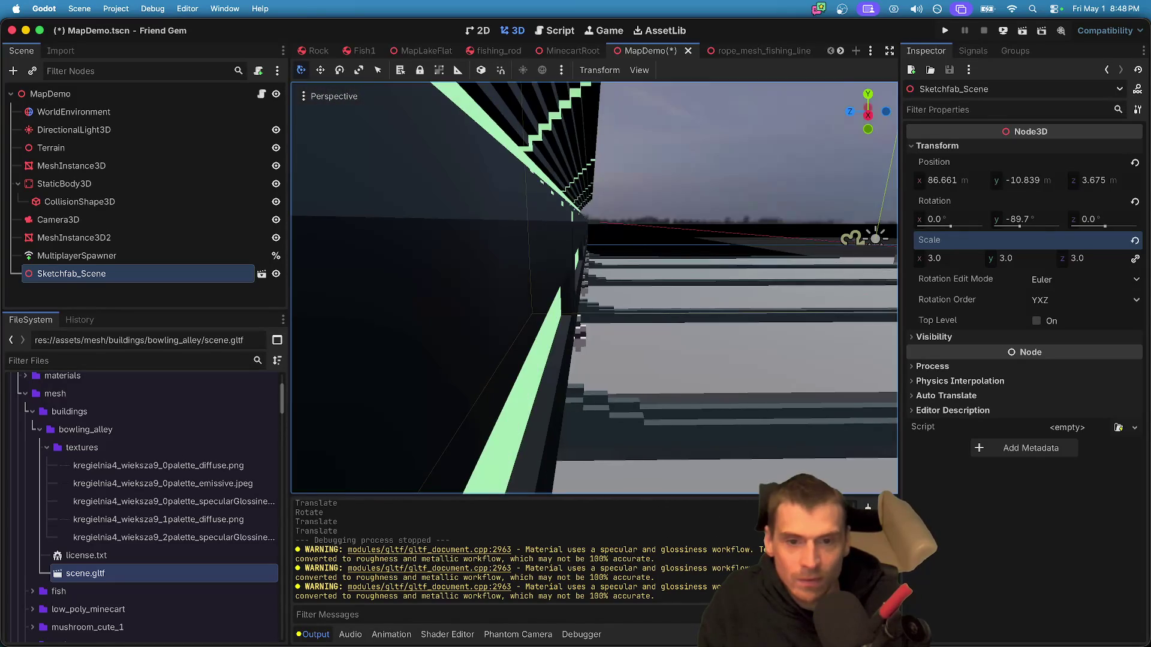
{"action": "key", "text": "d"}
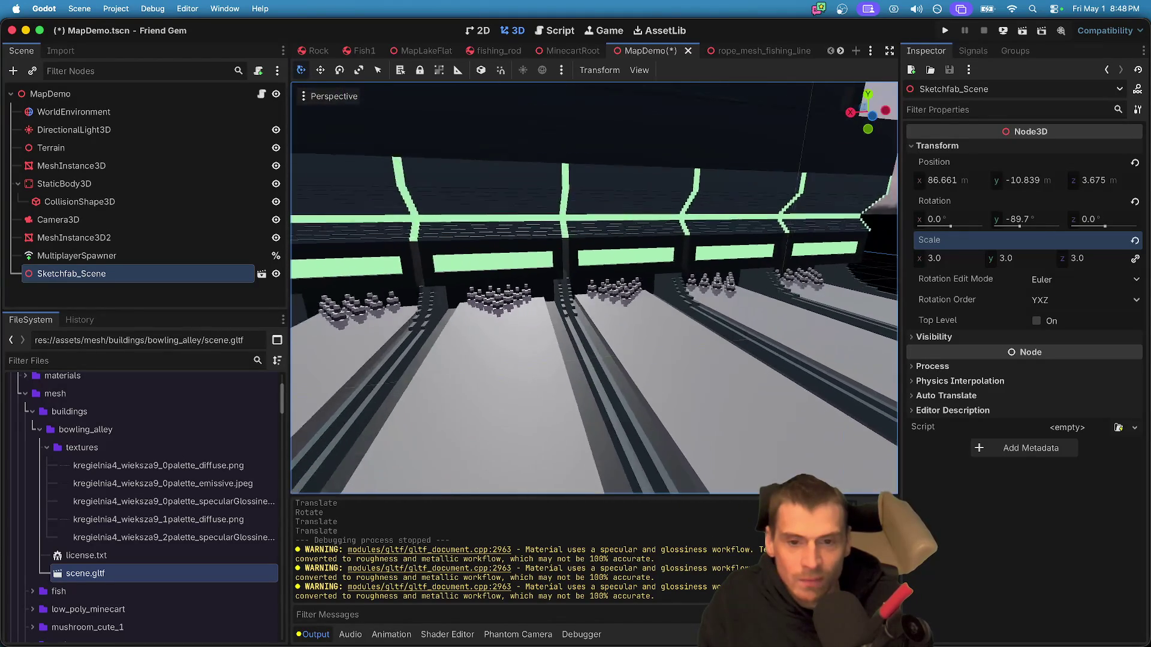
{"action": "key", "text": "s"}
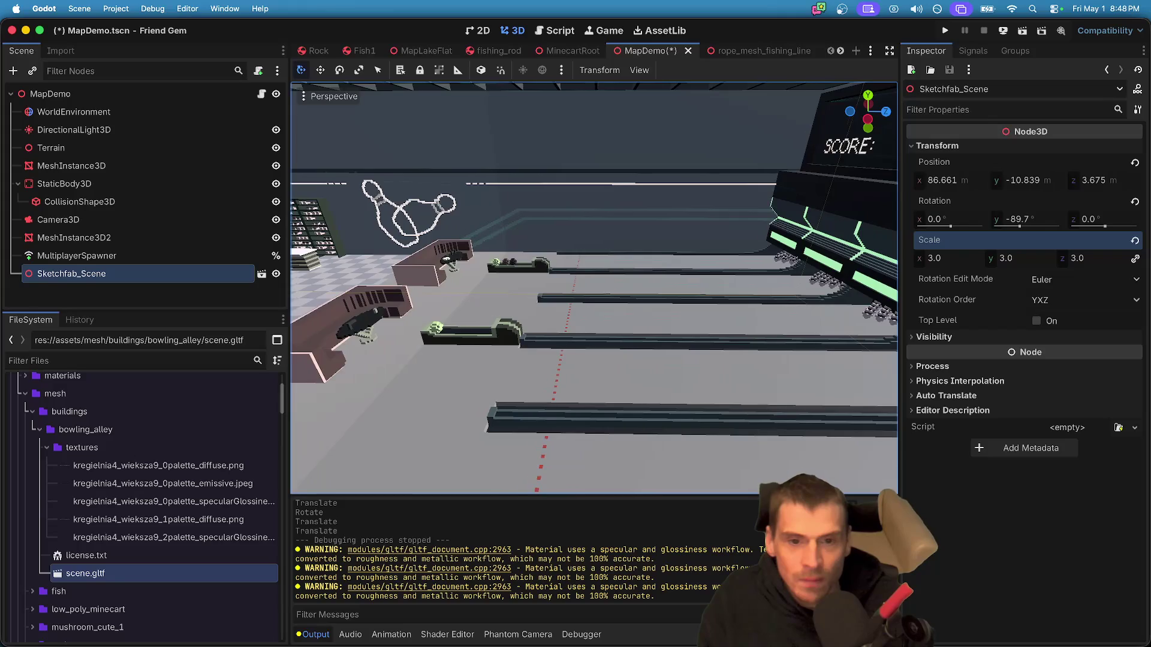
{"action": "key", "text": "w"}
{"action": "key", "text": "s"}
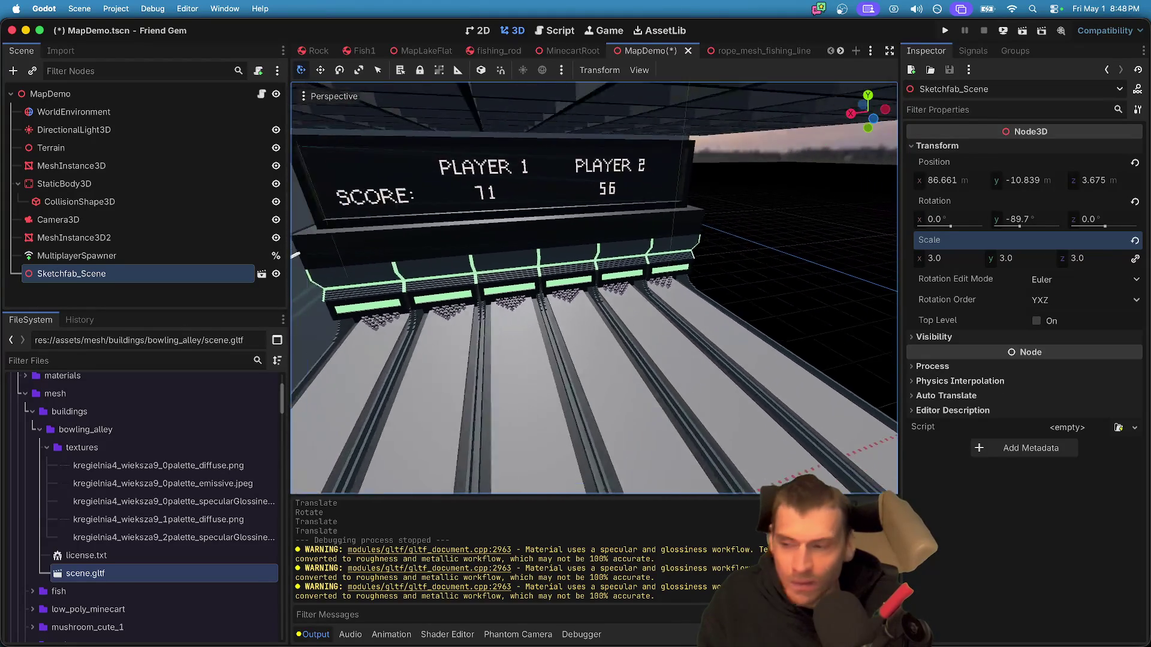
{"action": "key", "text": "w"}
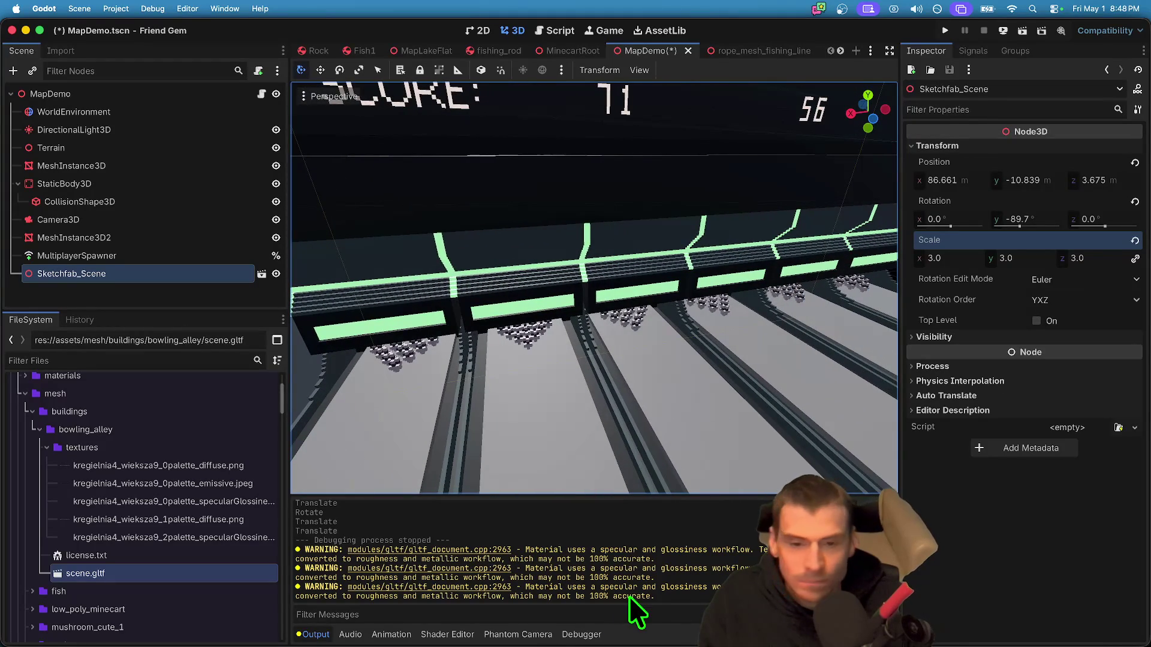
{"action": "key", "text": "super+space"}
{"action": "type", "text": "ble"}
{"action": "key", "text": "Return"}
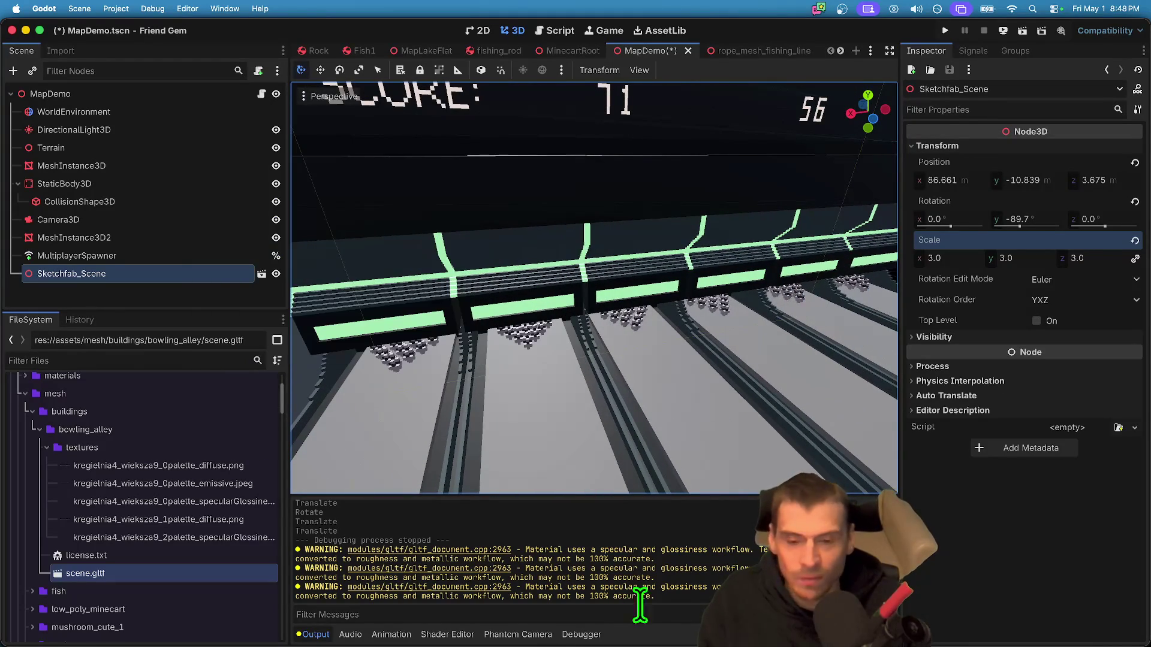
- Drag the bowling_alley folder from Downloads into the blender folder
{"action": "left_click", "coordinate": [101, 605]}
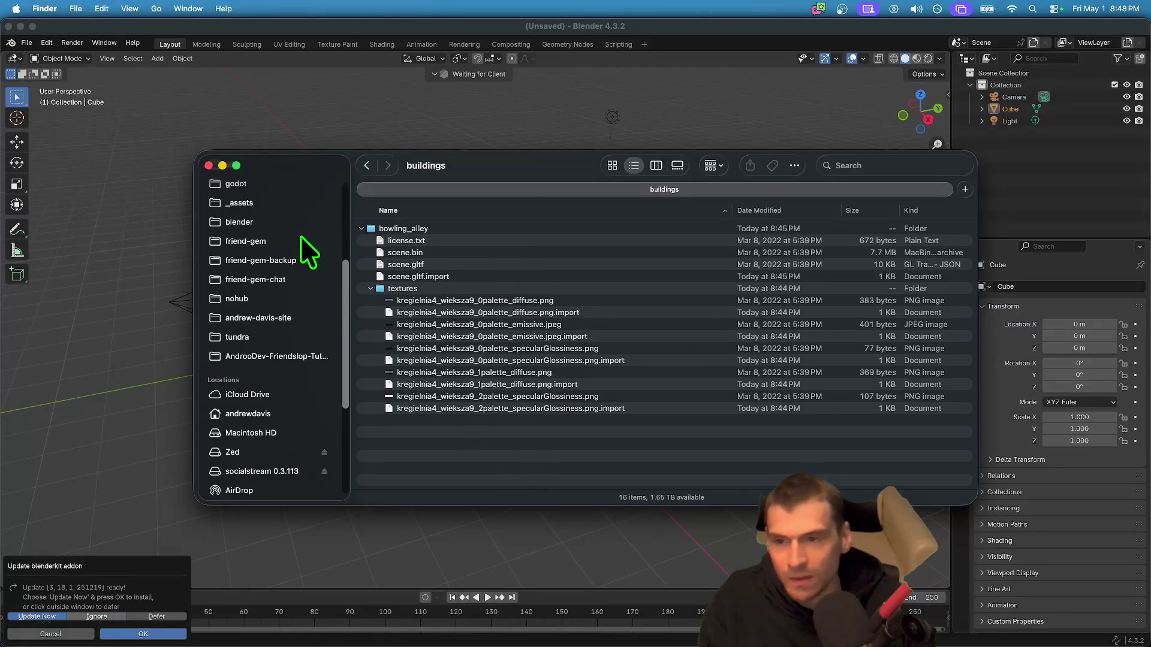
{"action": "left_click", "coordinate": [265, 221]}
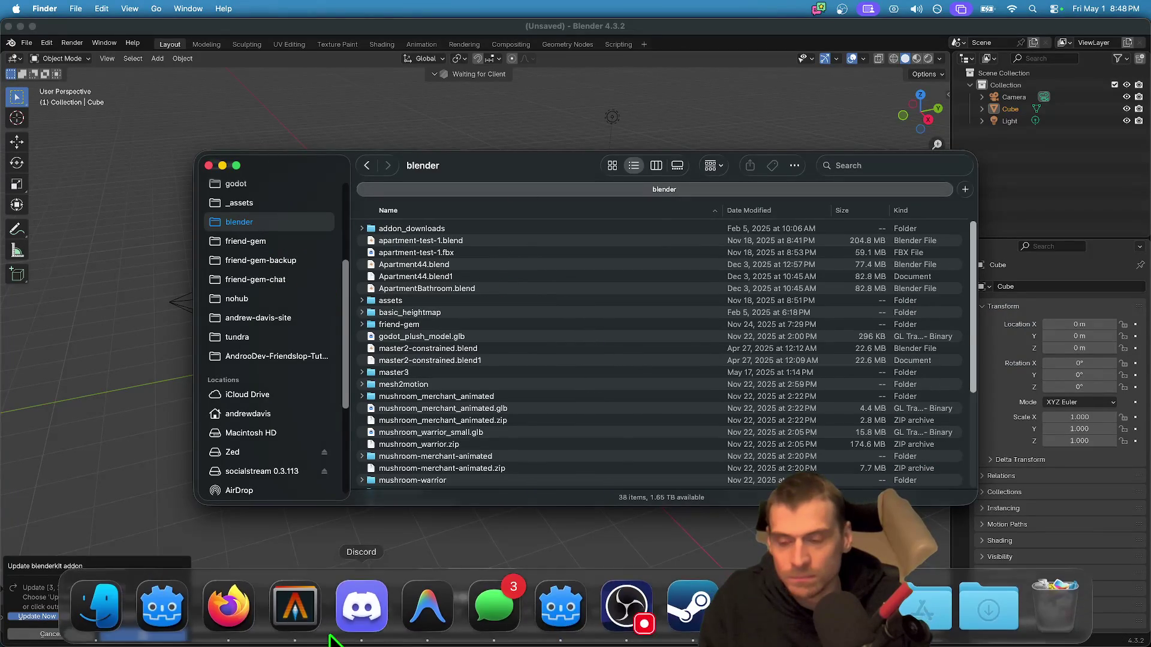
{"action": "scroll", "coordinate": [309, 347], "scroll_direction": "up", "scroll_amount": 3}
{"action": "scroll", "coordinate": [293, 305], "scroll_direction": "up", "scroll_amount": 3}
{"action": "left_click", "coordinate": [290, 278]}
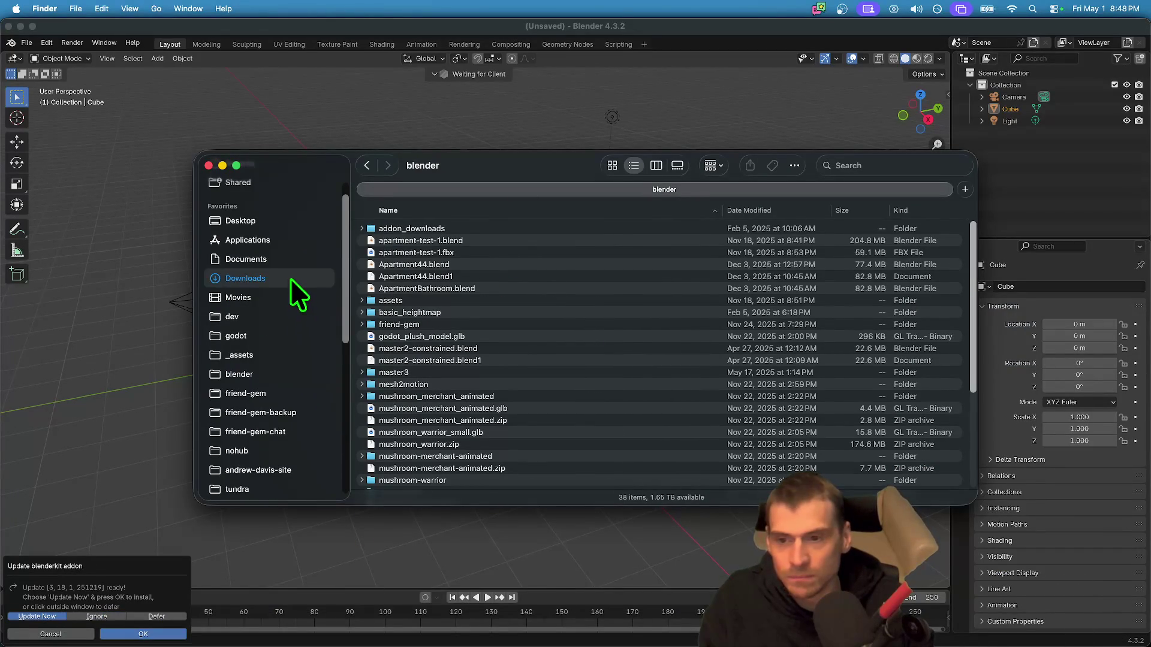
{"action": "left_click", "coordinate": [458, 228]}
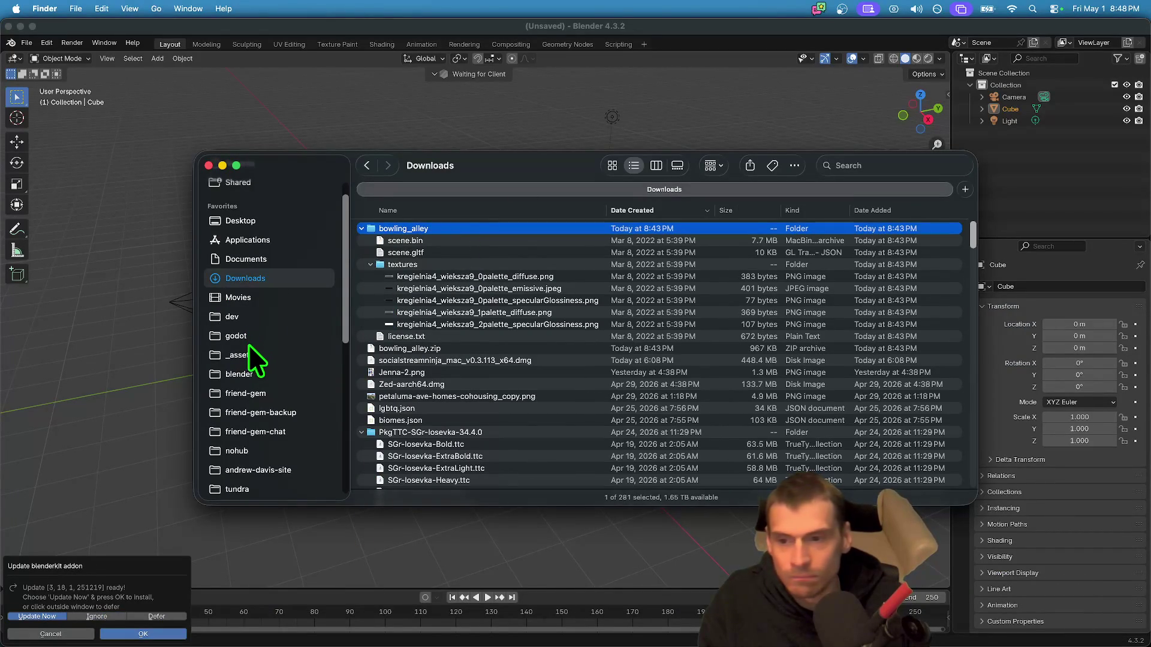
{"action": "left_click_drag", "start_coordinate": [405, 226], "coordinate": [261, 372]}
{"action": "left_click", "coordinate": [261, 373]}
- Quick-preview scene.gltf in the bowling_alley folder, then switch to Blender
{"action": "scroll", "coordinate": [616, 334], "scroll_direction": "down", "scroll_amount": 10}
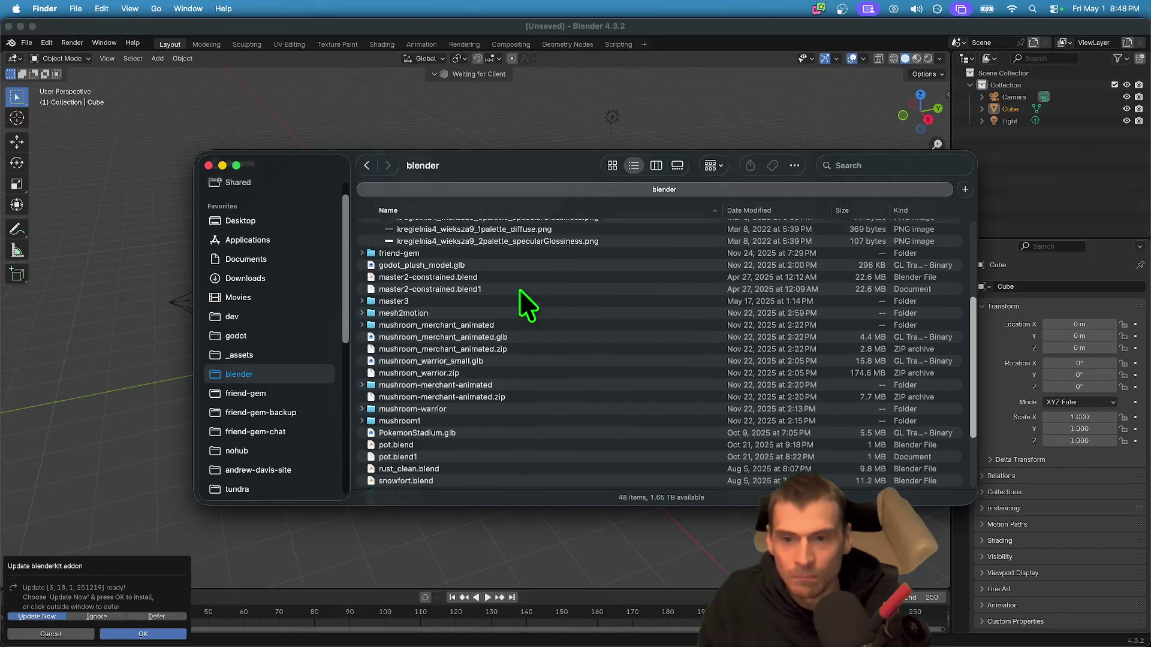
{"action": "double_click", "coordinate": [510, 279]}
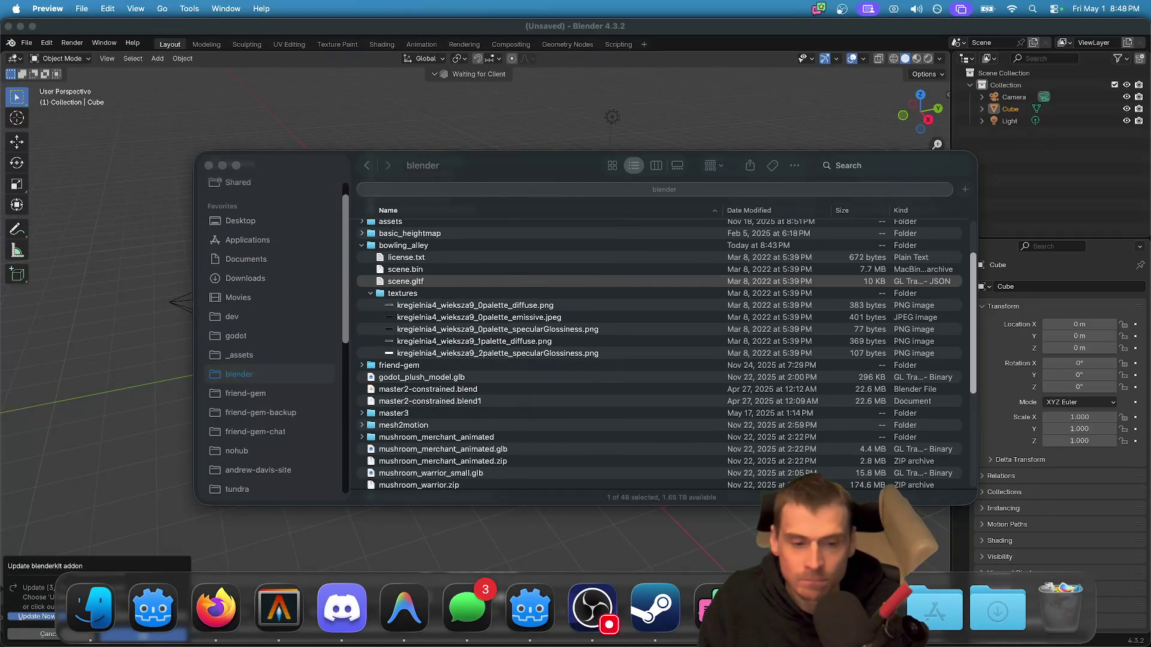
{"action": "key", "text": "super+q"}
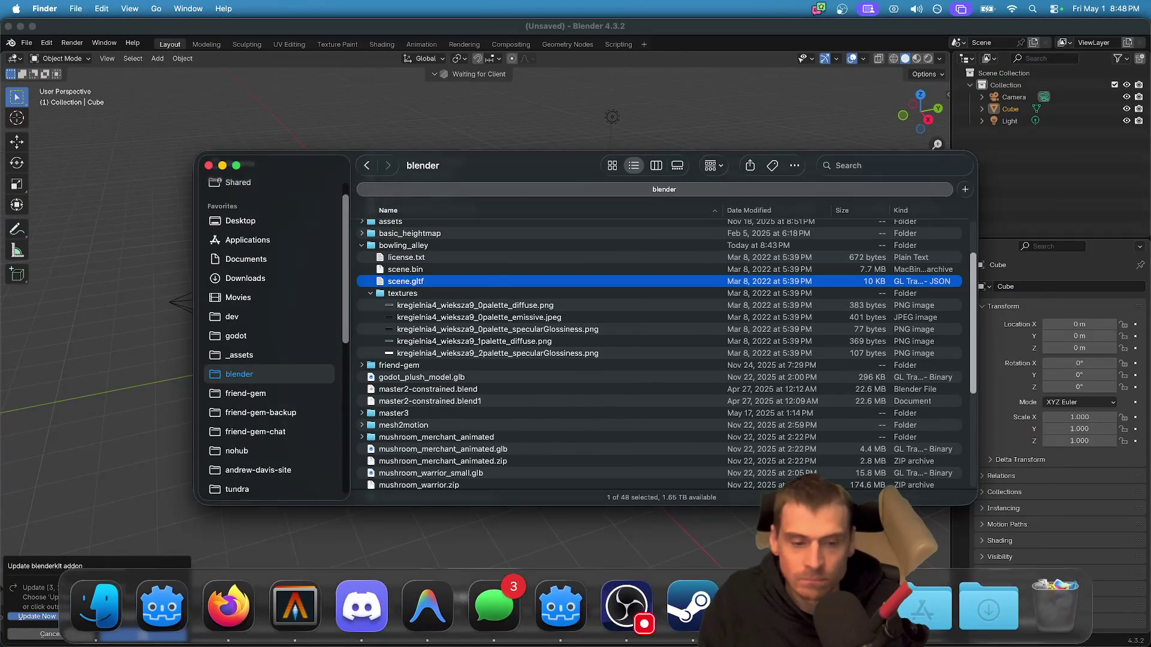
{"action": "key", "text": "super+Tab"}
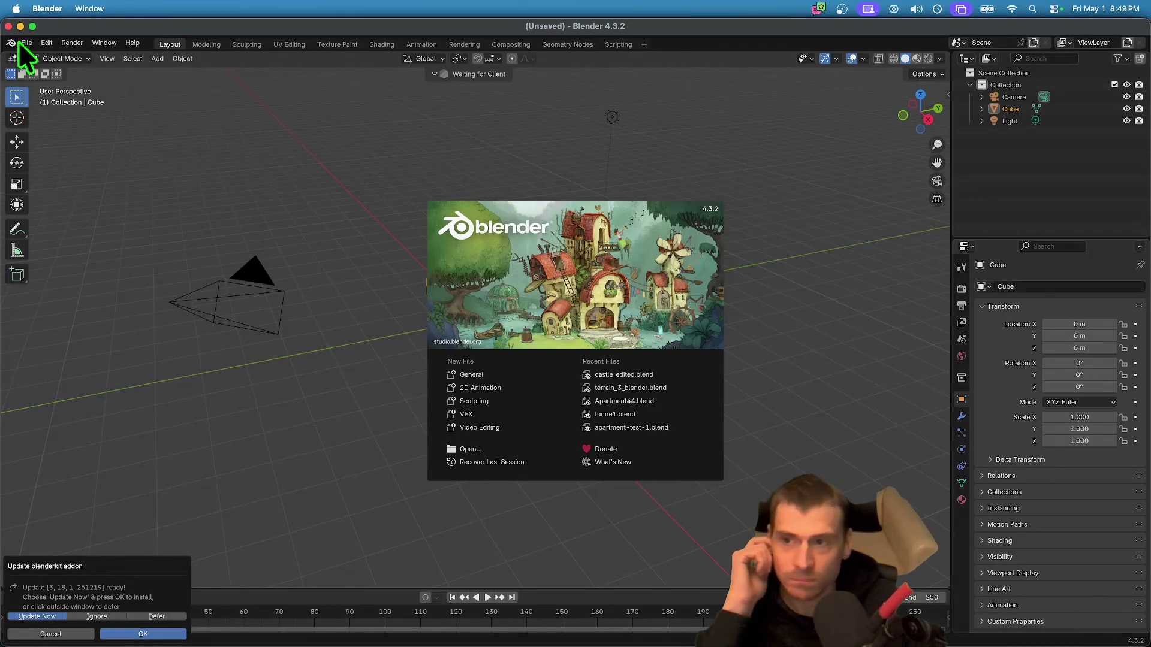
- Dismiss the splash screen and delete the default cube and light
{"action": "left_click", "coordinate": [27, 39]}
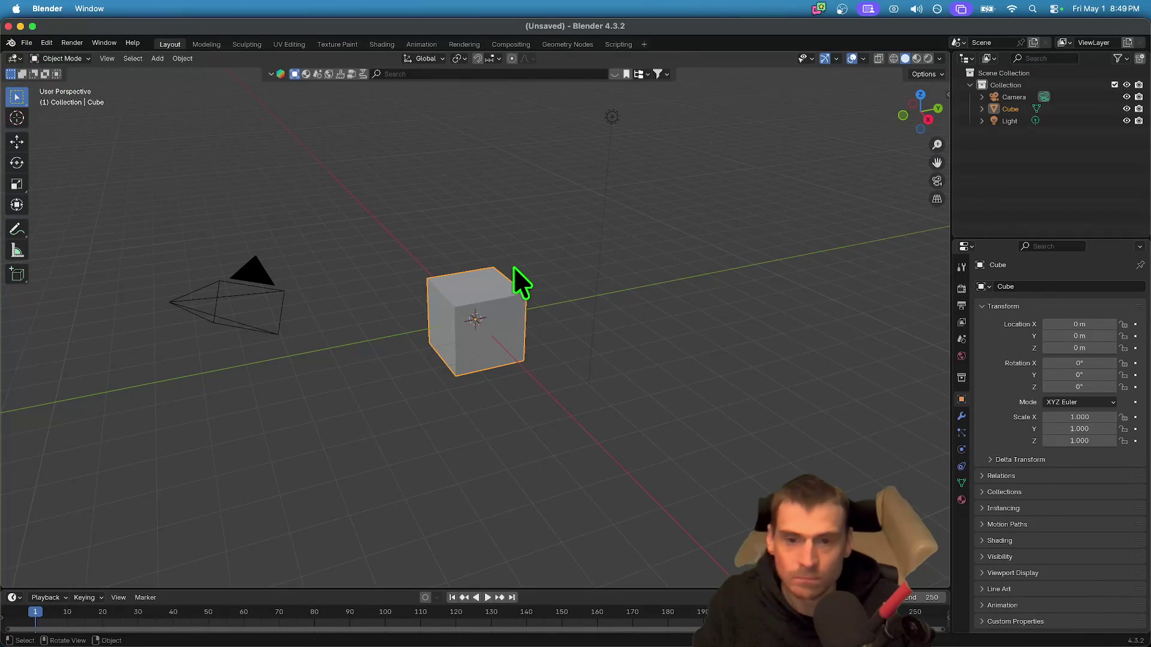
{"action": "left_click", "coordinate": [545, 296]}
{"action": "left_click_drag", "start_coordinate": [762, 388], "coordinate": [336, 268]}
{"action": "key", "text": "x"}
{"action": "left_click", "coordinate": [430, 327]}
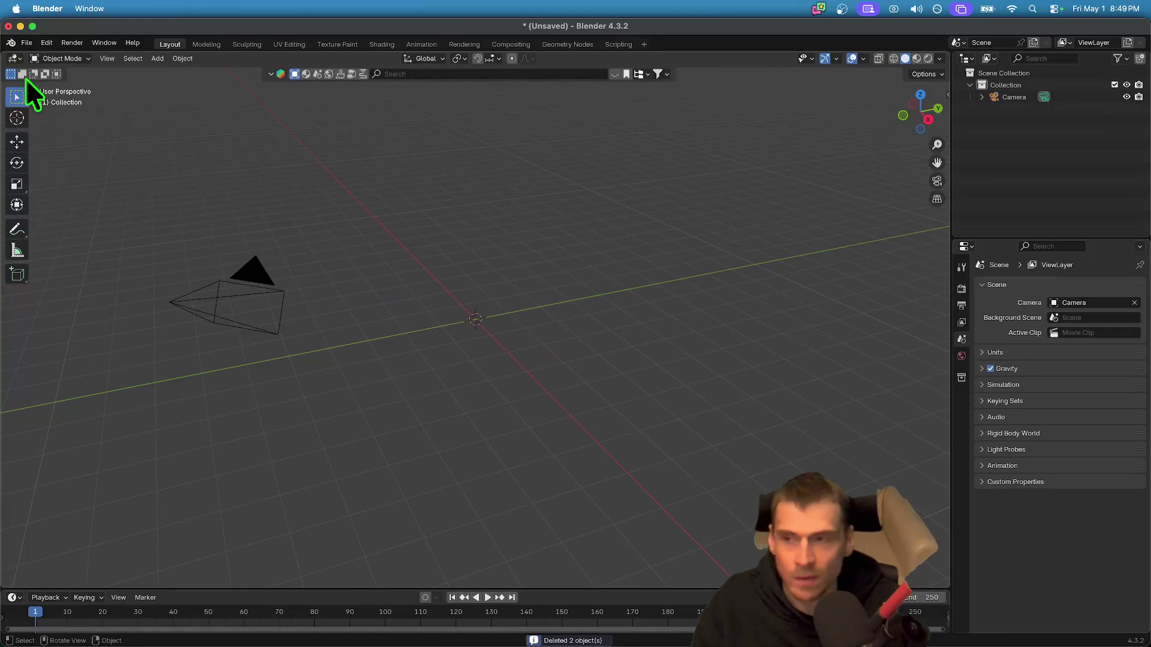
- Choose File > Import > glTF 2.0 (.glb/.gltf)
{"action": "left_click", "coordinate": [27, 34]}
{"action": "left_click", "coordinate": [19, 34]}
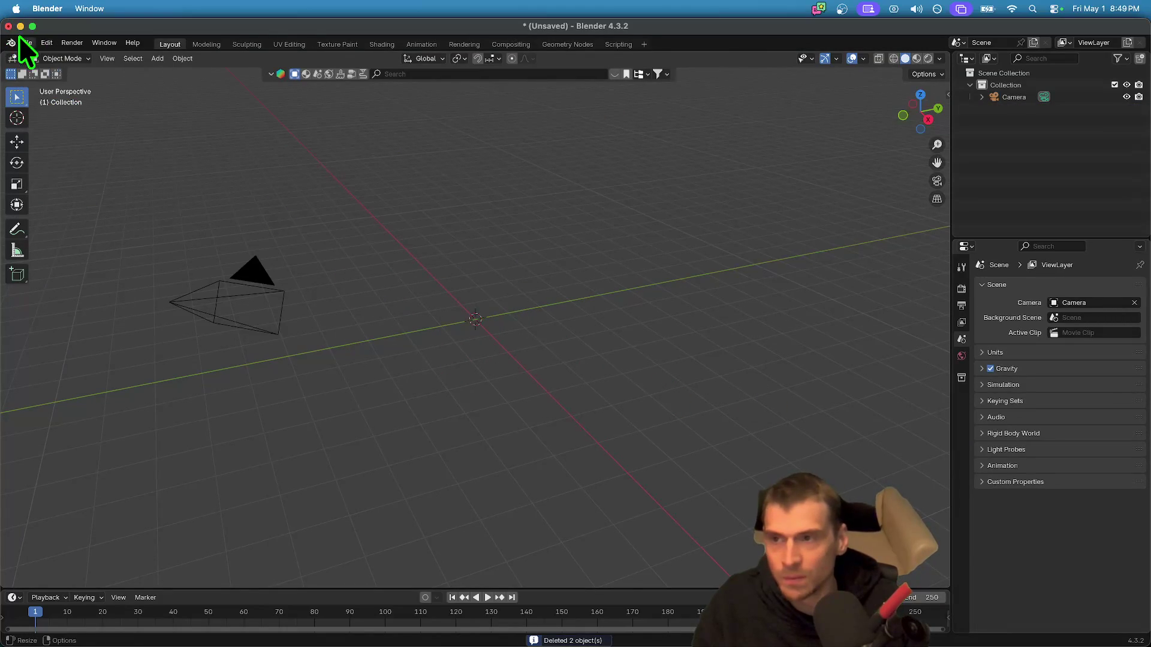
{"action": "left_click", "coordinate": [24, 41]}
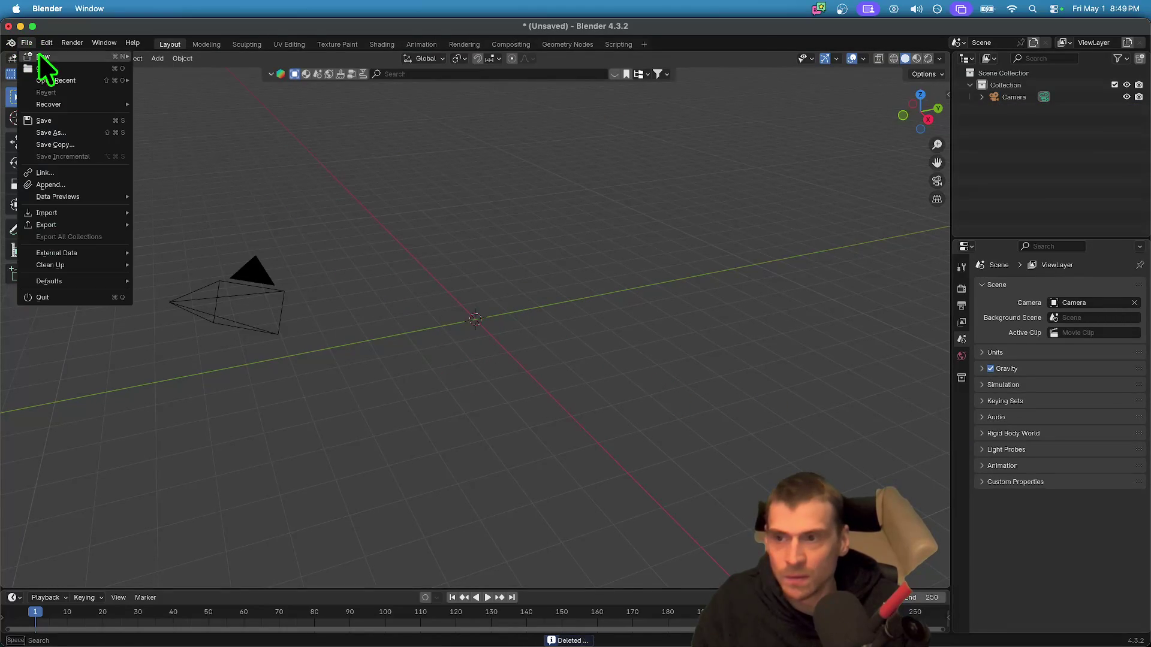
{"action": "mouse_move", "coordinate": [84, 225]}
{"action": "key", "text": "super+Tab"}
{"action": "key", "text": "super+Tab"}
{"action": "key", "text": "super+Tab"}
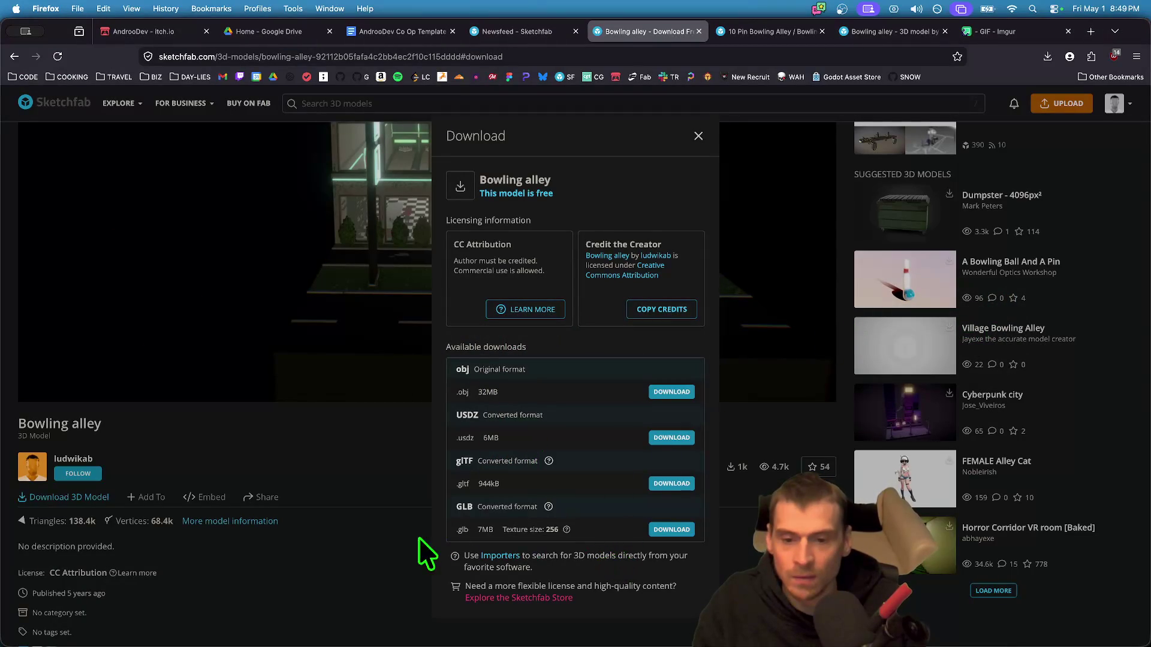
{"action": "key", "text": "super+Tab"}
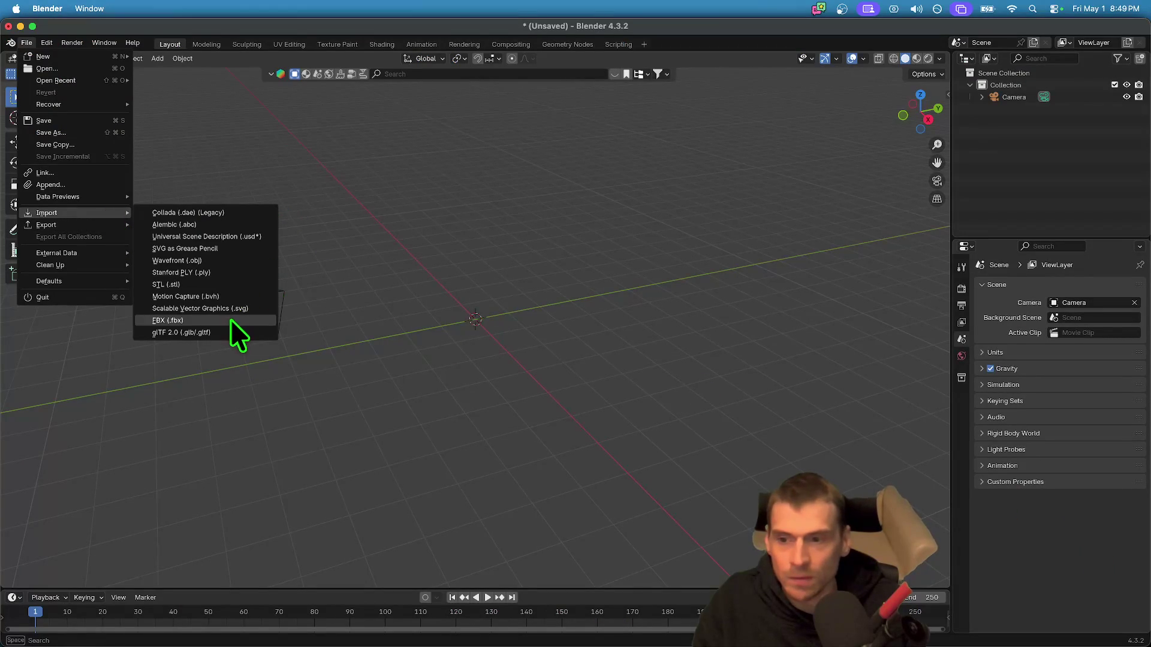
{"action": "left_click", "coordinate": [227, 327]}
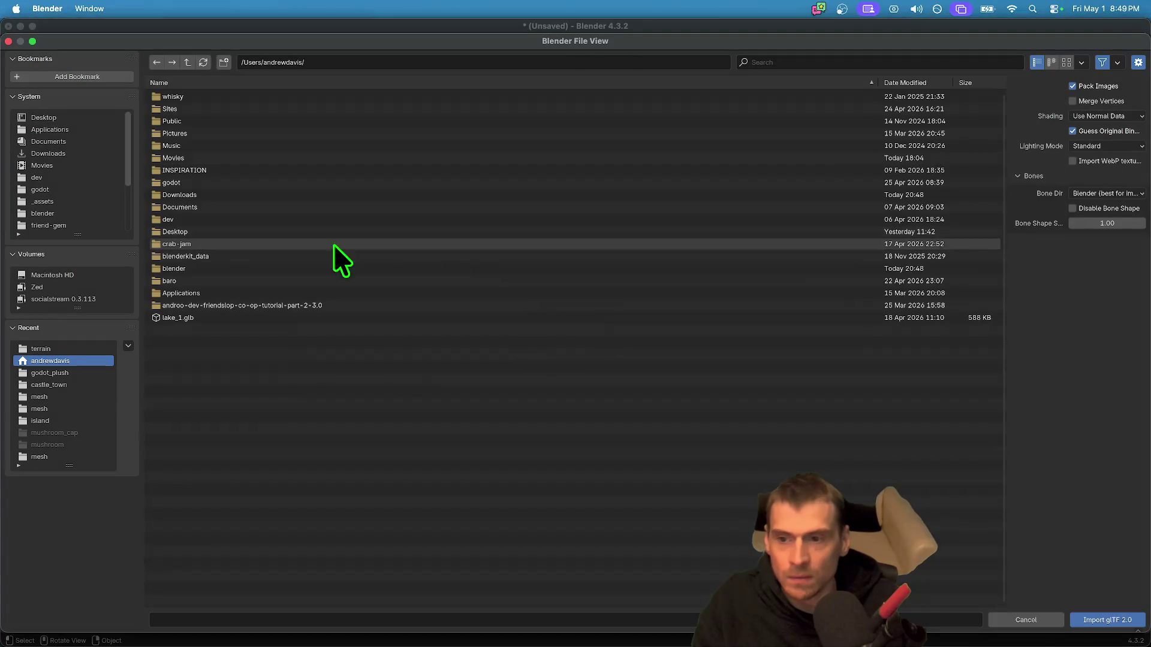
- Navigate into blender/bowling_alley and import scene.gltf
{"action": "key", "text": "b"}
{"action": "double_click", "coordinate": [264, 269]}
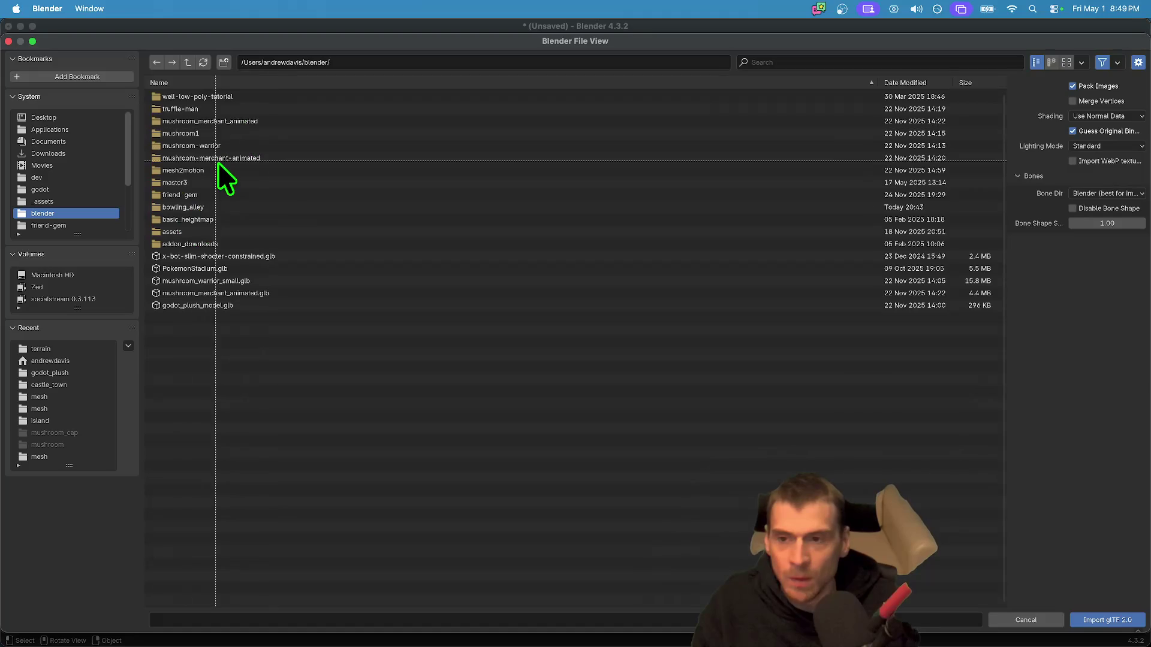
{"action": "double_click", "coordinate": [196, 207]}
{"action": "double_click", "coordinate": [180, 108]}
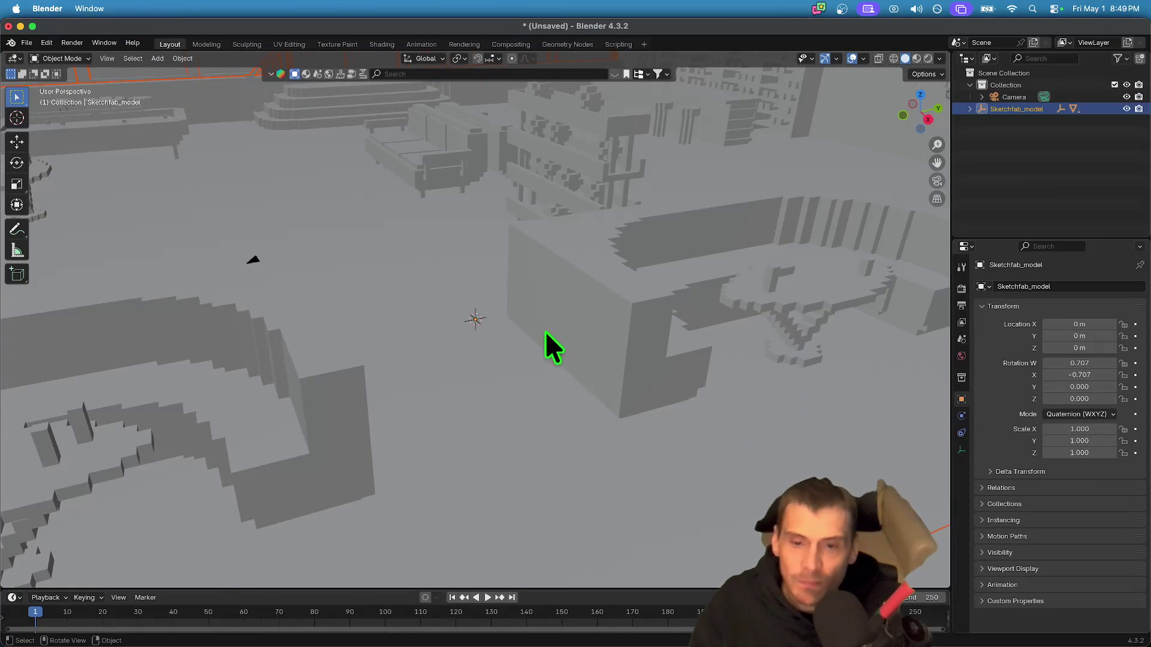
- Frame the imported bowling alley, orbit to a low view of the lanes, and select Object_4
{"action": "key", "text": "KP_Decimal"}
{"action": "scroll", "coordinate": [540, 322], "scroll_direction": "up", "scroll_amount": 10}
{"action": "mouse_move", "coordinate": [538, 321]}
{"action": "left_mouse_down"}
{"action": "mouse_move", "coordinate": [398, 323]}
{"action": "mouse_move", "coordinate": [456, 316]}
{"action": "mouse_move", "coordinate": [484, 325]}
{"action": "mouse_move", "coordinate": [488, 342]}
{"action": "mouse_move", "coordinate": [530, 326]}
{"action": "left_mouse_up"}
{"action": "mouse_move", "coordinate": [858, 283]}
{"action": "left_mouse_down"}
{"action": "mouse_move", "coordinate": [789, 264]}
{"action": "mouse_move", "coordinate": [724, 264]}
{"action": "mouse_move", "coordinate": [390, 303]}
{"action": "mouse_move", "coordinate": [648, 321]}
{"action": "mouse_move", "coordinate": [594, 304]}
{"action": "mouse_move", "coordinate": [769, 309]}
{"action": "mouse_move", "coordinate": [726, 298]}
{"action": "left_mouse_up"}
{"action": "mouse_move", "coordinate": [760, 386]}
{"action": "left_mouse_down"}
{"action": "mouse_move", "coordinate": [357, 342]}
{"action": "mouse_move", "coordinate": [721, 416]}
{"action": "mouse_move", "coordinate": [321, 411]}
{"action": "mouse_move", "coordinate": [358, 424]}
{"action": "left_mouse_up"}
{"action": "left_click", "coordinate": [415, 456]}
- Expand Sketchfab_model in the Outliner to show Object_4 and Object_5 mesh data, then open Finder
{"action": "scroll", "coordinate": [483, 479], "scroll_direction": "down", "scroll_amount": 6}
{"action": "scroll", "coordinate": [479, 465], "scroll_direction": "up", "scroll_amount": 6}
{"action": "scroll", "coordinate": [530, 428], "scroll_direction": "up", "scroll_amount": 2}
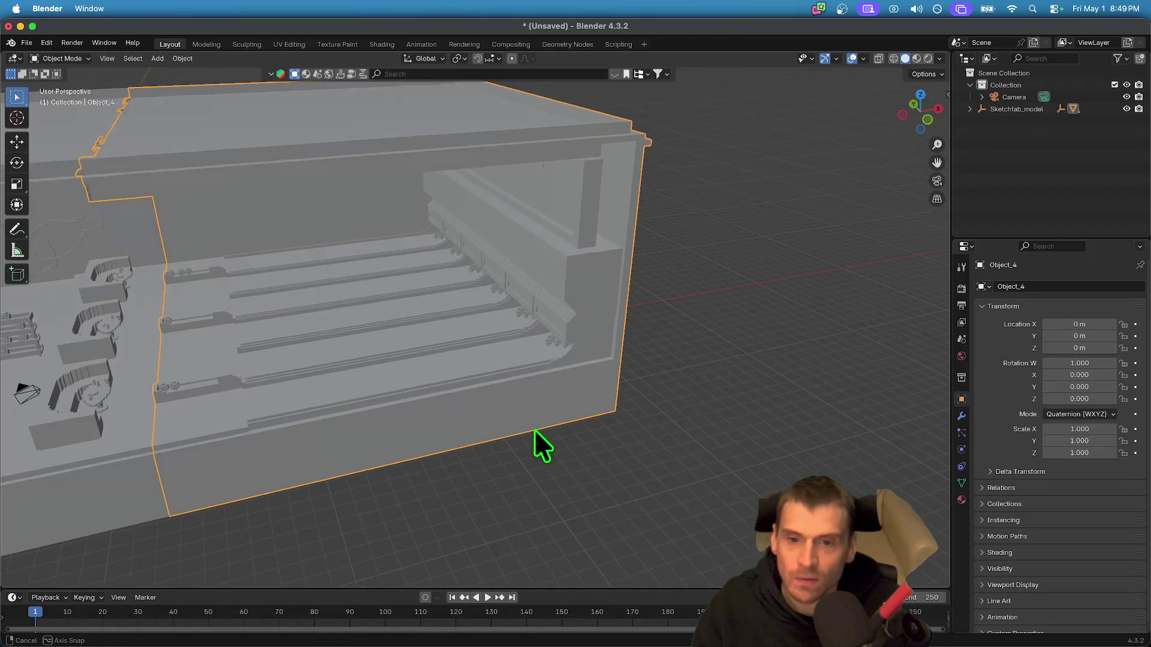
{"action": "scroll", "coordinate": [563, 359], "scroll_direction": "up", "scroll_amount": 5}
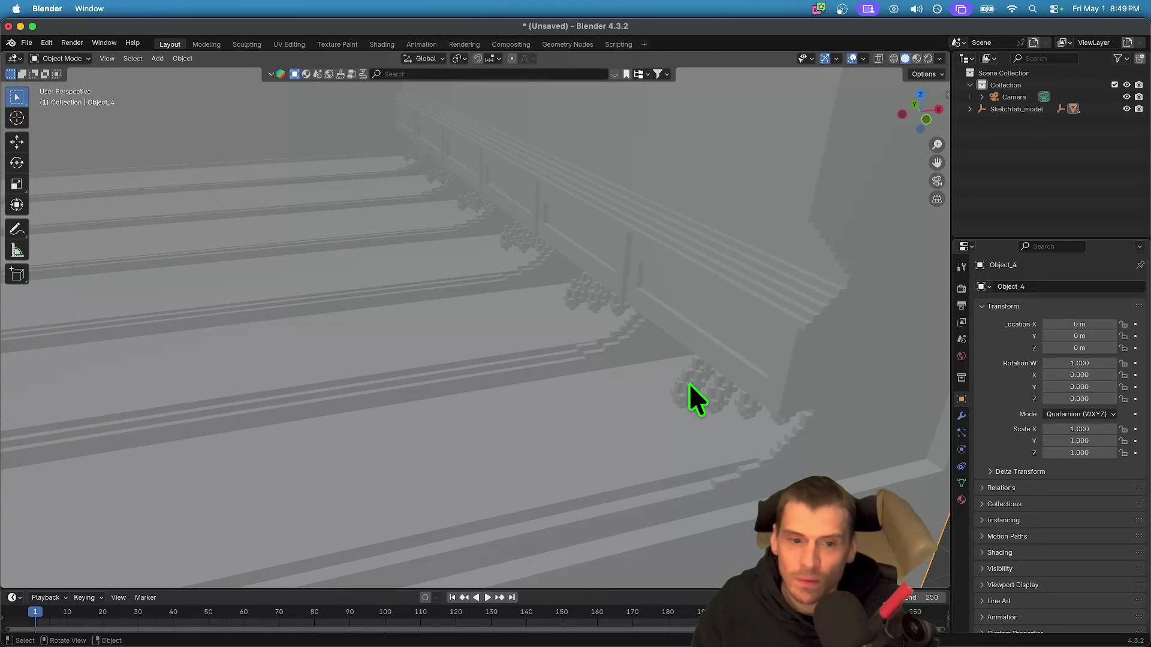
{"action": "left_click", "coordinate": [970, 108]}
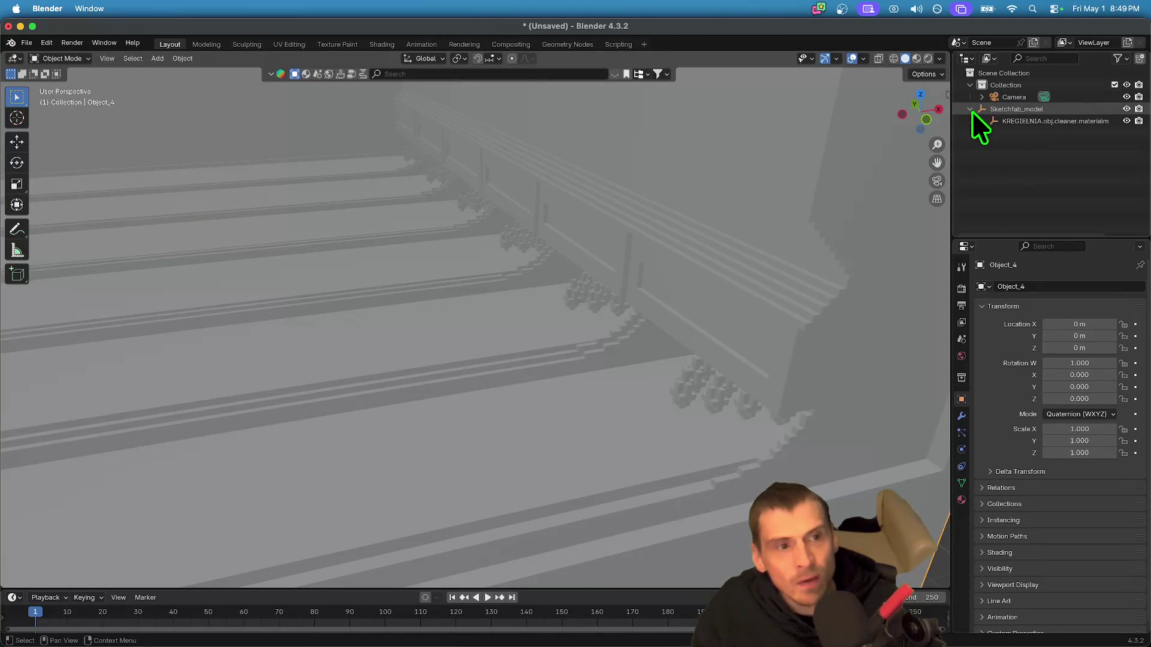
{"action": "left_click", "coordinate": [983, 120]}
{"action": "left_click", "coordinate": [994, 157]}
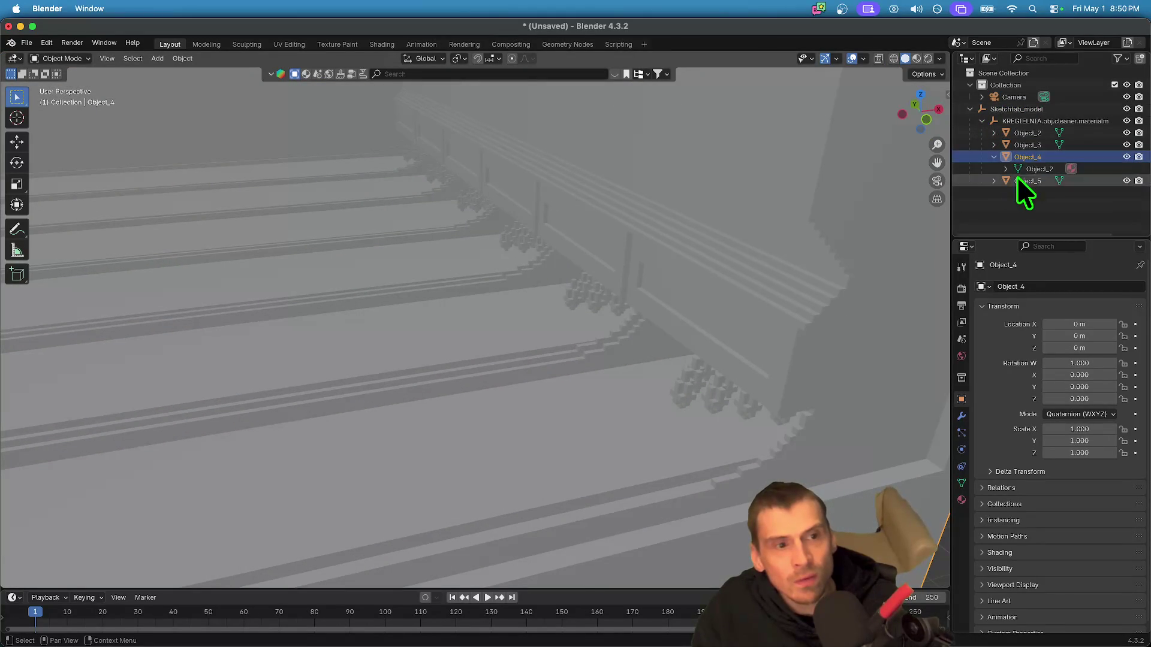
{"action": "left_click", "coordinate": [994, 180]}
{"action": "left_click", "coordinate": [1006, 169]}
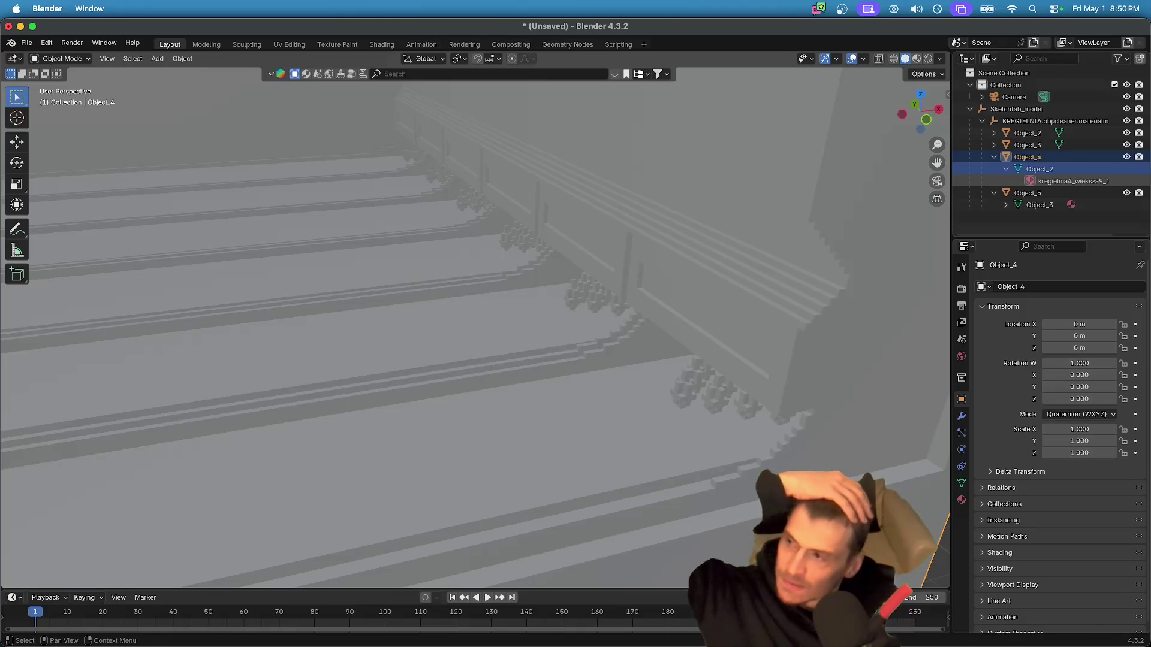
{"action": "mouse_move", "coordinate": [560, 607]}
{"action": "left_click", "coordinate": [89, 615]}
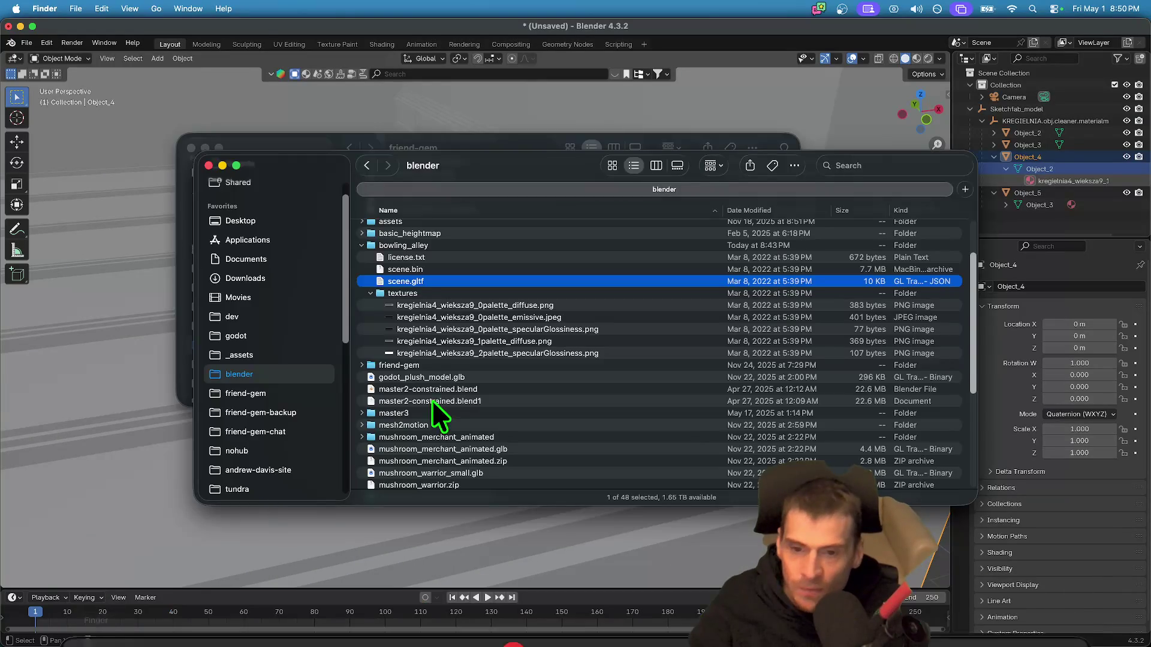
- Download the bowling alley's OBJ version from Sketchfab into the blender folder
{"action": "key", "text": "super+Tab"}
{"action": "key", "text": "super+Tab"}
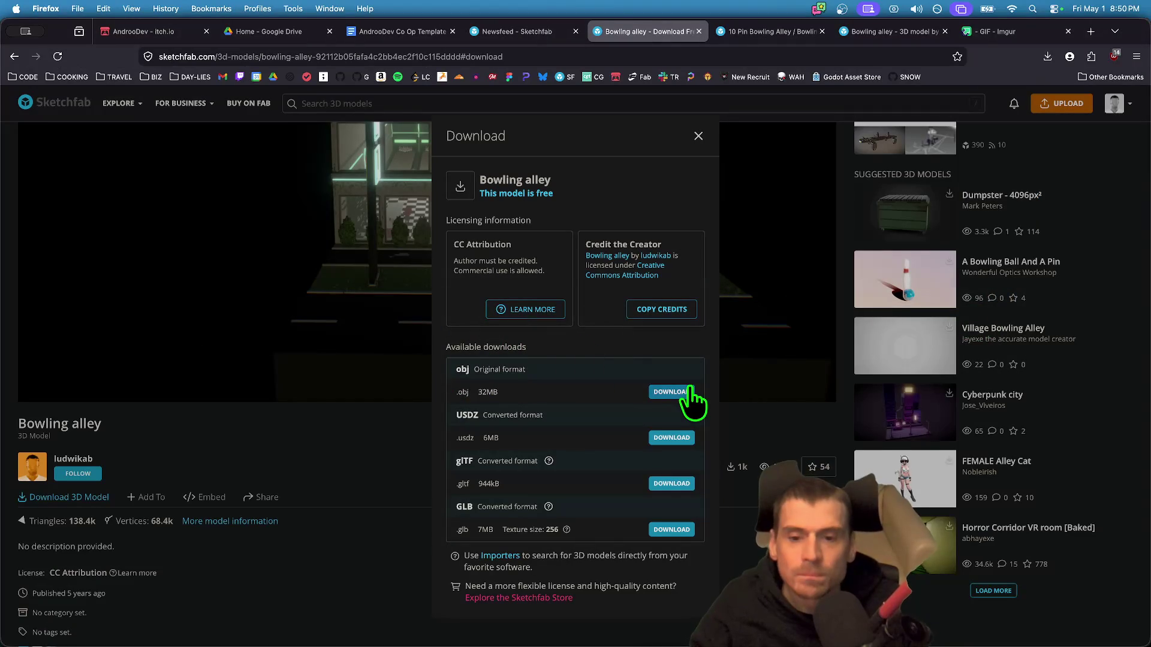
{"action": "left_click", "coordinate": [687, 393]}
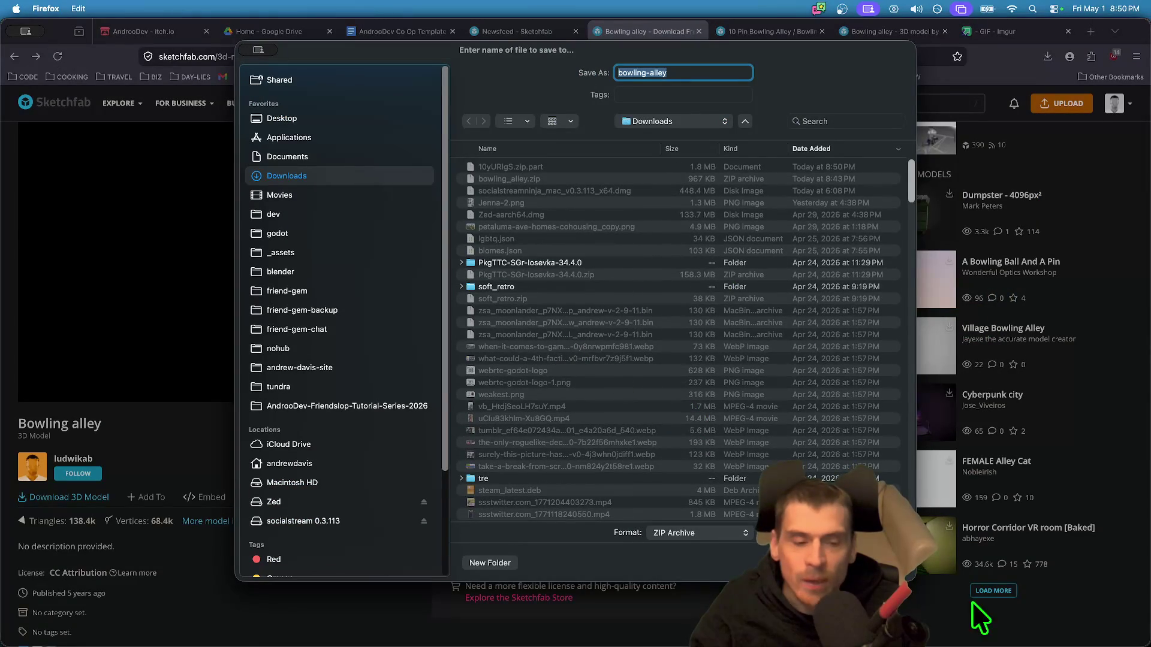
{"action": "left_click", "coordinate": [348, 271]}
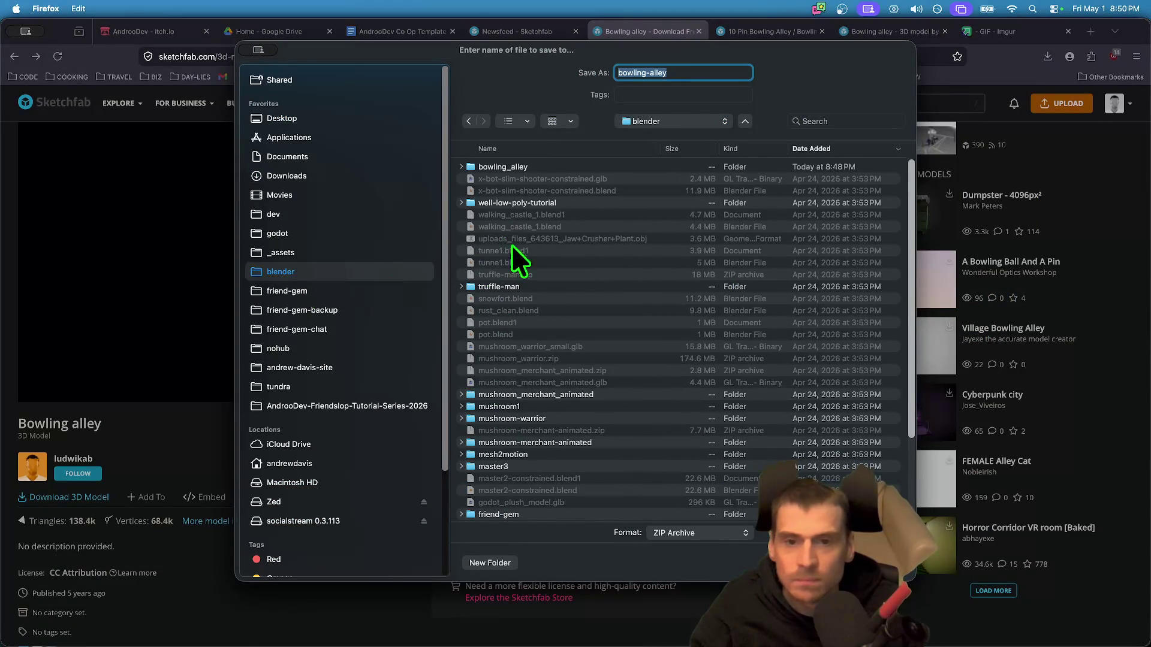
{"action": "key", "text": "Return"}
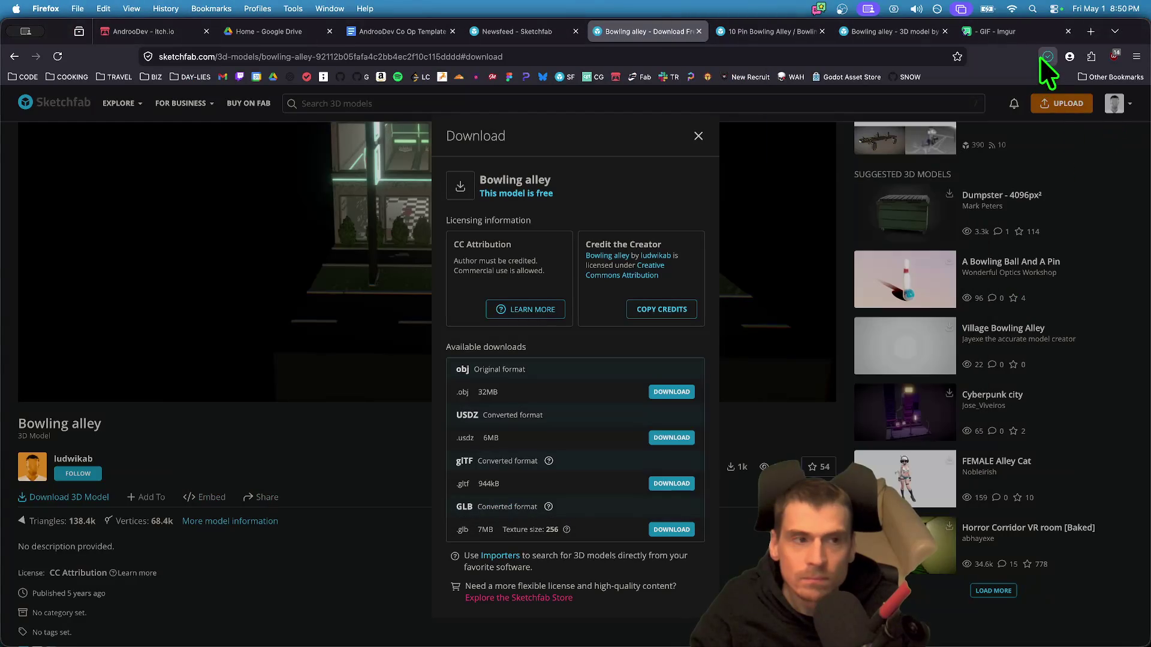
- Unpack bowling-alley.zip from the downloads list, close Finder, and return to Blender
{"action": "left_click", "coordinate": [1047, 57]}
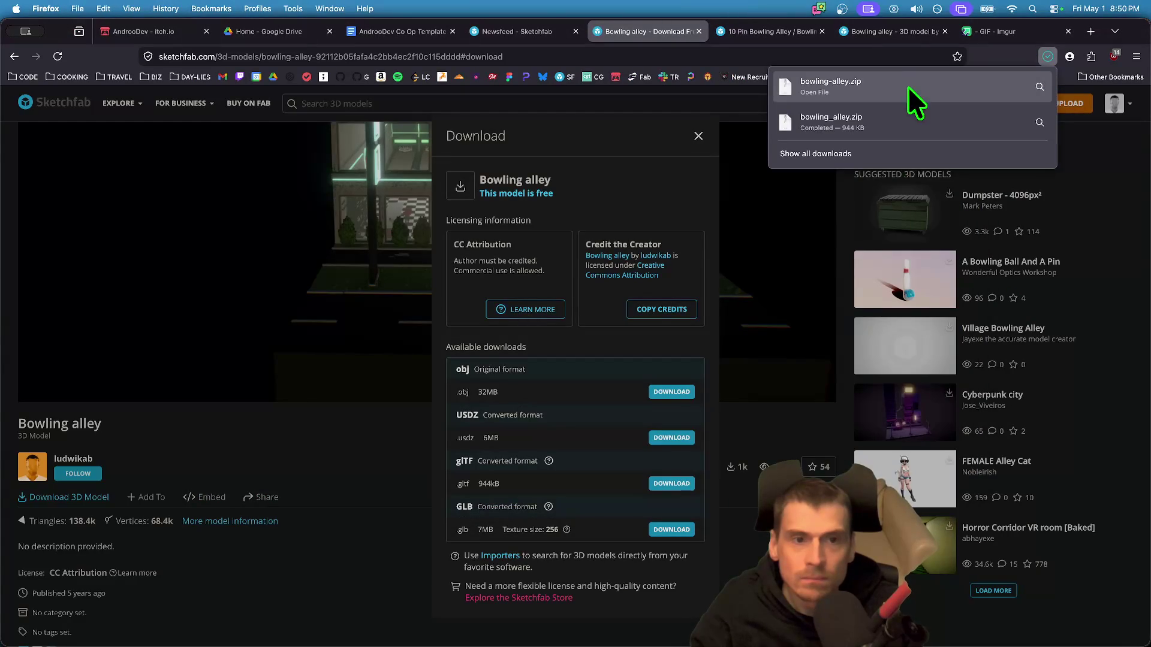
{"action": "left_click", "coordinate": [911, 103]}
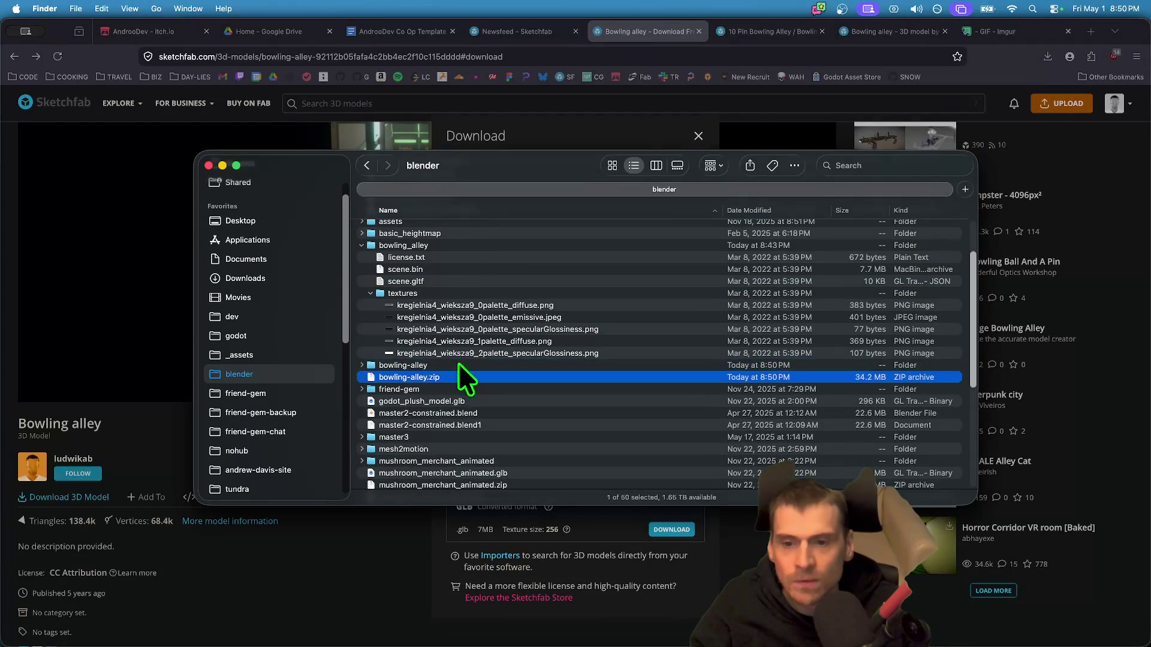
{"action": "left_click", "coordinate": [459, 243]}
{"action": "key", "text": "super+w"}
{"action": "mouse_move", "coordinate": [606, 641]}
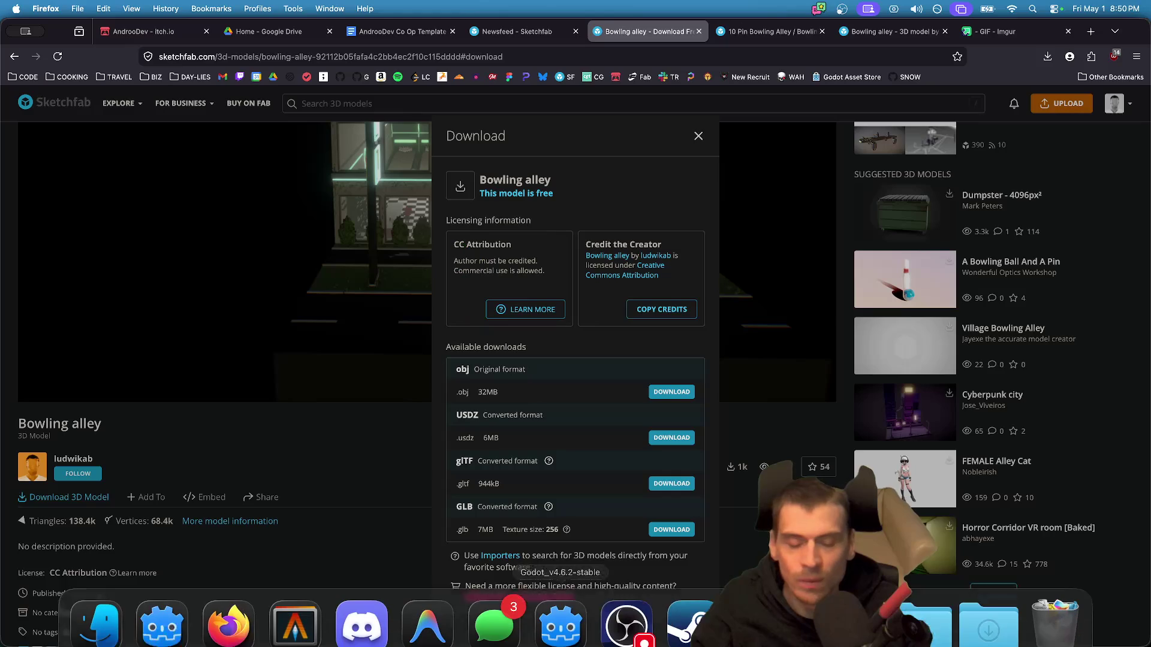
{"action": "key", "text": "super+Tab"}
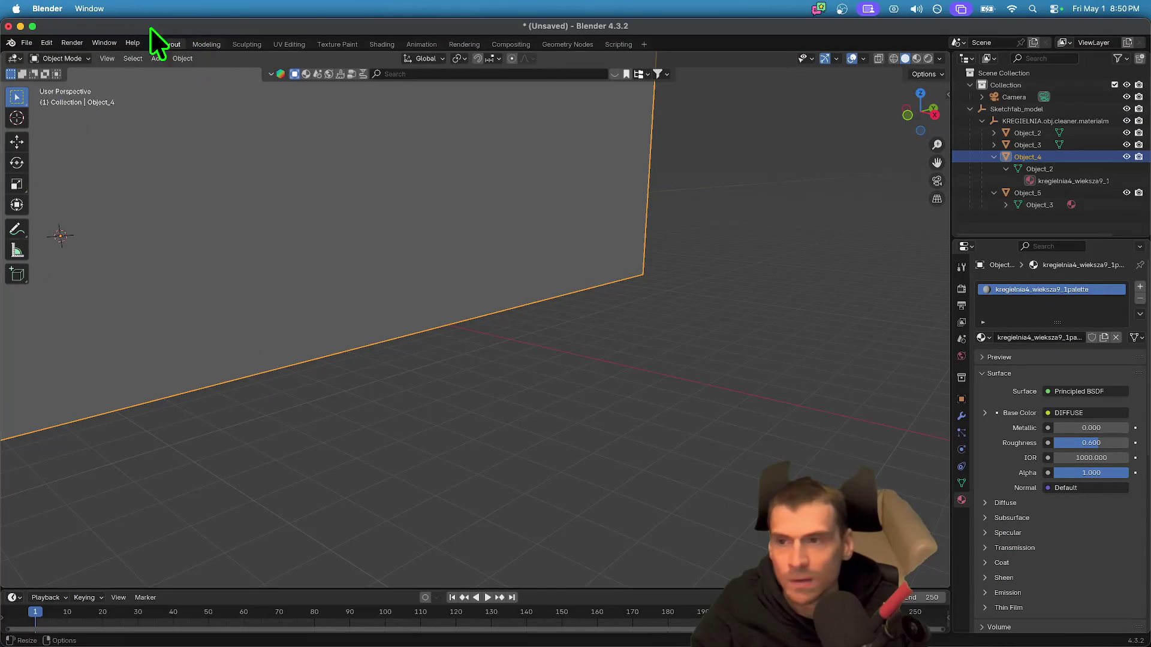
- Start a new General scene without saving and delete the default cube
{"action": "left_click", "coordinate": [49, 41]}
{"action": "mouse_move", "coordinate": [16, 45]}
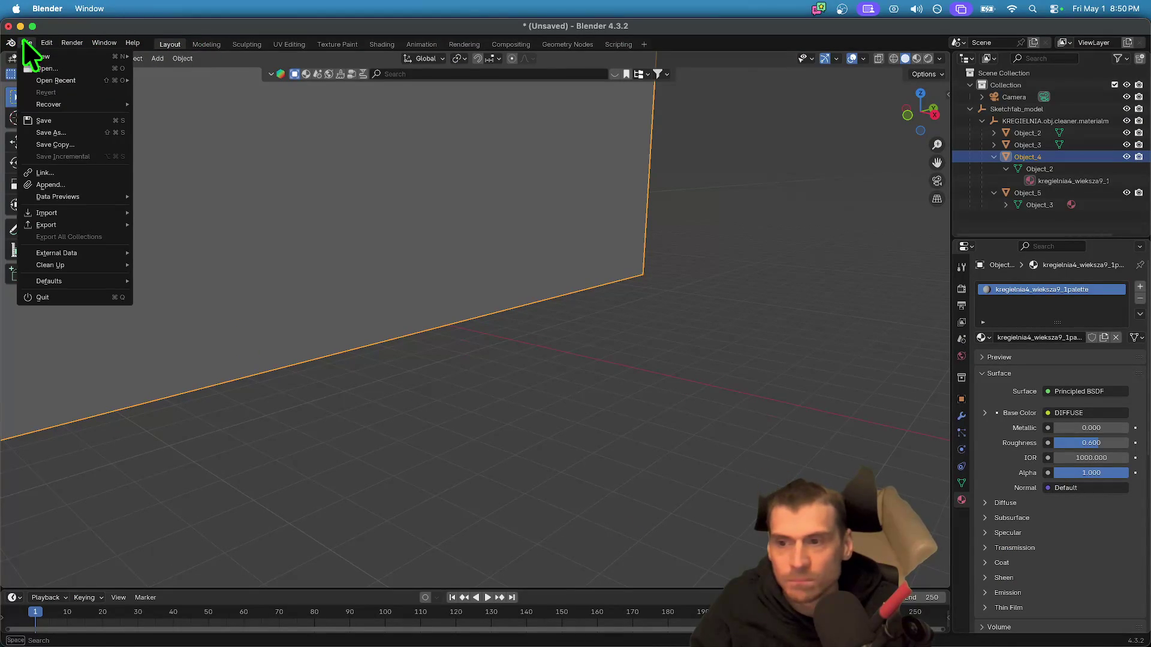
{"action": "left_click", "coordinate": [146, 54]}
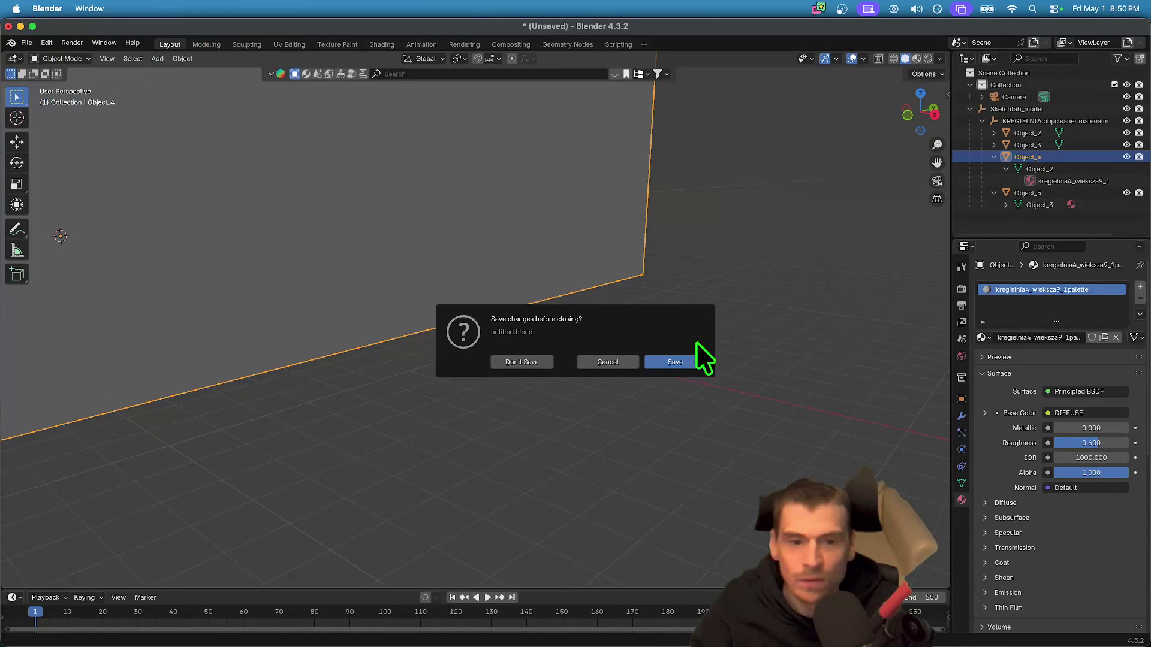
{"action": "left_click", "coordinate": [542, 362]}
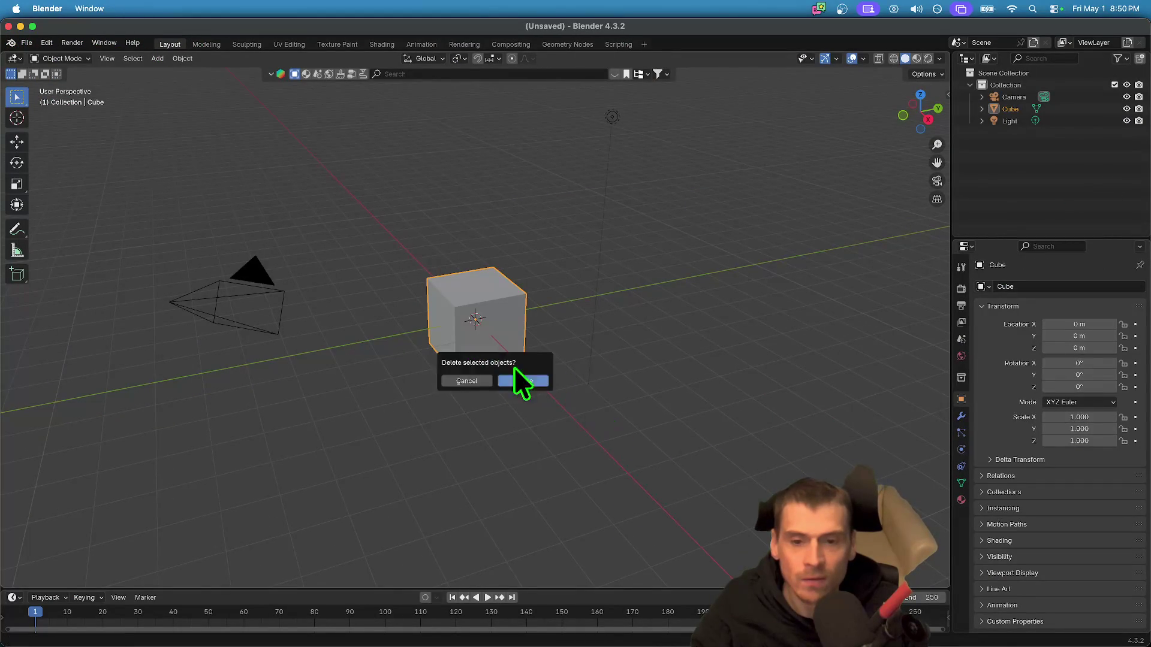
{"action": "key", "text": "x"}
{"action": "left_click", "coordinate": [553, 387]}
- Open the File > Import > Wavefront (.obj) file browser
{"action": "left_click", "coordinate": [49, 46]}
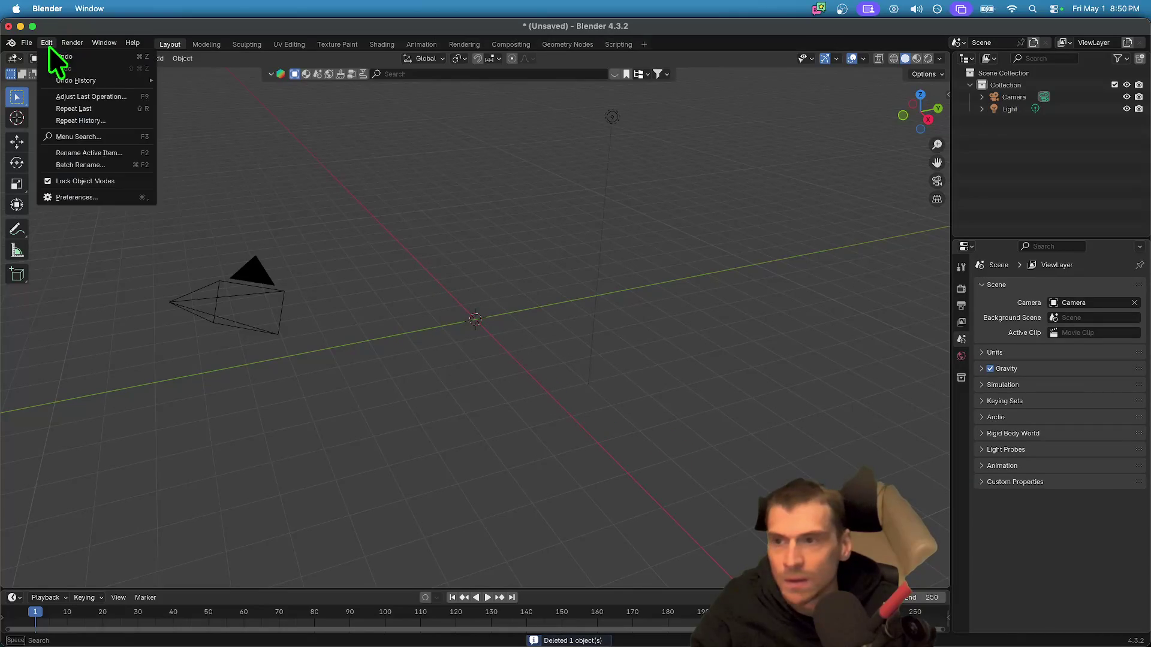
{"action": "mouse_move", "coordinate": [57, 215]}
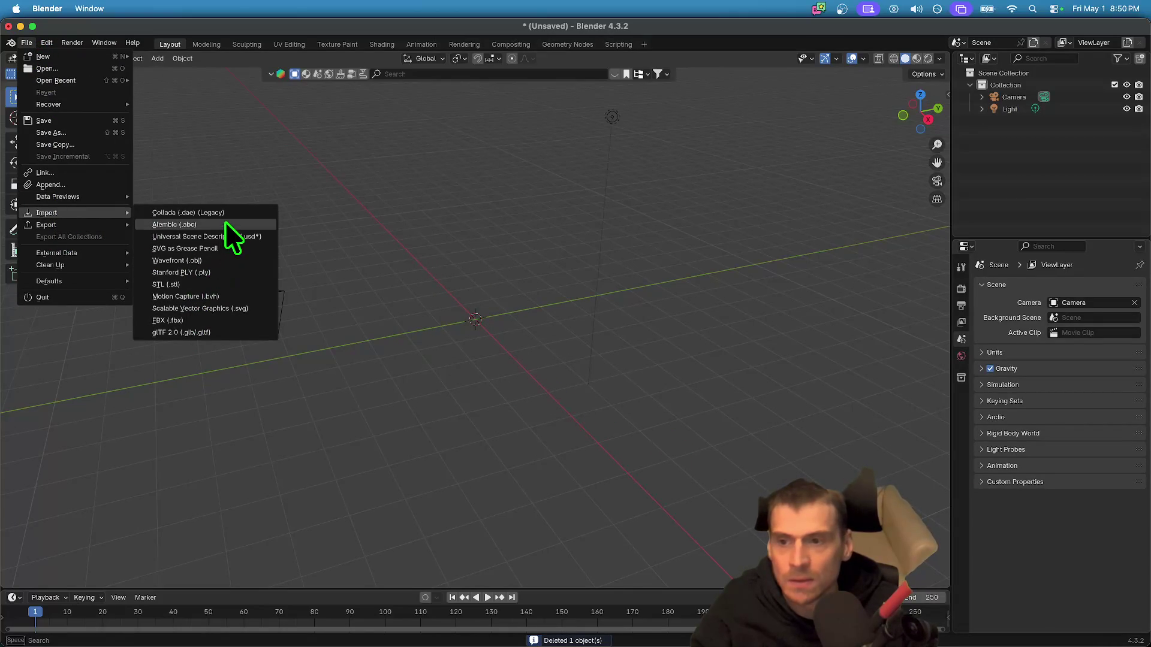
{"action": "left_click", "coordinate": [231, 261]}
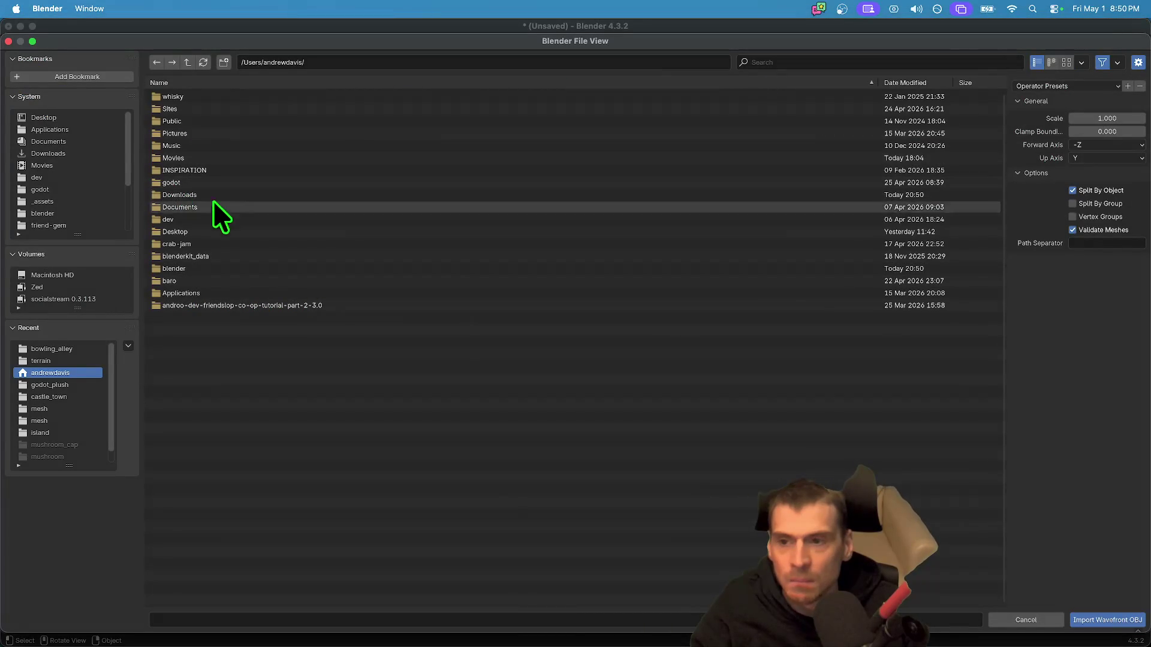
{"action": "double_click", "coordinate": [196, 265]}
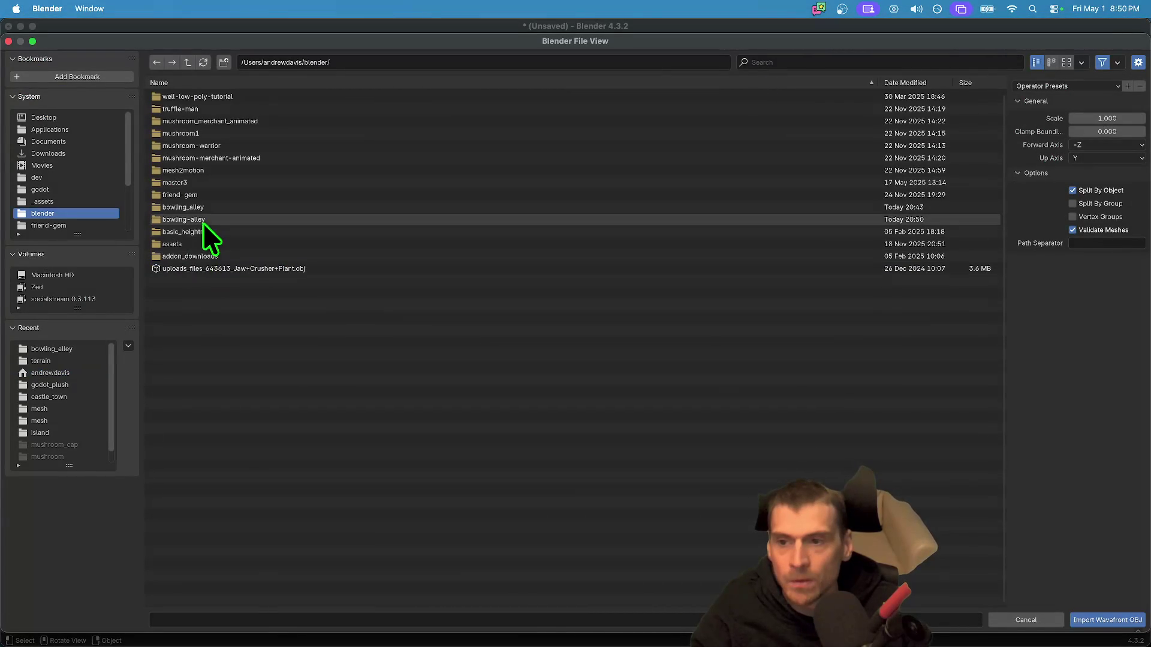
{"action": "double_click", "coordinate": [210, 217]}
{"action": "double_click", "coordinate": [208, 110]}
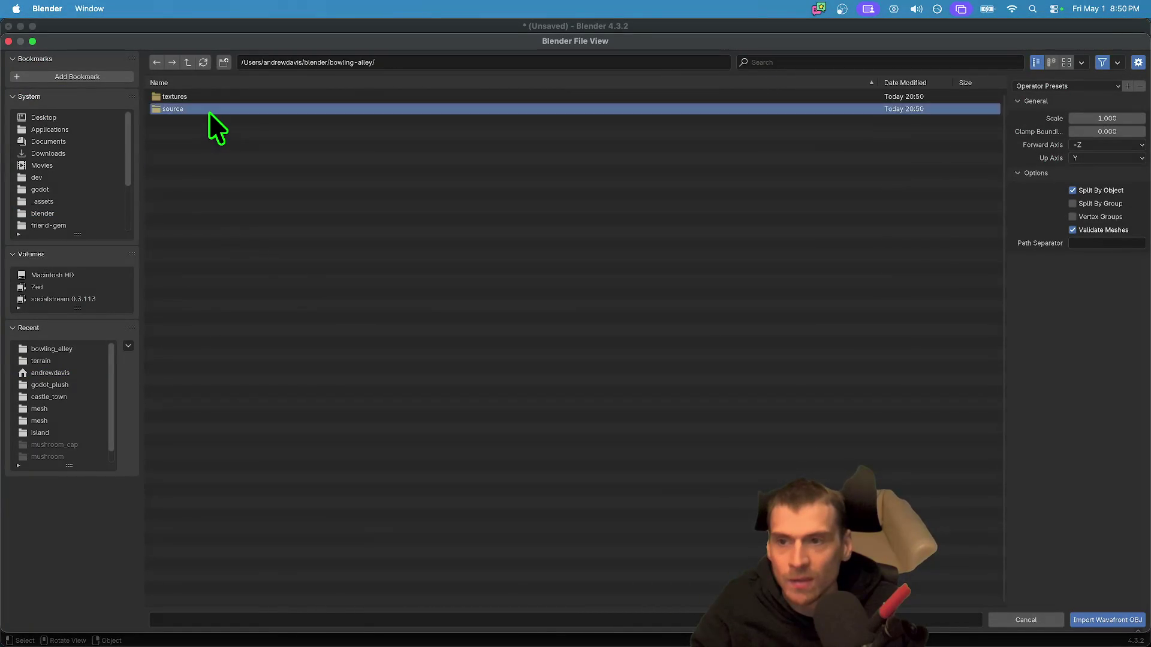
{"action": "left_click", "coordinate": [182, 62]}
{"action": "double_click", "coordinate": [189, 92]}
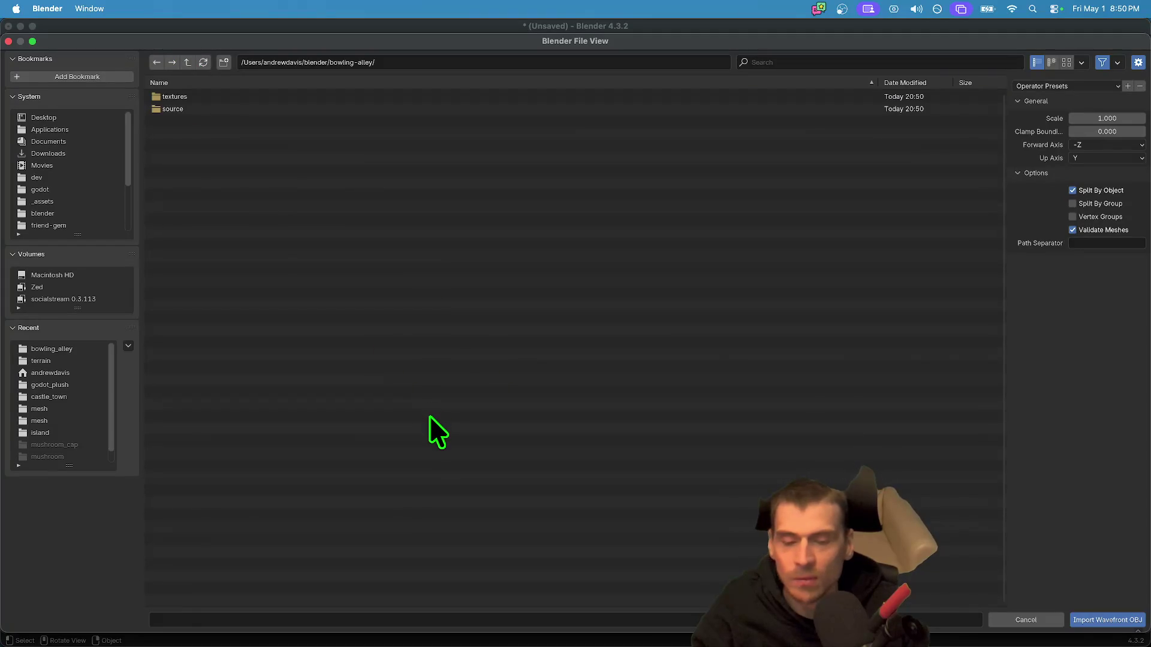
{"action": "key", "text": "super+Tab"}
{"action": "key", "text": "super+Tab"}
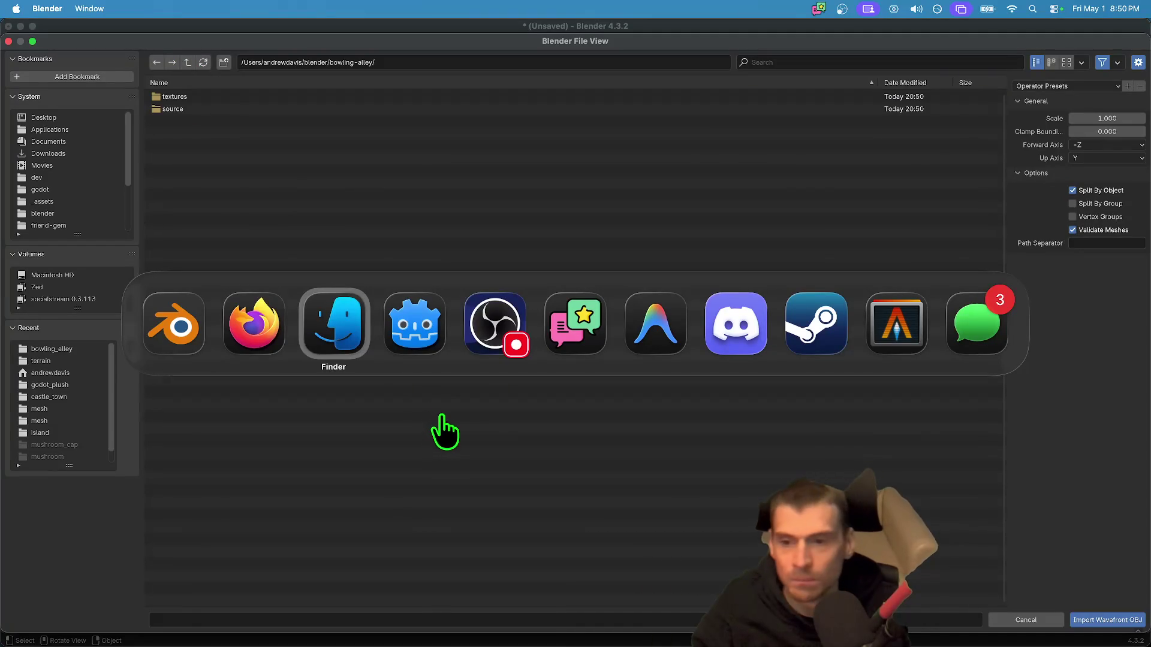
{"action": "left_click", "coordinate": [429, 257]}
{"action": "key", "text": "Up"}
{"action": "left_click", "coordinate": [477, 365]}
{"action": "key", "text": "Right"}
{"action": "key", "text": "Down"}
{"action": "key", "text": "Down"}
{"action": "key", "text": "Up"}
{"action": "key", "text": "Right"}
{"action": "key", "text": "Down"}
{"action": "key", "text": "Down"}
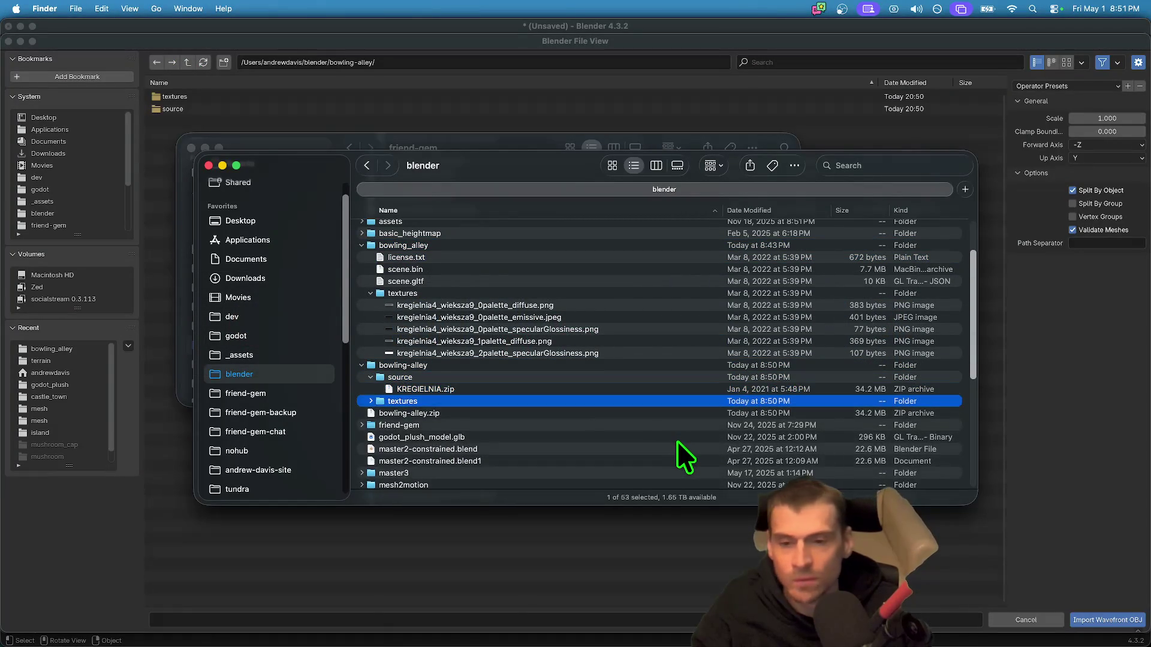
{"action": "key", "text": "Right"}
{"action": "key", "text": "Up"}
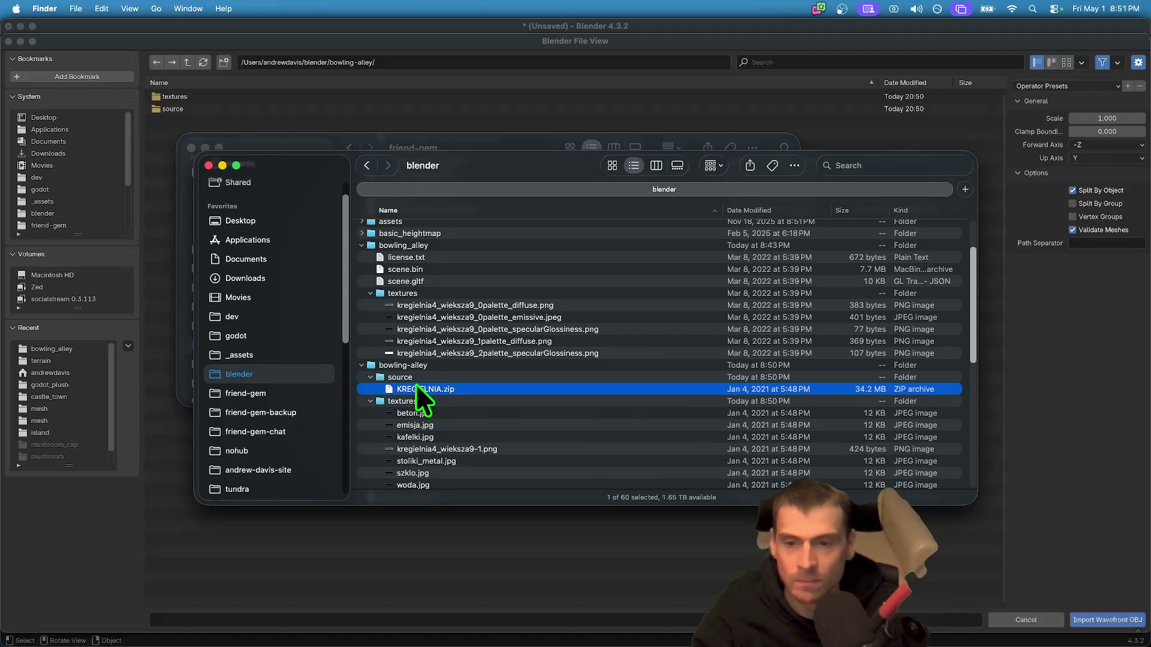
{"action": "key", "text": "super+3"}
{"action": "key", "text": "super+Tab"}
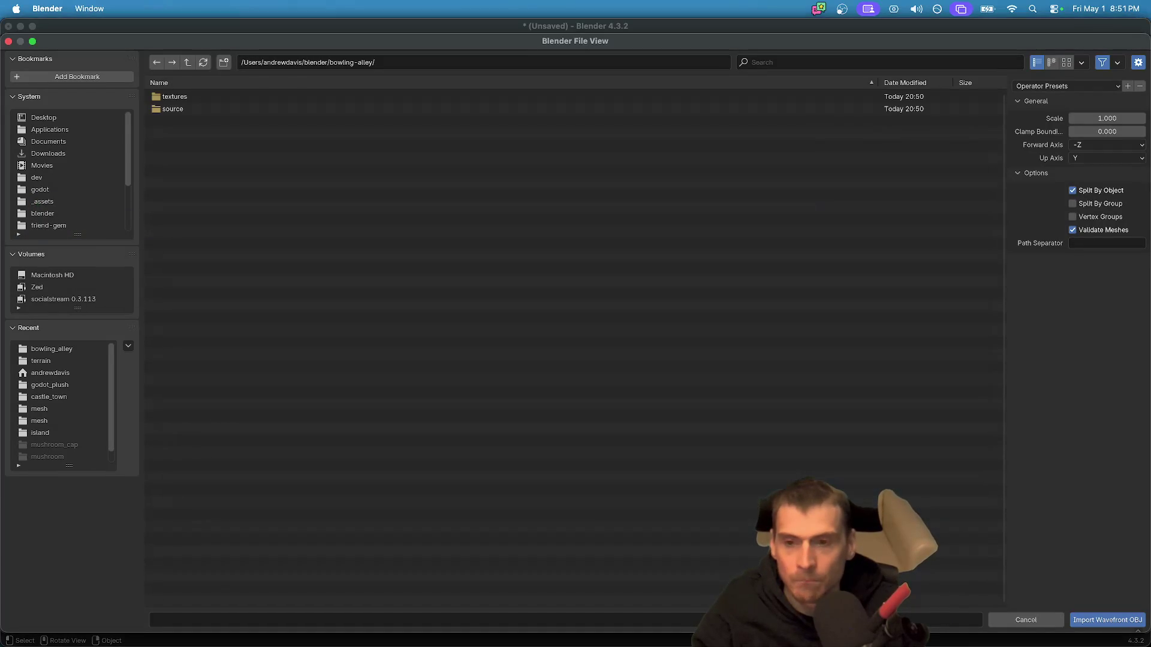
{"action": "double_click", "coordinate": [182, 108]}
- Import KREGIELNIA.obj from the source folder into the scene
{"action": "double_click", "coordinate": [206, 97]}
{"action": "scroll", "coordinate": [379, 239], "scroll_direction": "down", "scroll_amount": 3}
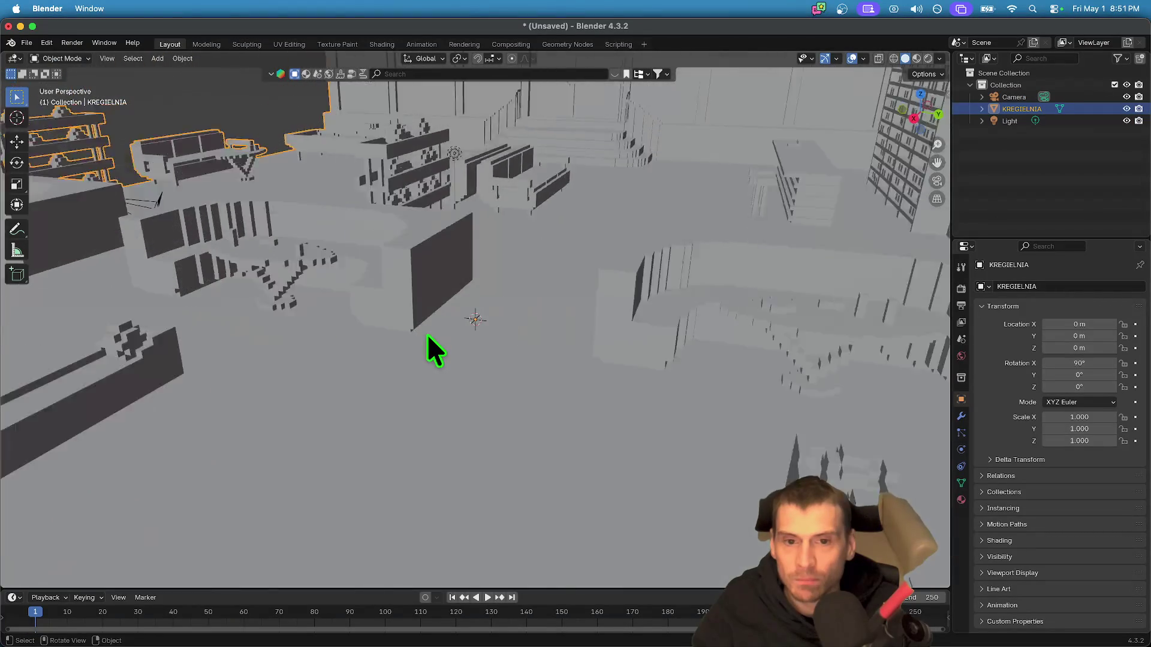
{"action": "scroll", "coordinate": [427, 333], "scroll_direction": "down", "scroll_amount": 5}
{"action": "scroll", "coordinate": [598, 340], "scroll_direction": "down", "scroll_amount": 3}
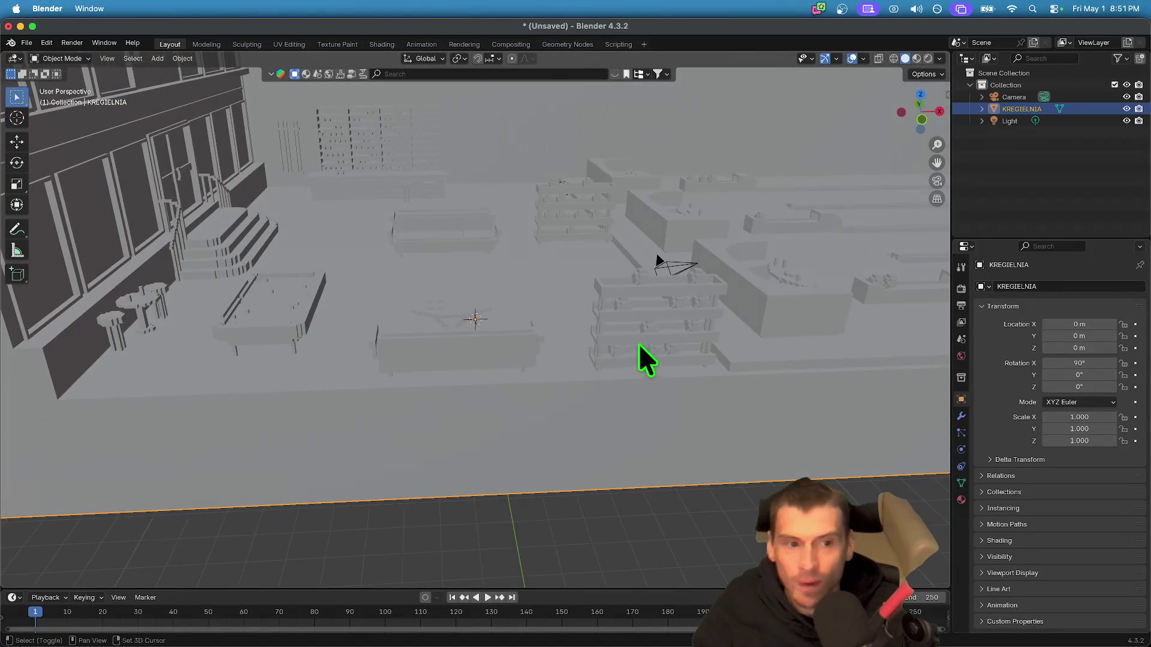
{"action": "scroll", "coordinate": [638, 345], "scroll_direction": "up", "scroll_amount": 5}
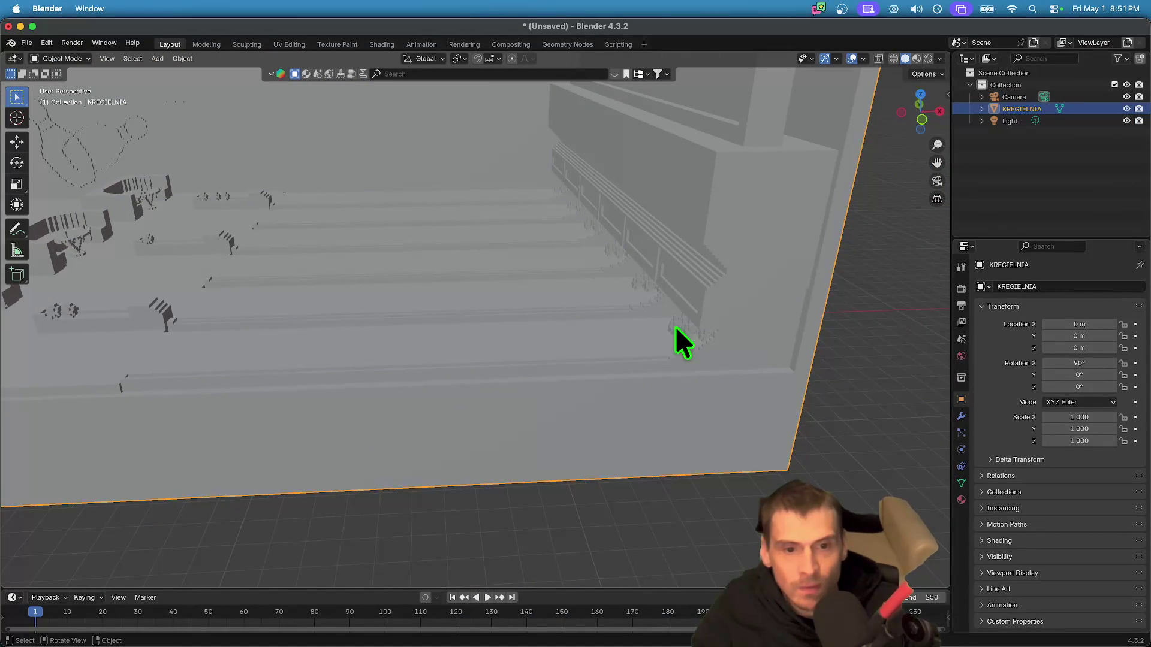
- Expand KREGIELNIA in the Outliner and inspect its three kregielnia4_wieksza9 palette materials
{"action": "left_click", "coordinate": [983, 111]}
{"action": "left_click", "coordinate": [992, 120]}
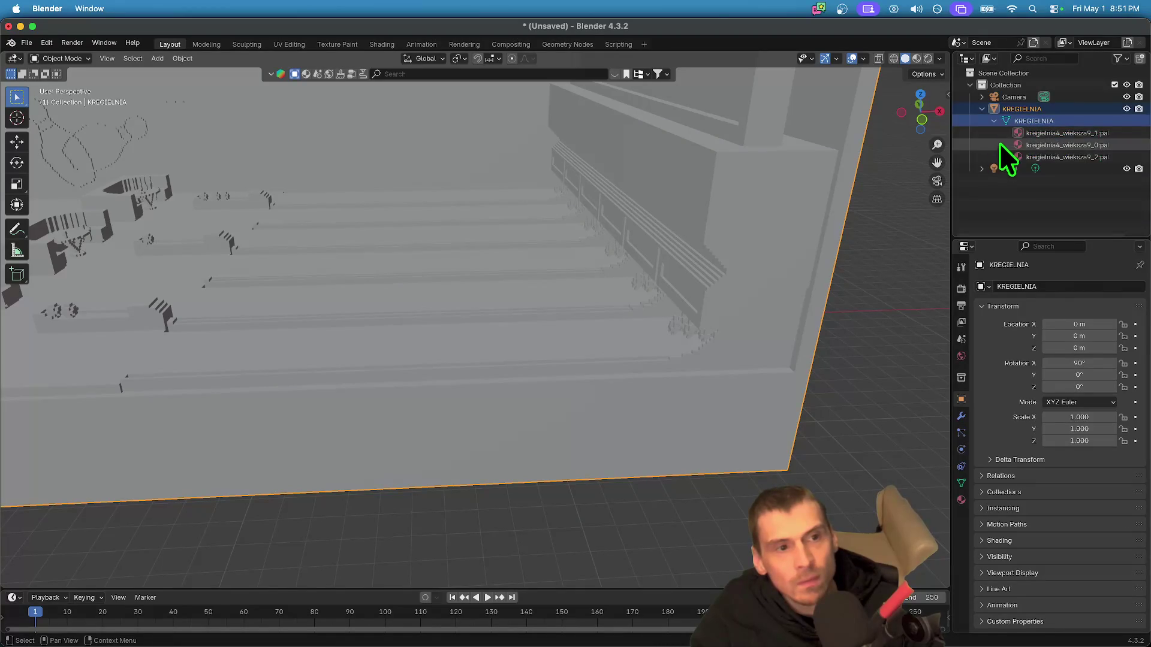
{"action": "left_click", "coordinate": [1023, 156]}
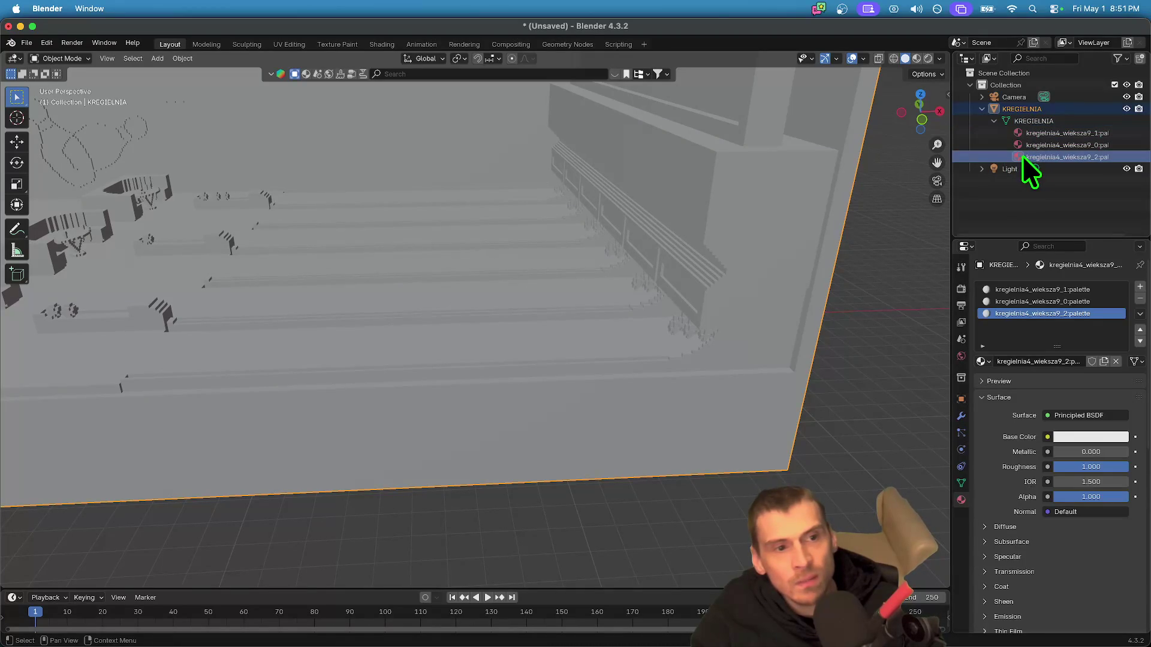
{"action": "left_click", "coordinate": [1036, 145]}
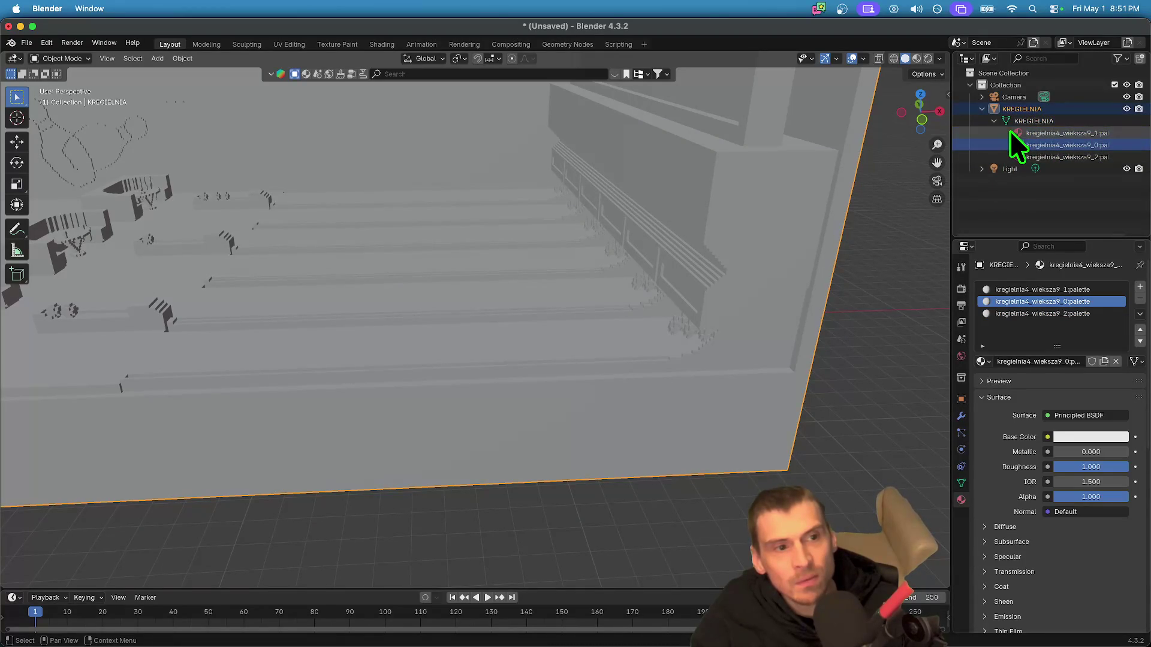
{"action": "left_click", "coordinate": [1089, 133]}
{"action": "left_click", "coordinate": [1085, 141]}
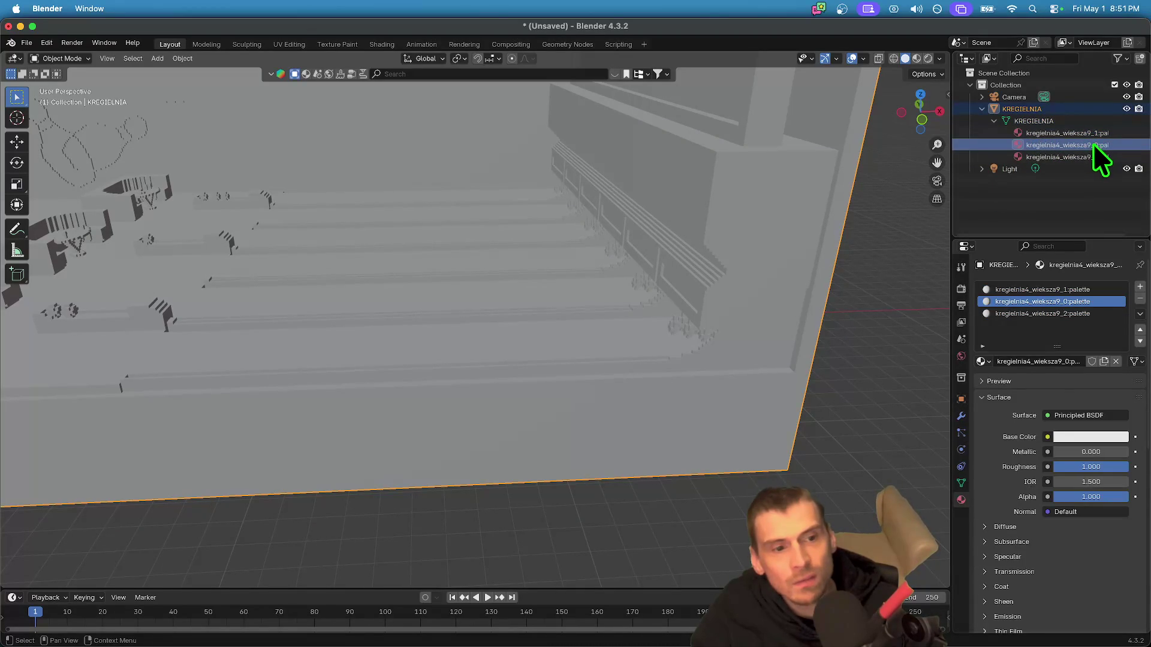
{"action": "scroll", "coordinate": [507, 265], "scroll_direction": "down", "scroll_amount": 2}
{"action": "left_click", "coordinate": [1020, 156]}
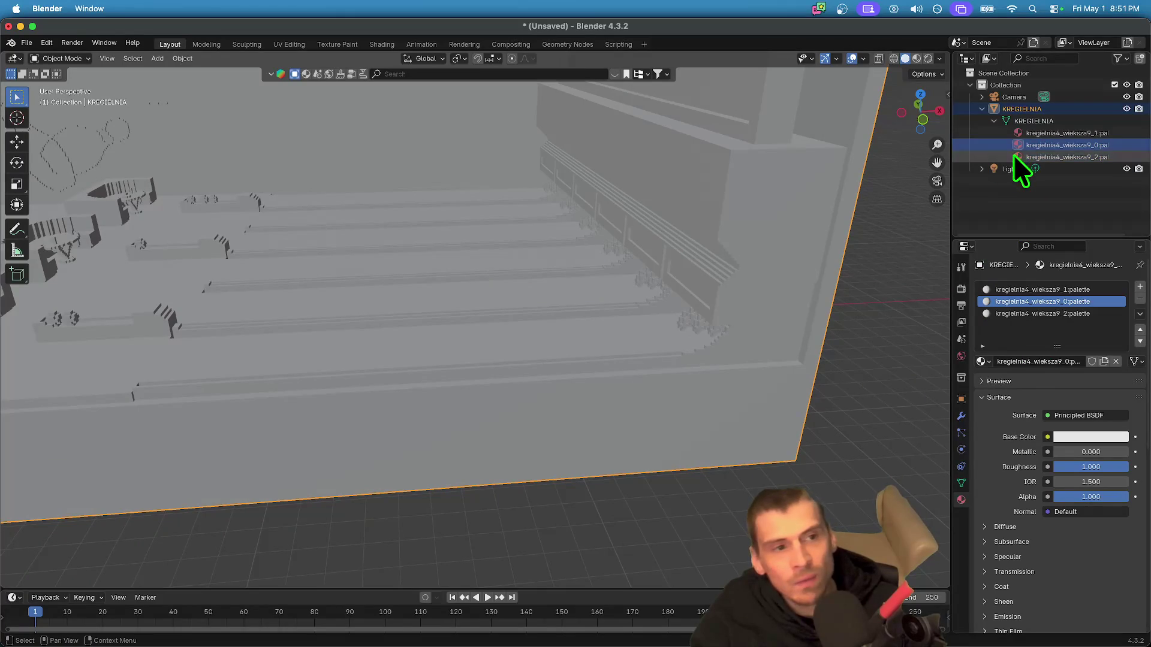
- Make the kregielnia4_wieksza9_2:palette material local through its data operations menu
{"action": "right_click", "coordinate": [1019, 155]}
{"action": "right_click", "coordinate": [1074, 155]}
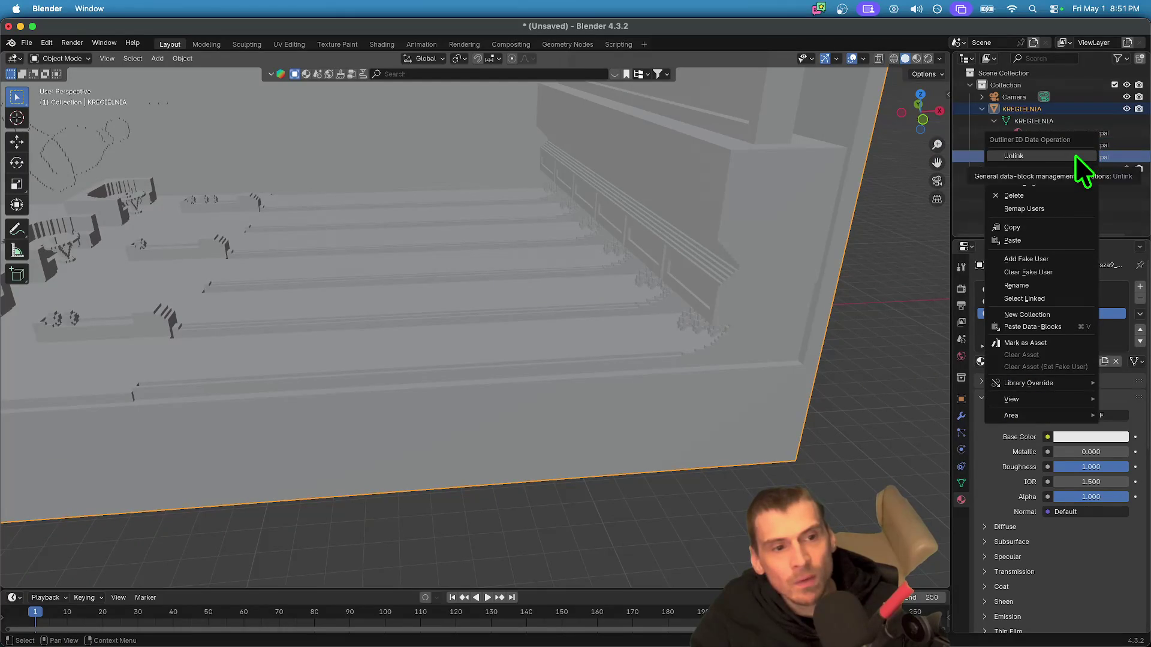
{"action": "scroll", "coordinate": [796, 265], "scroll_direction": "up", "scroll_amount": 8}
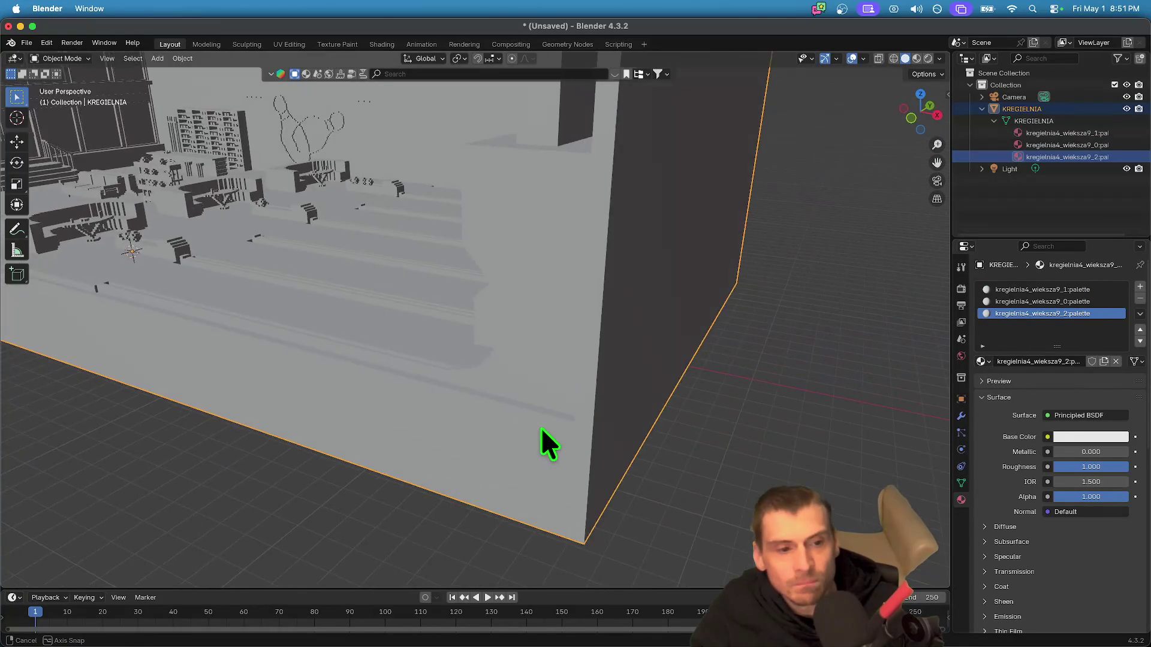
{"action": "scroll", "coordinate": [675, 337], "scroll_direction": "up", "scroll_amount": 5}
{"action": "key", "text": "w"}
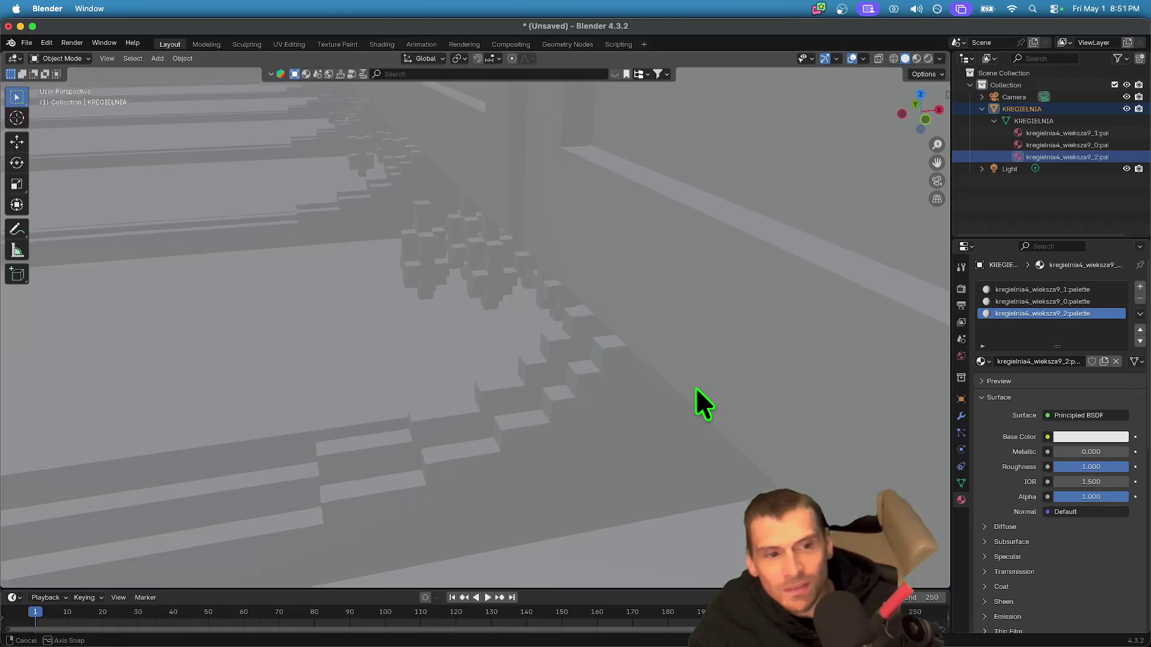
{"action": "left_click", "coordinate": [721, 376]}
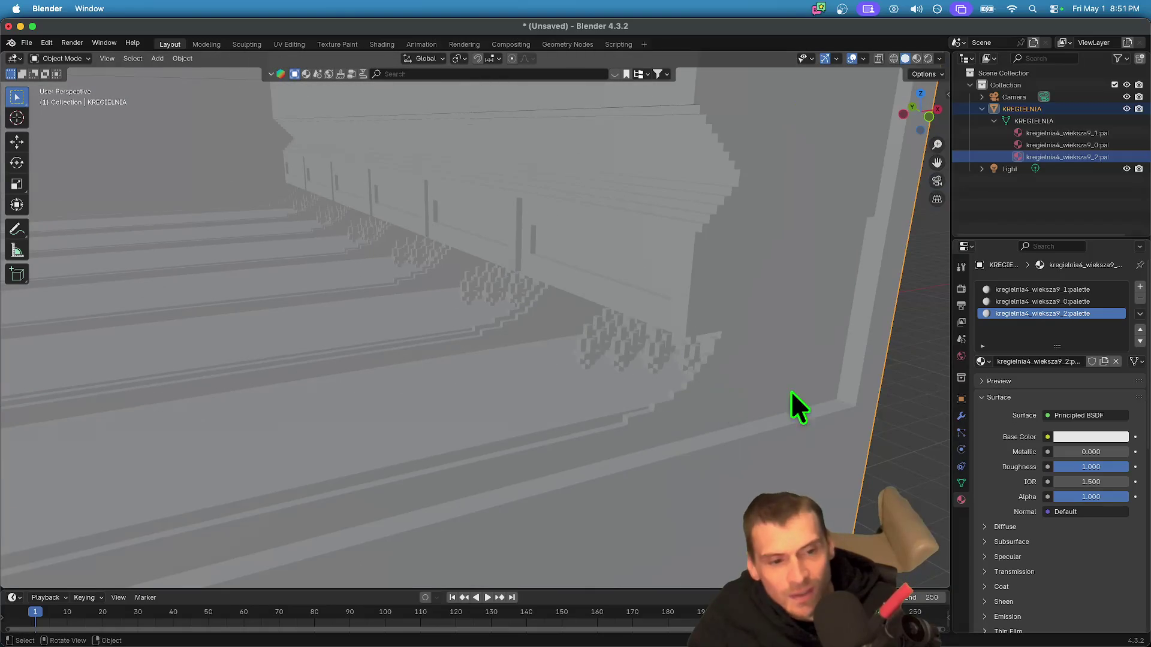
{"action": "right_click", "coordinate": [1013, 155]}
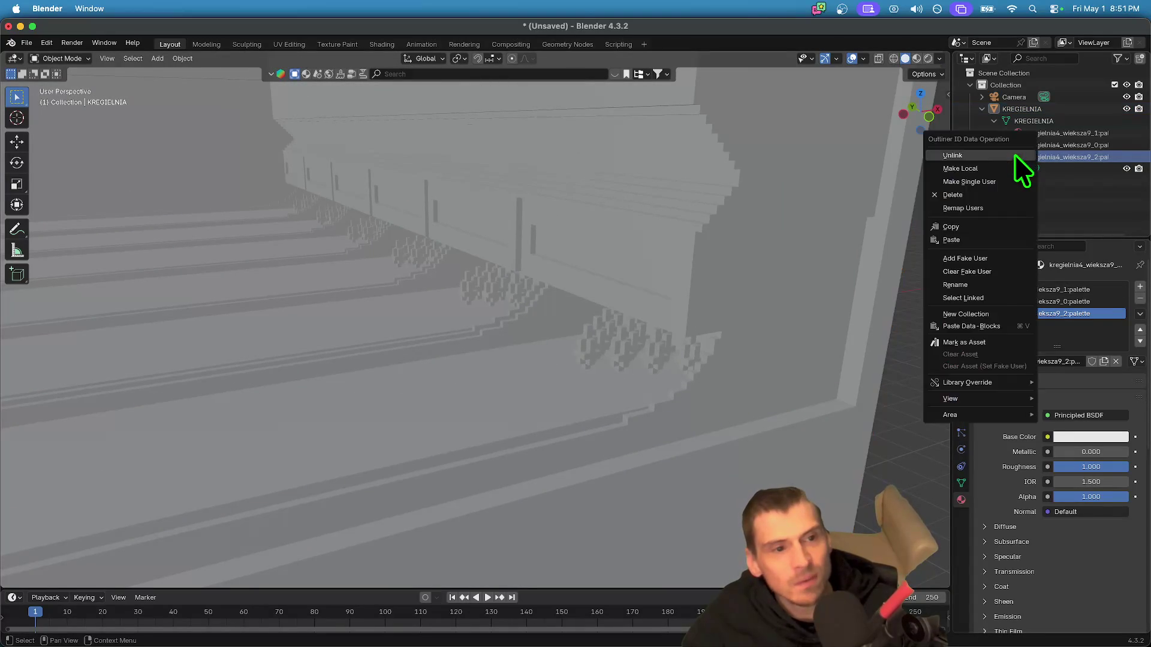
{"action": "right_click", "coordinate": [1116, 150]}
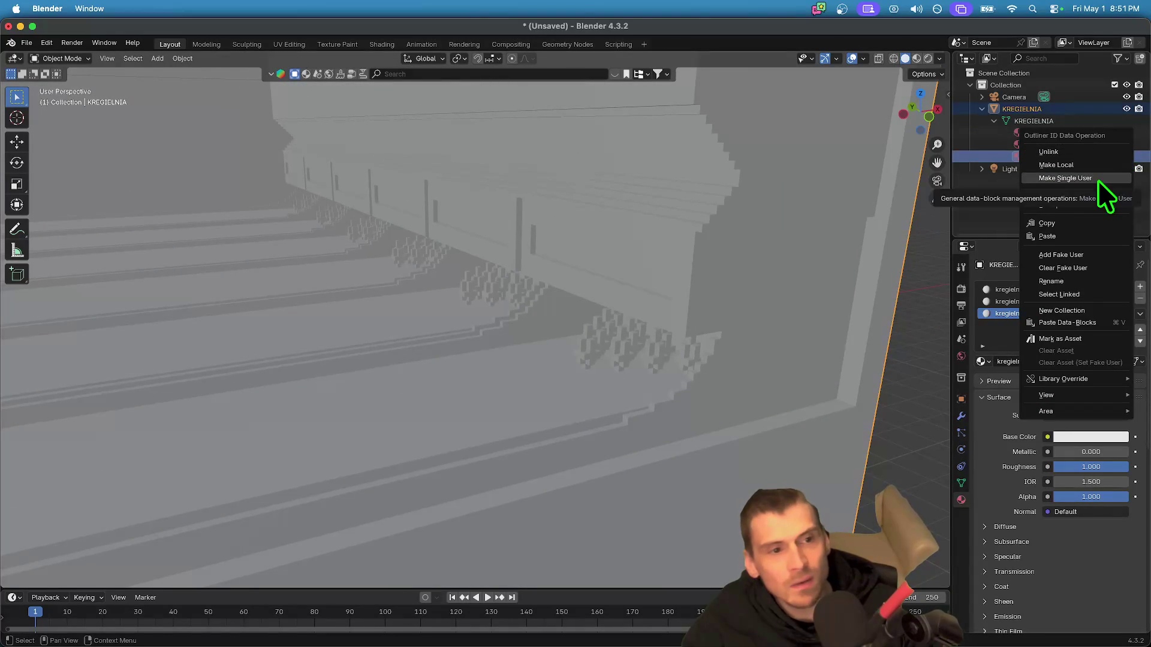
{"action": "left_click", "coordinate": [1097, 160]}
- Remove the third material from the mesh, then undo to restore it
{"action": "right_click", "coordinate": [1001, 151]}
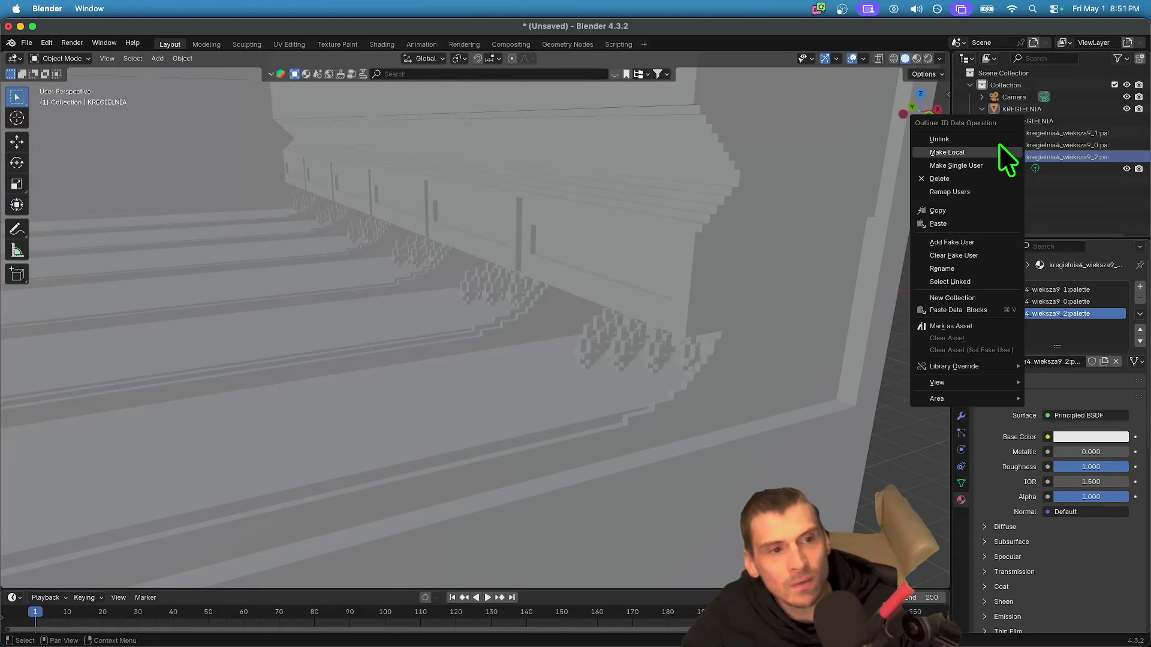
{"action": "left_click", "coordinate": [998, 142]}
{"action": "left_click", "coordinate": [1023, 146]}
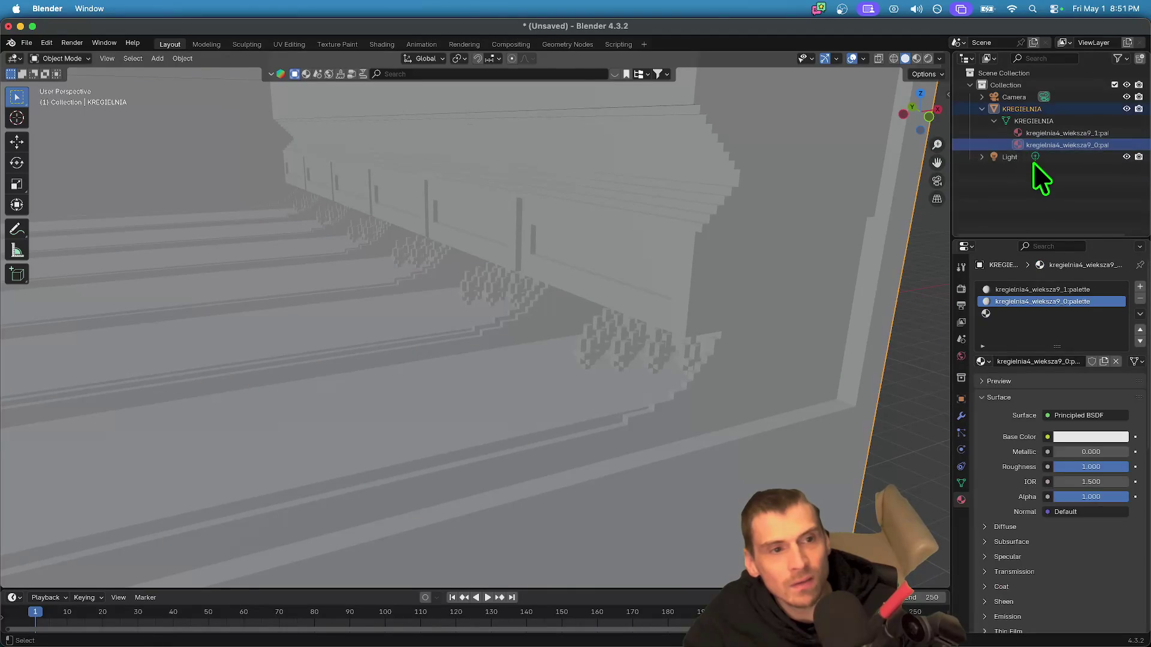
{"action": "key", "text": "super+z"}
{"action": "key", "text": "super+z"}
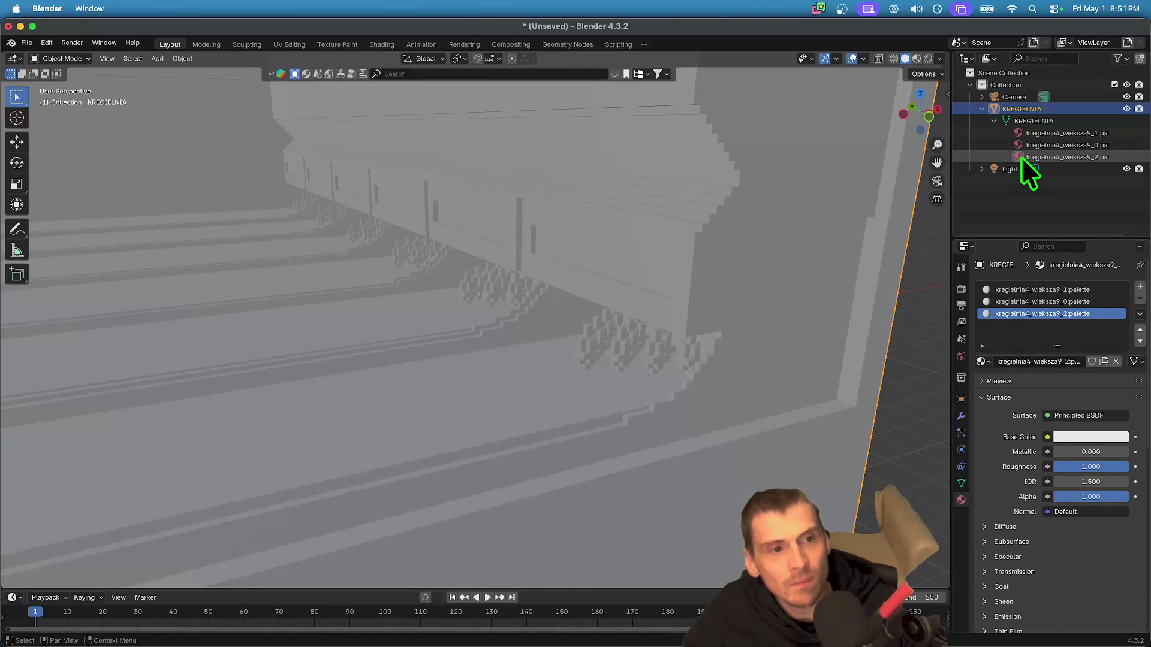
- Reselect the KREGIELNIA bowling alley object and open the interaction mode list
{"action": "key", "text": "x"}
{"action": "left_click", "coordinate": [894, 454]}
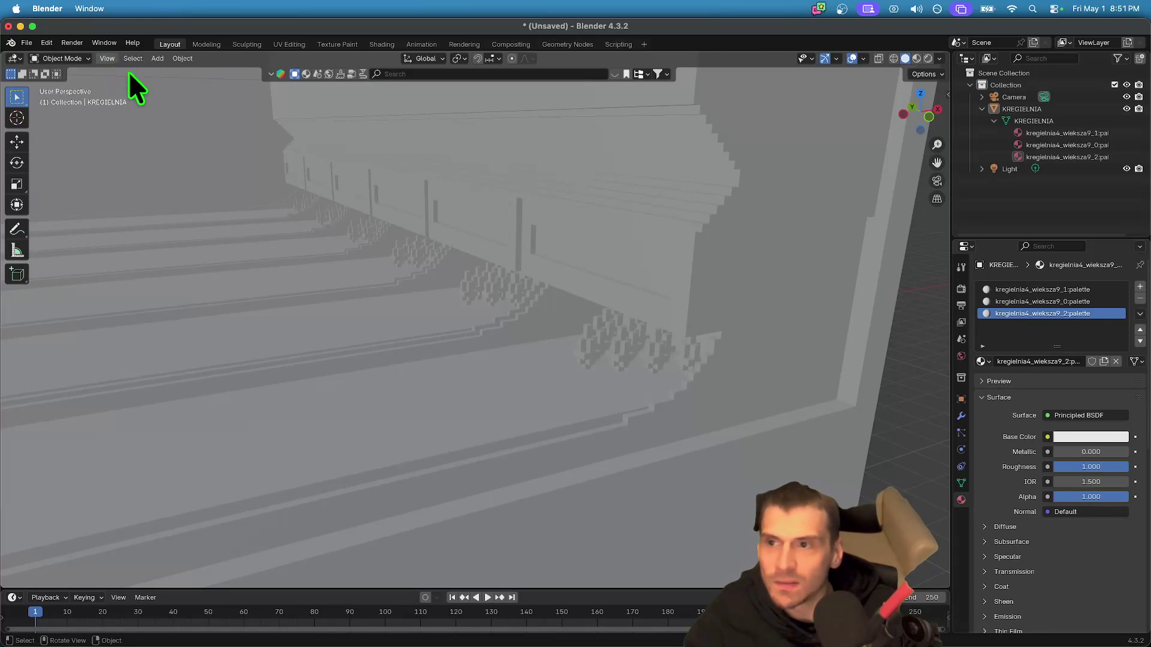
{"action": "left_click", "coordinate": [641, 314]}
{"action": "left_click", "coordinate": [74, 60]}
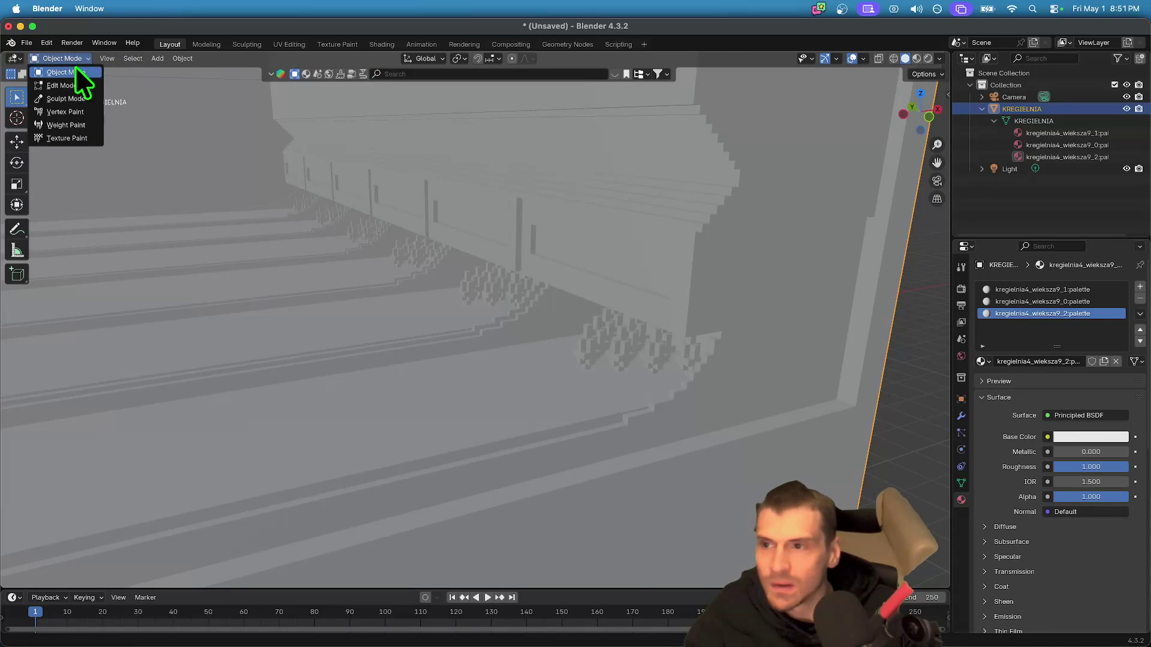
- Enter Edit Mode and select part of the central bowling pin
{"action": "key", "text": "Tab"}
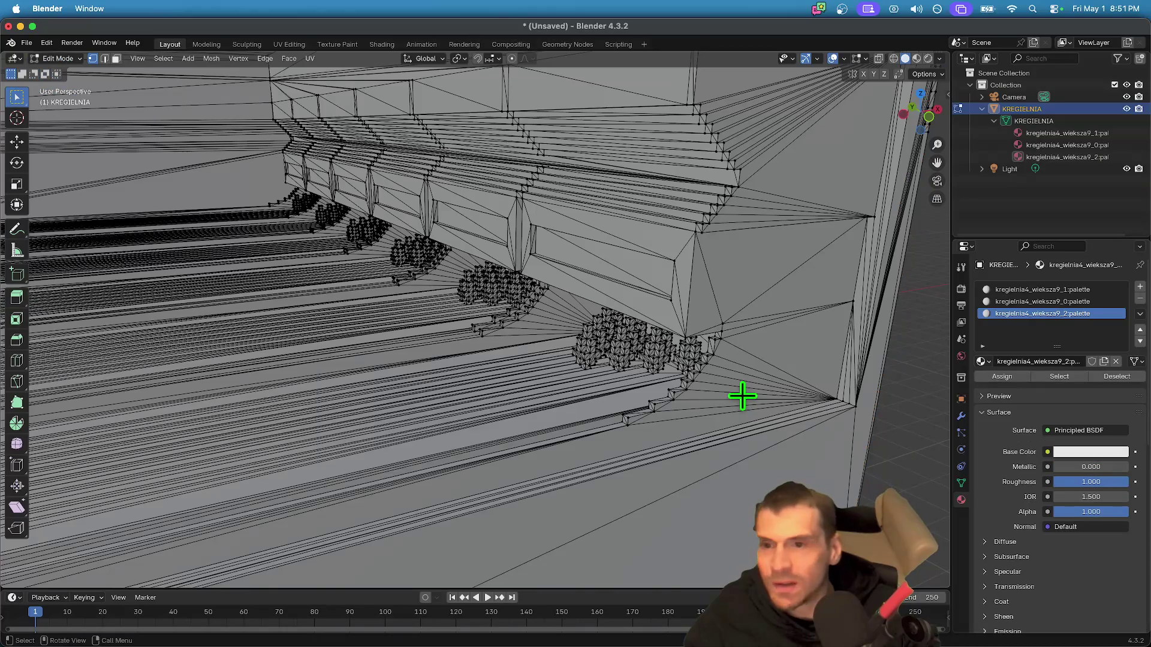
{"action": "scroll", "coordinate": [742, 395], "scroll_direction": "up", "scroll_amount": 4}
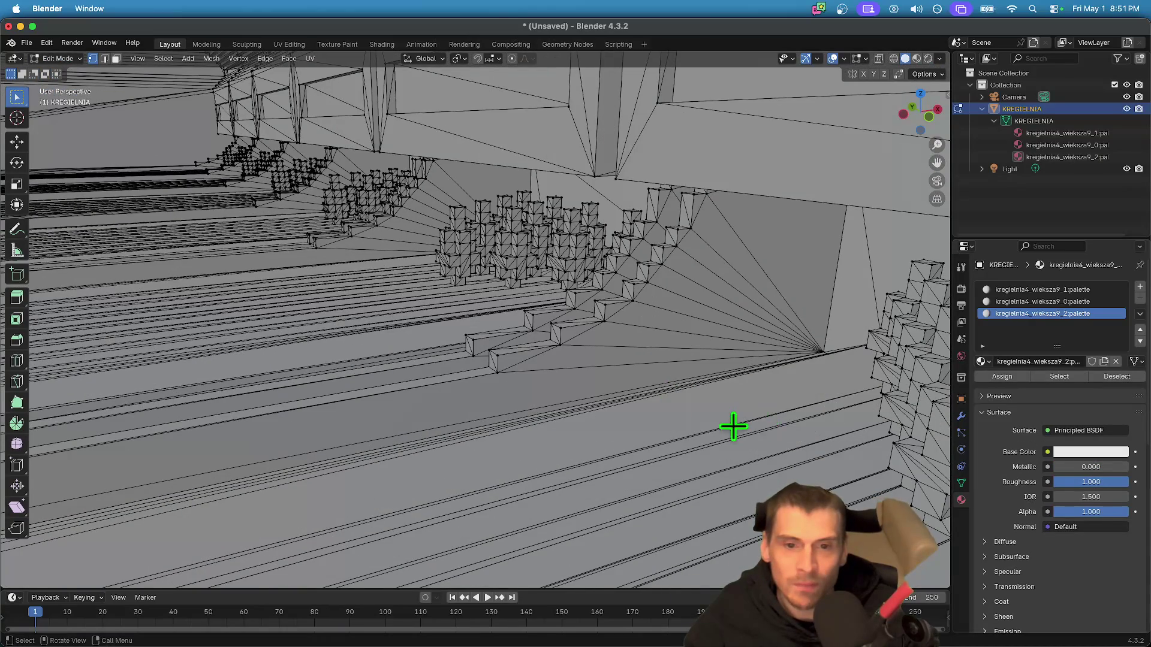
{"action": "scroll", "coordinate": [734, 427], "scroll_direction": "down", "scroll_amount": 10}
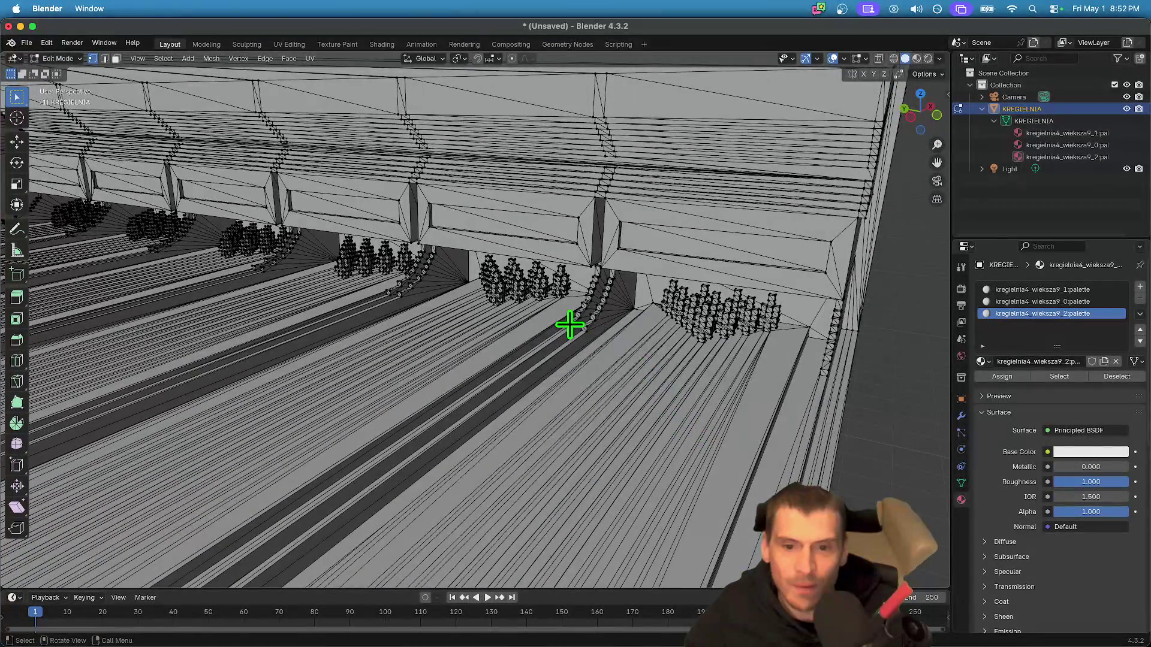
{"action": "scroll", "coordinate": [588, 319], "scroll_direction": "up", "scroll_amount": 10}
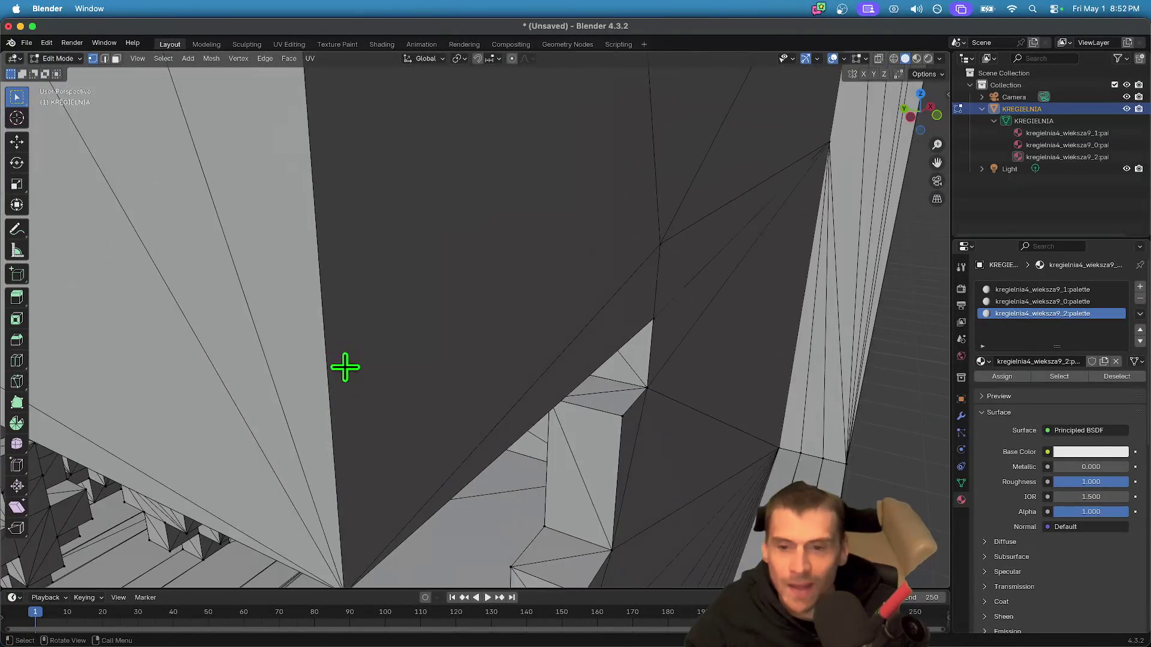
{"action": "scroll", "coordinate": [345, 367], "scroll_direction": "down", "scroll_amount": 10}
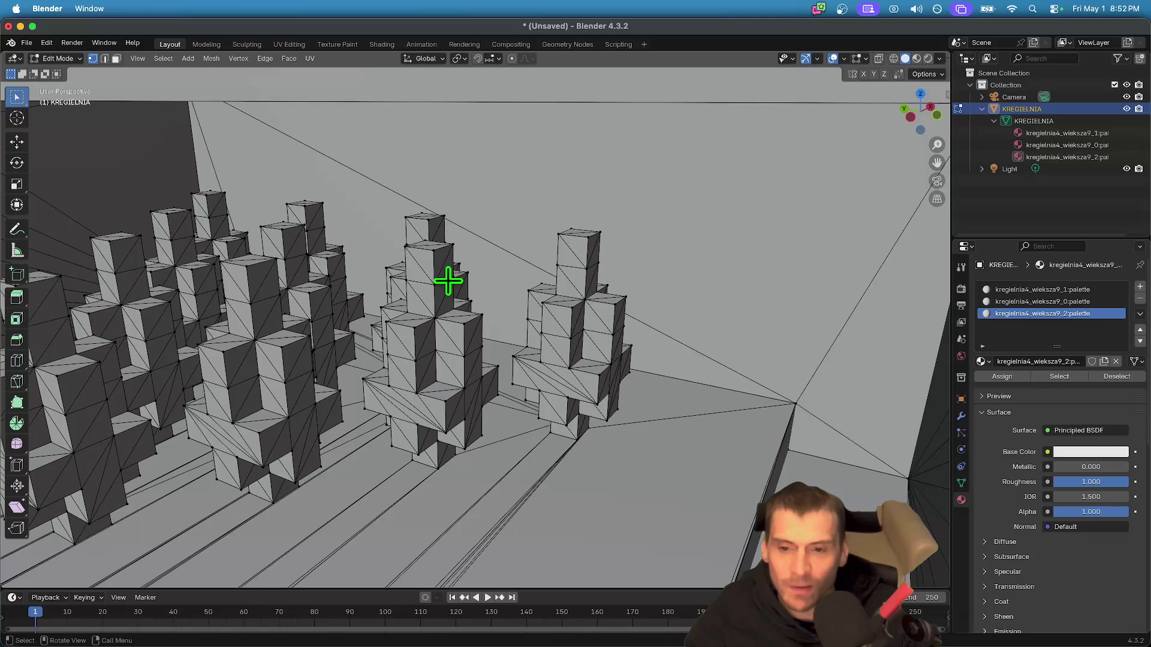
{"action": "left_click", "coordinate": [437, 370]}
{"action": "scroll", "coordinate": [599, 437], "scroll_direction": "down", "scroll_amount": 5}
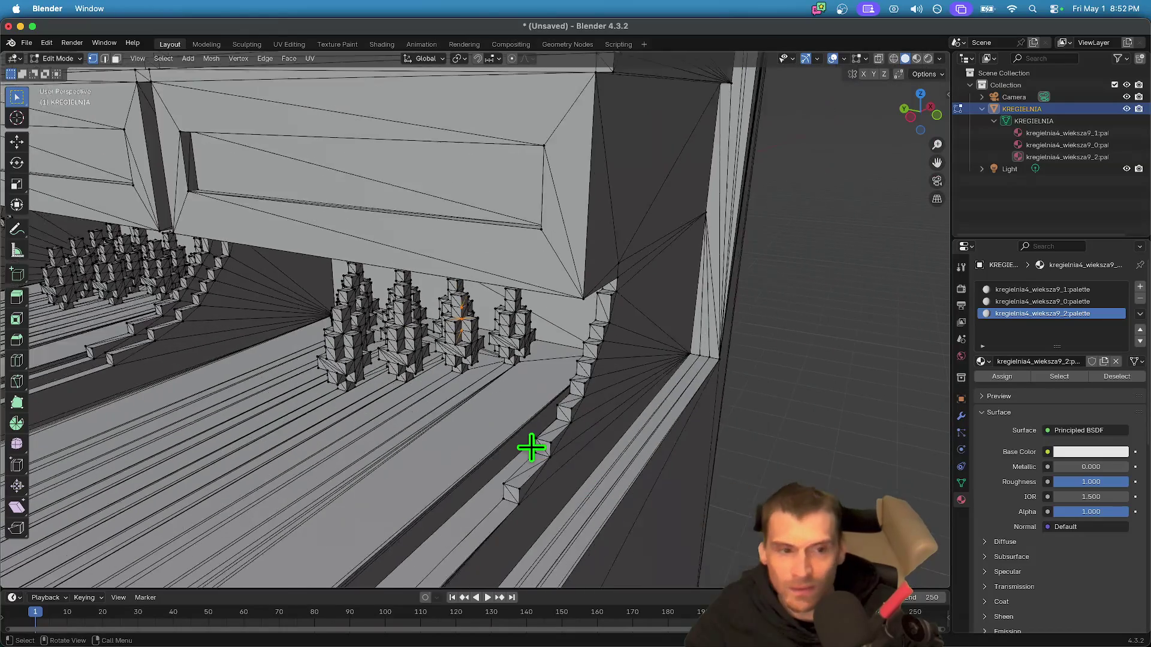
{"action": "scroll", "coordinate": [531, 448], "scroll_direction": "down", "scroll_amount": 5}
{"action": "scroll", "coordinate": [432, 414], "scroll_direction": "up", "scroll_amount": 5}
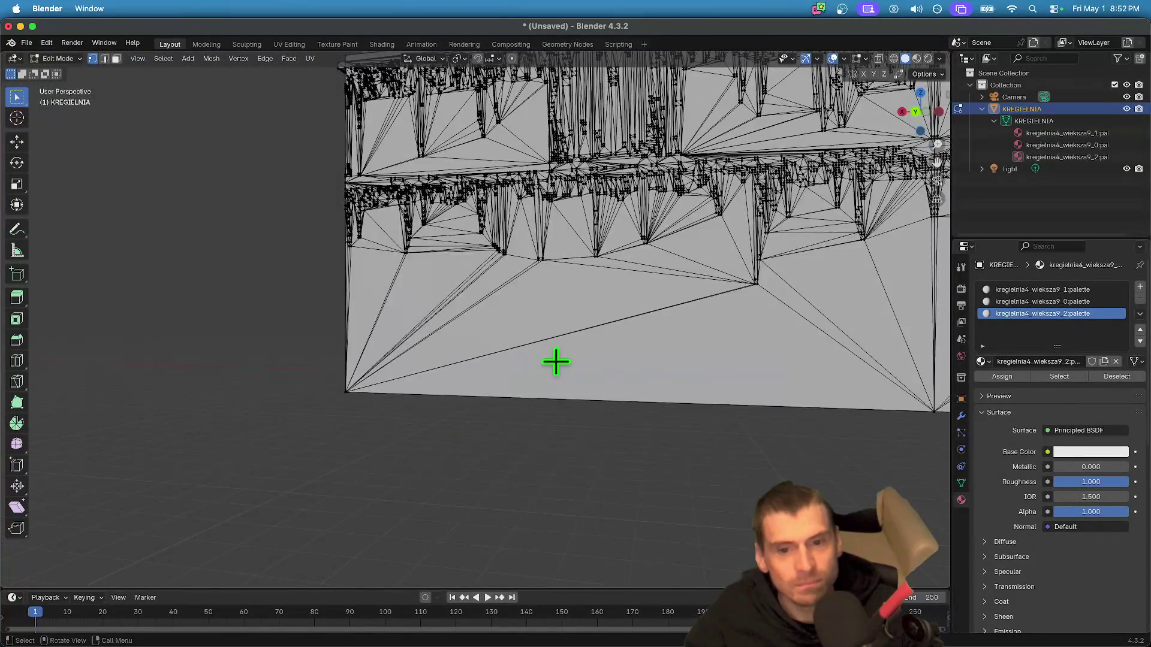
{"action": "scroll", "coordinate": [556, 362], "scroll_direction": "down", "scroll_amount": 10}
- Quit Blender without saving, close Finder, and orbit Godot's MapDemo view along the lanes
{"action": "key", "text": "super+q"}
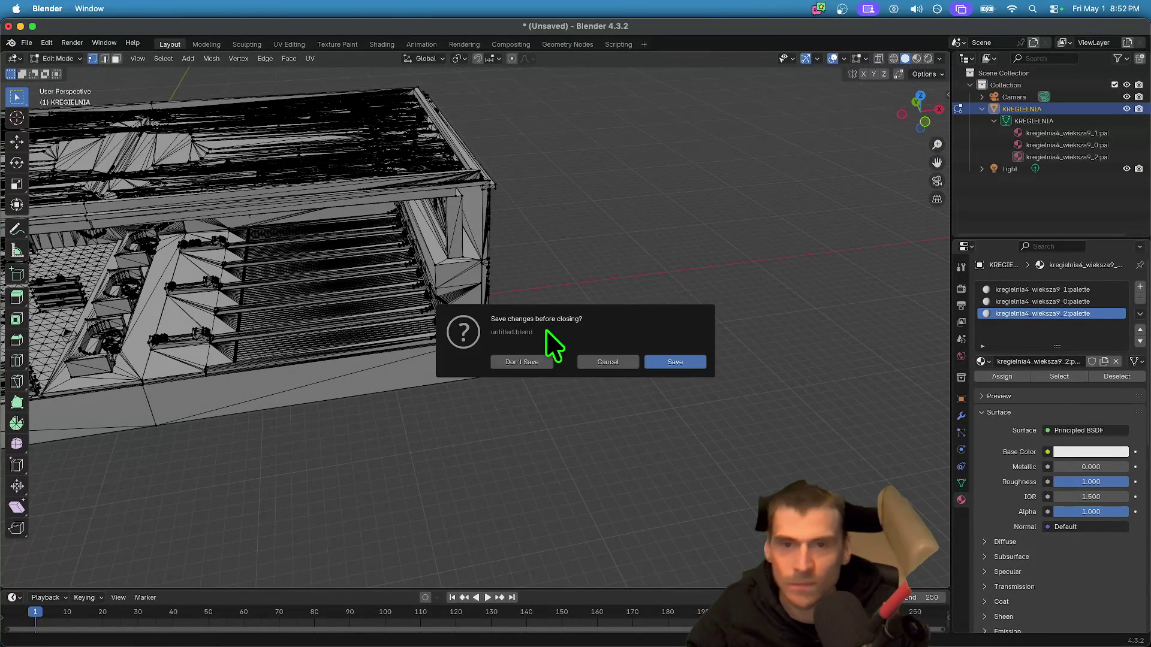
{"action": "left_click", "coordinate": [537, 362]}
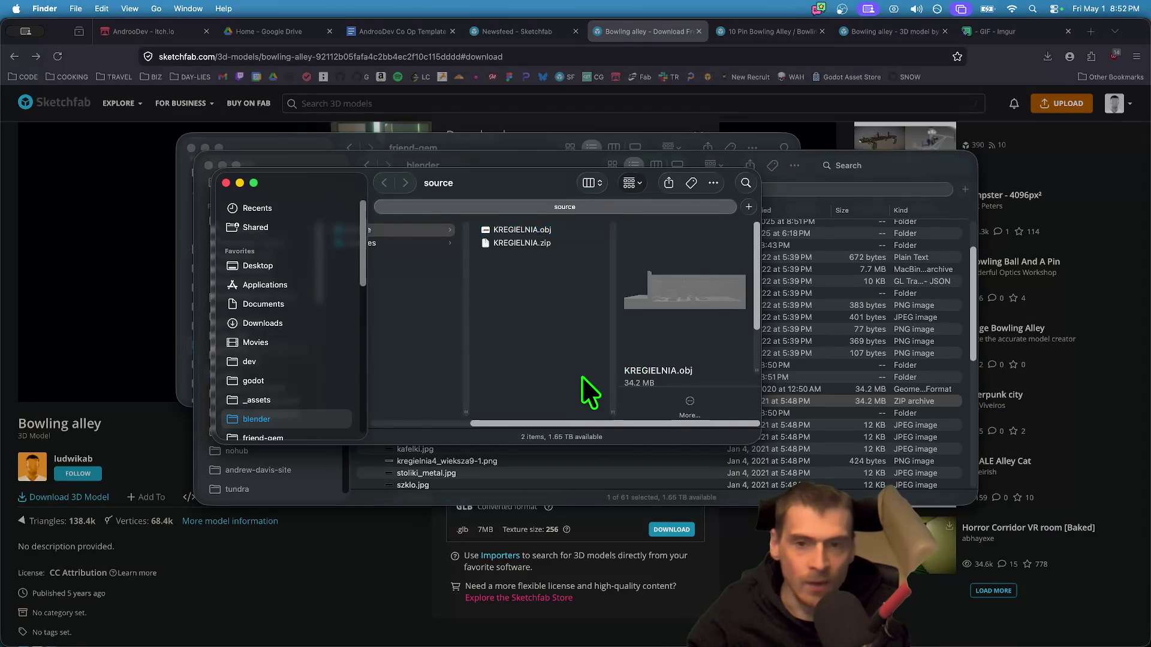
{"action": "key", "text": "super+2"}
{"action": "left_click", "coordinate": [584, 366]}
{"action": "key", "text": "super+w"}
{"action": "key", "text": "super+w"}
{"action": "key", "text": "super+Tab"}
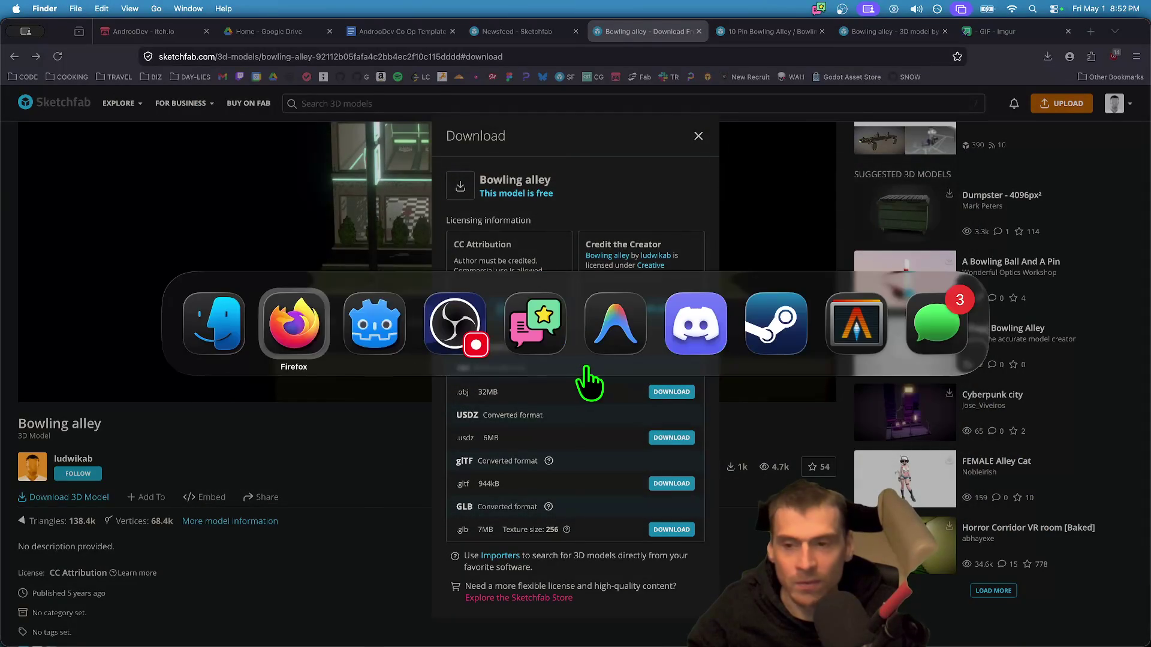
{"action": "mouse_move", "coordinate": [603, 366]}
{"action": "left_mouse_down"}
{"action": "mouse_move", "coordinate": [494, 352]}
{"action": "mouse_move", "coordinate": [414, 373]}
{"action": "left_mouse_up"}
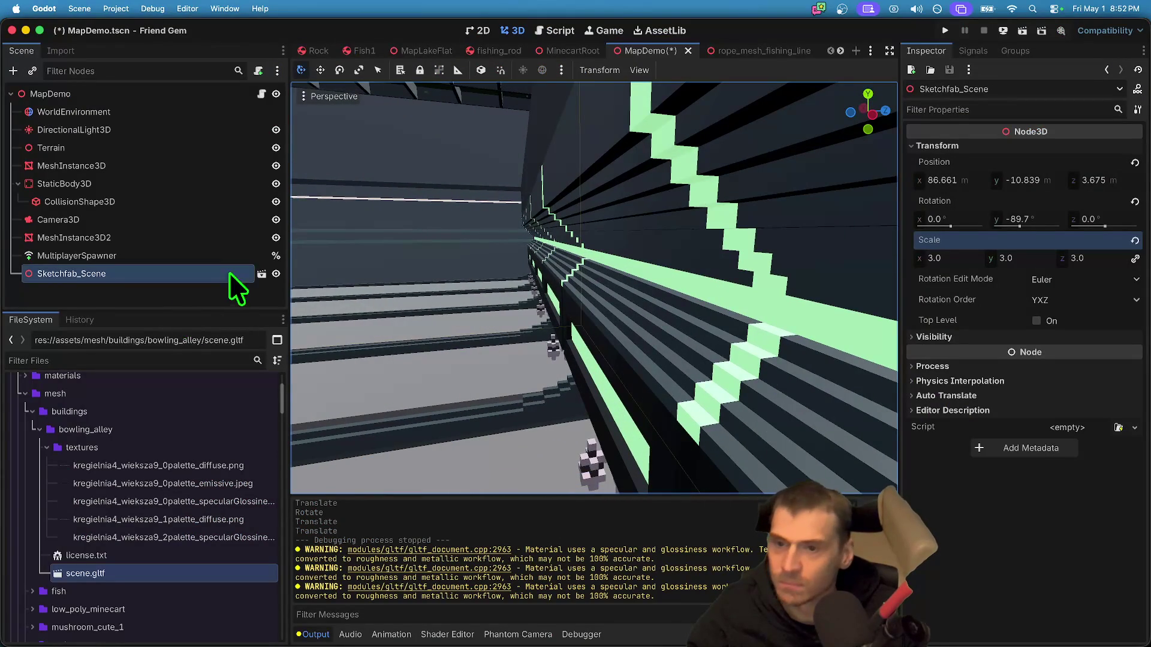
{"action": "left_click_drag", "start_coordinate": [199, 308], "coordinate": [198, 367]}
{"action": "left_click", "coordinate": [197, 324]}
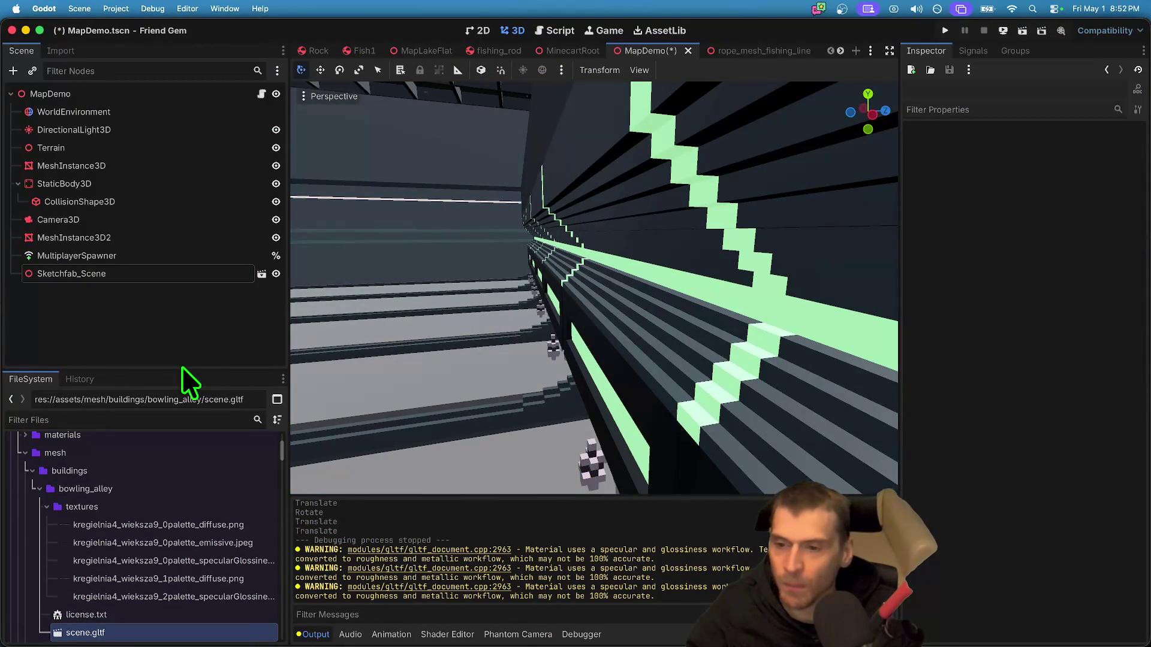
{"action": "left_click_drag", "start_coordinate": [183, 368], "coordinate": [183, 336]}
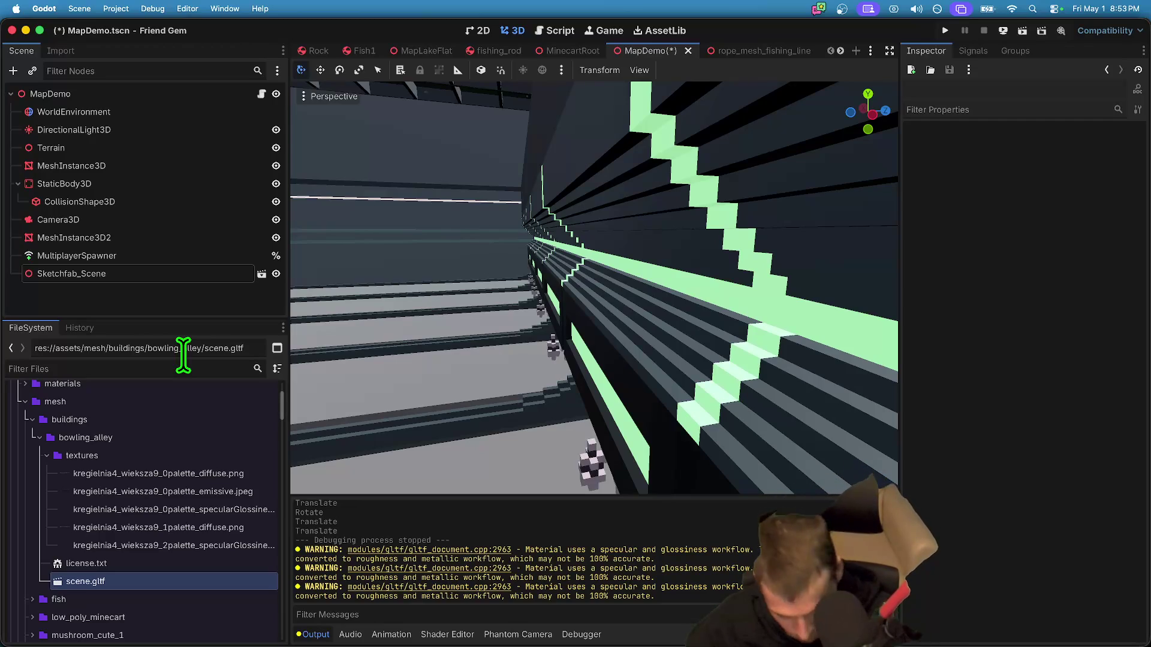
{"action": "left_click_drag", "start_coordinate": [551, 427], "coordinate": [576, 413]}
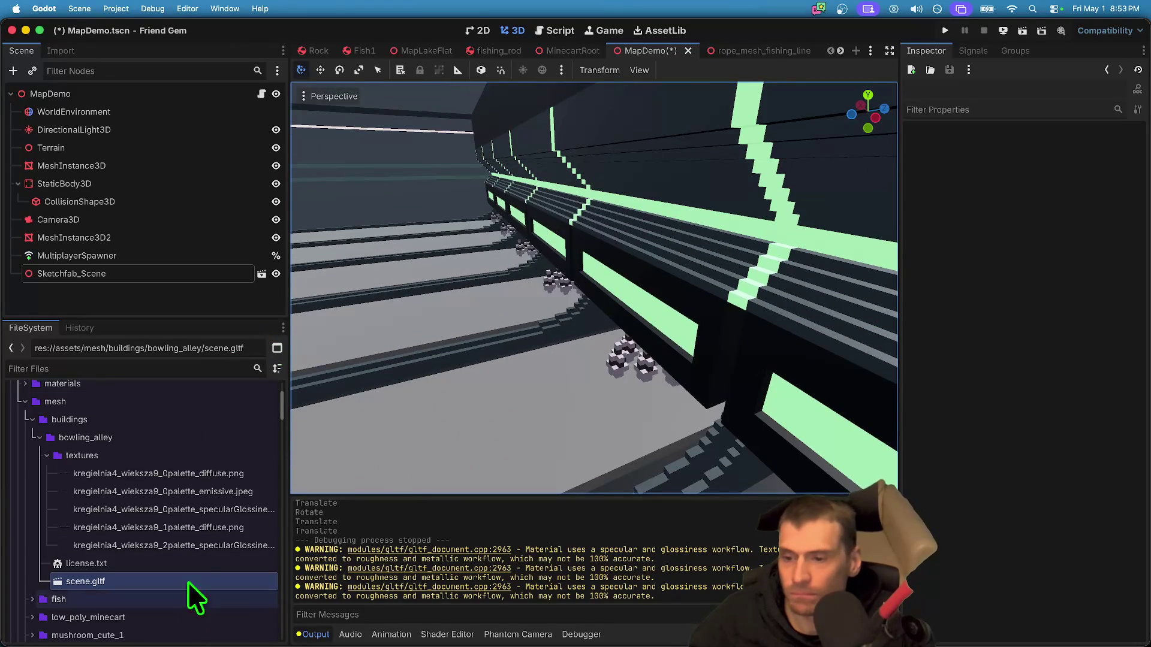
- Collapse the mesh and cables folders in FileSystem and save the MapDemo scene
{"action": "double_click", "coordinate": [101, 400]}
{"action": "left_click", "coordinate": [138, 433]}
{"action": "scroll", "coordinate": [144, 515], "scroll_direction": "down", "scroll_amount": 15}
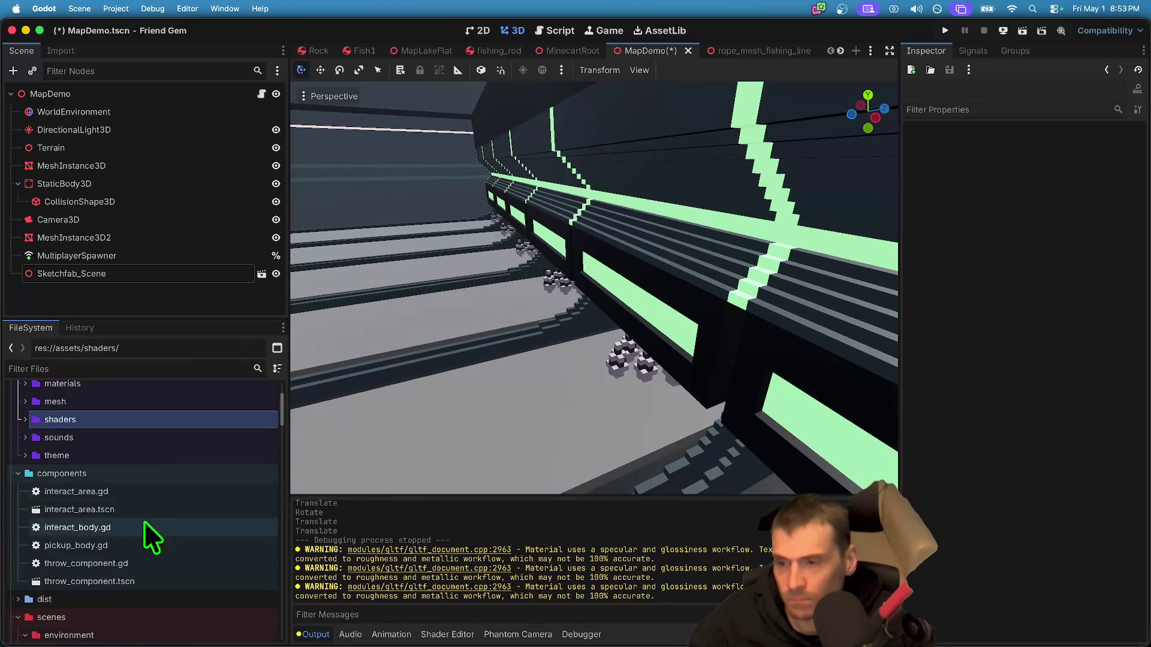
{"action": "left_click", "coordinate": [153, 502]}
{"action": "double_click", "coordinate": [153, 502]}
{"action": "key", "text": "ctrl+s"}
- Export the Web preset to dist/web/index.html, overwriting the previous build
{"action": "left_click", "coordinate": [122, 8]}
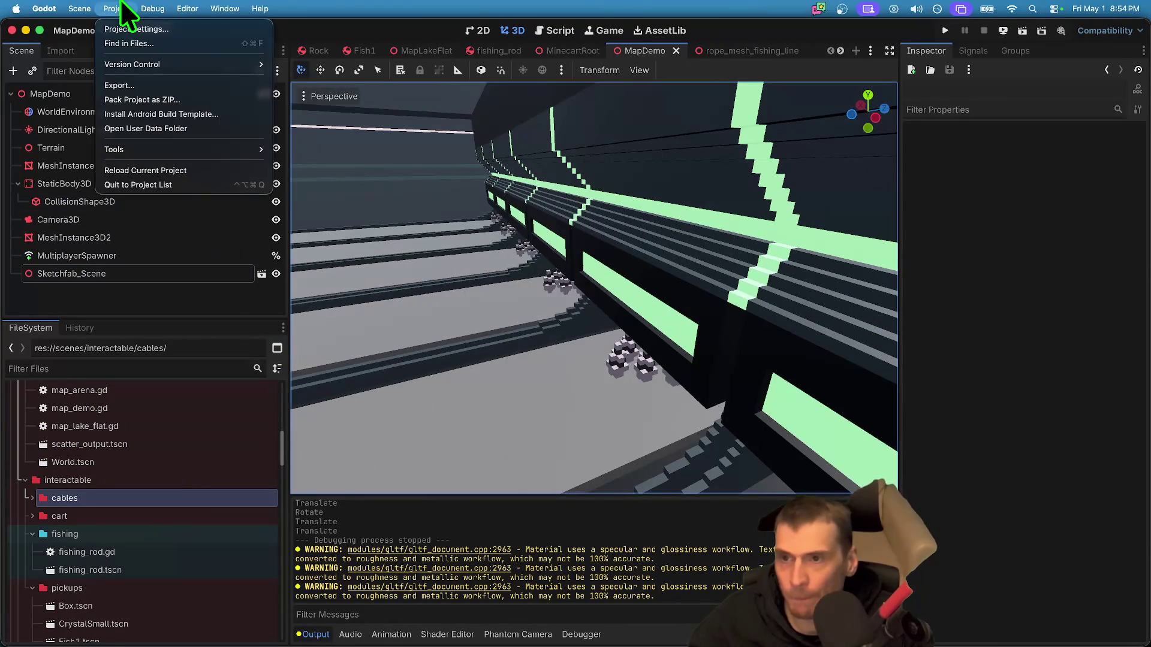
{"action": "left_click", "coordinate": [130, 85]}
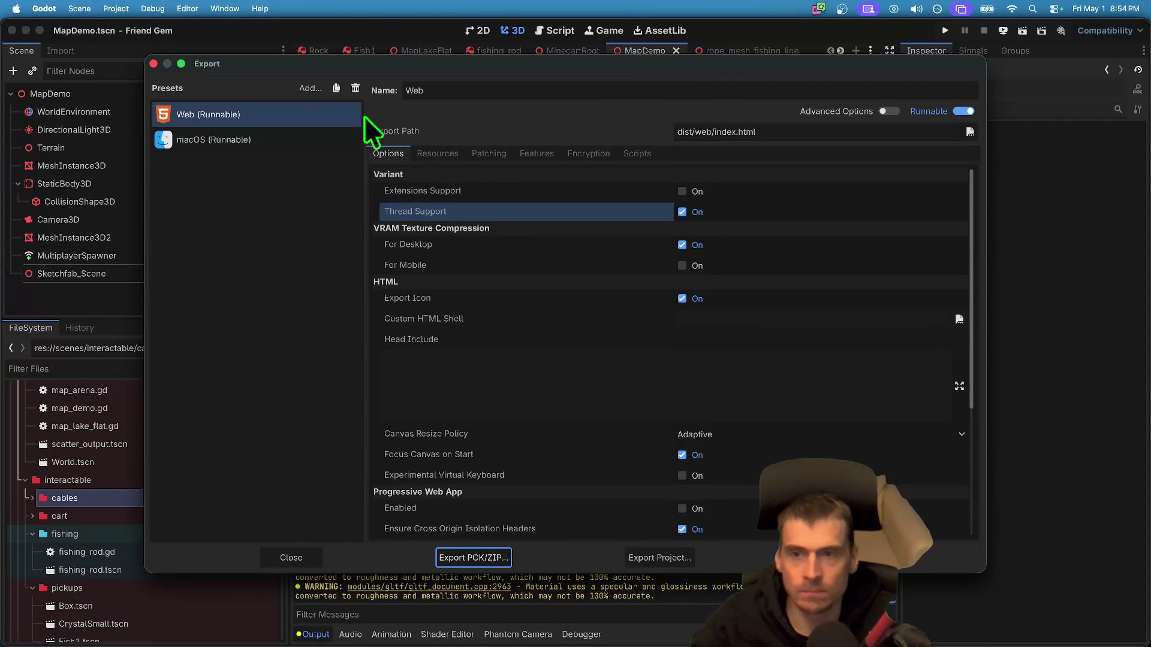
{"action": "left_click", "coordinate": [659, 557]}
{"action": "double_click", "coordinate": [386, 192]}
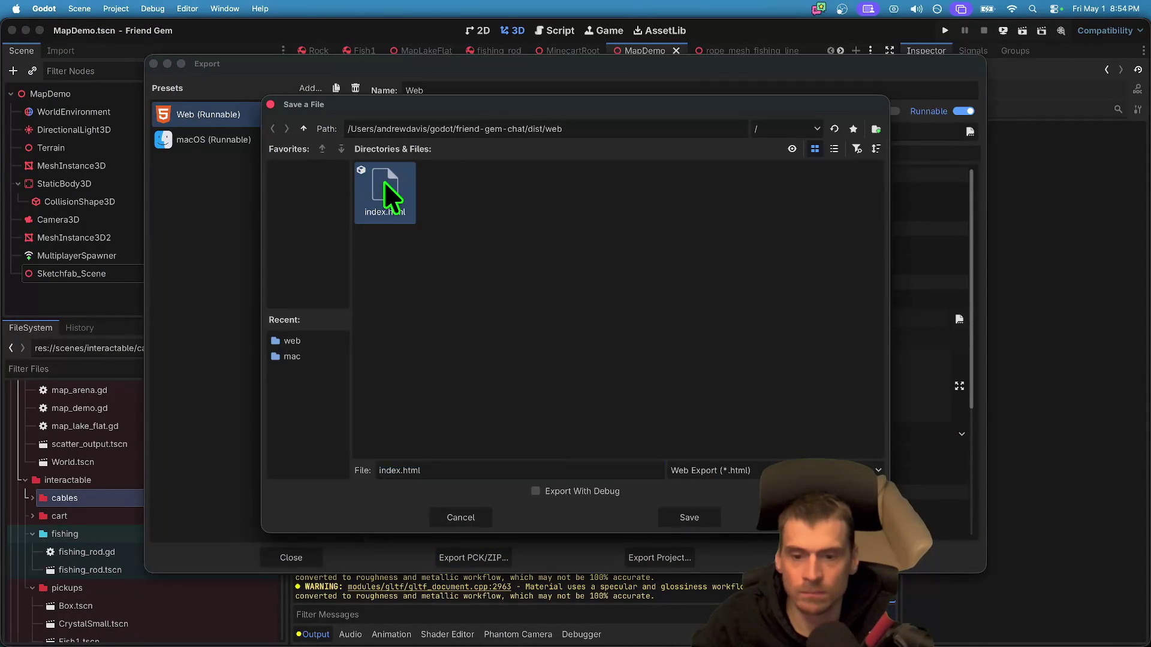
{"action": "left_click", "coordinate": [644, 342]}
{"action": "mouse_move", "coordinate": [480, 617]}
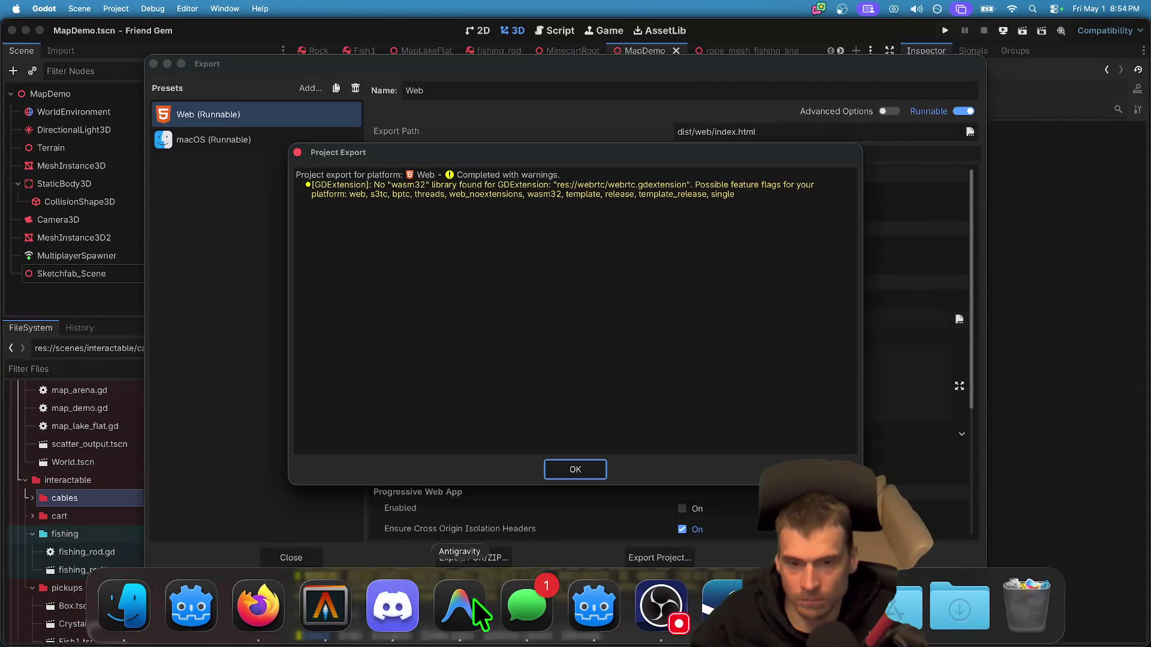
{"action": "key", "text": "Return"}
- Open a Finder window, then switch over to the web browser
{"action": "left_click", "coordinate": [127, 607]}
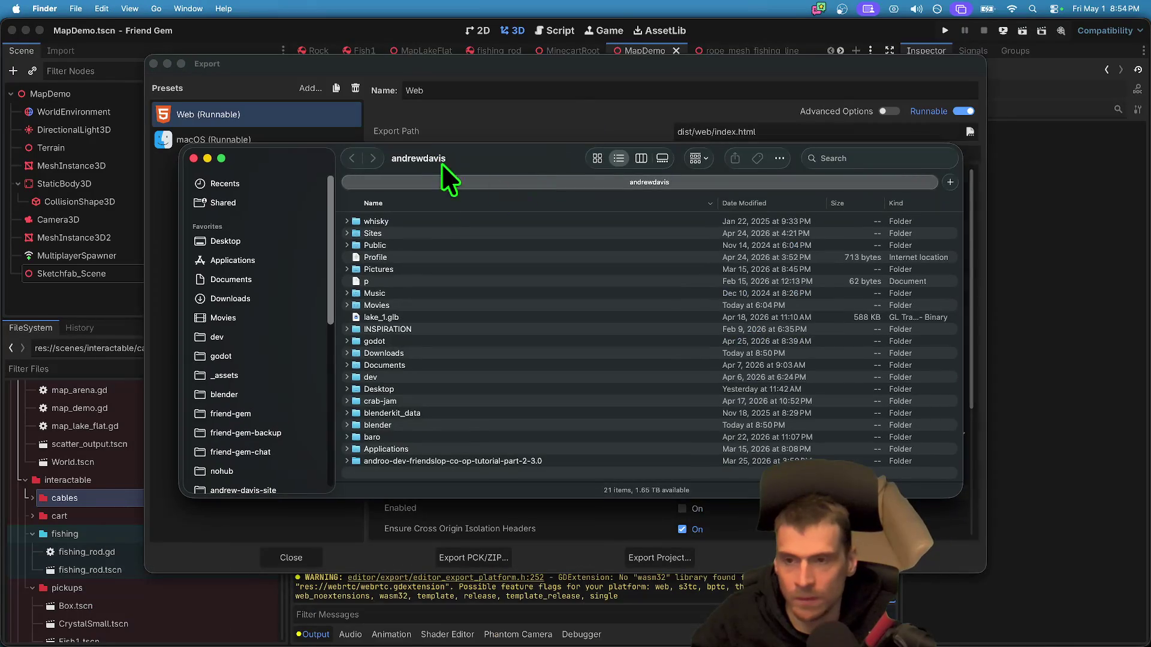
{"action": "key", "text": "super+Tab"}
{"action": "key", "text": "super+Tab"}
{"action": "key", "text": "Tab"}
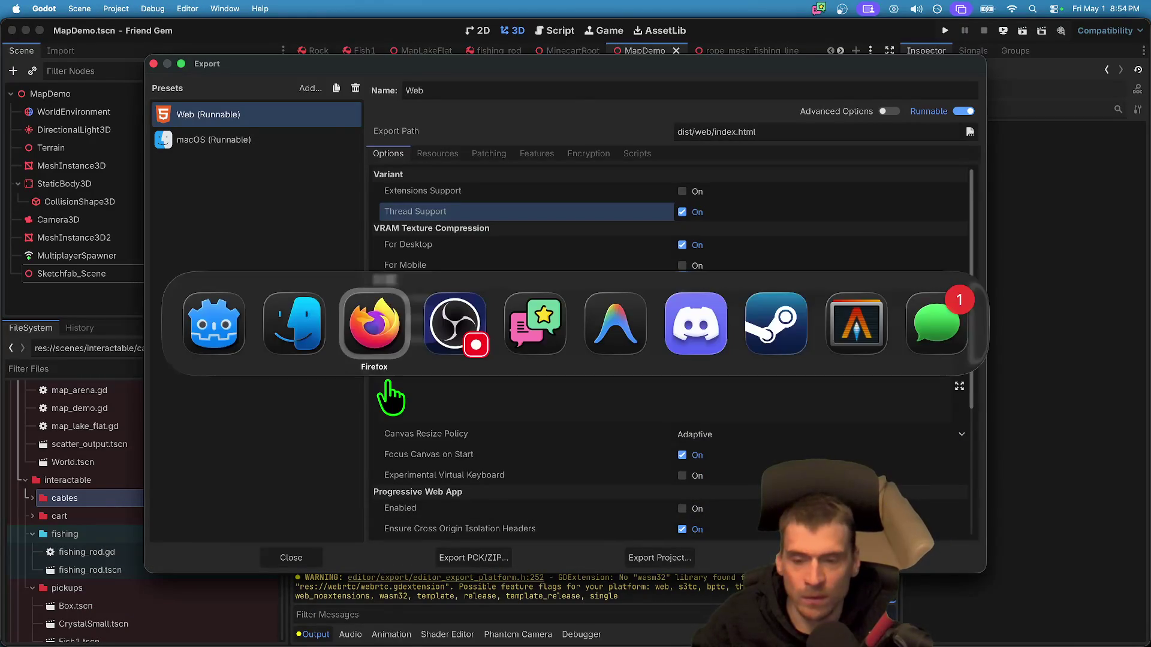
- Load itch.io in a new tab and open the Friend Gem game page from the profile
{"action": "key", "text": "super+t"}
{"action": "type", "text": "itch.io"}
{"action": "key", "text": "Return"}
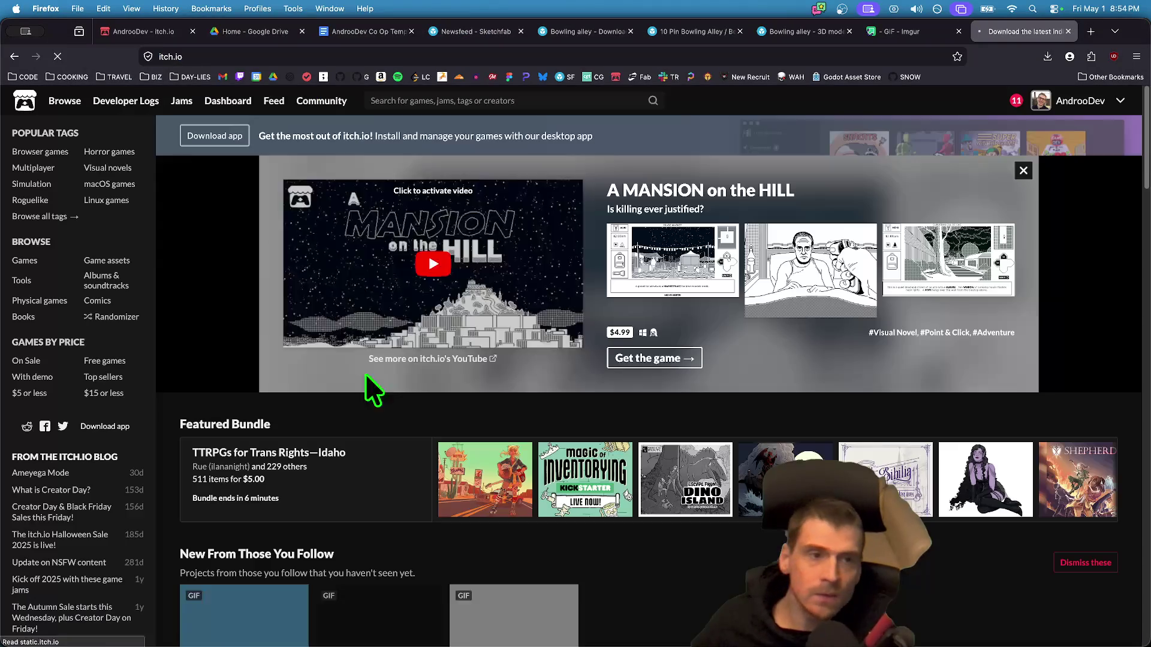
{"action": "left_click", "coordinate": [1079, 102]}
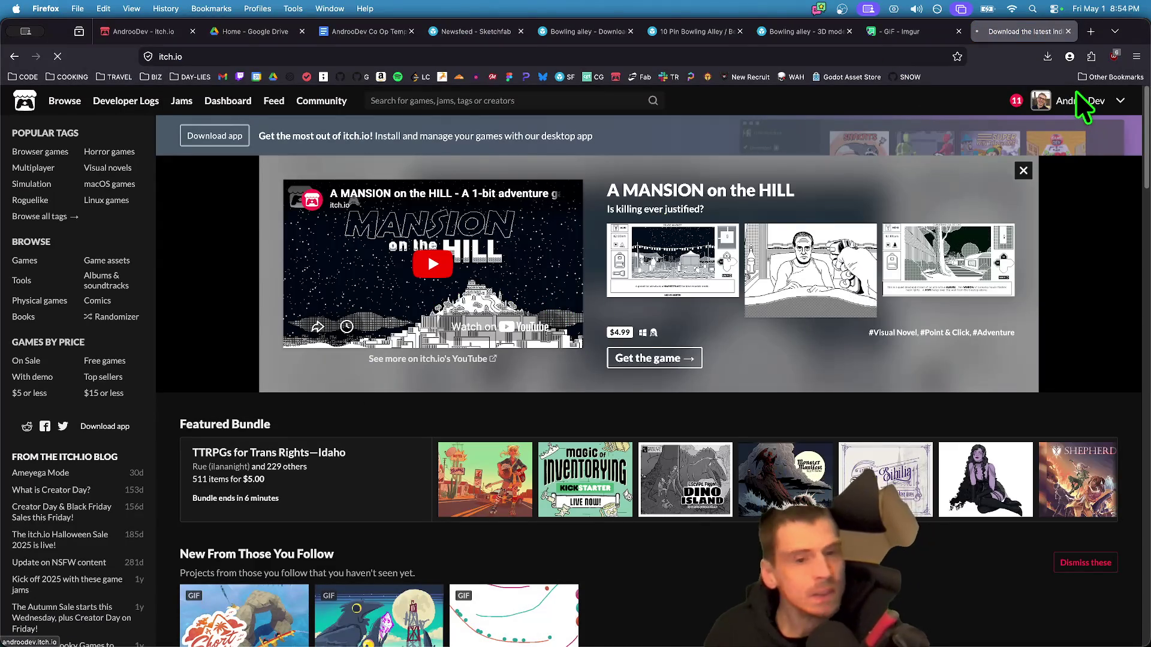
{"action": "scroll", "coordinate": [812, 478], "scroll_direction": "down", "scroll_amount": 3}
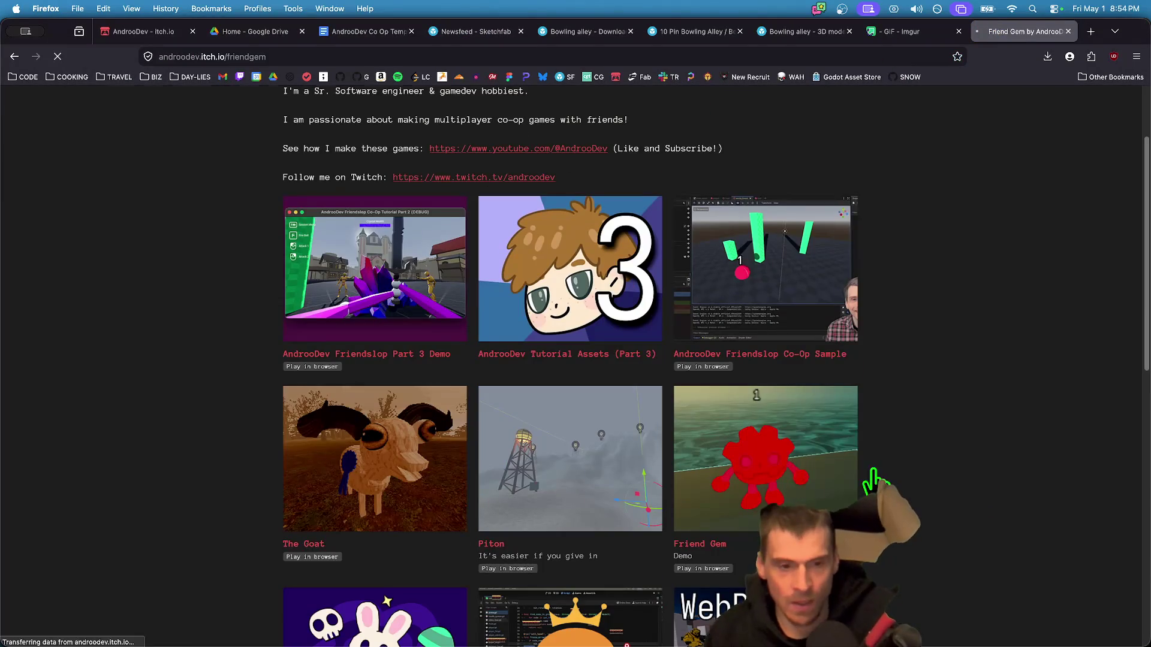
{"action": "left_click", "coordinate": [863, 471]}
- Open Friend Gem's edit page, scroll to the friendgem-html5.zip upload, then bring up Alacritty
{"action": "scroll", "coordinate": [714, 416], "scroll_direction": "down", "scroll_amount": 5}
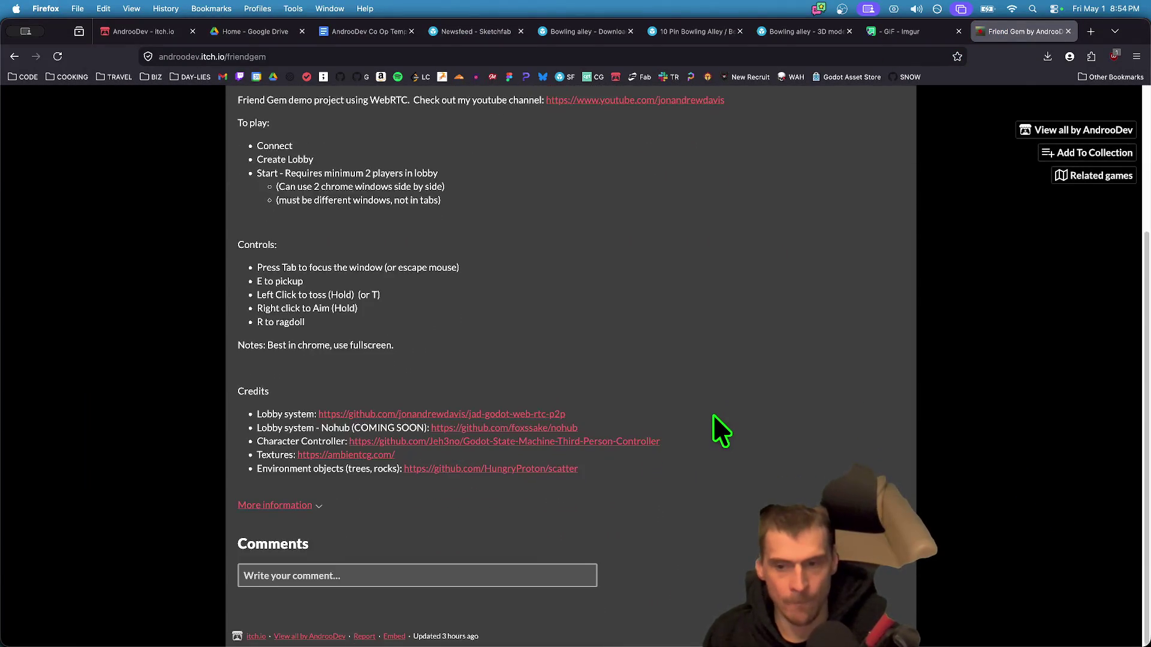
{"action": "scroll", "coordinate": [714, 415], "scroll_direction": "up", "scroll_amount": 5}
{"action": "left_click", "coordinate": [179, 102]}
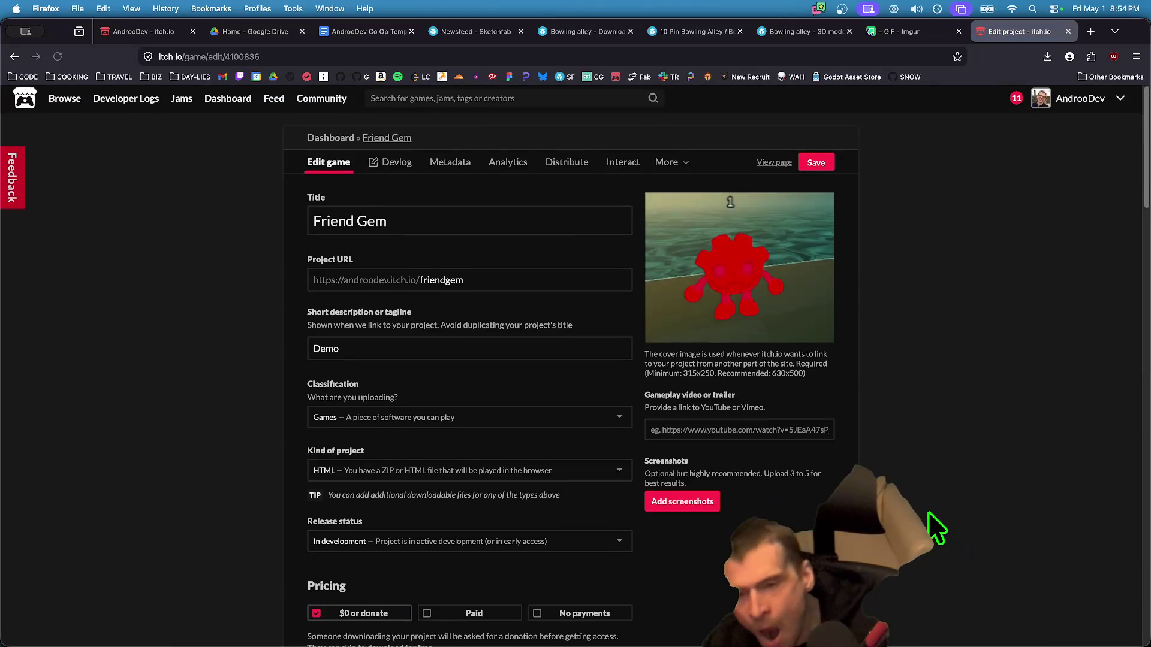
{"action": "scroll", "coordinate": [927, 512], "scroll_direction": "down", "scroll_amount": 4}
{"action": "scroll", "coordinate": [911, 517], "scroll_direction": "up", "scroll_amount": 4}
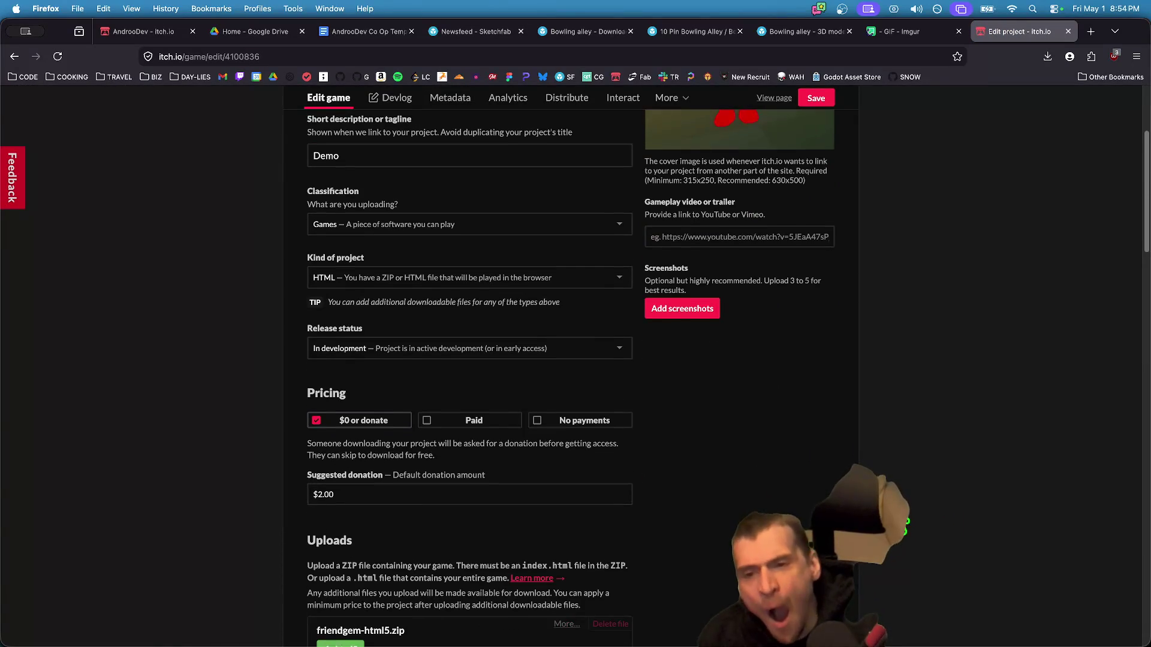
{"action": "scroll", "coordinate": [911, 516], "scroll_direction": "down", "scroll_amount": 5}
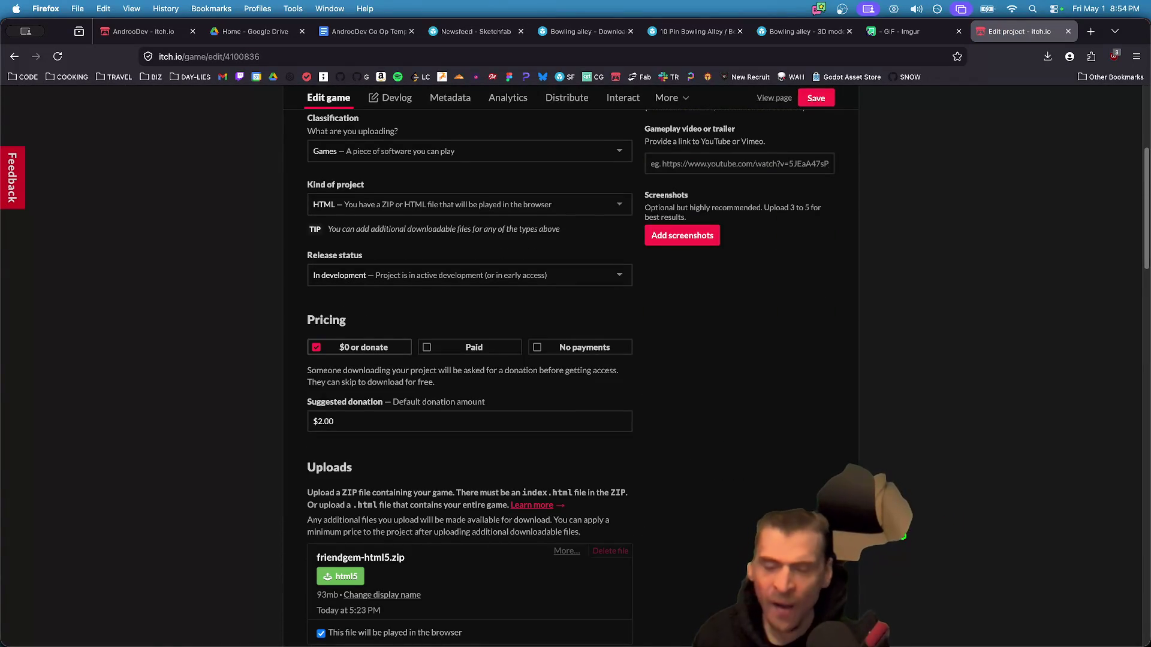
{"action": "scroll", "coordinate": [911, 517], "scroll_direction": "down", "scroll_amount": 1}
{"action": "mouse_move", "coordinate": [581, 629]}
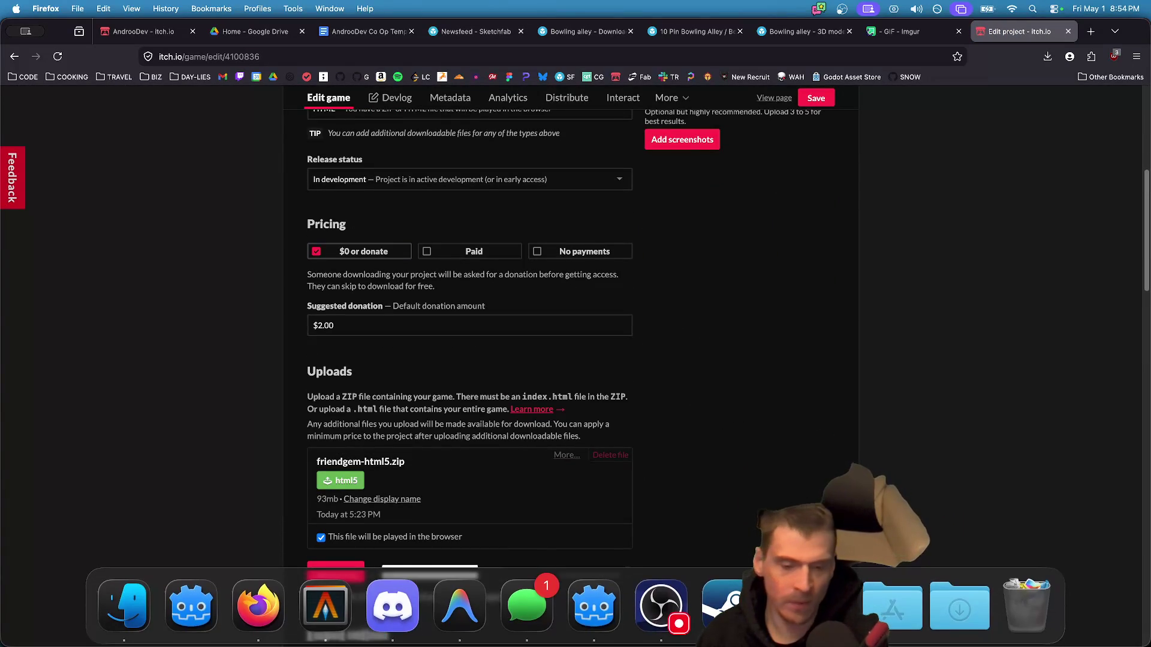
{"action": "left_click", "coordinate": [325, 605]}
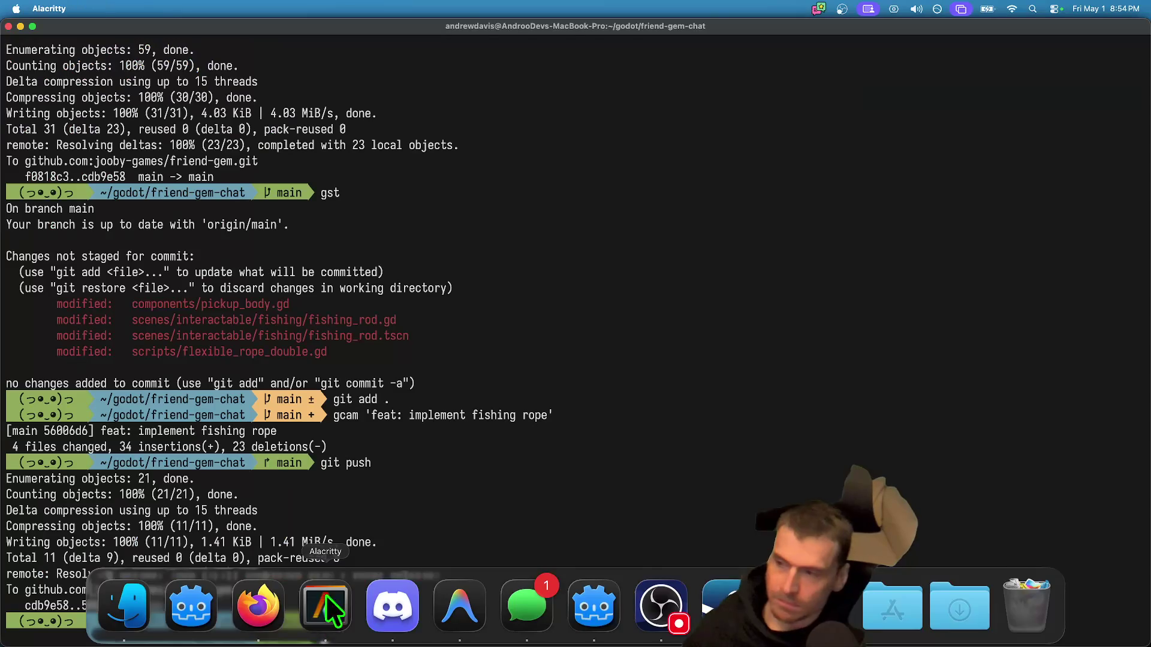
- Run butler push dist/web to the account's friendgem:html5 channel
{"action": "type", "text": "butler push dist/web androodev/friendgem:html5"}
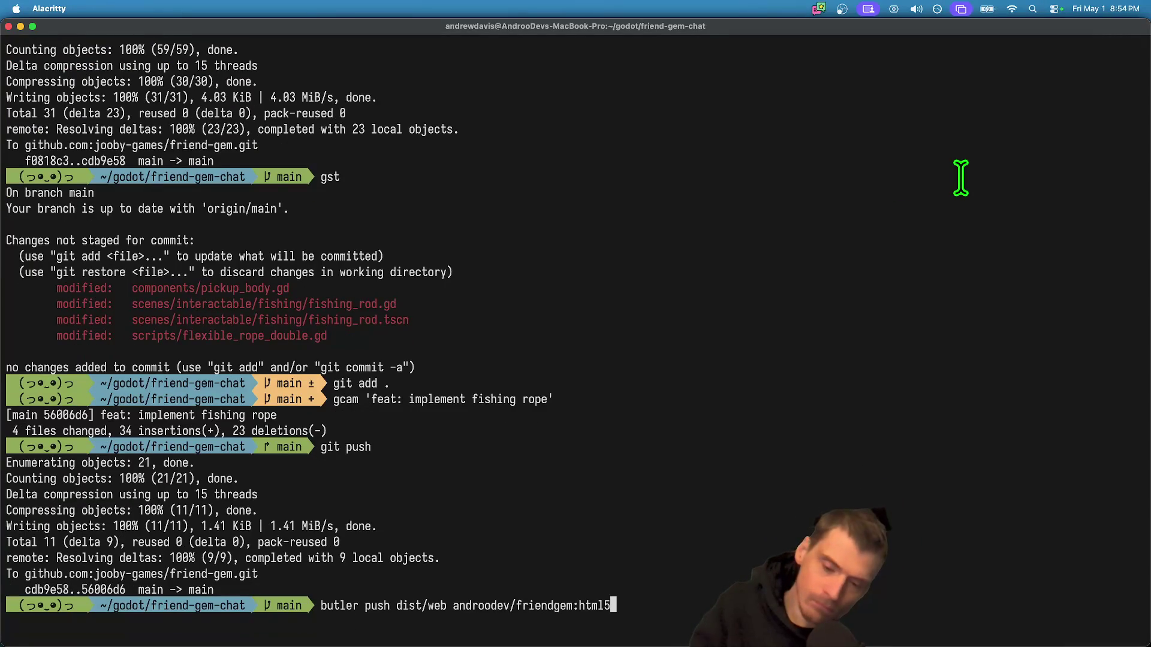
{"action": "key", "text": "Return"}
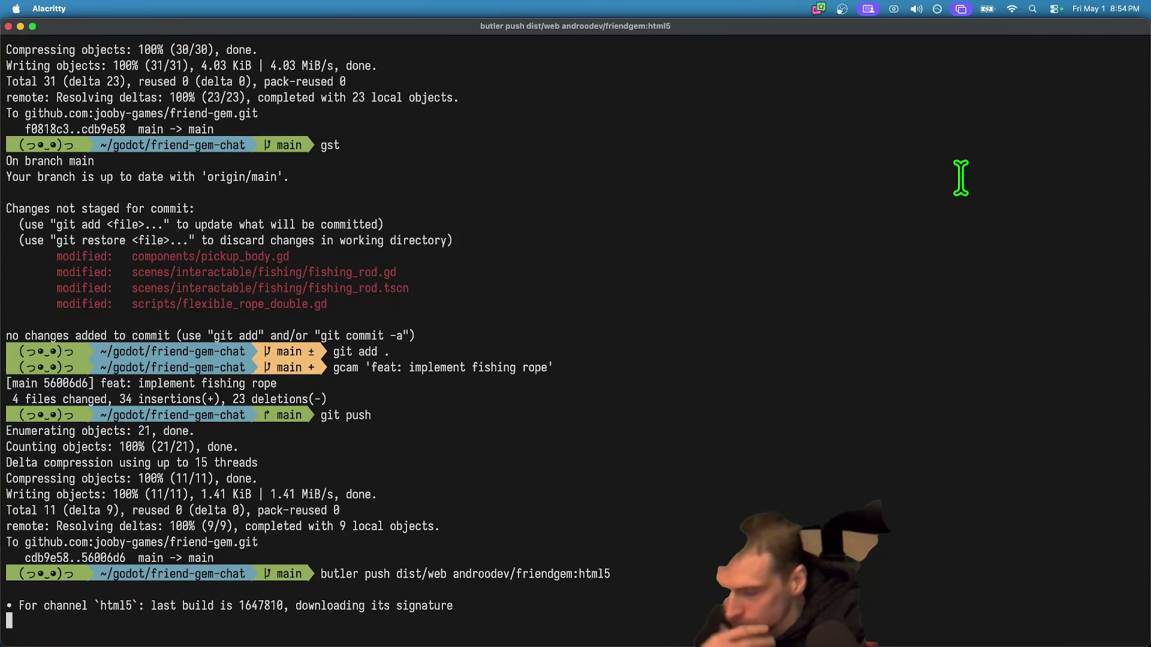
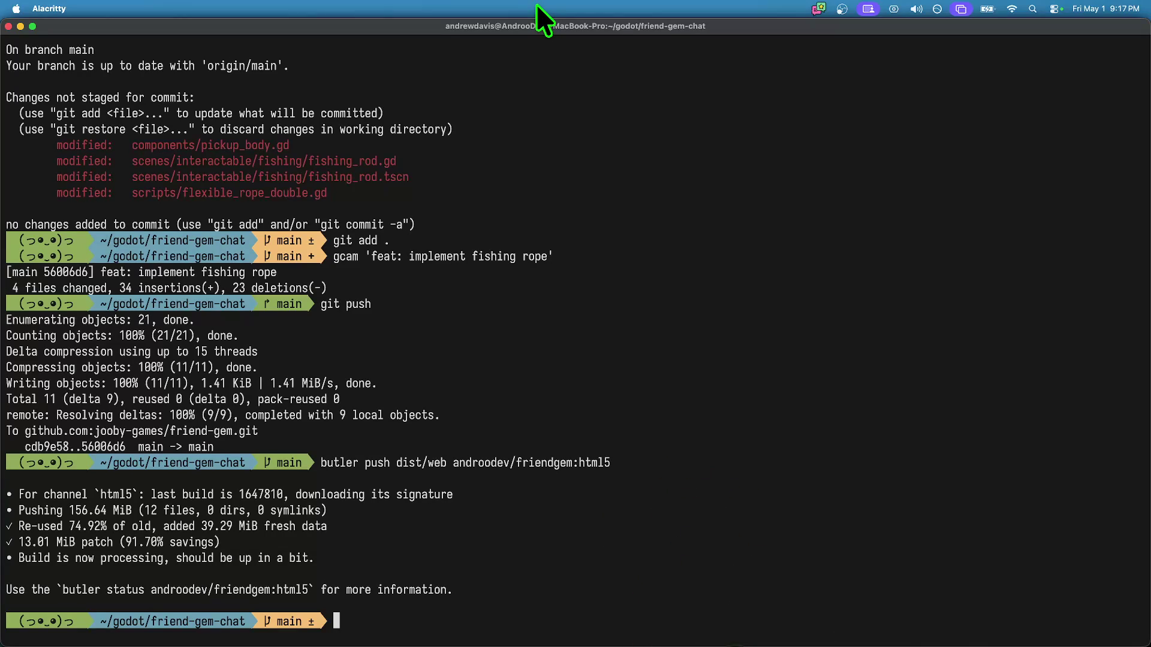
- Switch from Alacritty to the Godot editor showing the Web export preset
{"action": "key", "text": "super+Tab"}
{"action": "key", "text": "super+Tab"}
{"action": "key", "text": "super+shift+Tab"}
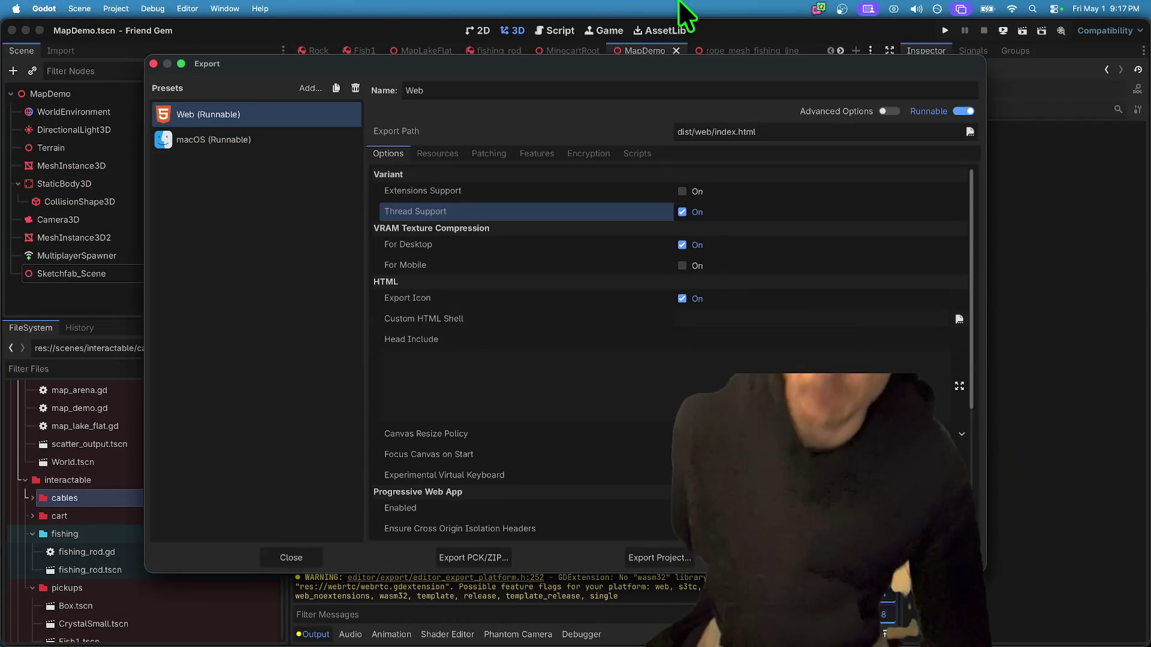
- Close the Export dialog and return to the MapDemo 3D viewport
{"action": "key", "text": "Escape"}
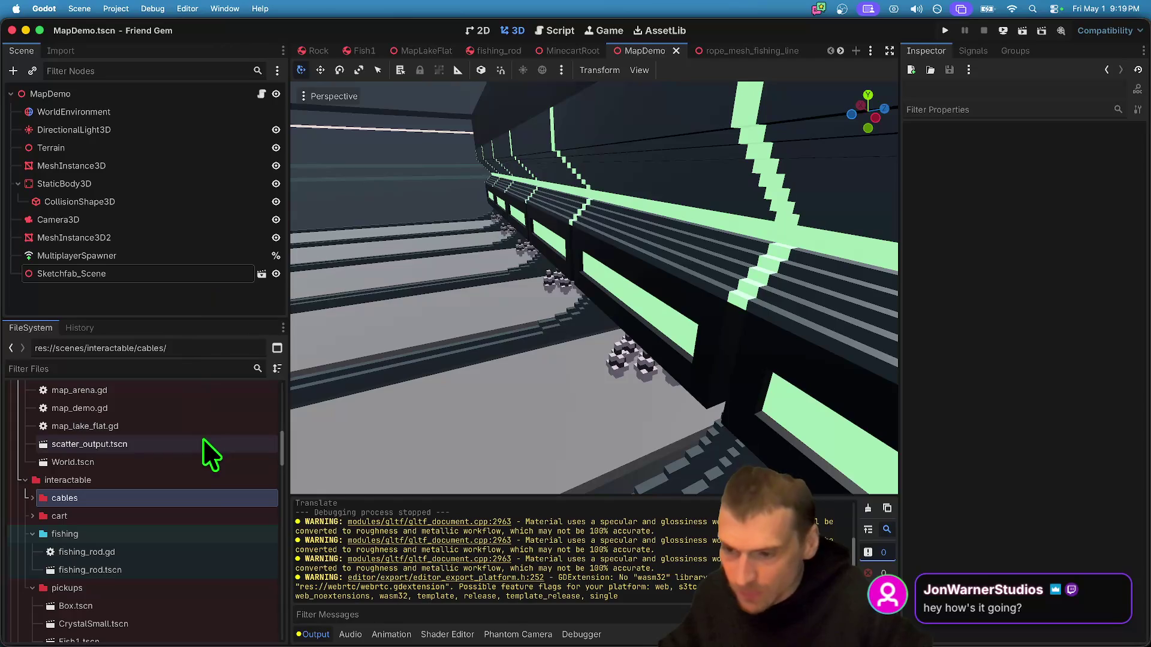
{"action": "scroll", "coordinate": [196, 554], "scroll_direction": "down", "scroll_amount": 3}
- Create MapBowling.tscn as a 3D Scene in the scenes/environment folder
{"action": "scroll", "coordinate": [178, 457], "scroll_direction": "up", "scroll_amount": 8}
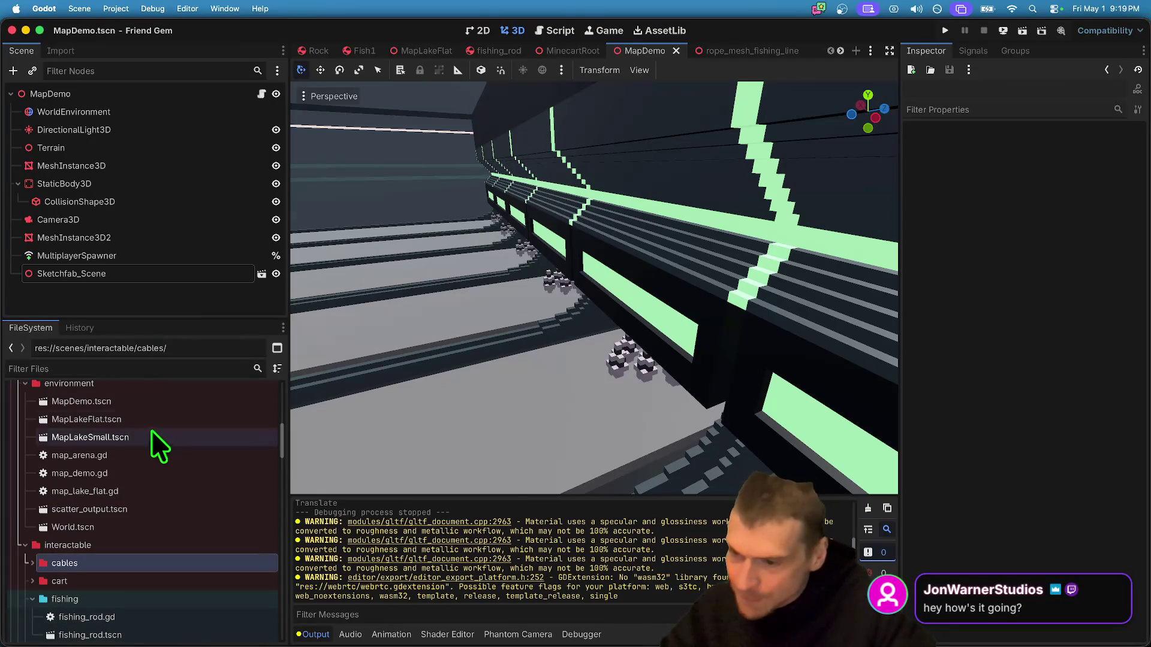
{"action": "right_click", "coordinate": [164, 482]}
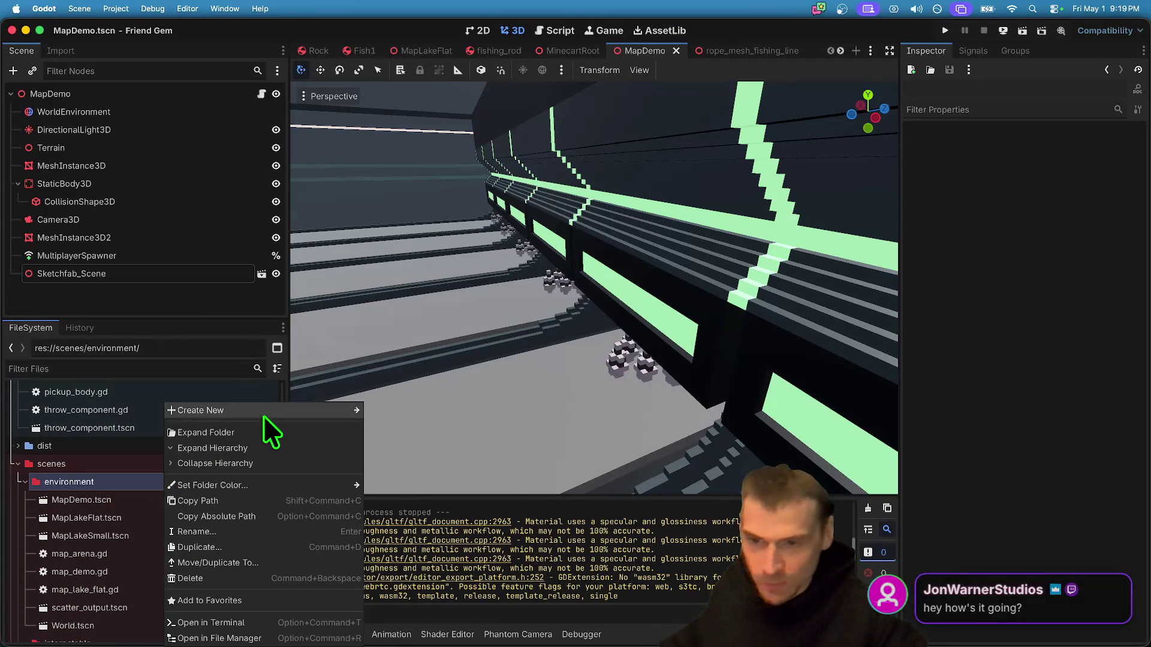
{"action": "mouse_move", "coordinate": [264, 411]}
{"action": "left_click", "coordinate": [386, 426]}
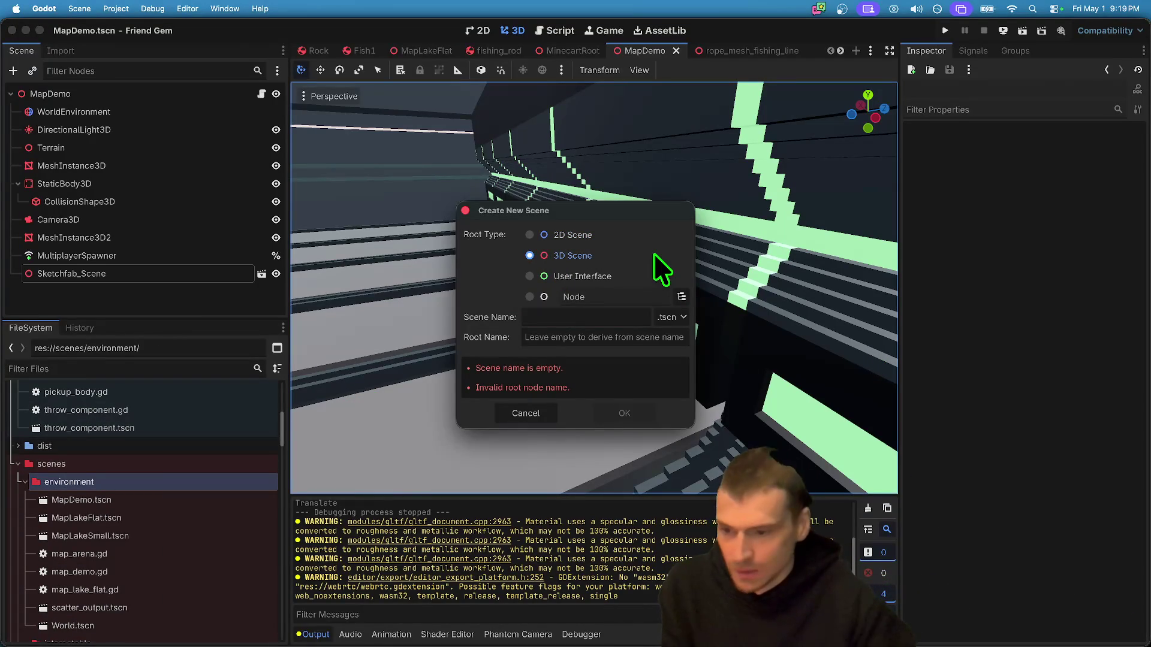
{"action": "type", "text": "Mp"}
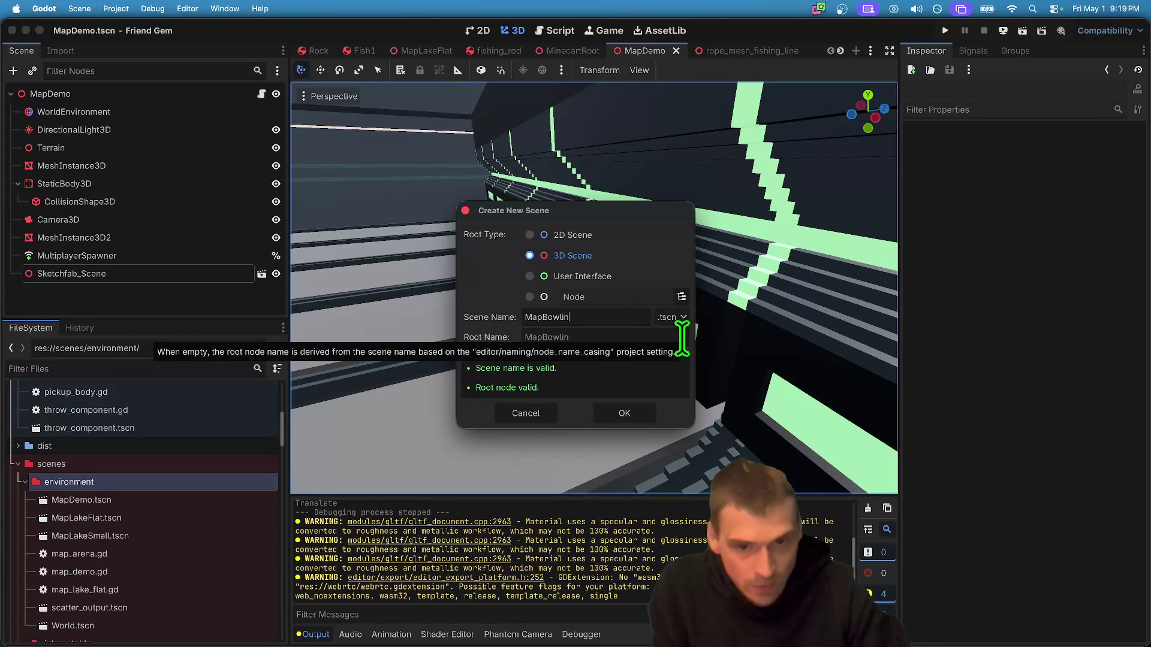
{"action": "left_click", "coordinate": [645, 411]}
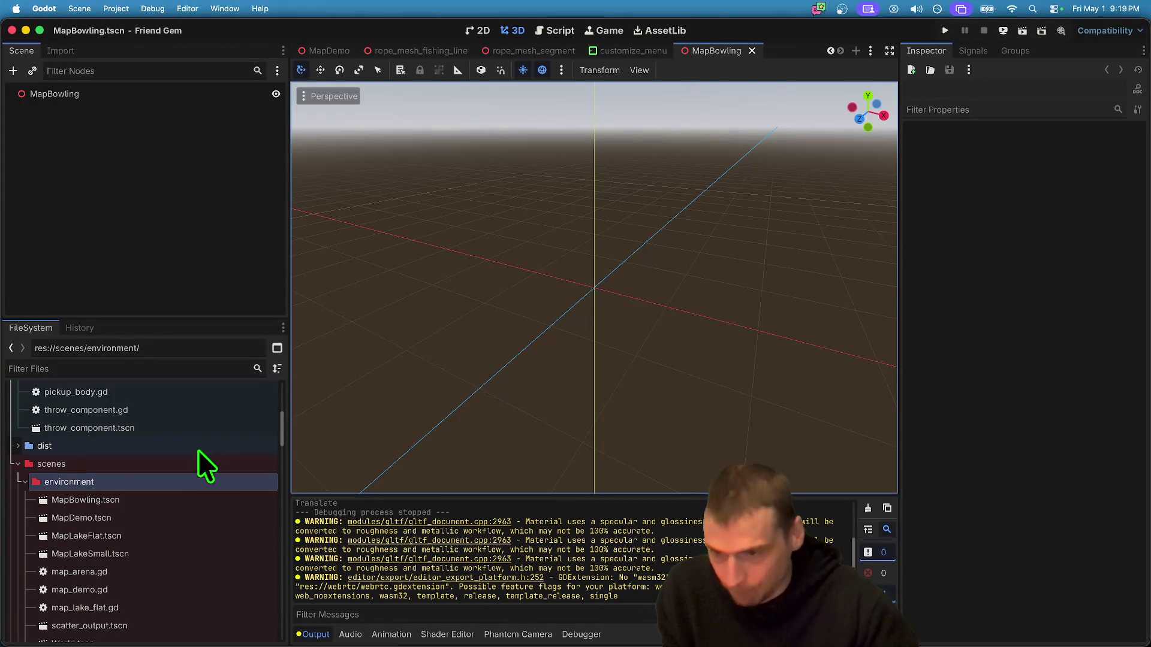
- Instantiate the scene.gltf bowling alley model as a child of MapBowling
{"action": "key", "text": "ctrl+a"}
{"action": "key", "text": "Escape"}
{"action": "key", "text": "ctrl+shift+a"}
{"action": "type", "text": "sbow"}
{"action": "key", "text": "Home"}
{"action": "key", "text": "Delete"}
{"action": "key", "text": "Down"}
{"action": "key", "text": "Return"}
{"action": "scroll", "coordinate": [466, 335], "scroll_direction": "down", "scroll_amount": 5}
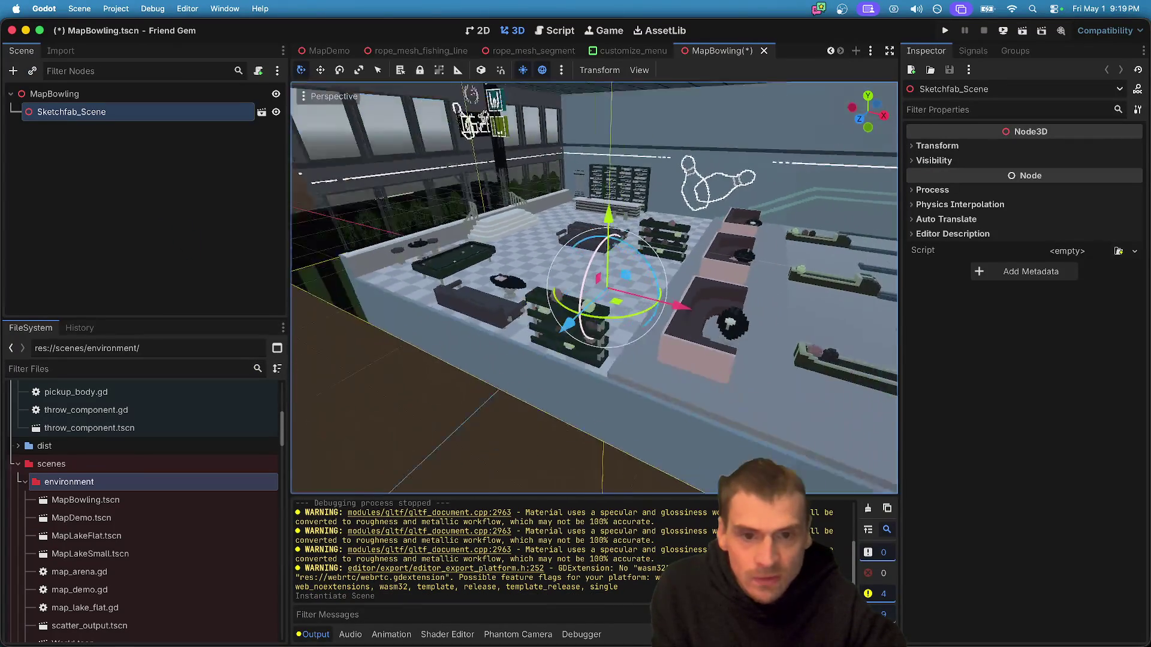
- Reselect Sketchfab_Scene and try Transform scale values of 5, then 4
{"action": "left_click", "coordinate": [119, 227]}
{"action": "left_click", "coordinate": [135, 106]}
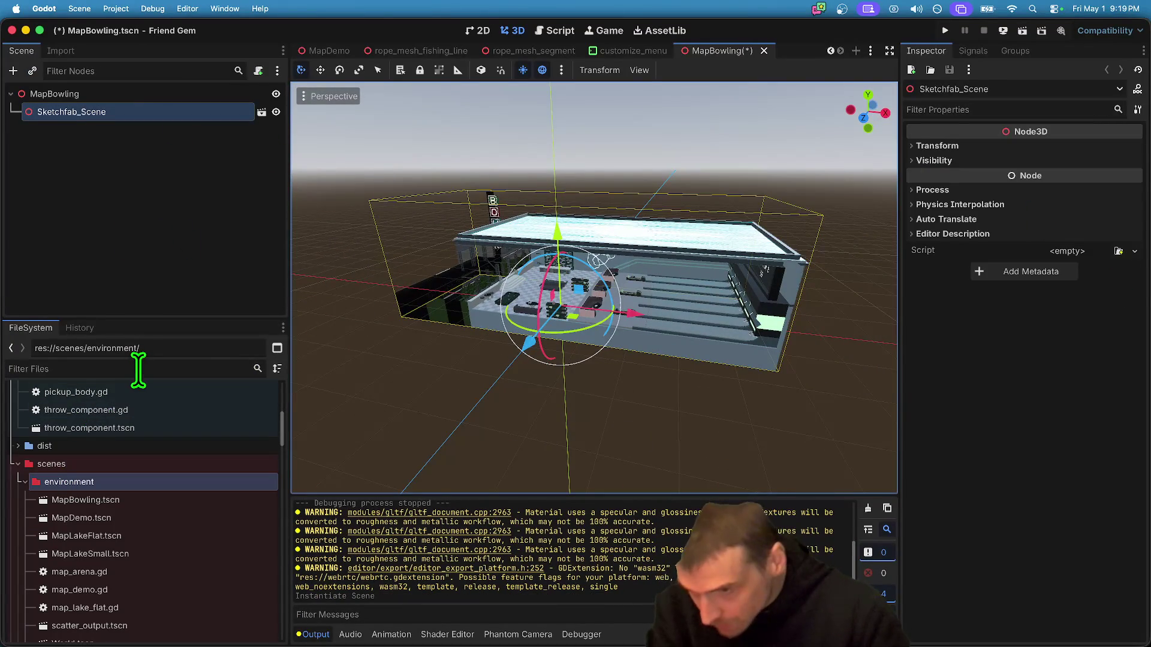
{"action": "left_click", "coordinate": [1007, 144]}
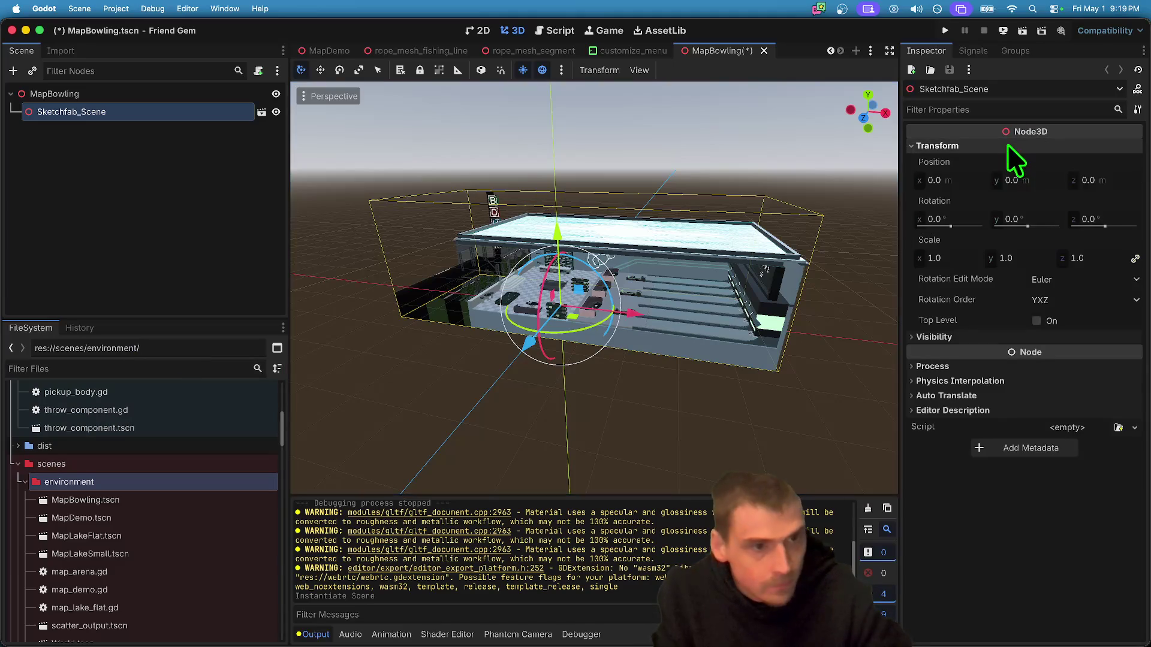
{"action": "left_click", "coordinate": [957, 261]}
{"action": "type", "text": "5"}
{"action": "key", "text": "Return"}
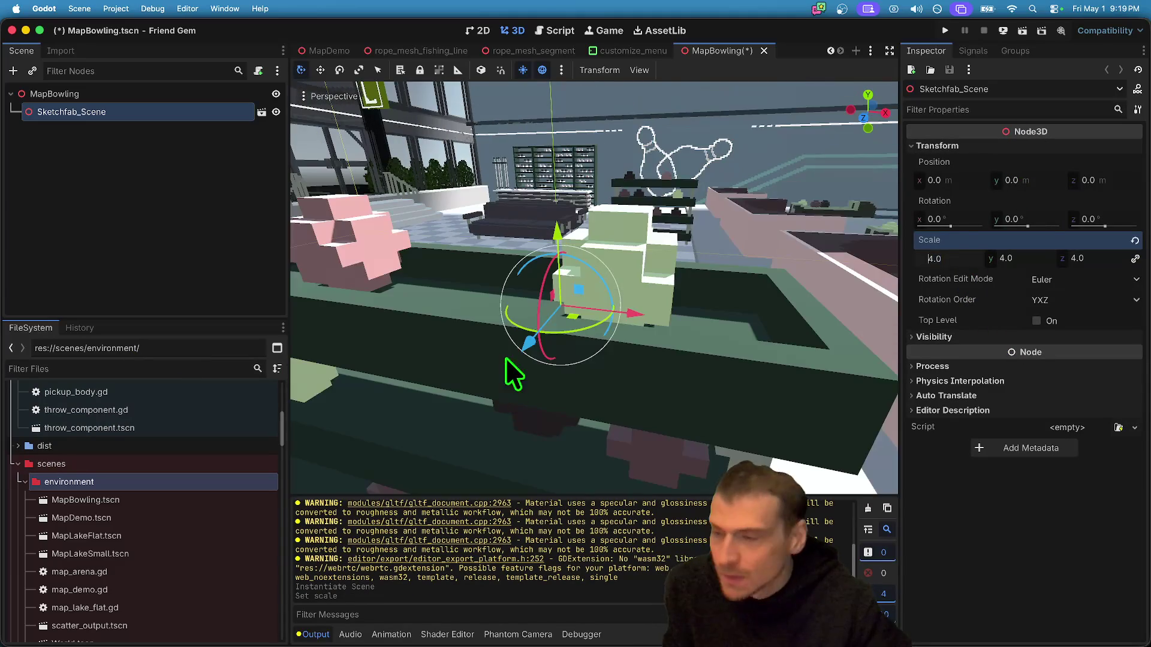
{"action": "left_click", "coordinate": [947, 258]}
{"action": "type", "text": "4"}
{"action": "key", "text": "Return"}
- Orbit out to view the whole alley and set the model's scale to 9
{"action": "left_click_drag", "start_coordinate": [593, 288], "coordinate": [594, 335]}
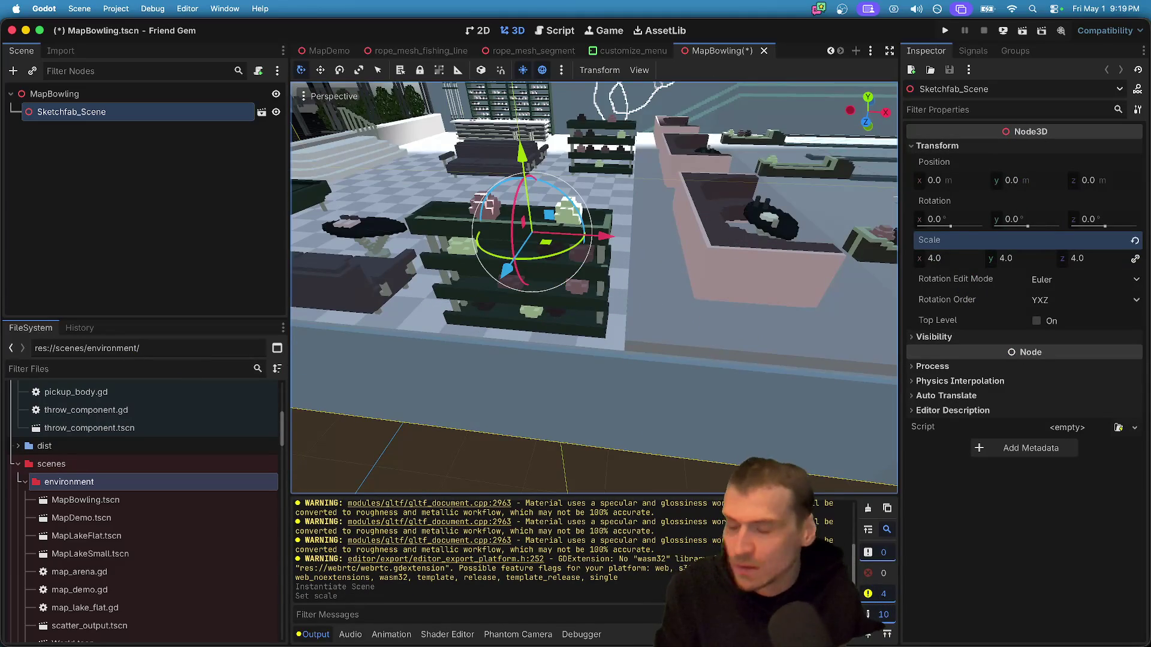
{"action": "scroll", "coordinate": [593, 287], "scroll_direction": "down", "scroll_amount": 5}
{"action": "mouse_move", "coordinate": [593, 288]}
{"action": "left_mouse_down"}
{"action": "mouse_move", "coordinate": [539, 300]}
{"action": "mouse_move", "coordinate": [511, 341]}
{"action": "left_mouse_up"}
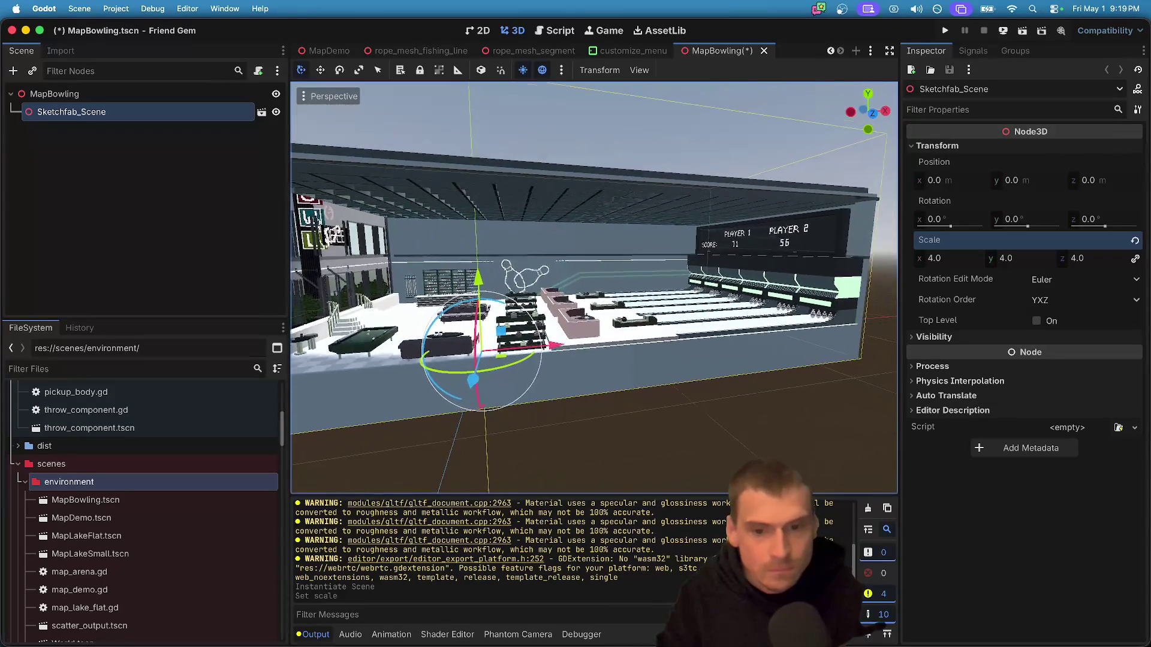
{"action": "left_click_drag", "start_coordinate": [510, 244], "coordinate": [599, 264]}
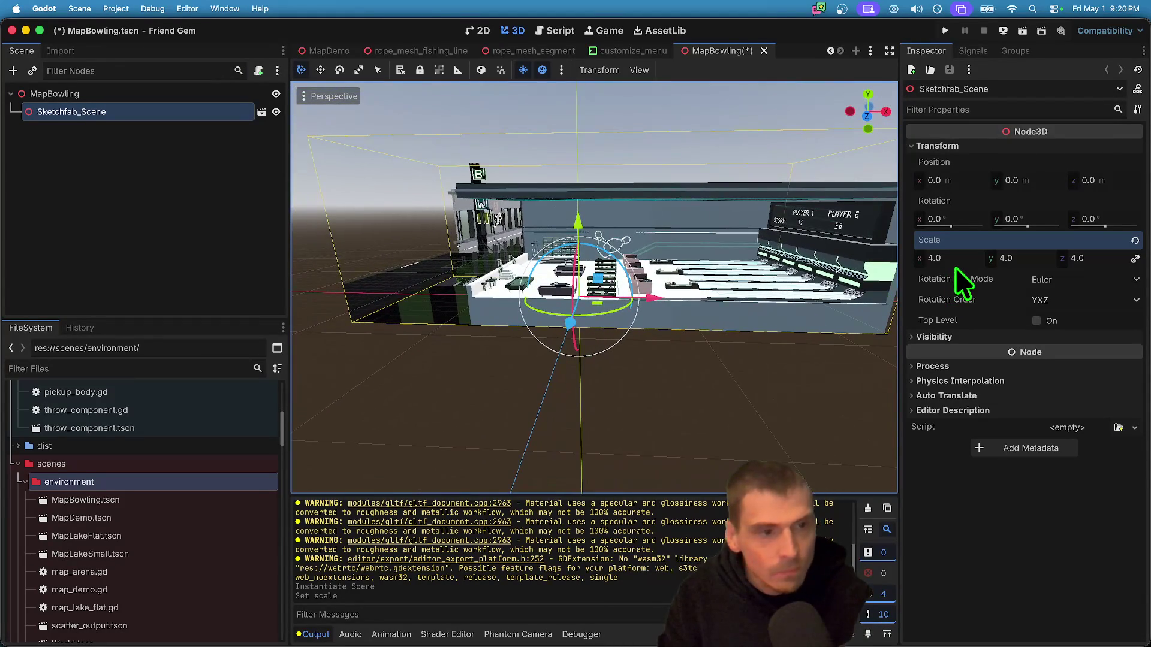
{"action": "left_click", "coordinate": [953, 258]}
{"action": "type", "text": "9"}
{"action": "key", "text": "Return"}
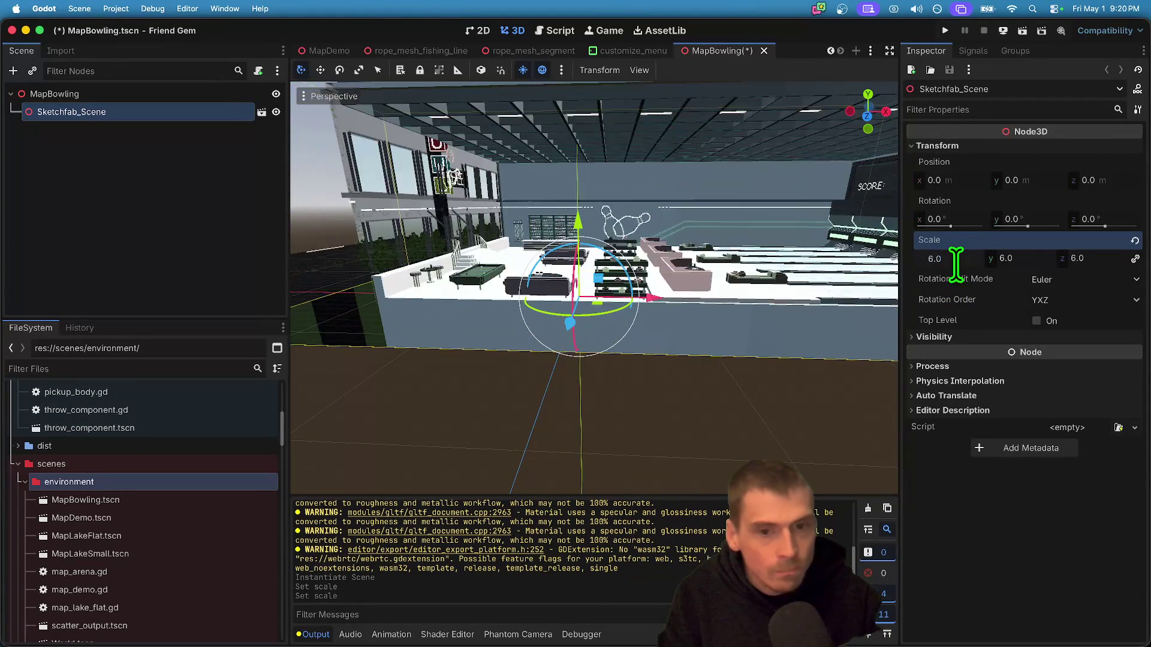
- Fly the view through the alley up close to the pins, then deselect the model
{"action": "key", "text": "w"}
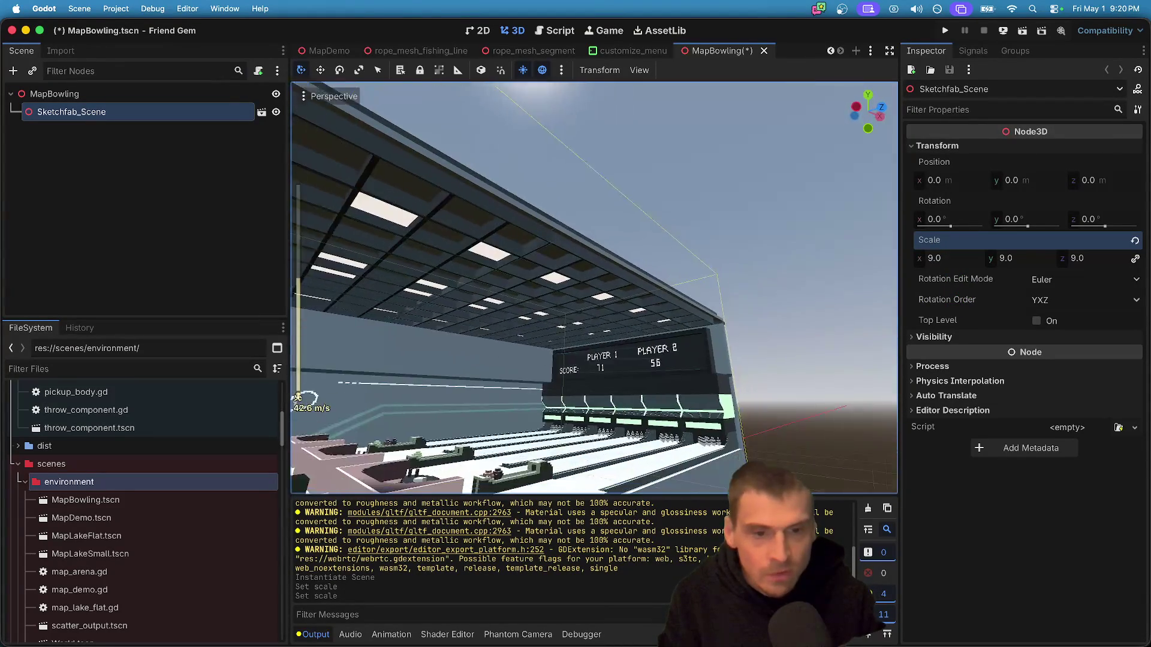
{"action": "scroll", "coordinate": [594, 287], "scroll_direction": "up", "scroll_amount": 3}
{"action": "key", "text": "w"}
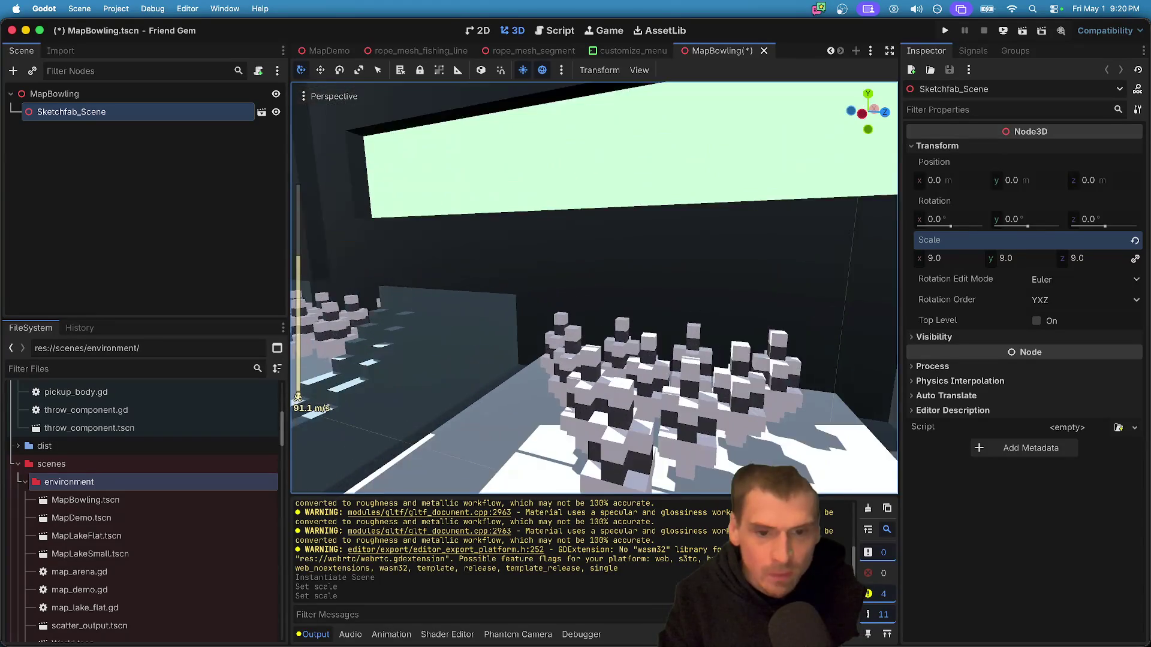
{"action": "left_click", "coordinate": [56, 292]}
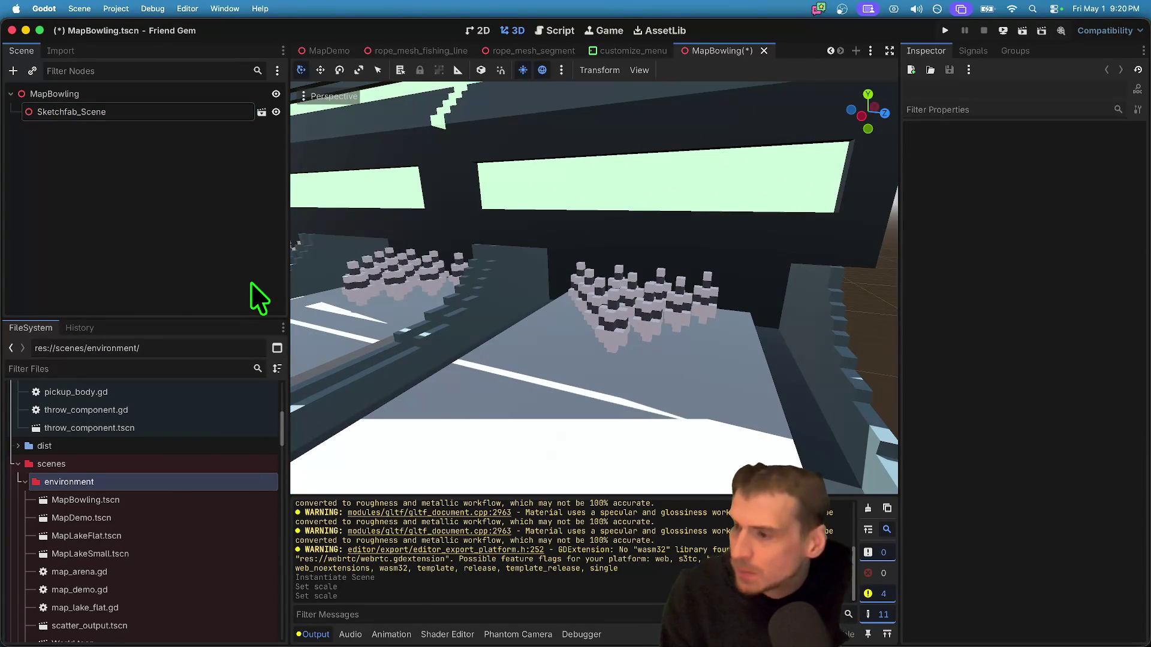
- Instantiate godot_plush_model into MapBowling and fly the view back into the hall
{"action": "key", "text": "super+a"}
{"action": "key", "text": "Escape"}
{"action": "key", "text": "super+shift+a"}
{"action": "type", "text": "plush"}
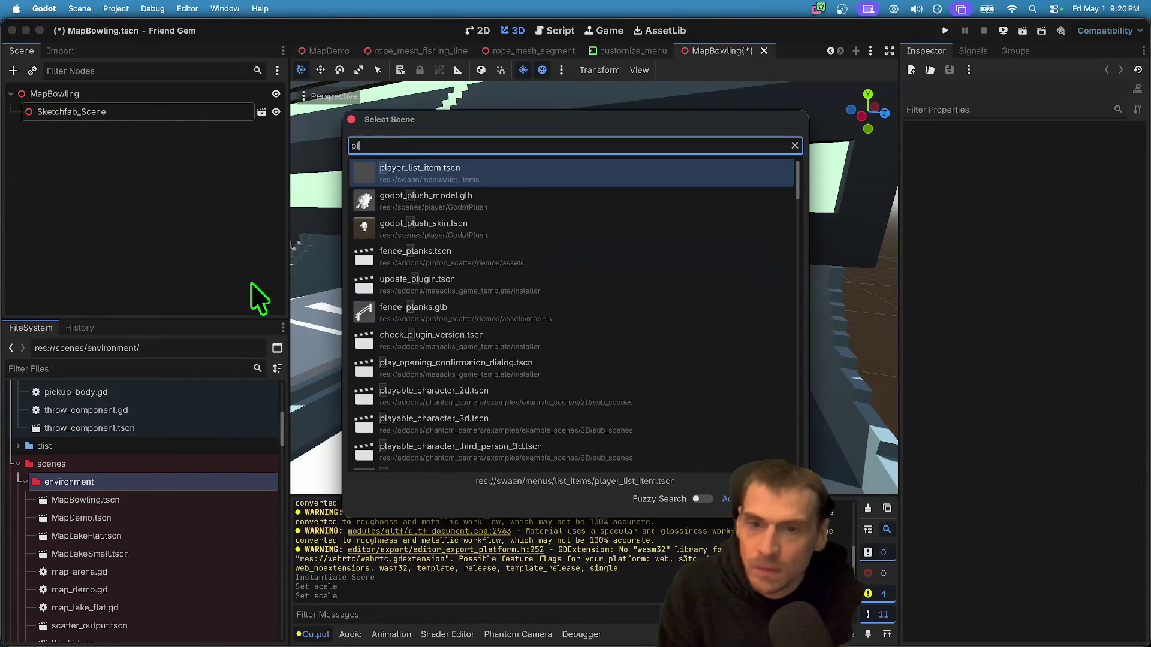
{"action": "key", "text": "Return"}
{"action": "key", "text": "f"}
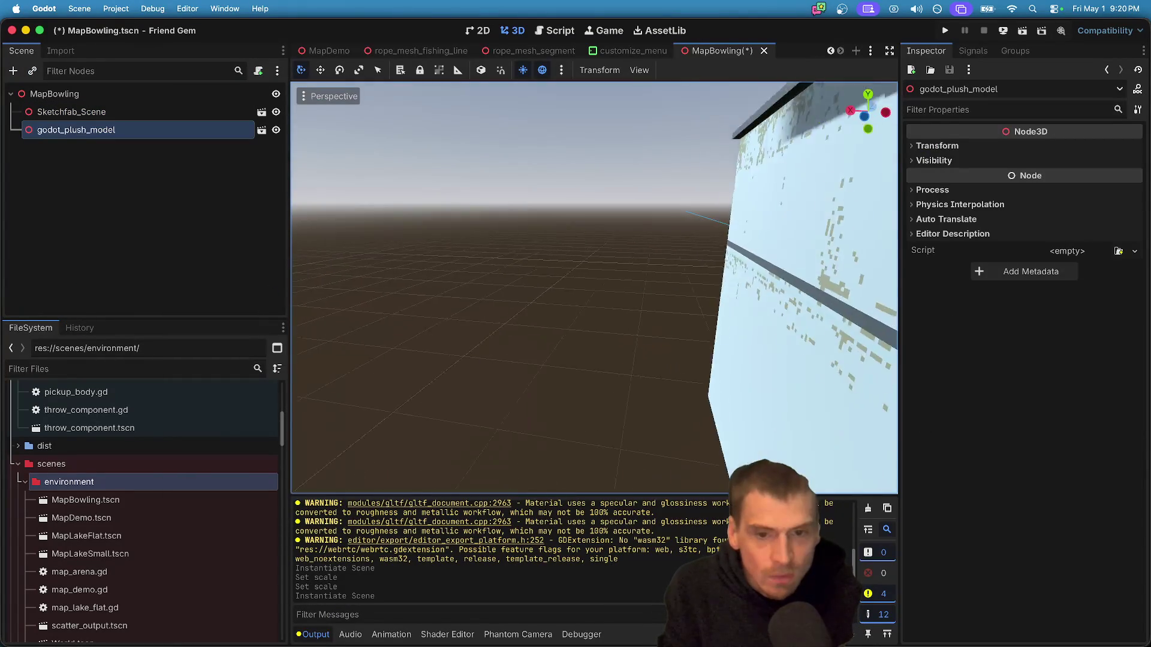
{"action": "key", "text": "w"}
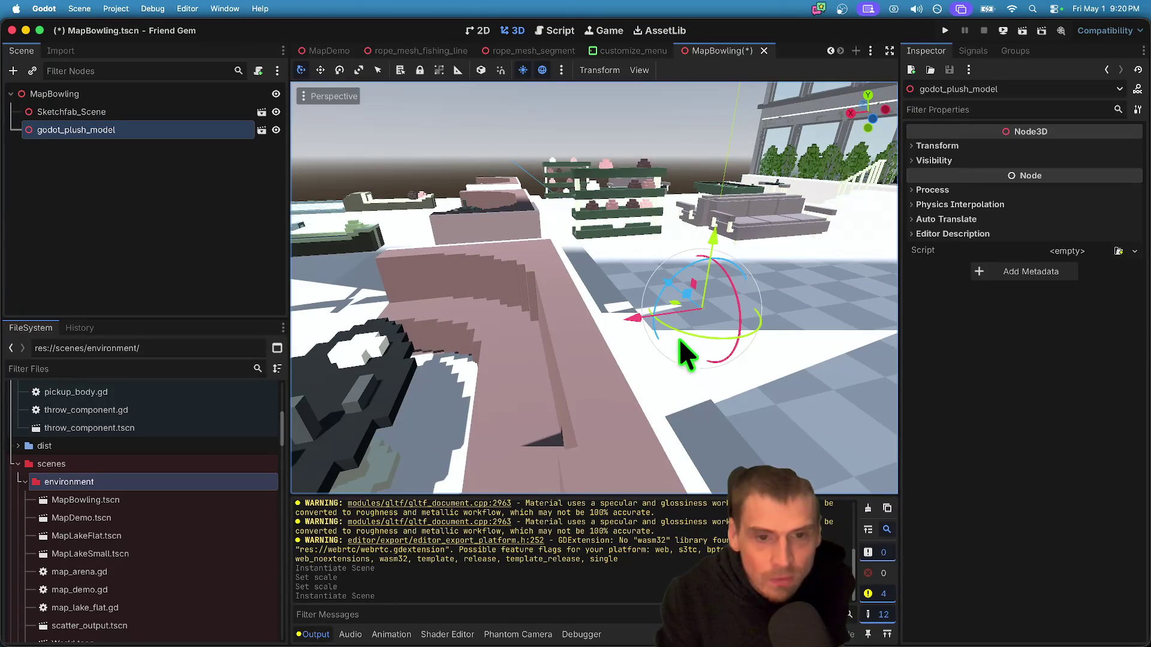
- Move the plush model across the hall to sit above the bowling lanes
{"action": "left_click_drag", "start_coordinate": [639, 326], "coordinate": [369, 269]}
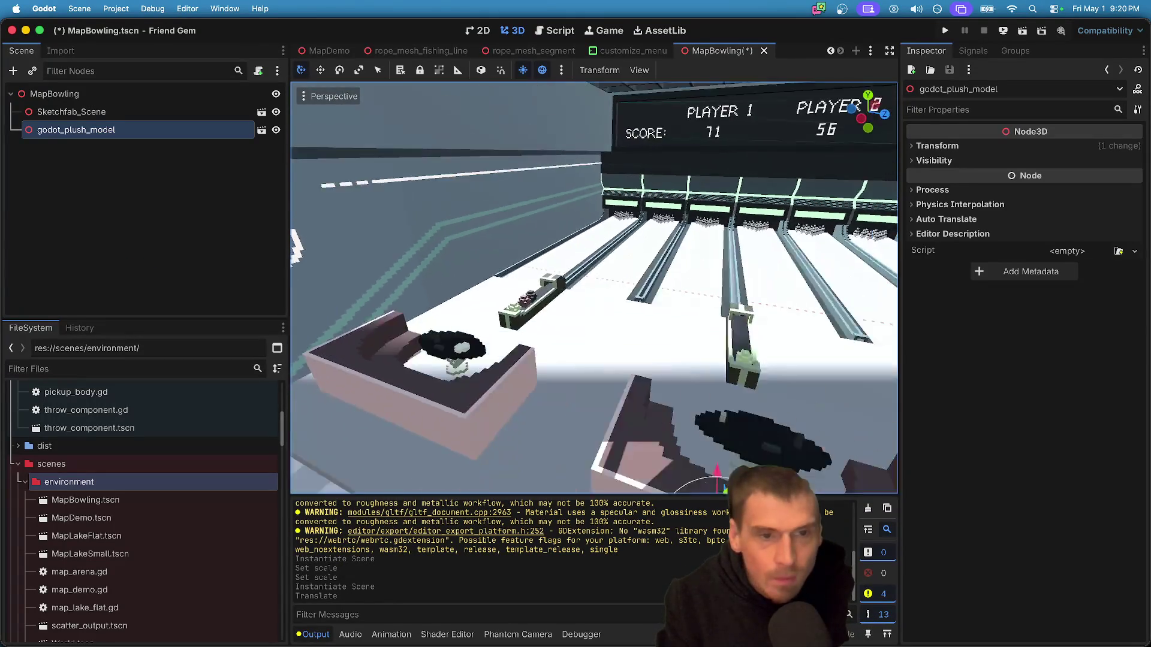
{"action": "mouse_move", "coordinate": [626, 320]}
{"action": "left_mouse_down"}
{"action": "mouse_move", "coordinate": [749, 252]}
{"action": "mouse_move", "coordinate": [801, 193]}
{"action": "mouse_move", "coordinate": [819, 142]}
{"action": "mouse_move", "coordinate": [789, 197]}
{"action": "left_mouse_up"}
{"action": "scroll", "coordinate": [789, 197], "scroll_direction": "down", "scroll_amount": 10}
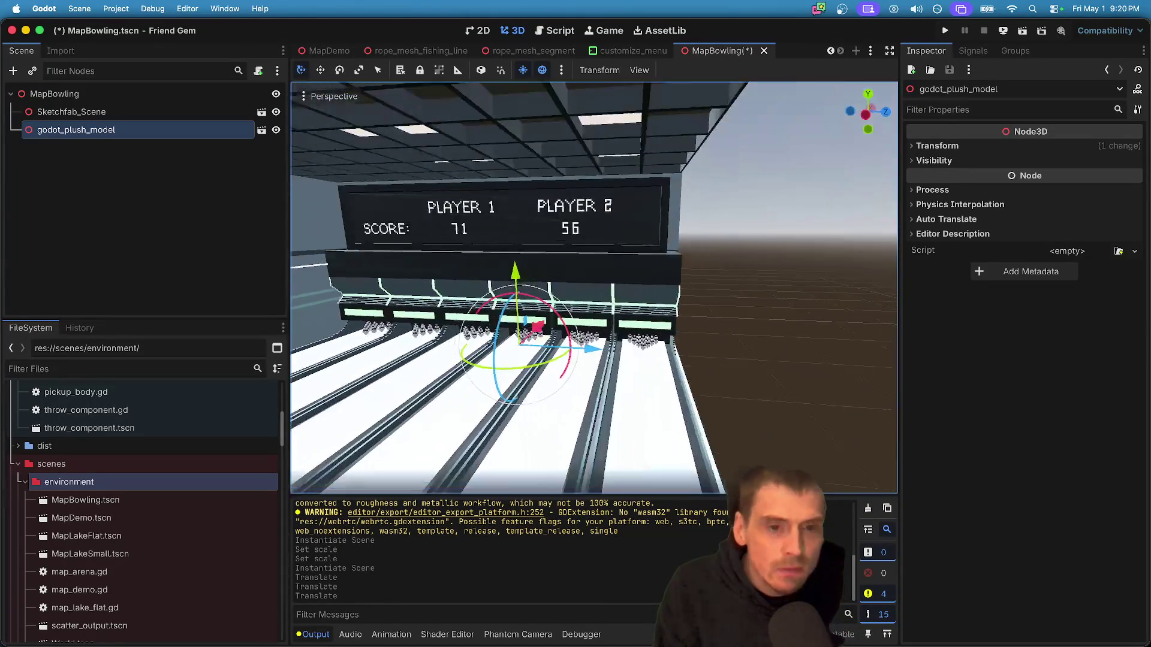
{"action": "scroll", "coordinate": [784, 205], "scroll_direction": "up", "scroll_amount": 4}
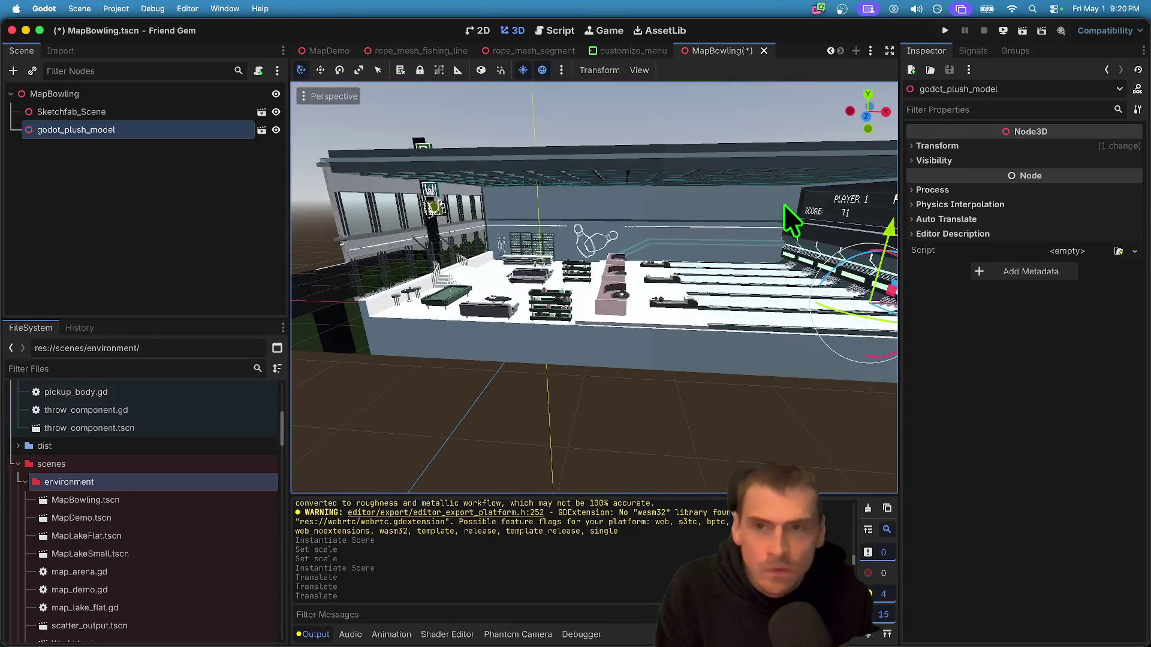
- Return to the MapDemo scene
{"action": "left_click", "coordinate": [329, 51]}
{"action": "scroll", "coordinate": [593, 288], "scroll_direction": "down", "scroll_amount": 5}
{"action": "scroll", "coordinate": [602, 314], "scroll_direction": "up", "scroll_amount": 6}
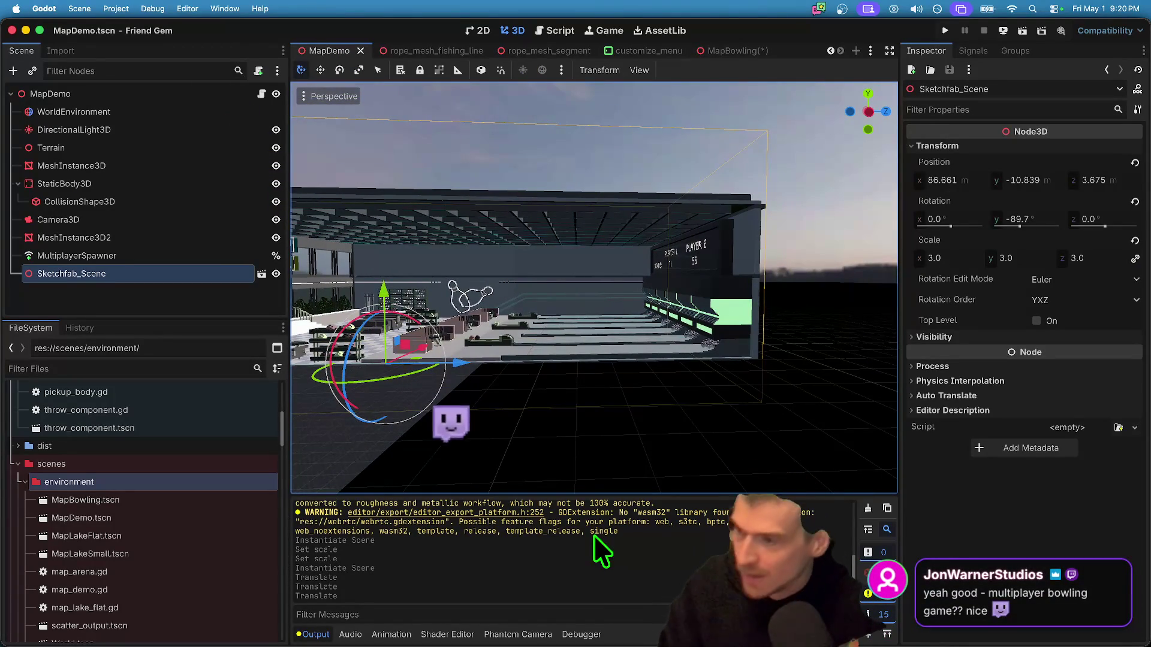
- Copy WorldEnvironment and DirectionalLight3D from MapDemo and paste them into MapBowling
{"action": "left_click", "coordinate": [161, 115]}
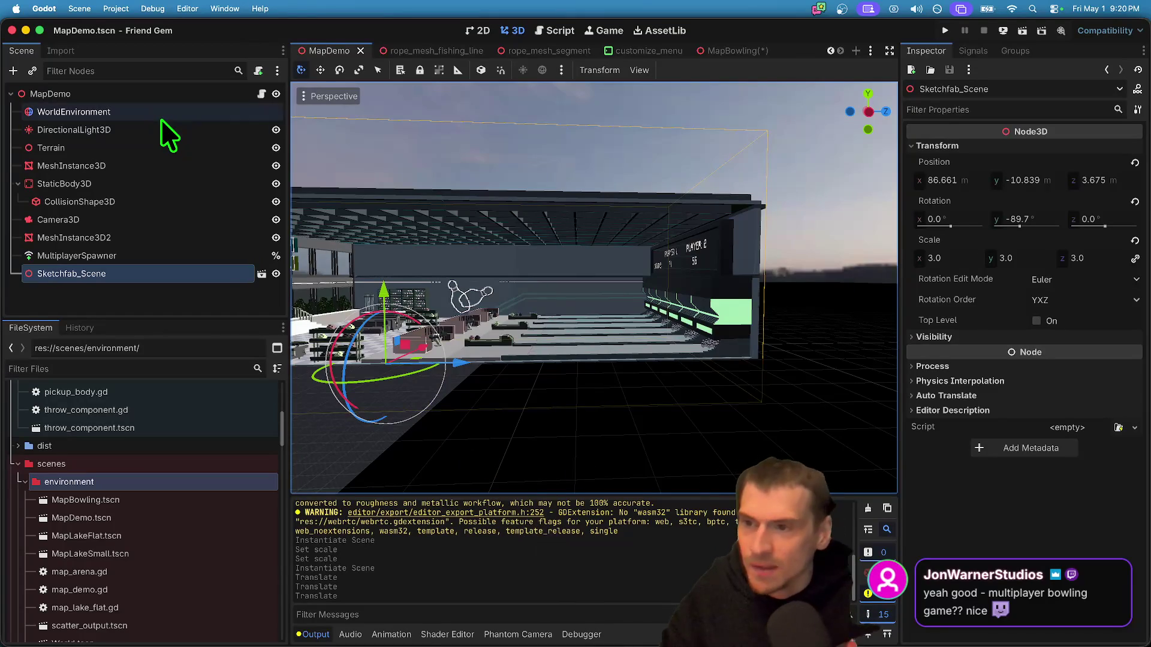
{"action": "left_click", "coordinate": [192, 128], "text": "shift"}
{"action": "left_click", "coordinate": [736, 53]}
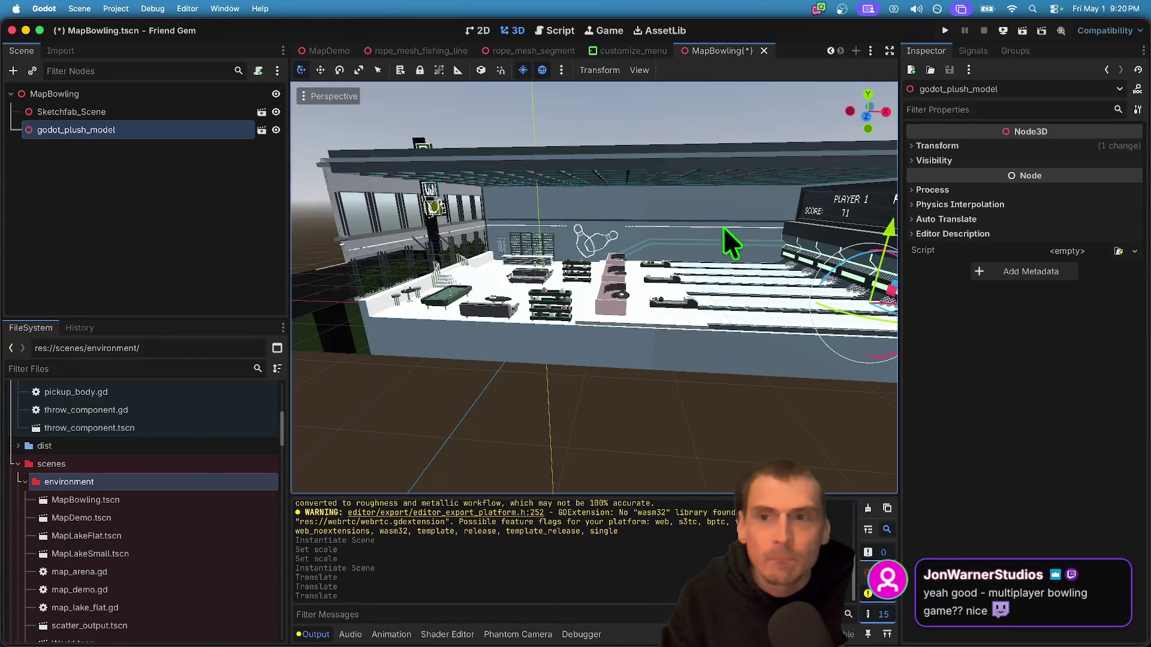
{"action": "key", "text": "super+v"}
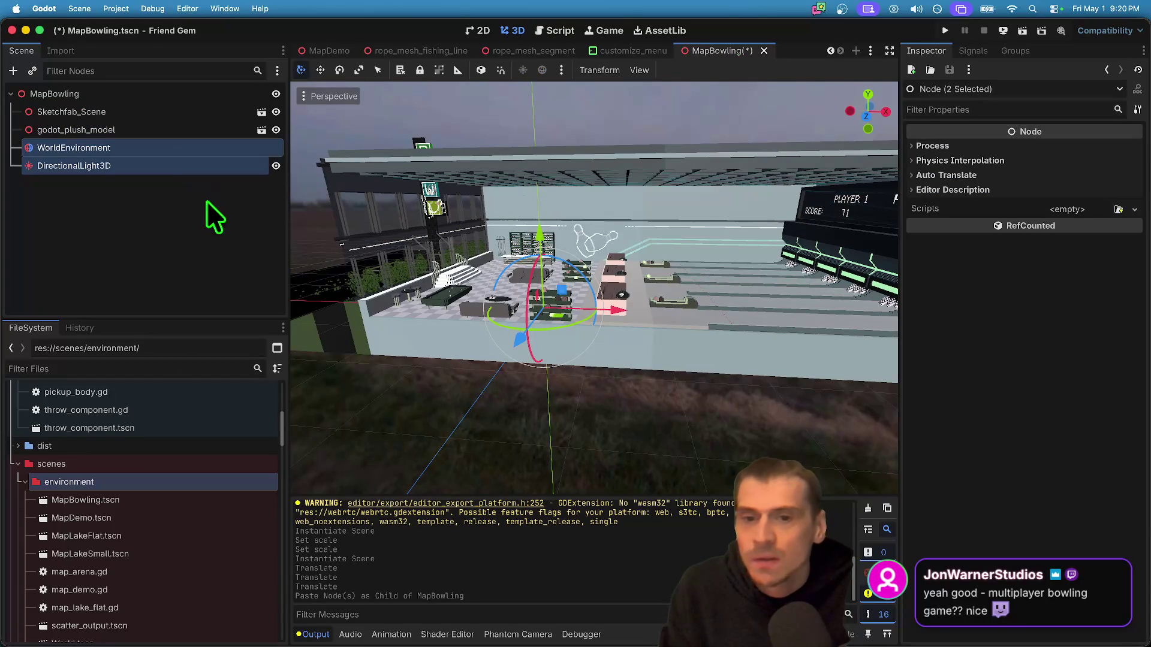
- Paste MeshInstance3D and StaticBody3D into MapBowling, then undo that paste
{"action": "left_click", "coordinate": [329, 51]}
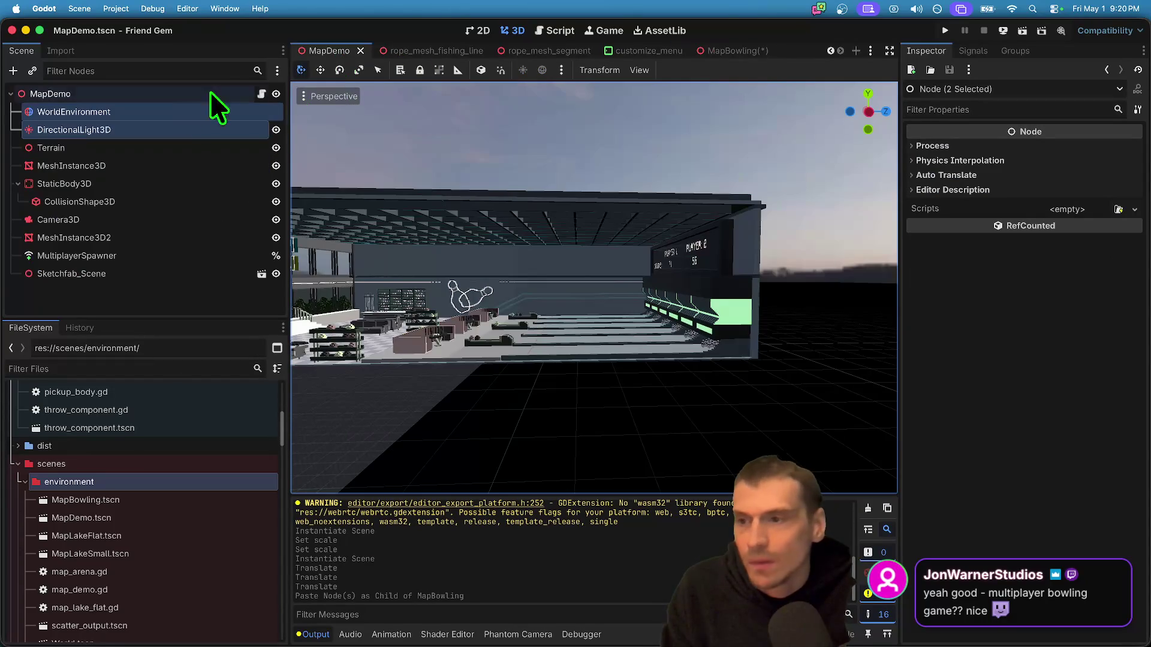
{"action": "left_click", "coordinate": [161, 183]}
{"action": "left_click", "coordinate": [161, 166], "text": "shift"}
{"action": "left_click", "coordinate": [725, 49]}
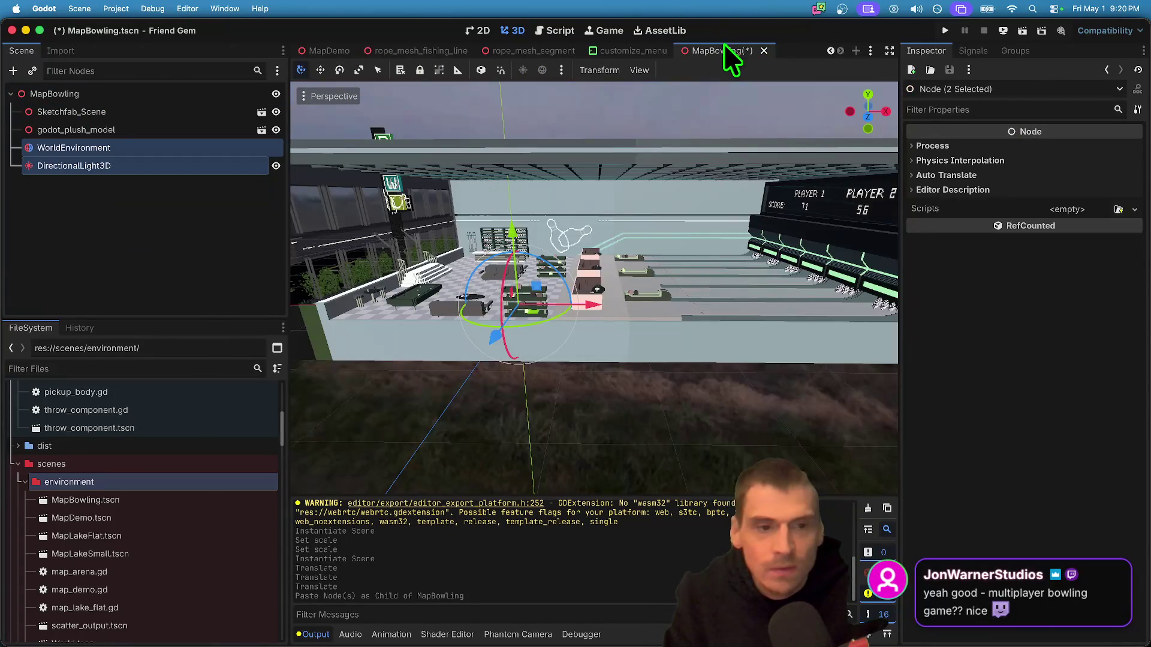
{"action": "key", "text": "super+v"}
{"action": "key", "text": "super+z"}
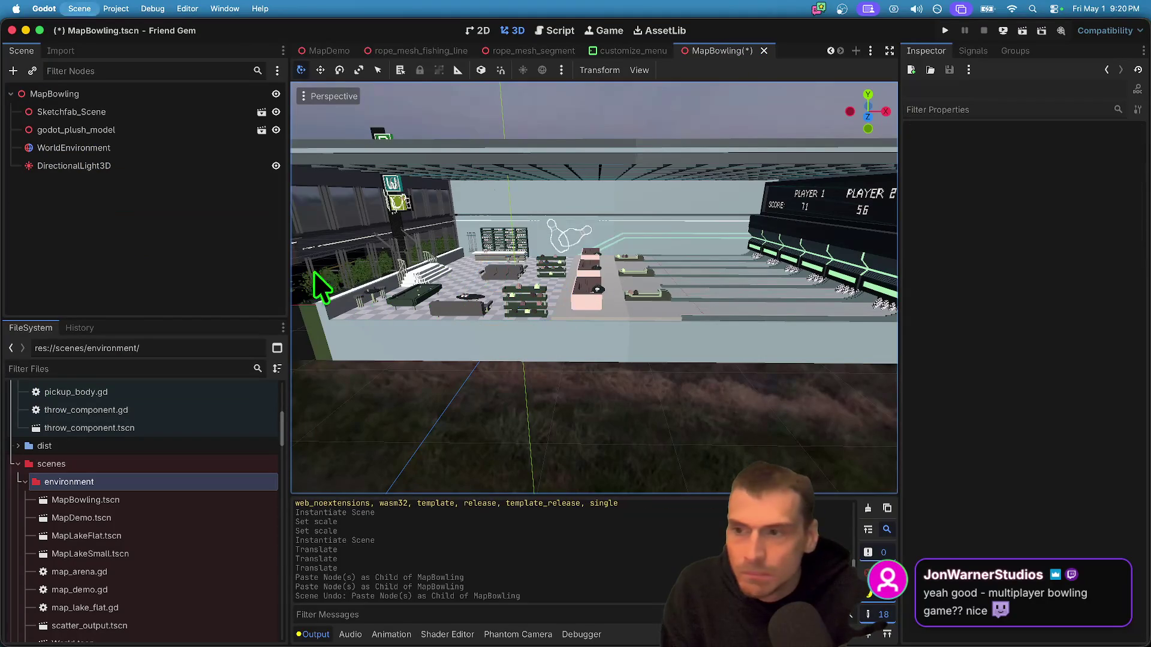
{"action": "key", "text": "ctrl+Tab"}
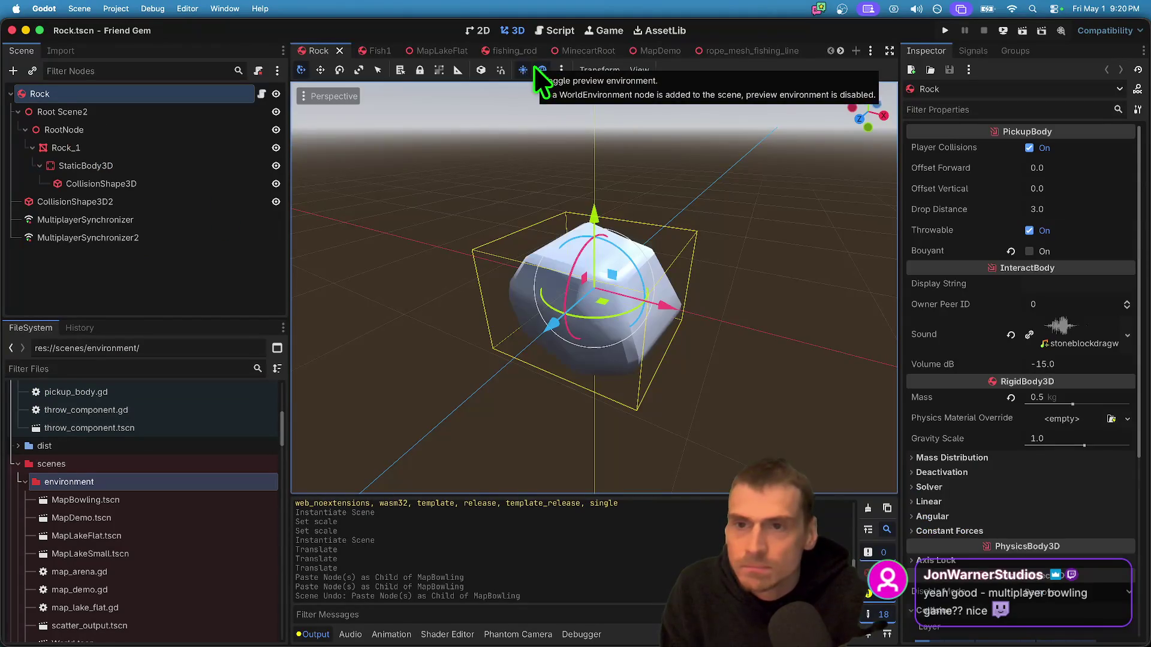
- Open MapLakeFlat, fly the view over the lake toward the island, then run the project
{"action": "left_click", "coordinate": [365, 51]}
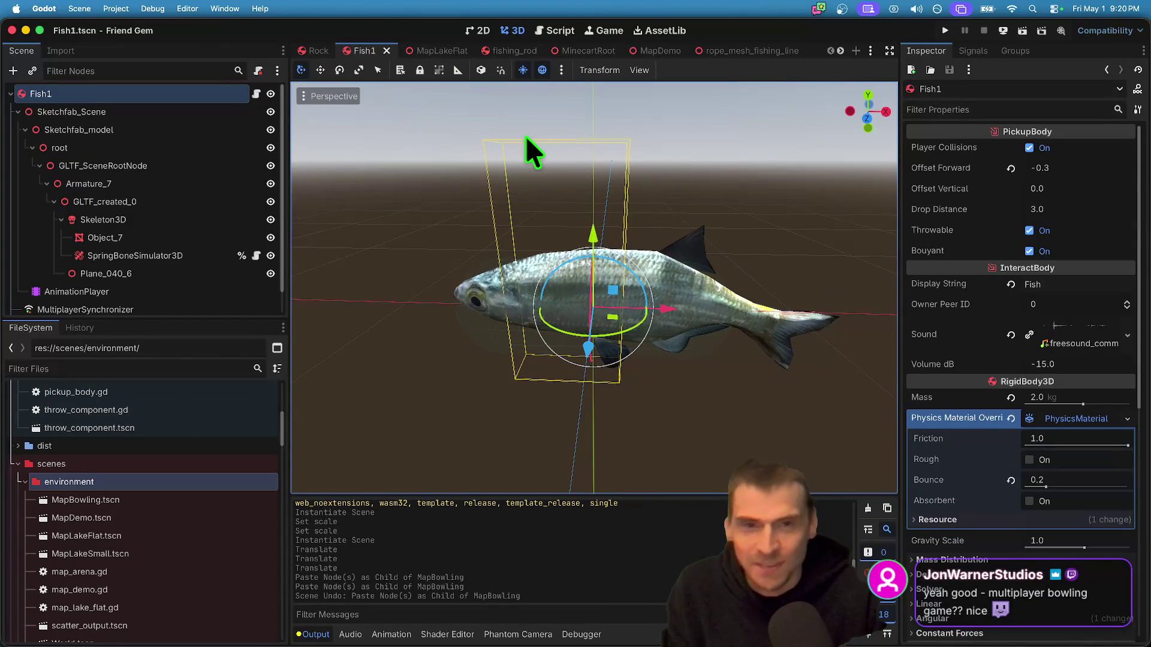
{"action": "left_click", "coordinate": [433, 50]}
{"action": "key", "text": "w"}
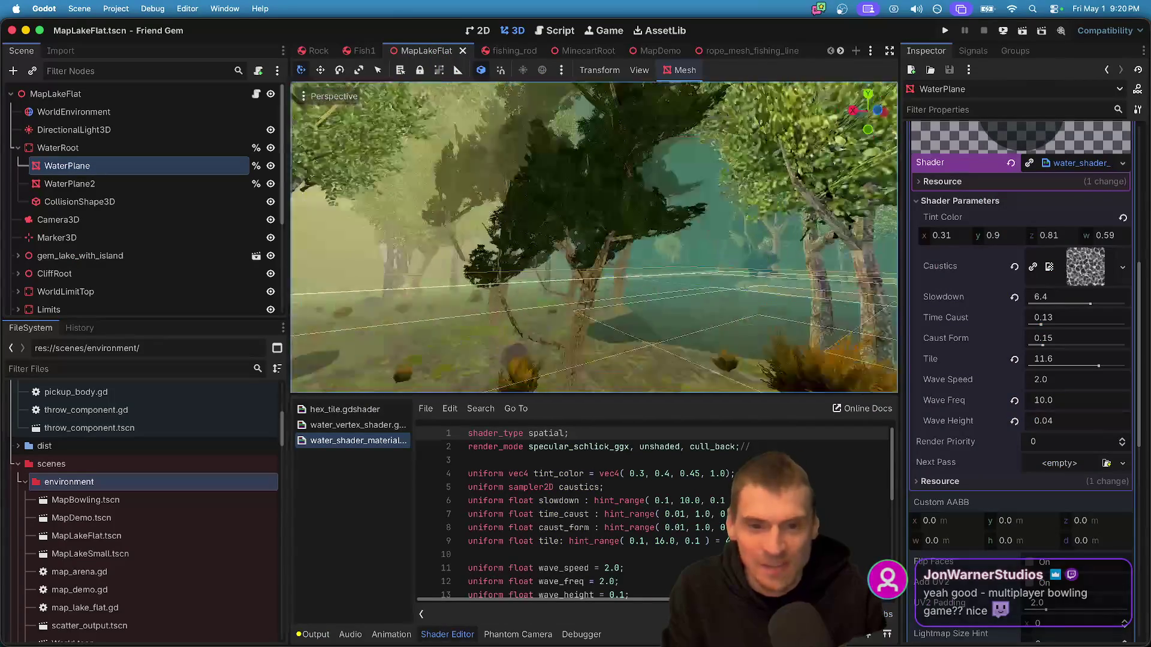
{"action": "key", "text": "s"}
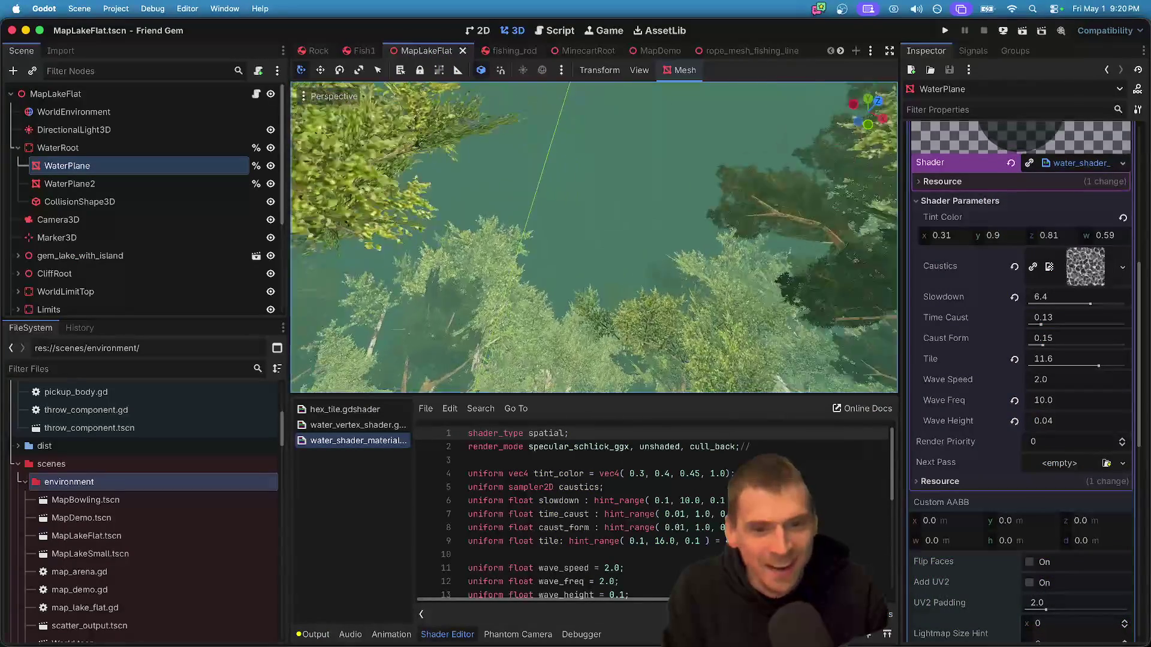
{"action": "key", "text": "w"}
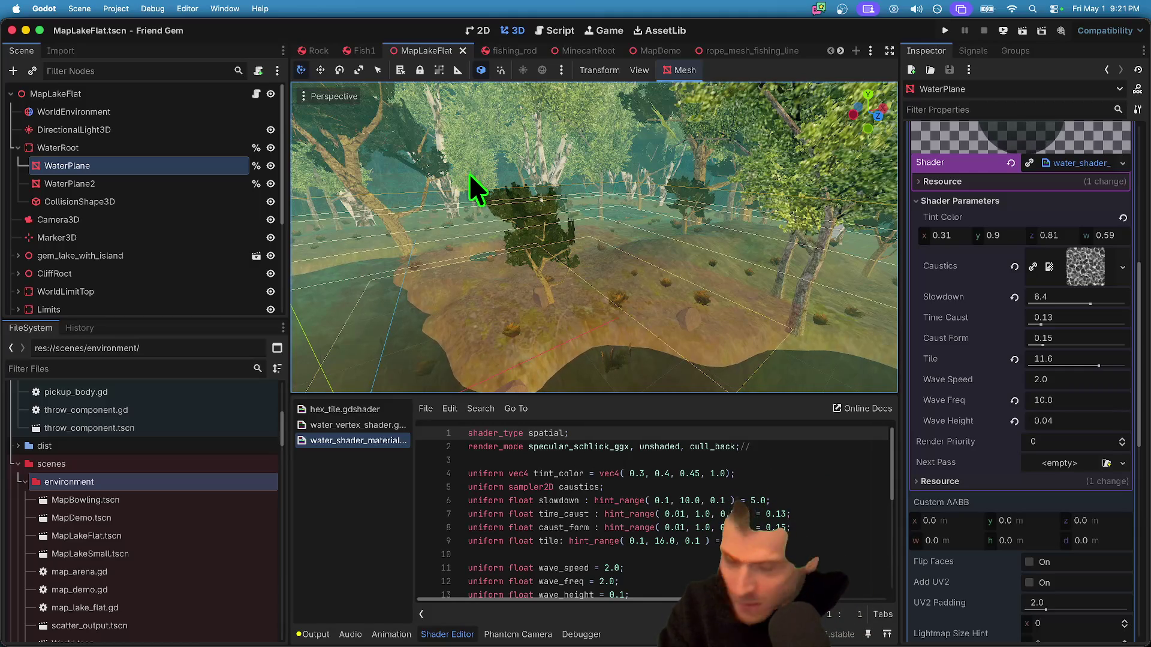
{"action": "key", "text": "super+b"}
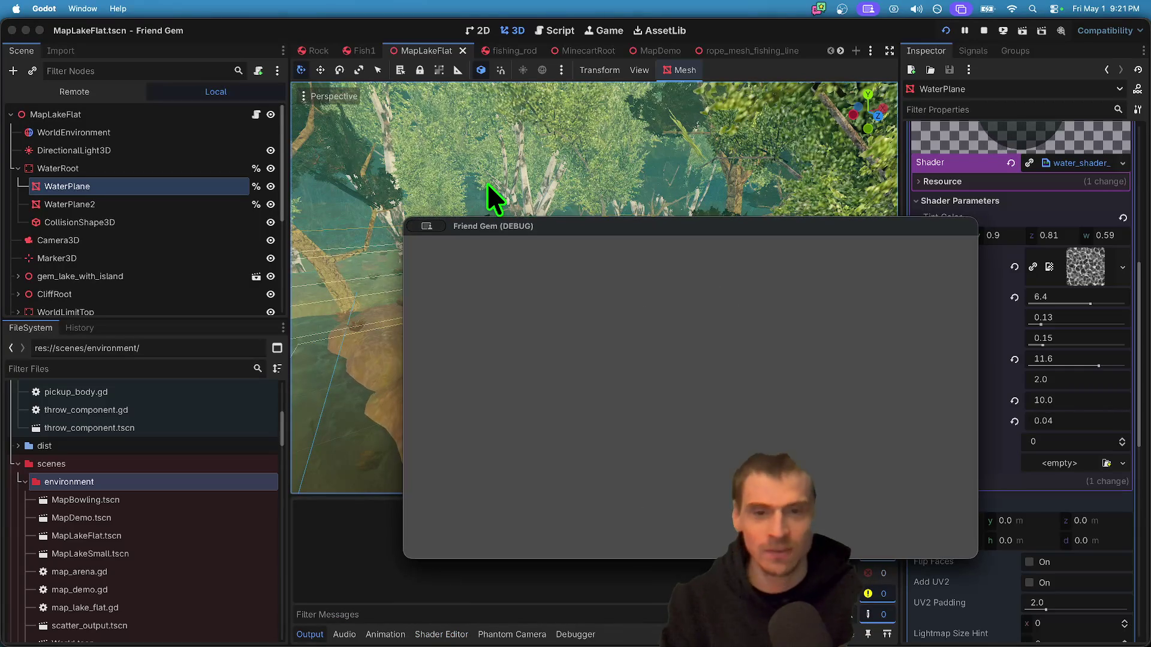
- Move the game window aside and walk the character around, picking up a rock
{"action": "mouse_move", "coordinate": [514, 225]}
{"action": "left_mouse_down"}
{"action": "mouse_move", "coordinate": [146, 108]}
{"action": "mouse_move", "coordinate": [152, 49]}
{"action": "left_mouse_up"}
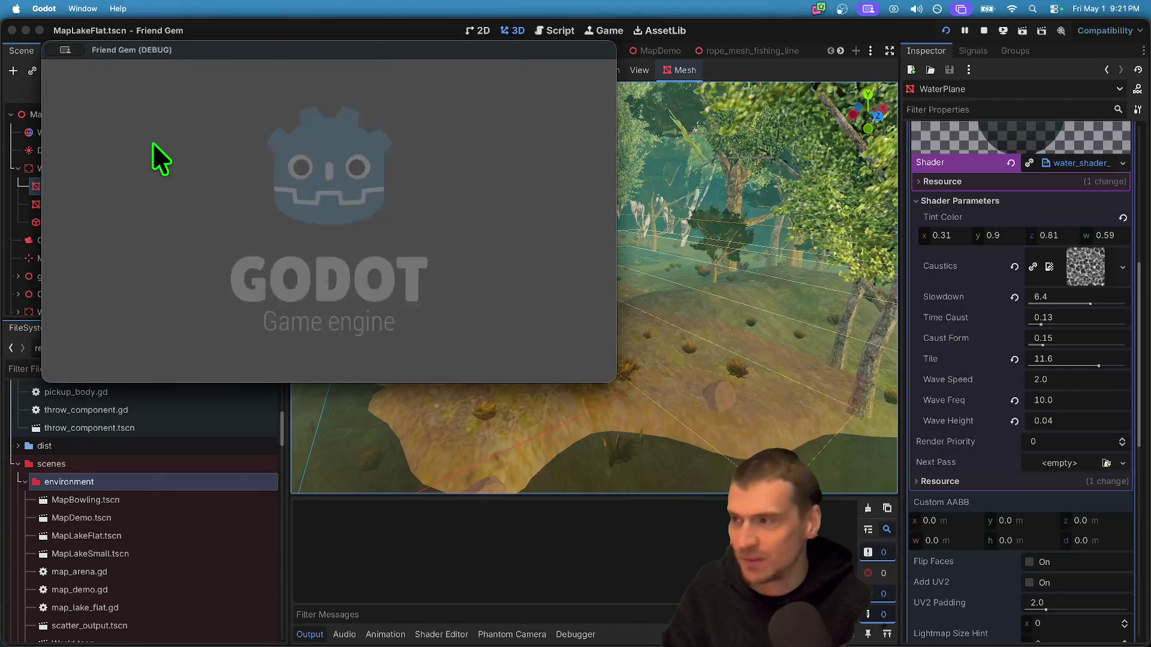
{"action": "left_click", "coordinate": [365, 160]}
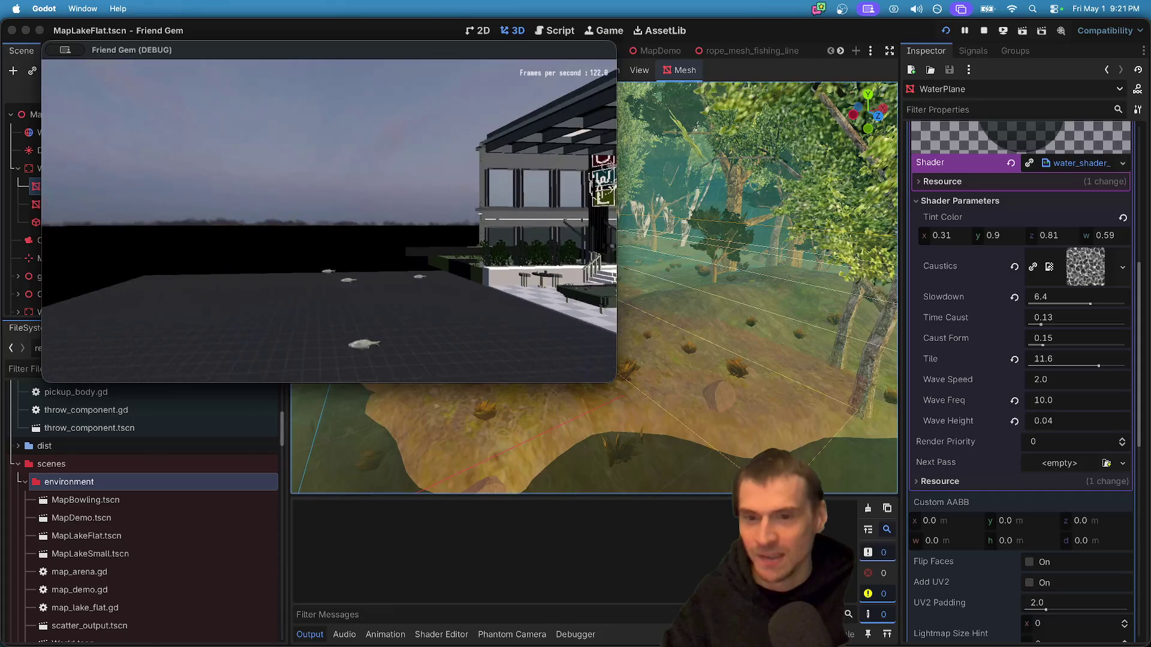
{"action": "key", "text": "w"}
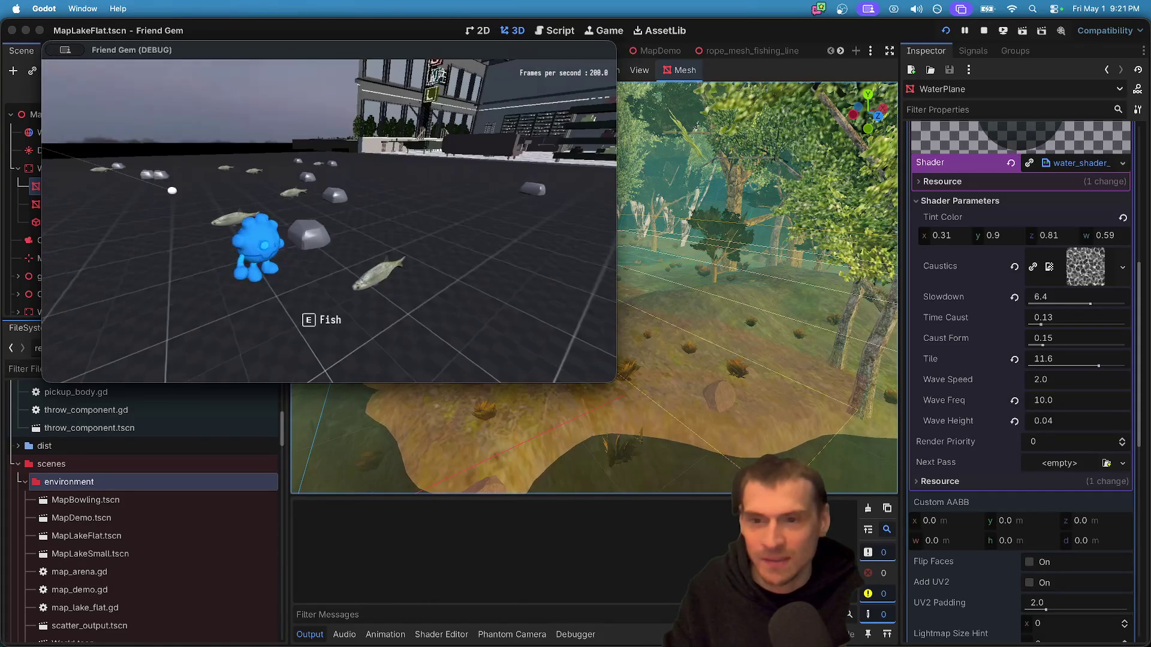
{"action": "key", "text": "e"}
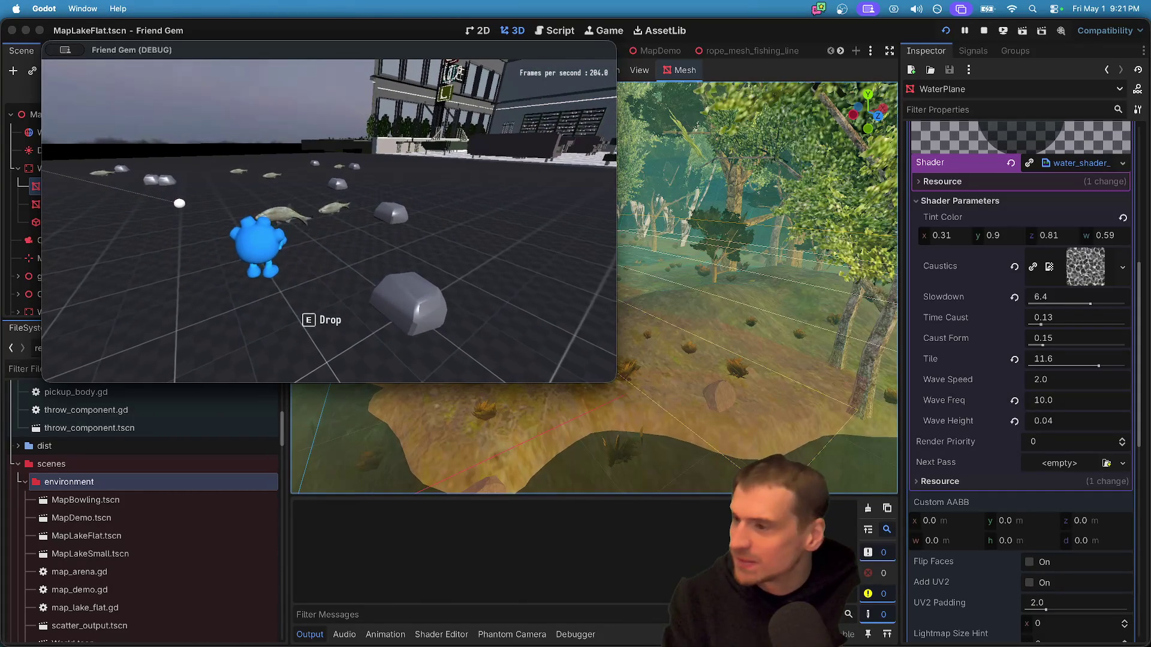
{"action": "mouse_move", "coordinate": [610, 132]}
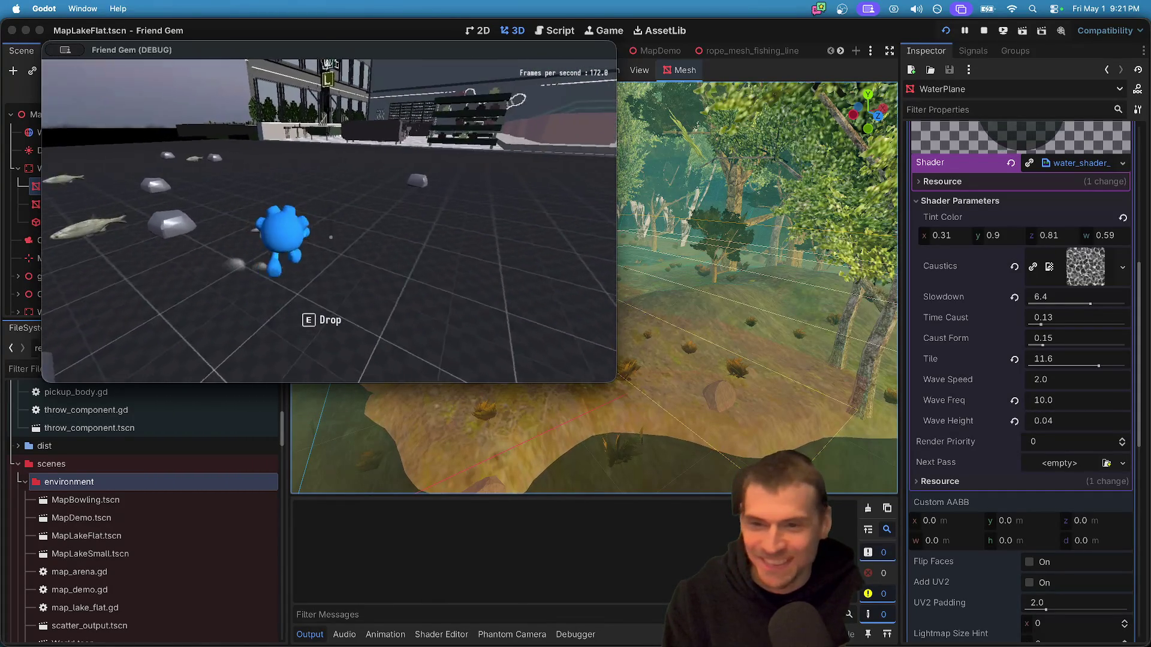
{"action": "key", "text": "e"}
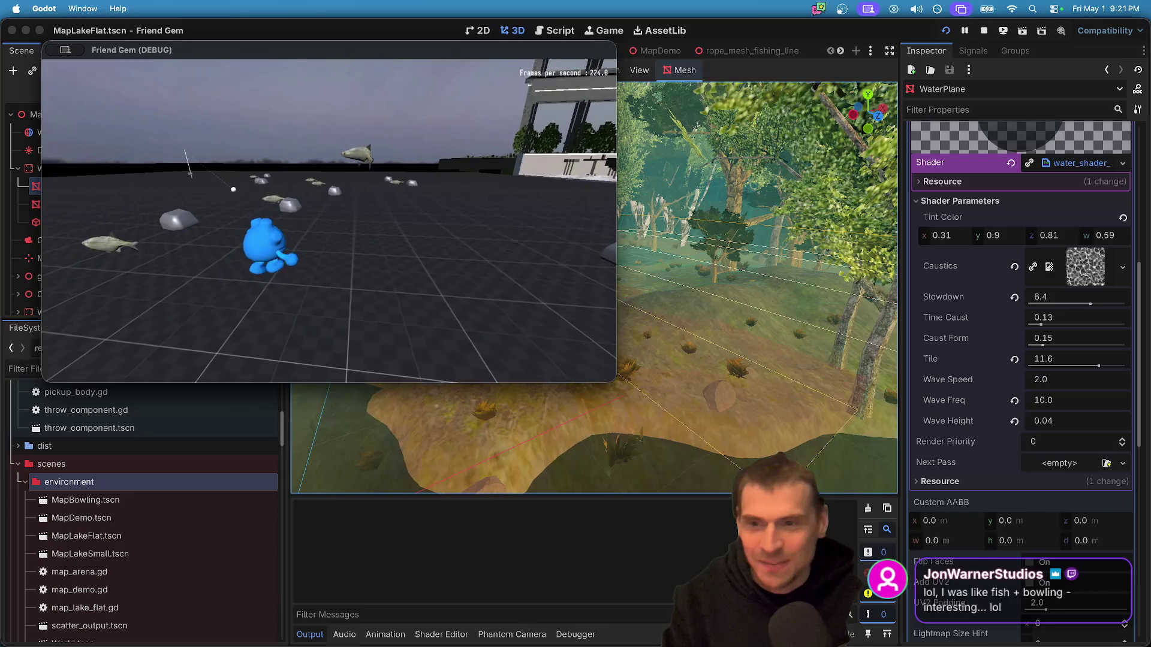
{"action": "key", "text": "w"}
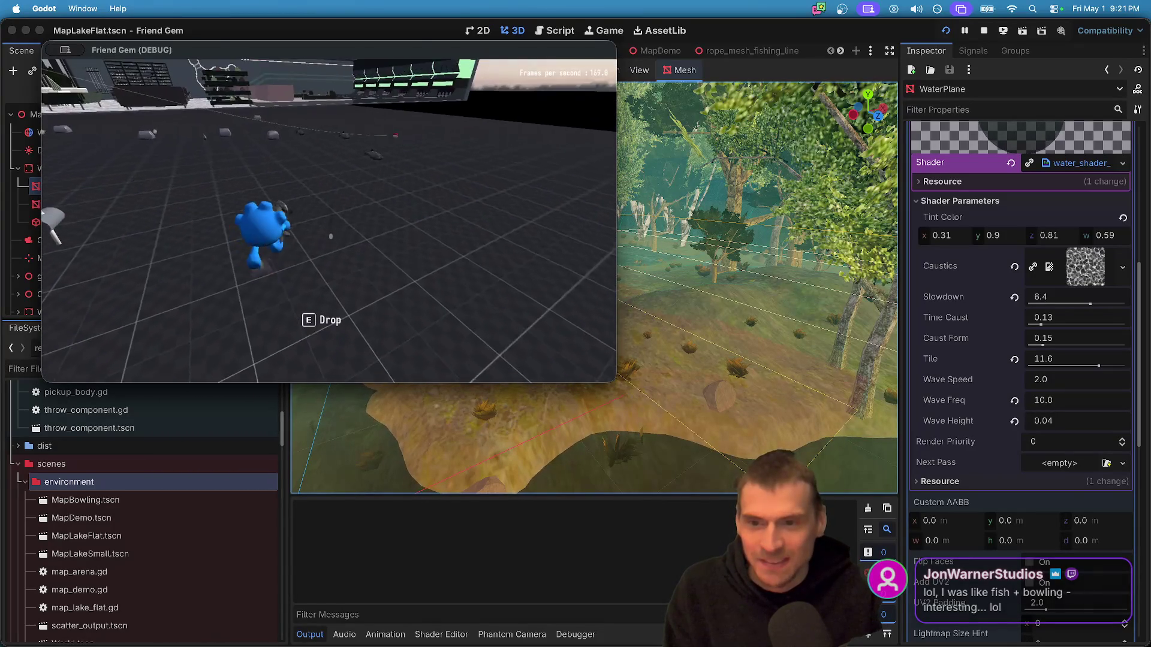
- Drop the fish, pick up the bobber, carry it and throw it into the air
{"action": "key", "text": "e"}
{"action": "key", "text": "w"}
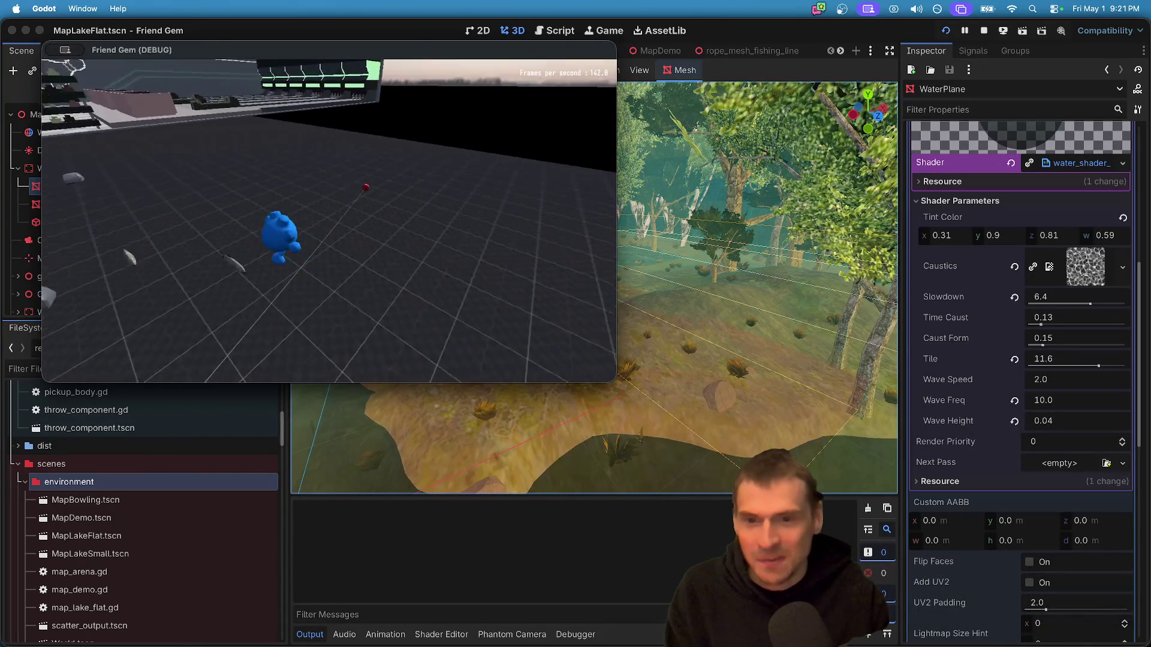
{"action": "key", "text": "e"}
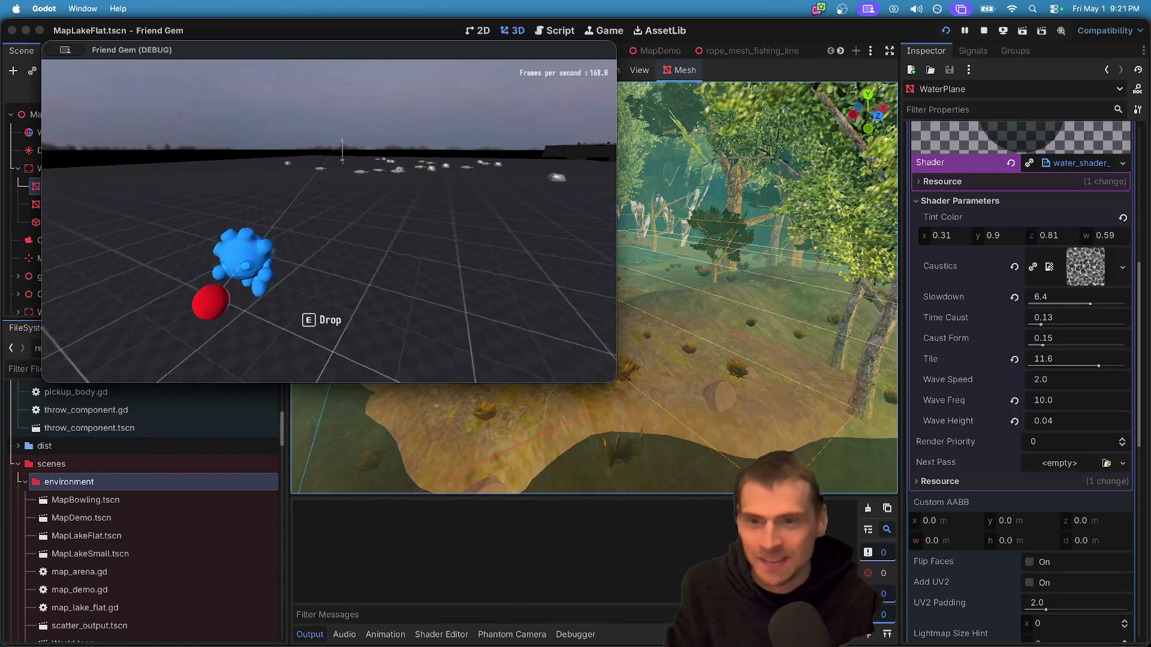
{"action": "key", "text": "w"}
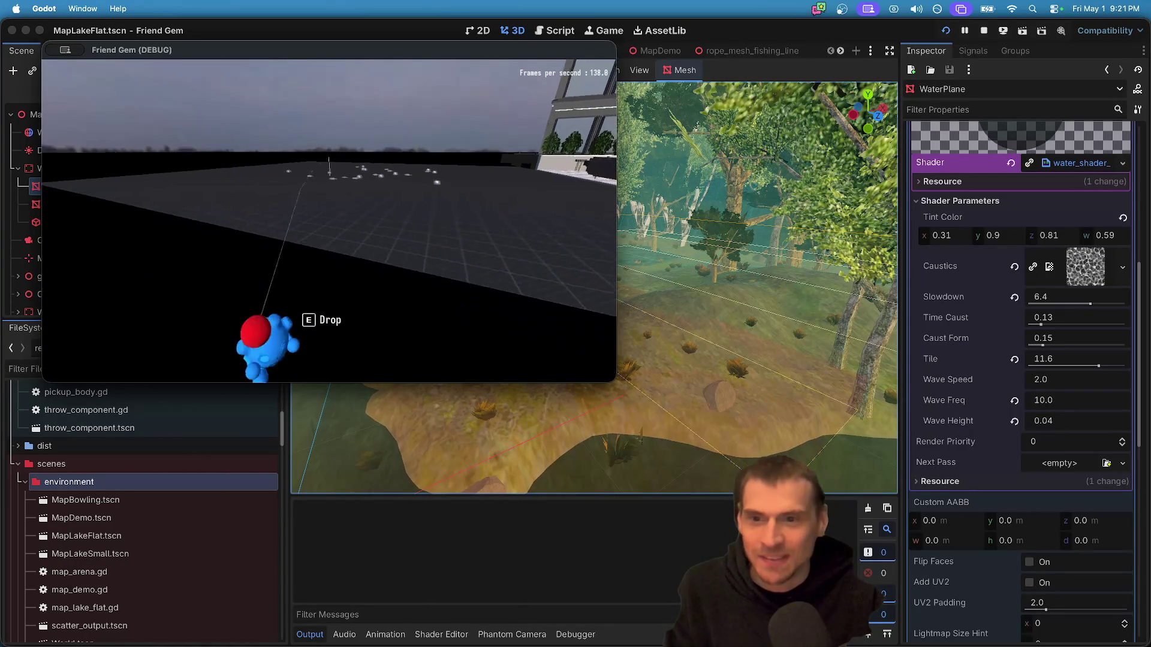
{"action": "key", "text": "w"}
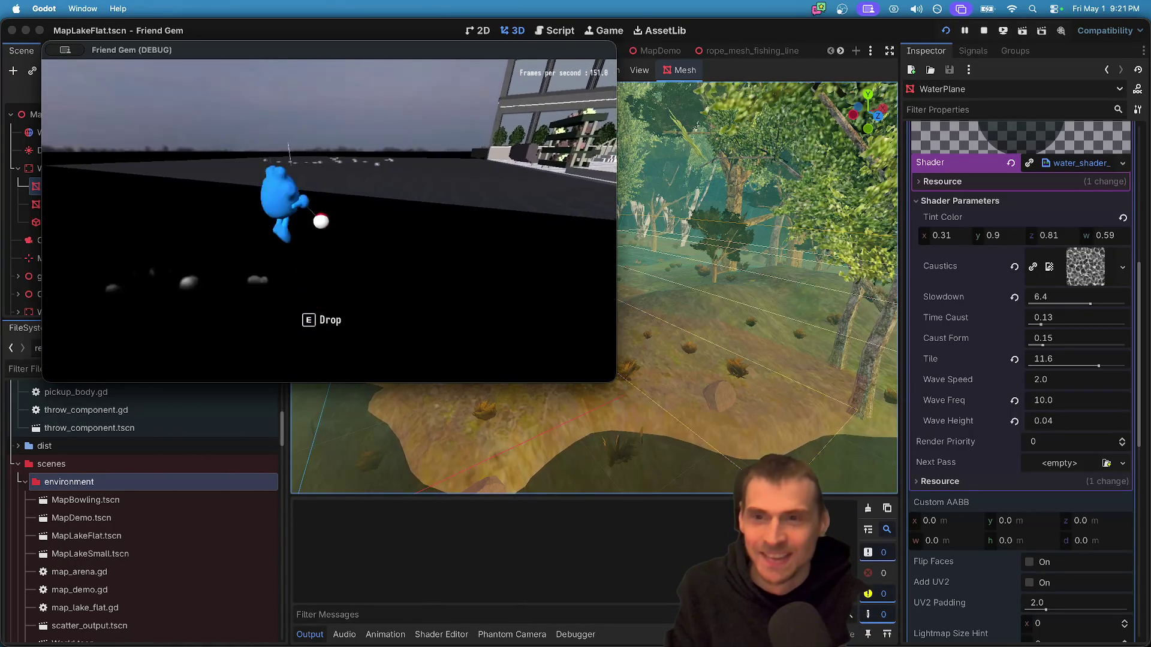
{"action": "key", "text": "e"}
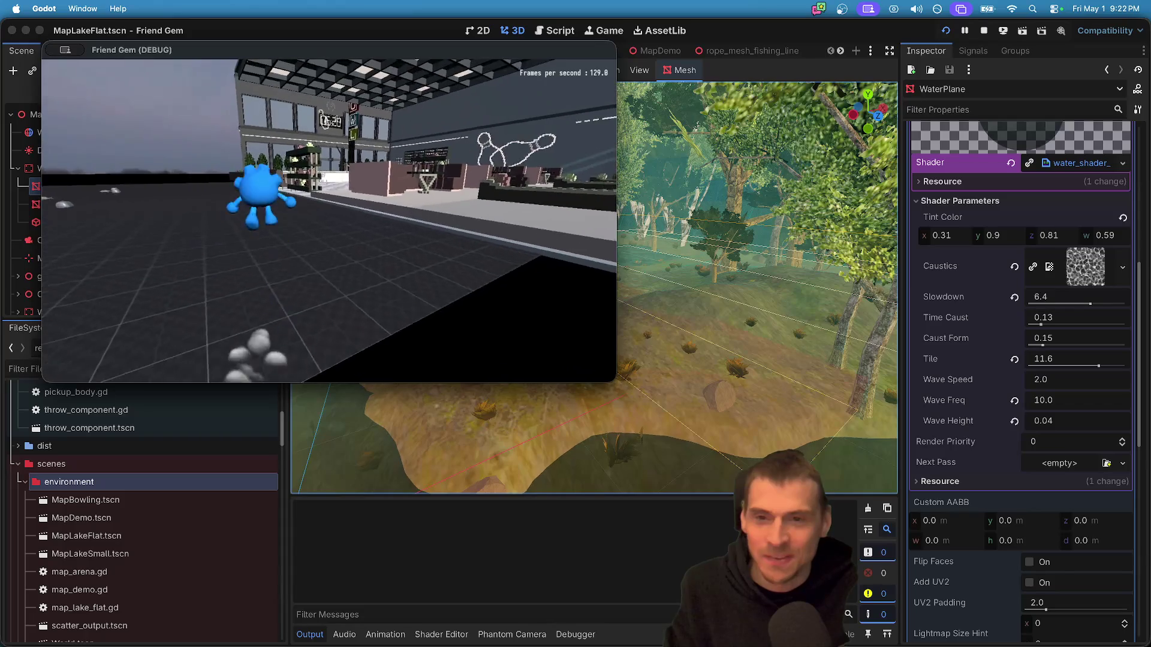
{"action": "key", "text": "w"}
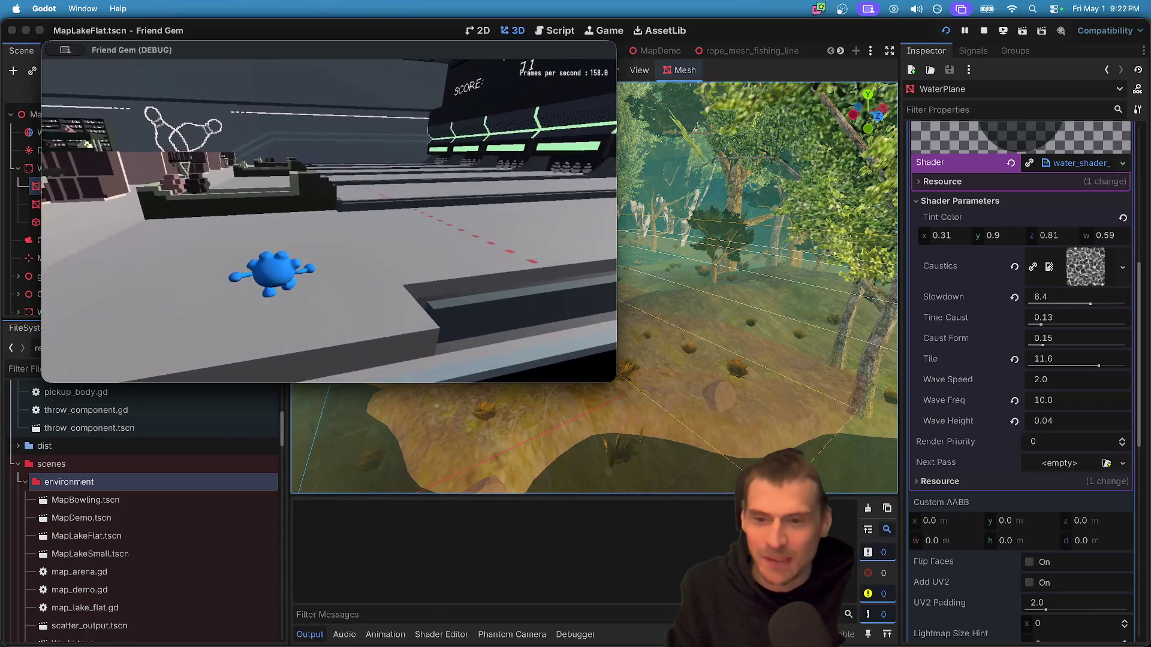
- Send chat messages 'aefaef' and 'heyyy' and recolour the character purple in Options
{"action": "key", "text": "Escape"}
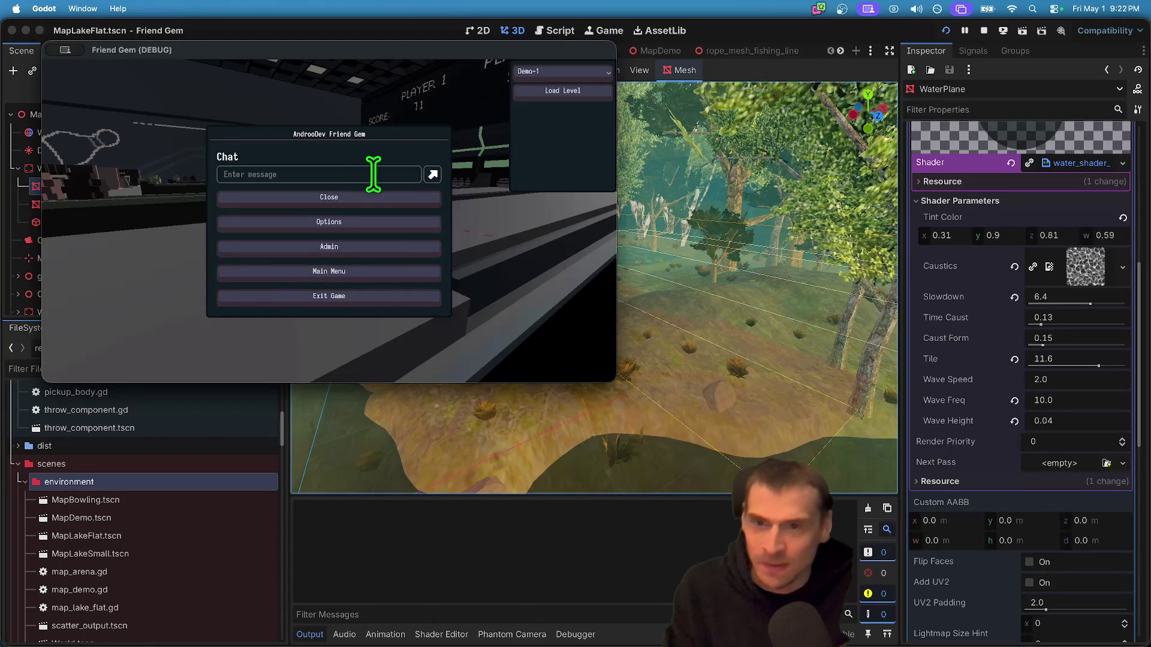
{"action": "type", "text": "efaefaef"}
{"action": "left_click", "coordinate": [433, 173]}
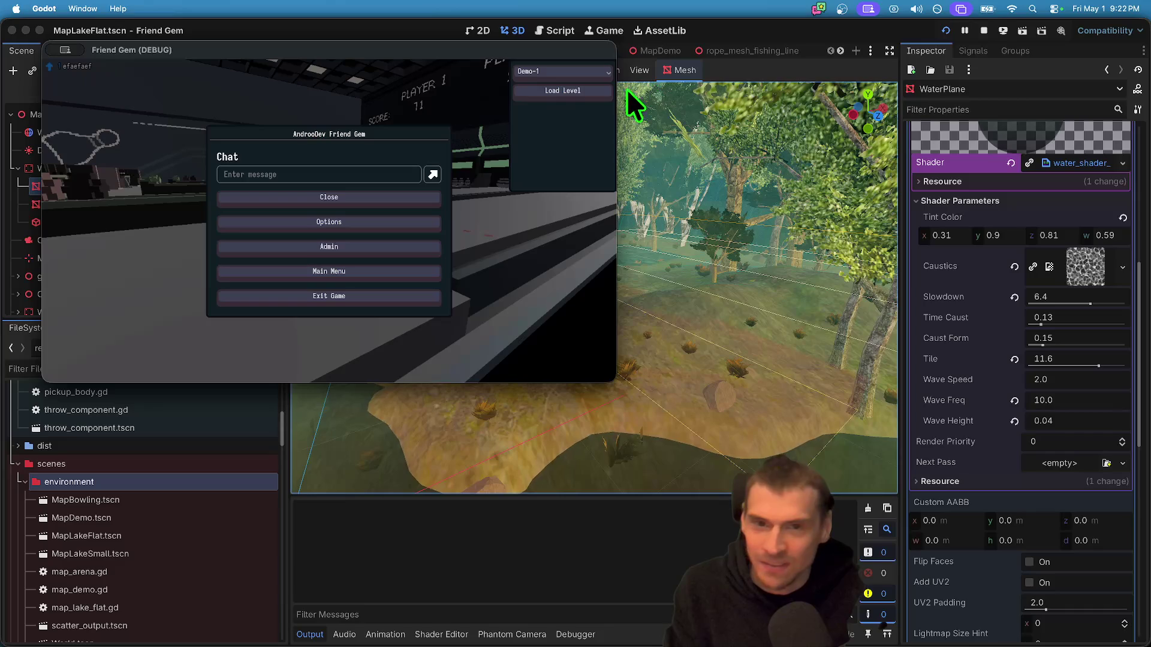
{"action": "left_click", "coordinate": [343, 223]}
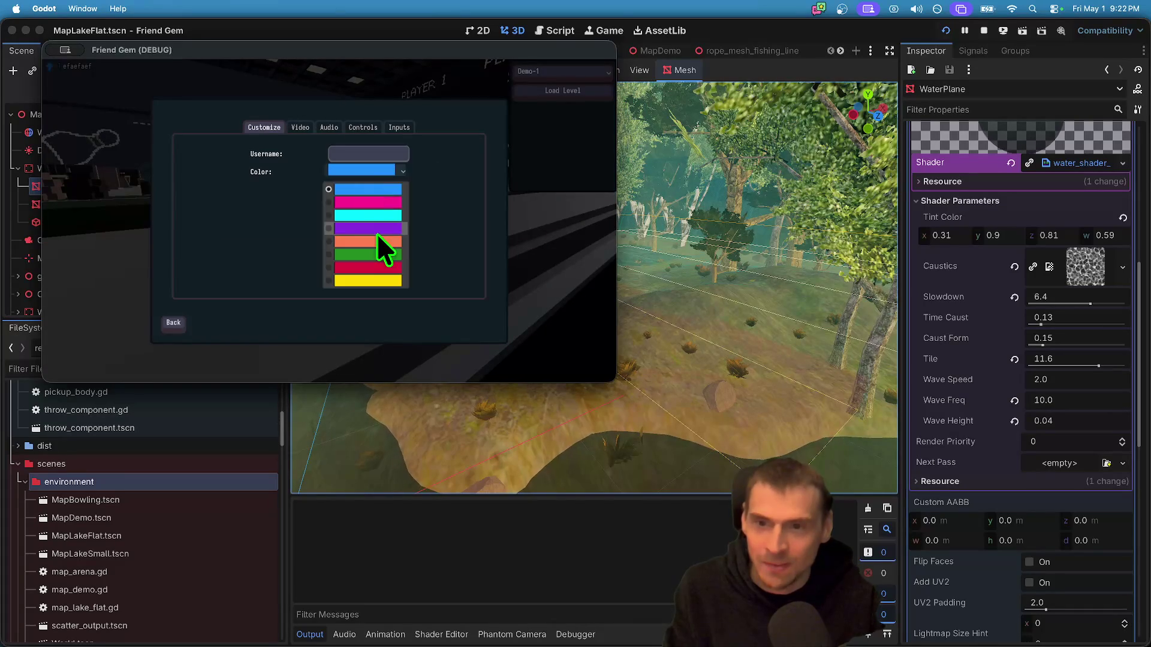
{"action": "key", "text": "Escape"}
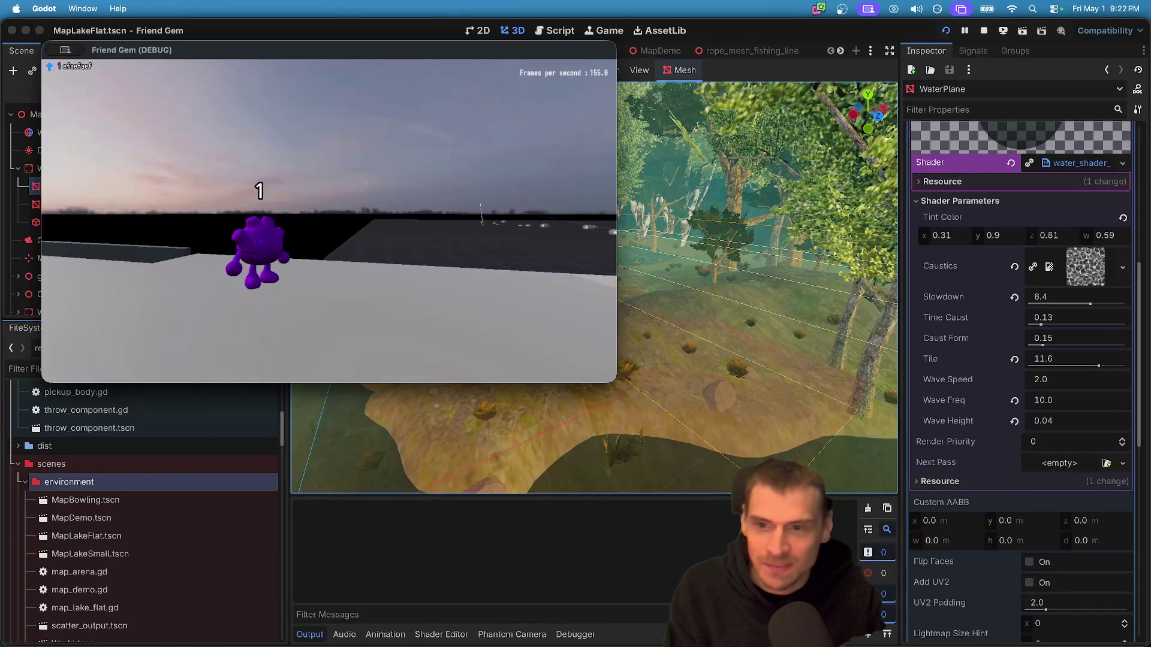
{"action": "key", "text": "Escape"}
{"action": "type", "text": "heyyy"}
{"action": "key", "text": "Return"}
{"action": "key", "text": "Escape"}
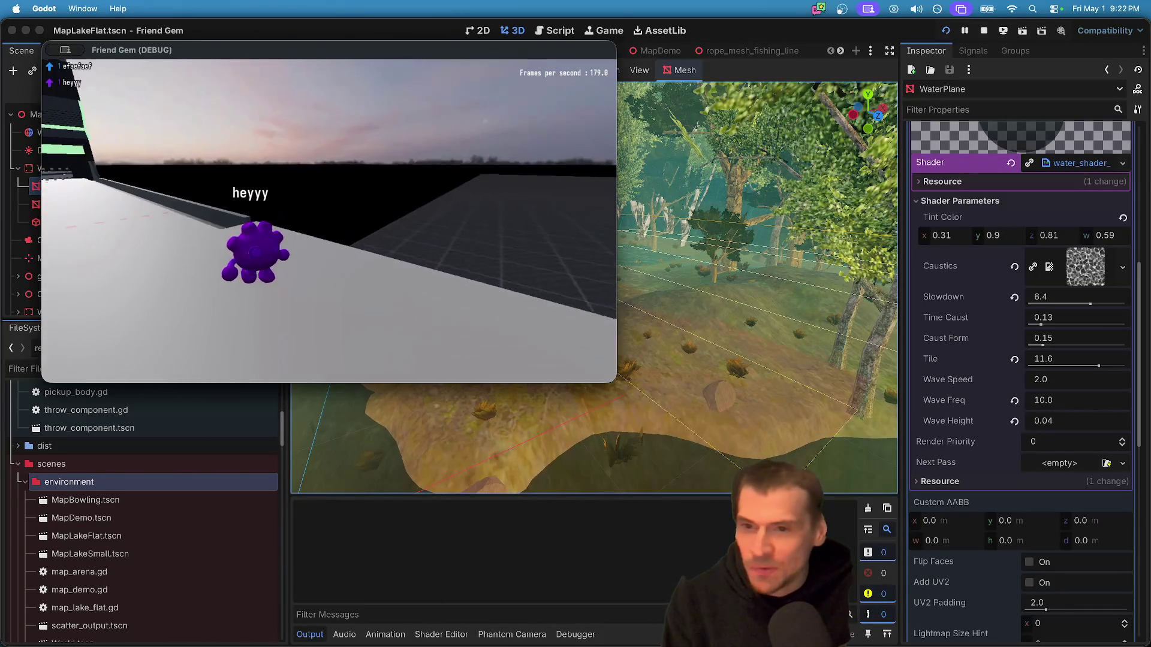
- Run onto the bowling-lane counter, then load MapLakeFlat from the Admin panel
{"action": "key", "text": "w"}
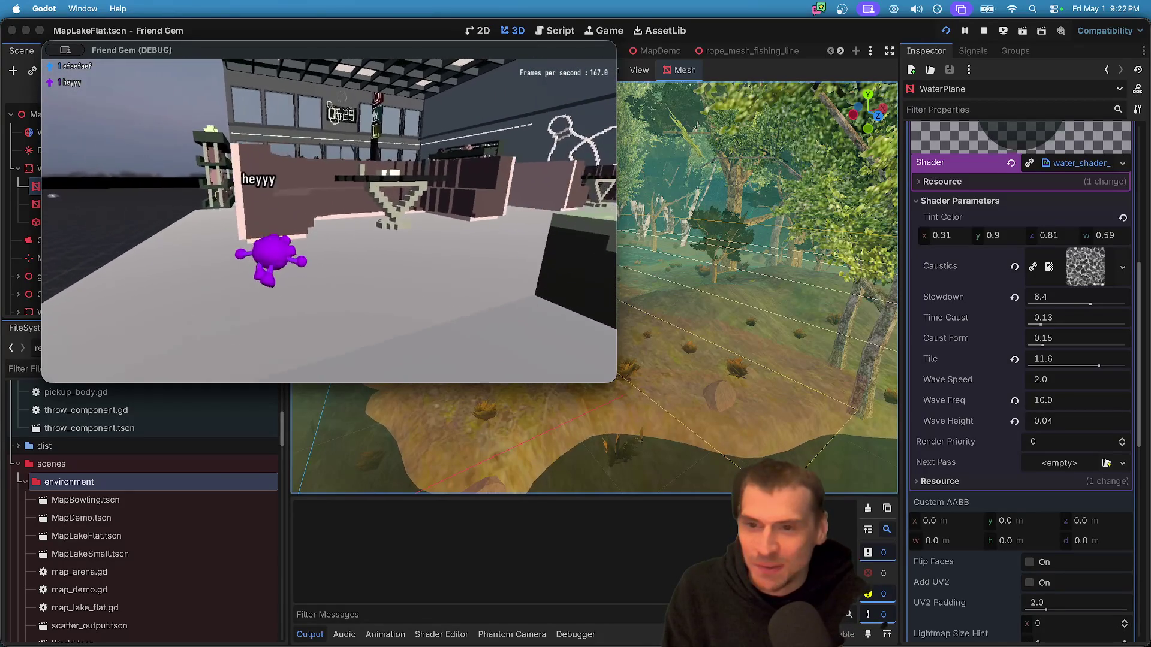
{"action": "key", "text": "w"}
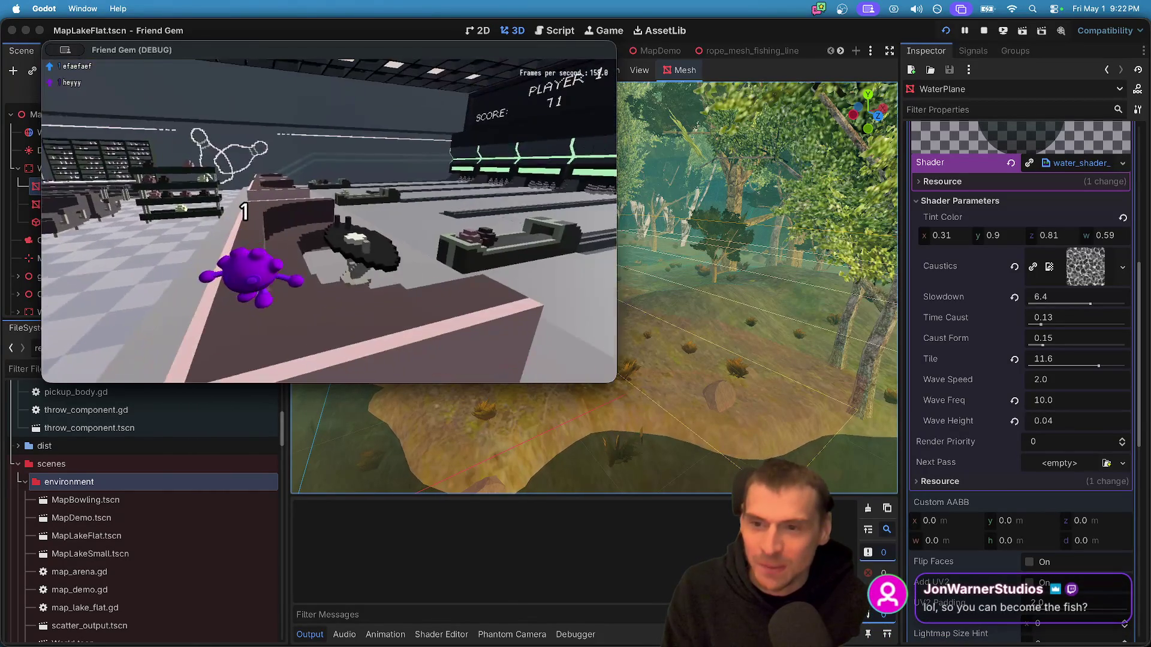
{"action": "key", "text": "Escape"}
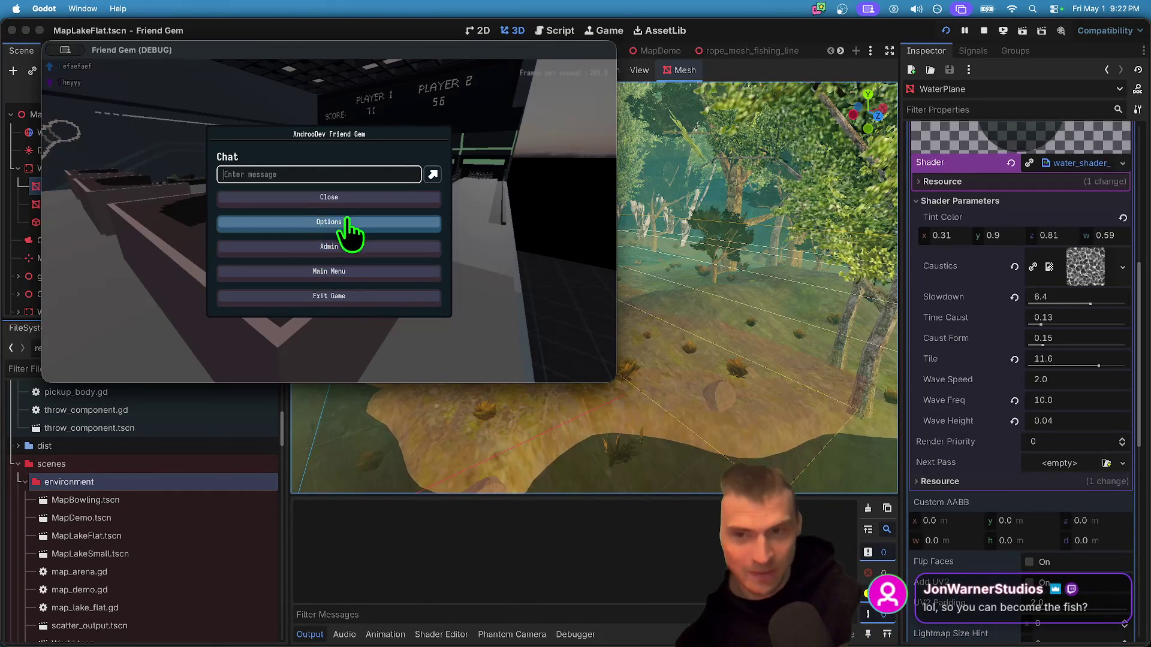
{"action": "left_click", "coordinate": [337, 248]}
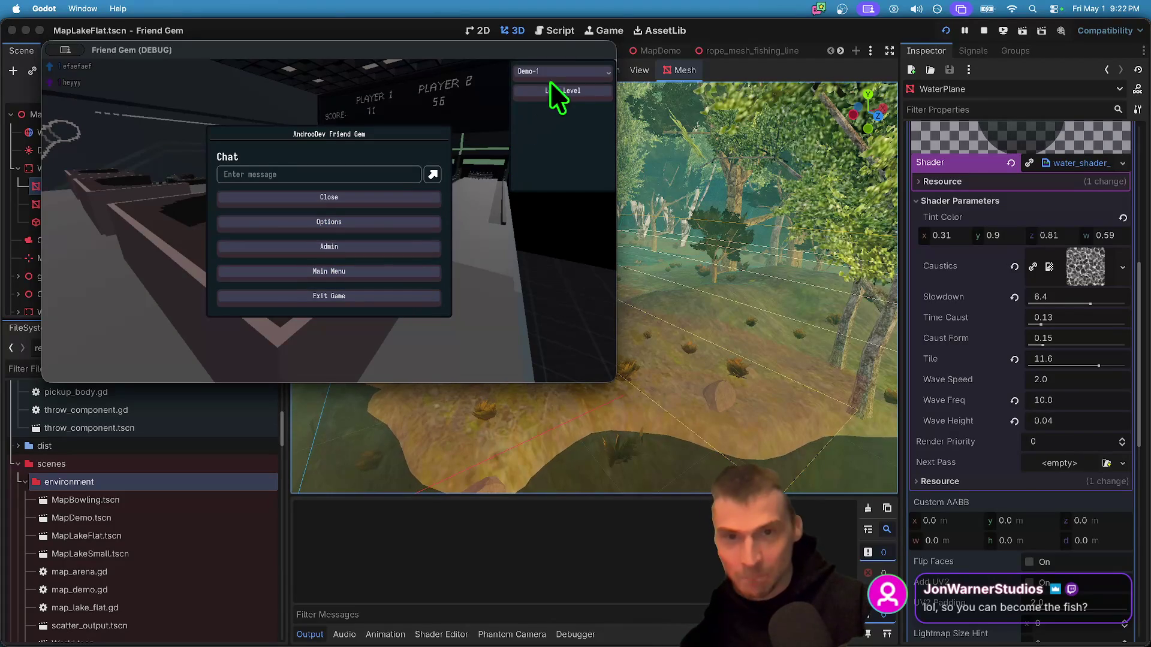
{"action": "left_click", "coordinate": [574, 69]}
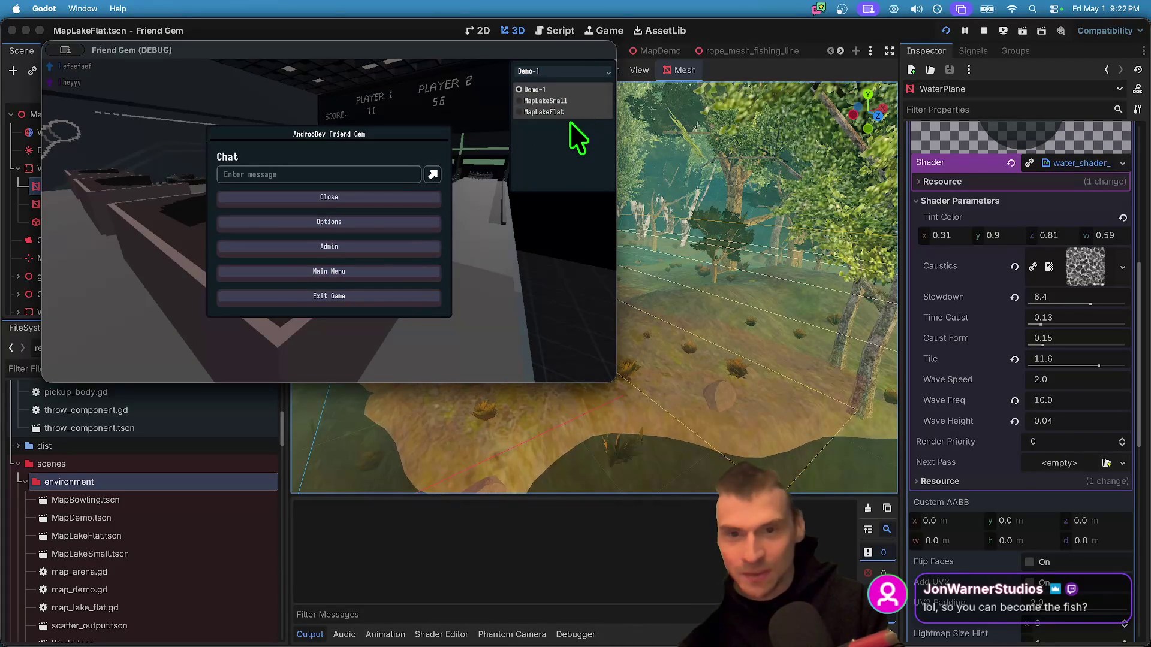
{"action": "left_click", "coordinate": [572, 112]}
{"action": "left_click", "coordinate": [578, 87]}
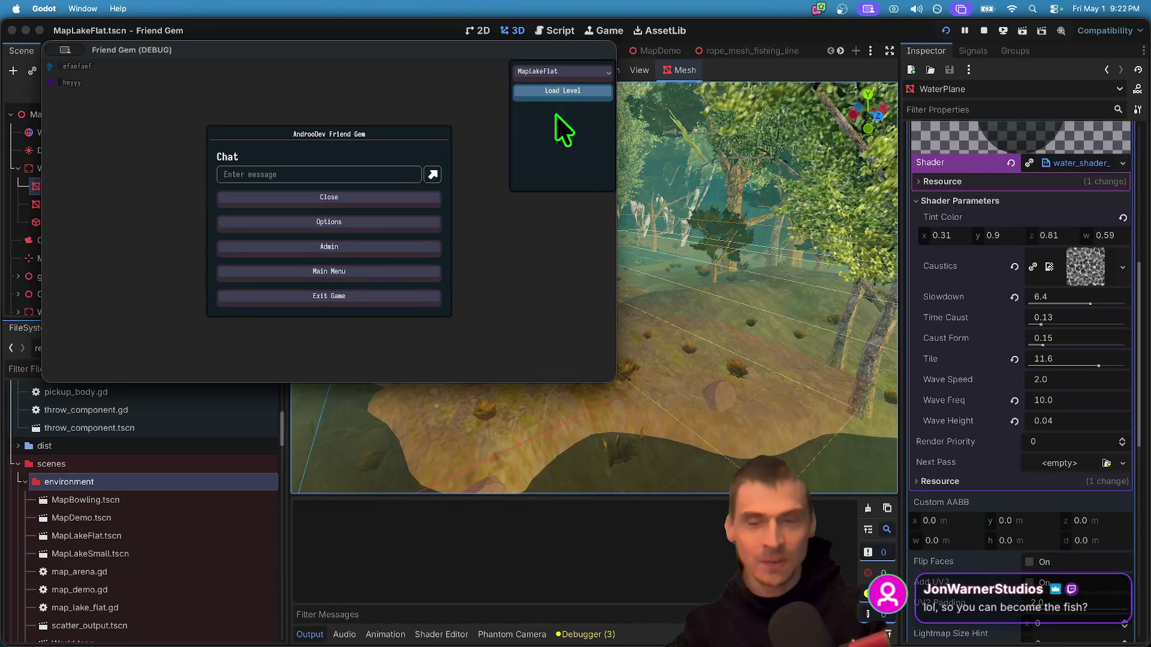
- Pick up the fishing rod, catch a fish from the lake, and drop it
{"action": "key", "text": "Escape"}
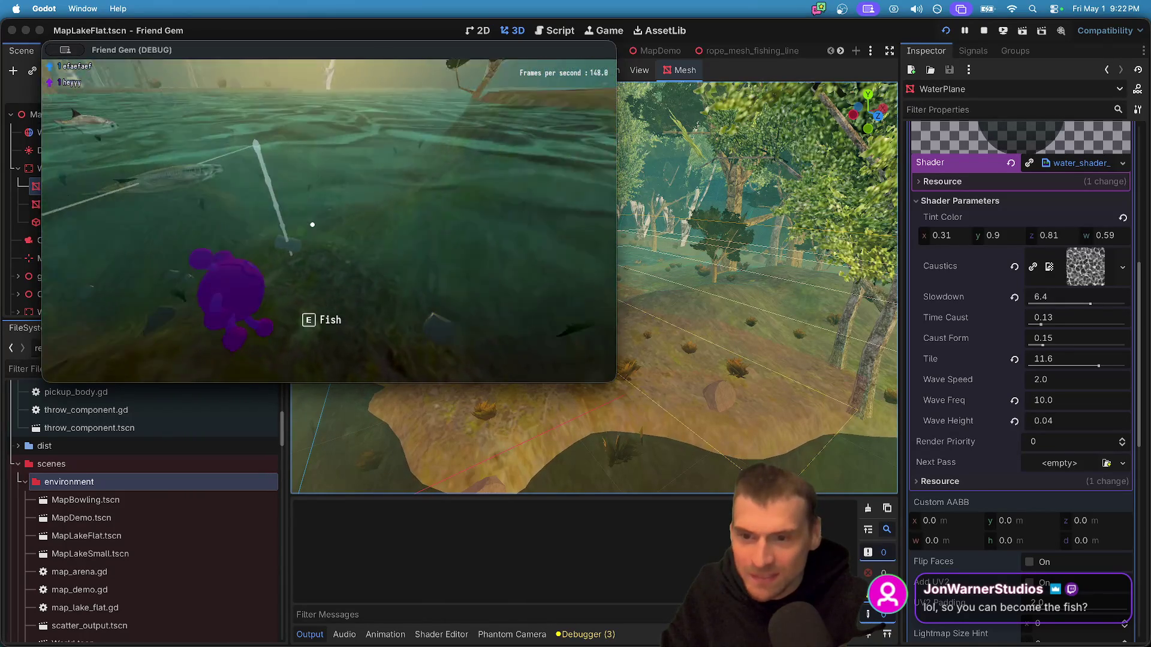
{"action": "key", "text": "e"}
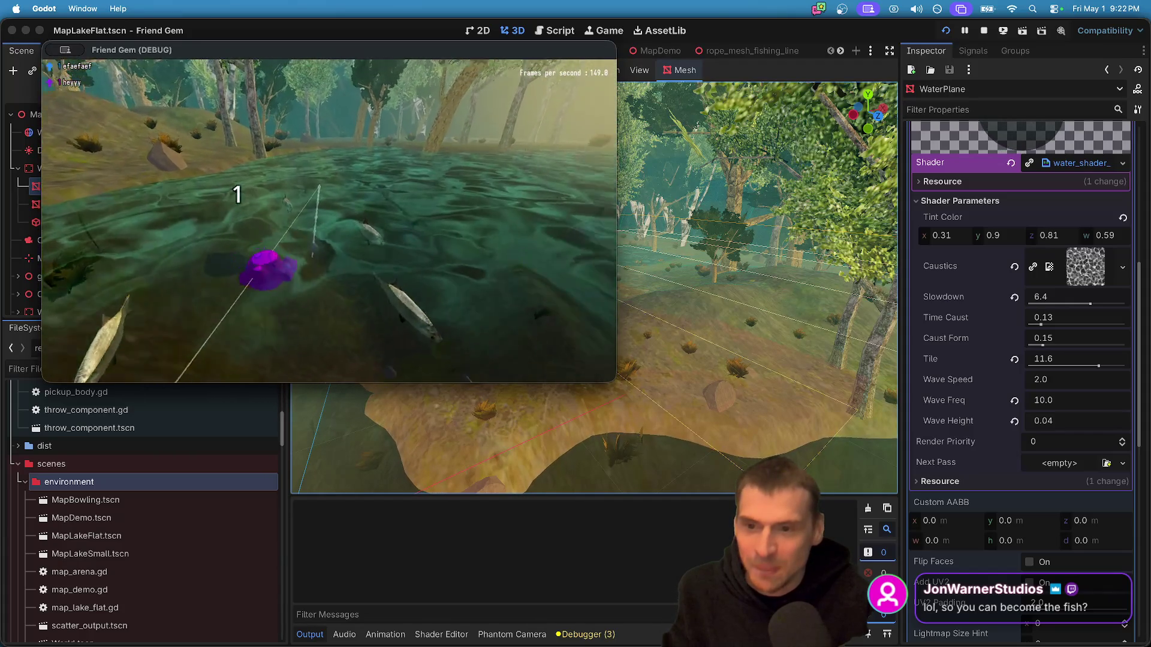
{"action": "key", "text": "e"}
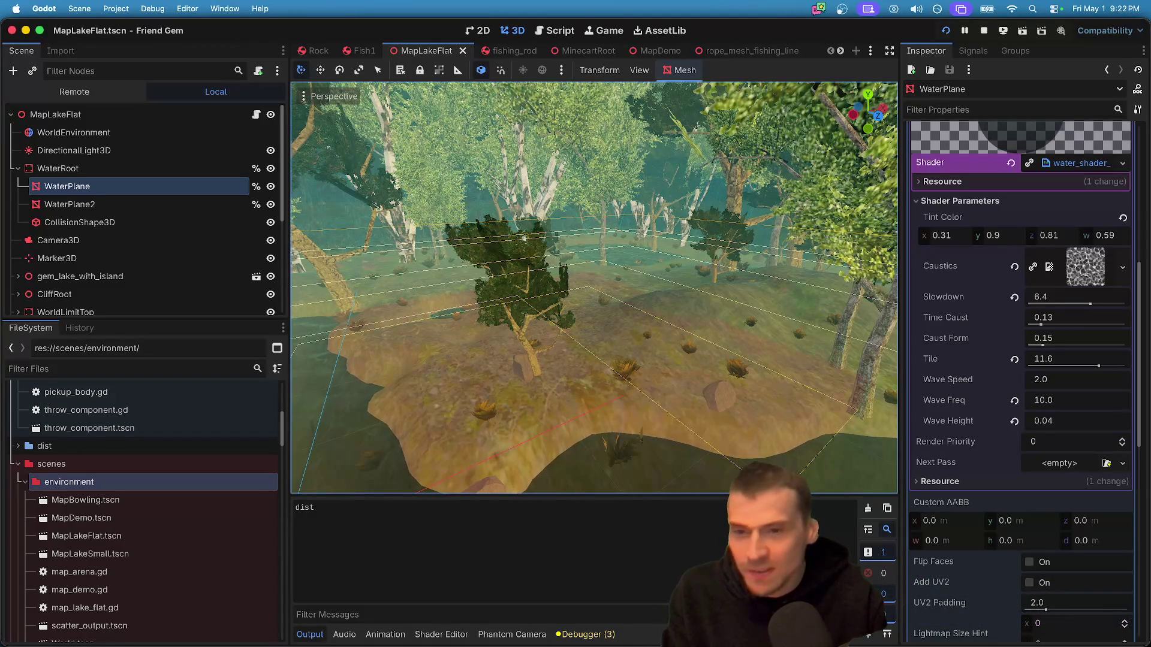
{"action": "key", "text": "super+Tab"}
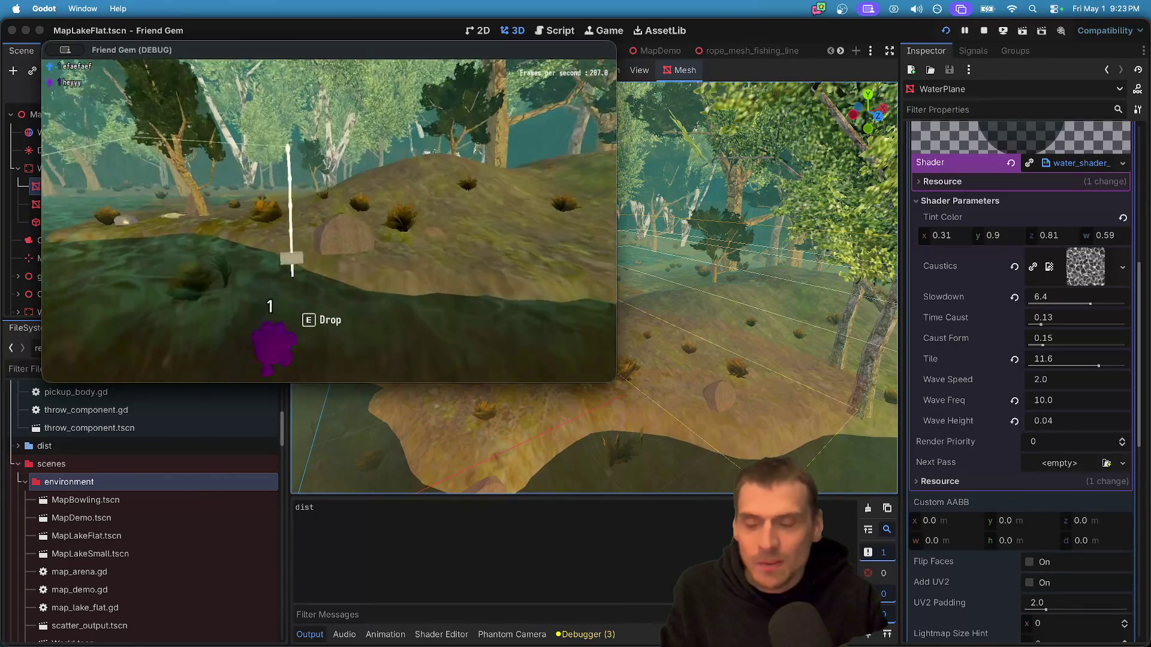
{"action": "key", "text": "e"}
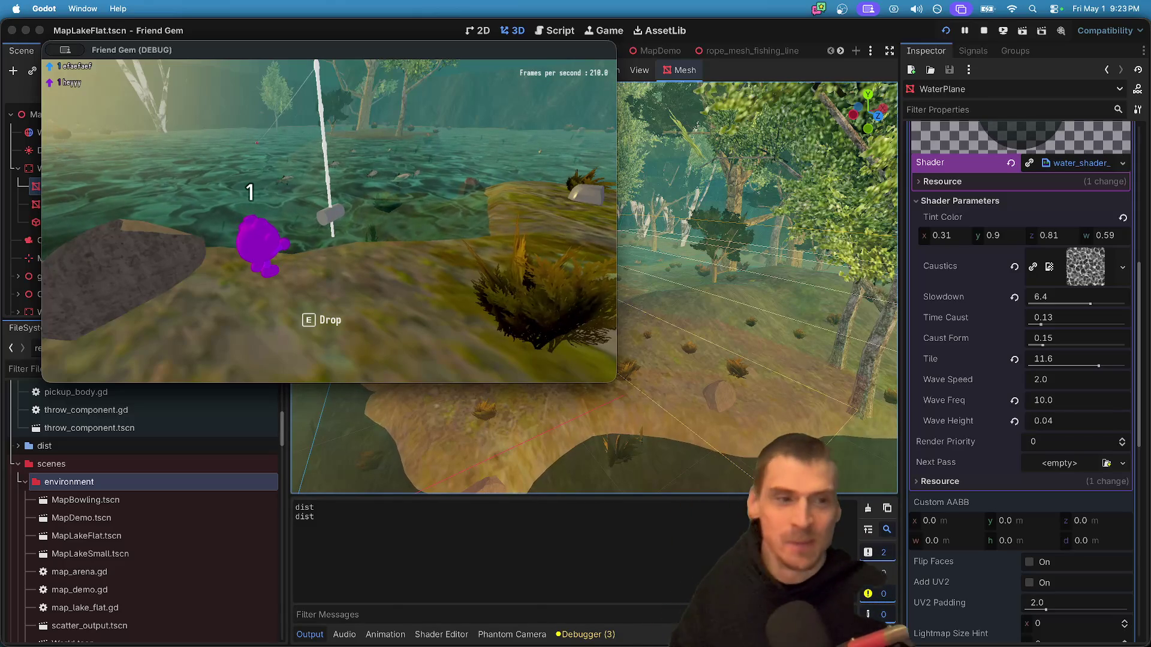
- Briefly switch to the editor and back to the game, then open the pause menu
{"action": "key", "text": "Escape"}
{"action": "left_click", "coordinate": [422, 204]}
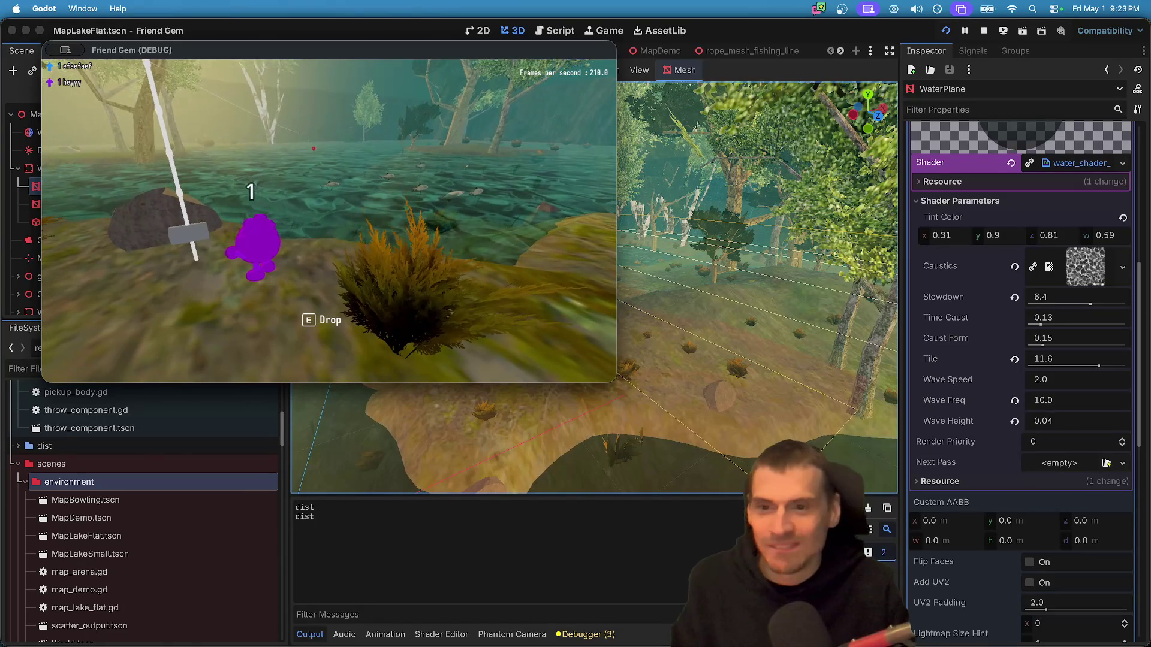
{"action": "key", "text": "super+Tab"}
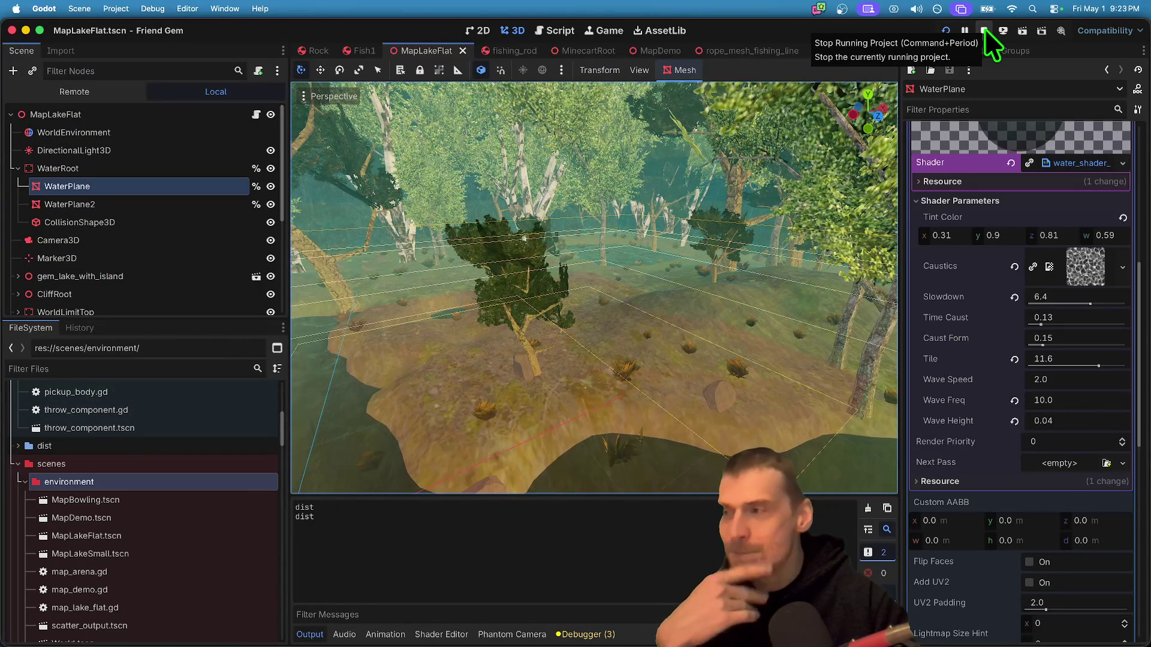
{"action": "key", "text": "super+Tab"}
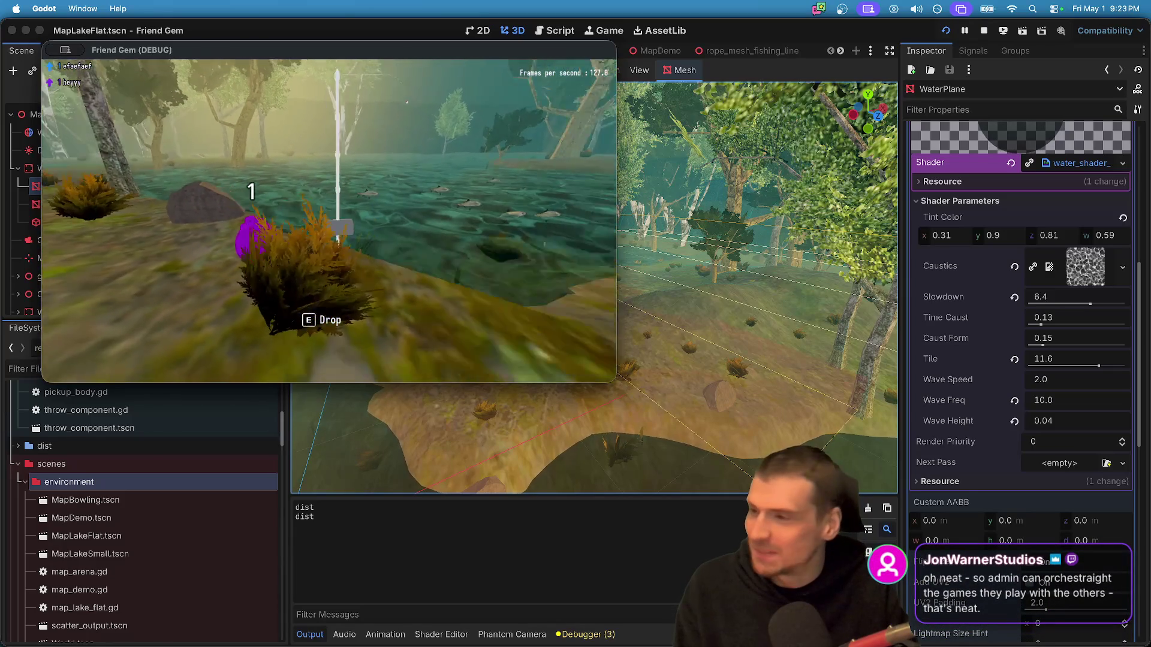
{"action": "key", "text": "Escape"}
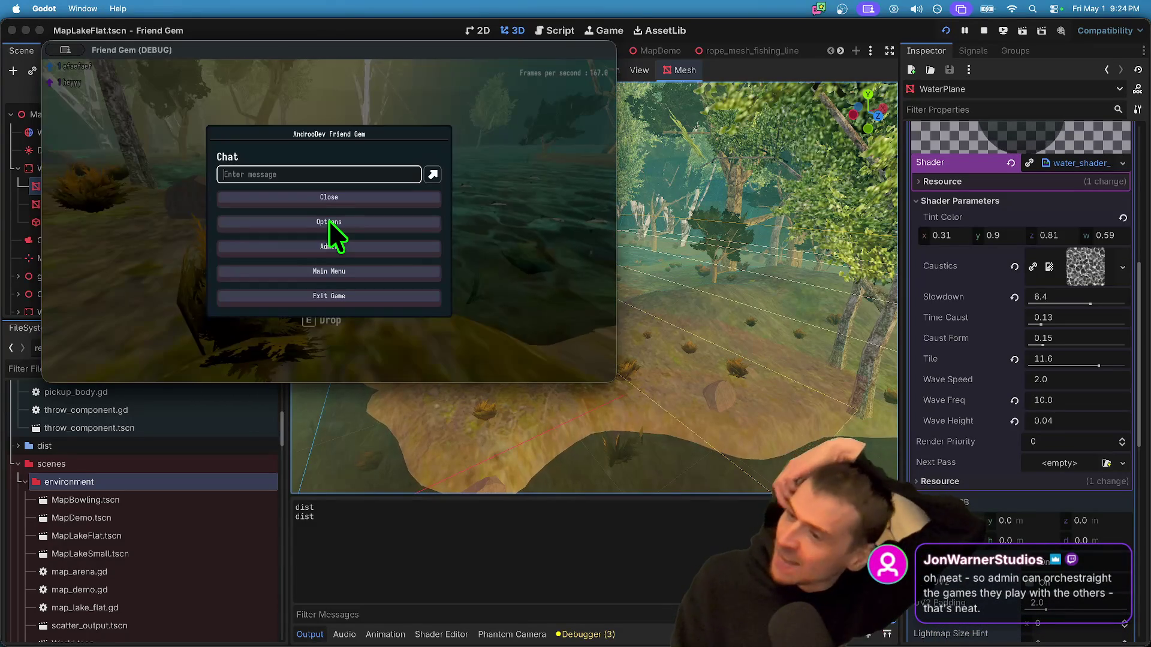
- Load the MapLakeSmall level from the Admin panel
{"action": "left_click", "coordinate": [412, 249]}
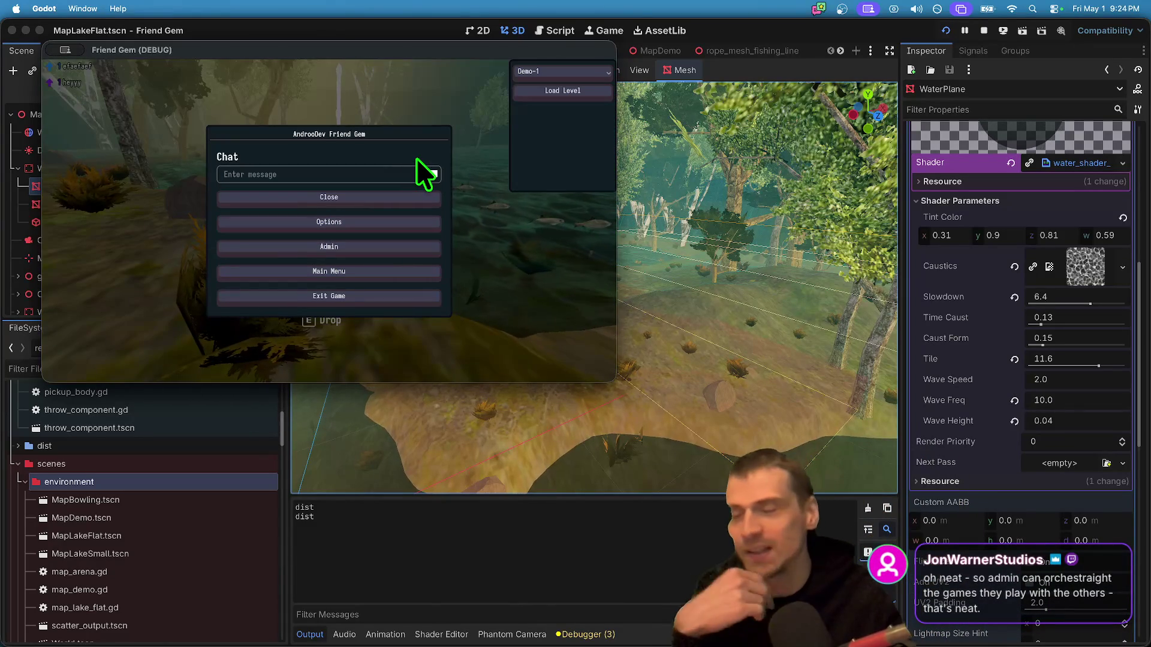
{"action": "left_click", "coordinate": [563, 72]}
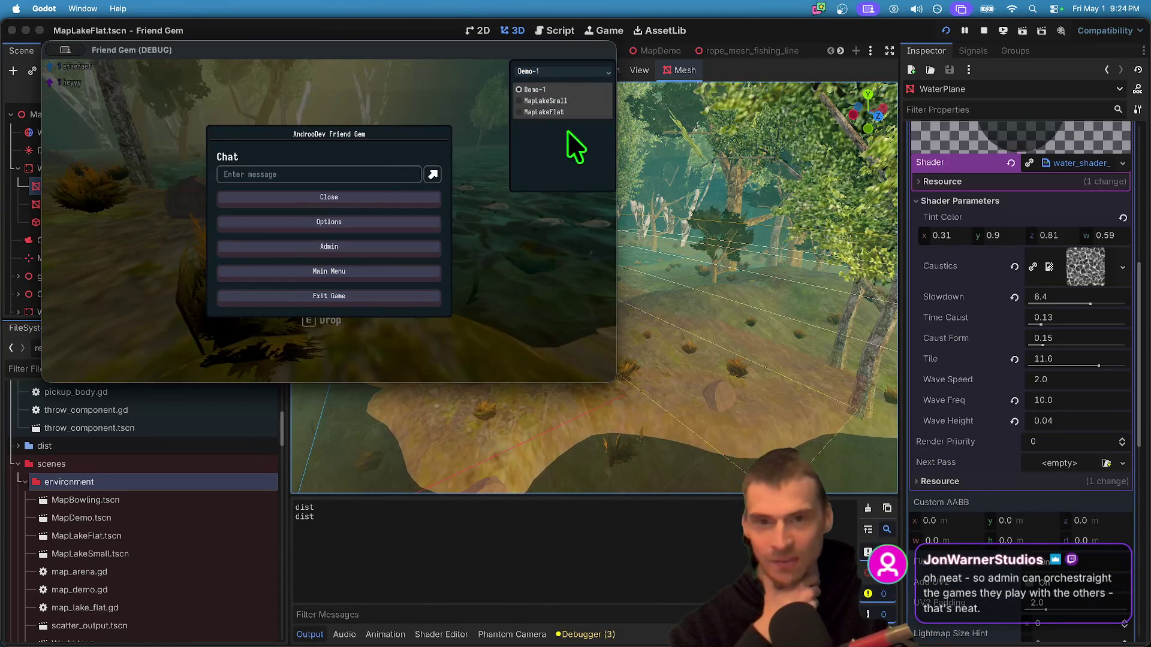
{"action": "left_click", "coordinate": [580, 100]}
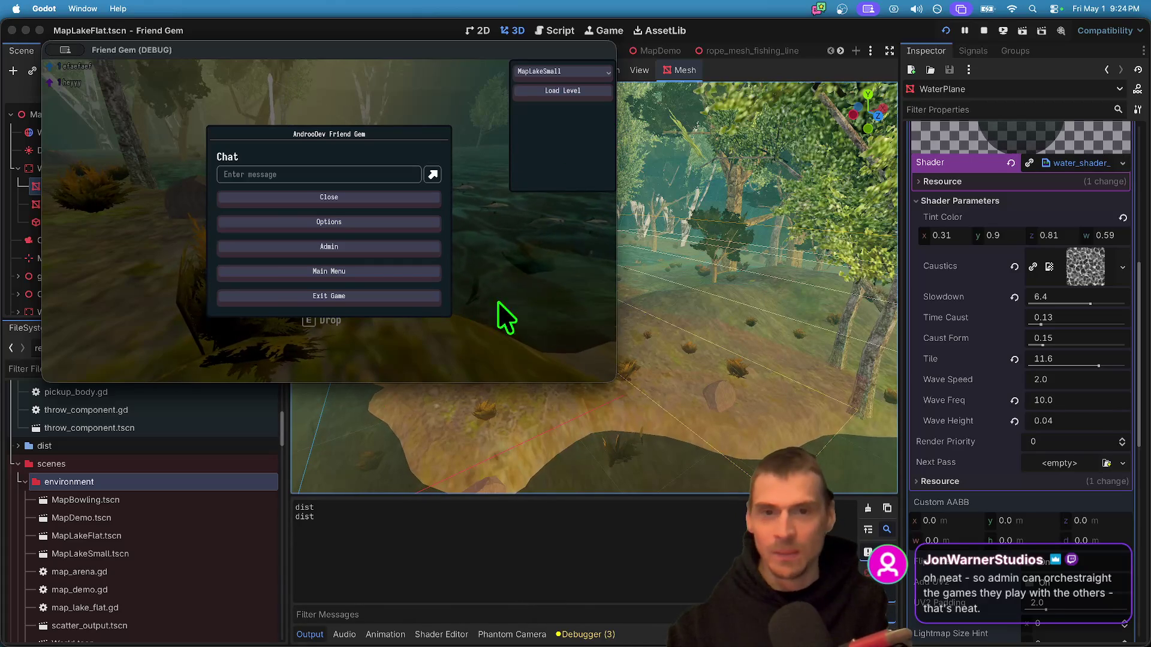
{"action": "left_click", "coordinate": [558, 88]}
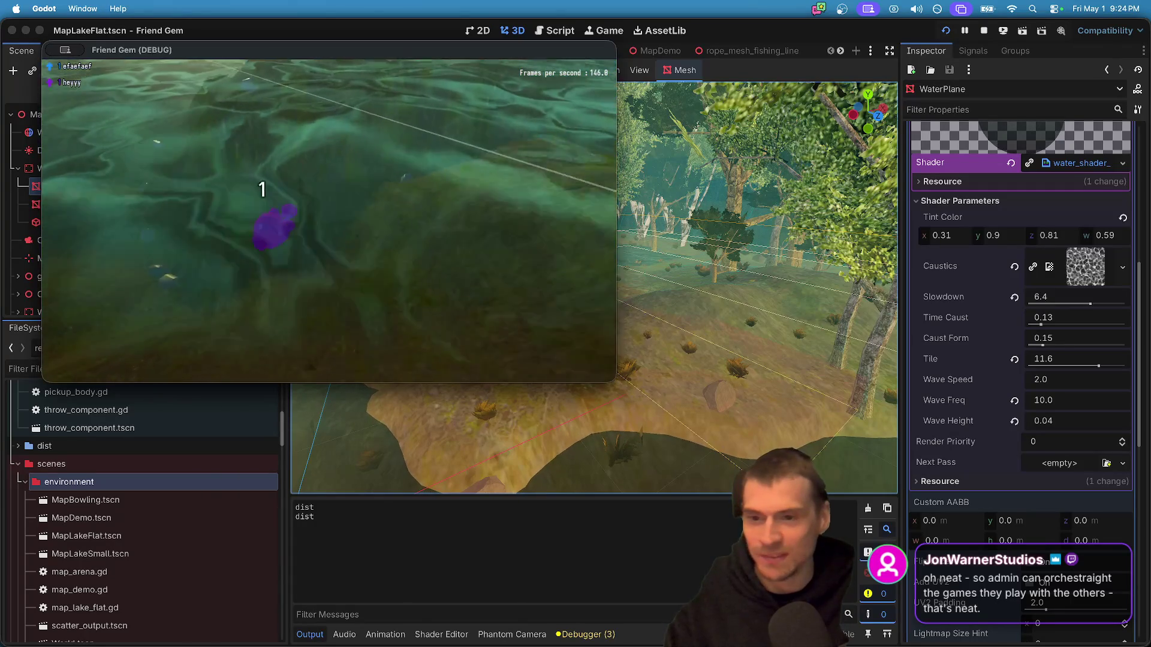
- Load the bowling-alley level, walk the character around, then stop the game
{"action": "key", "text": "Escape"}
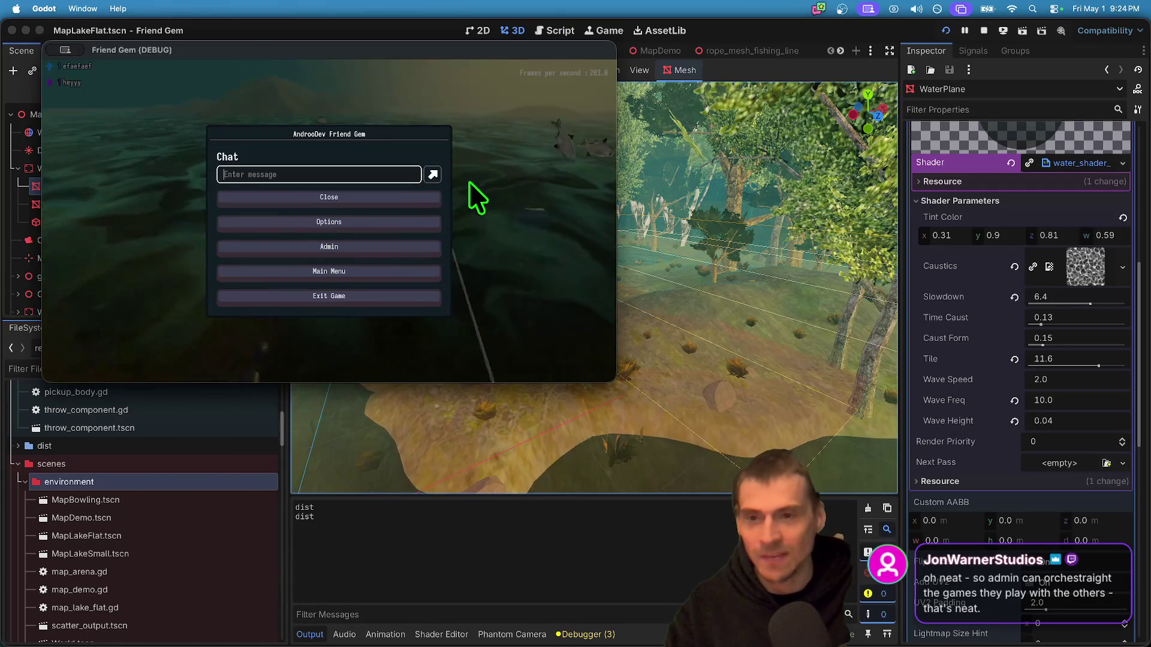
{"action": "left_click", "coordinate": [330, 247]}
{"action": "left_click", "coordinate": [547, 71]}
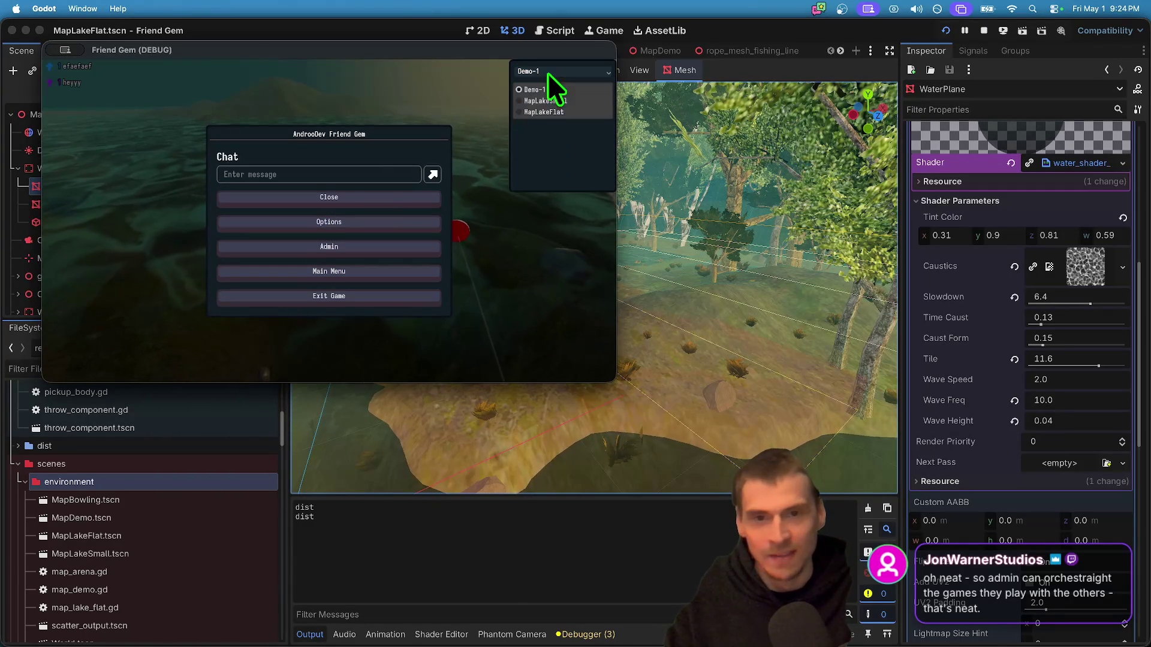
{"action": "left_click", "coordinate": [554, 94]}
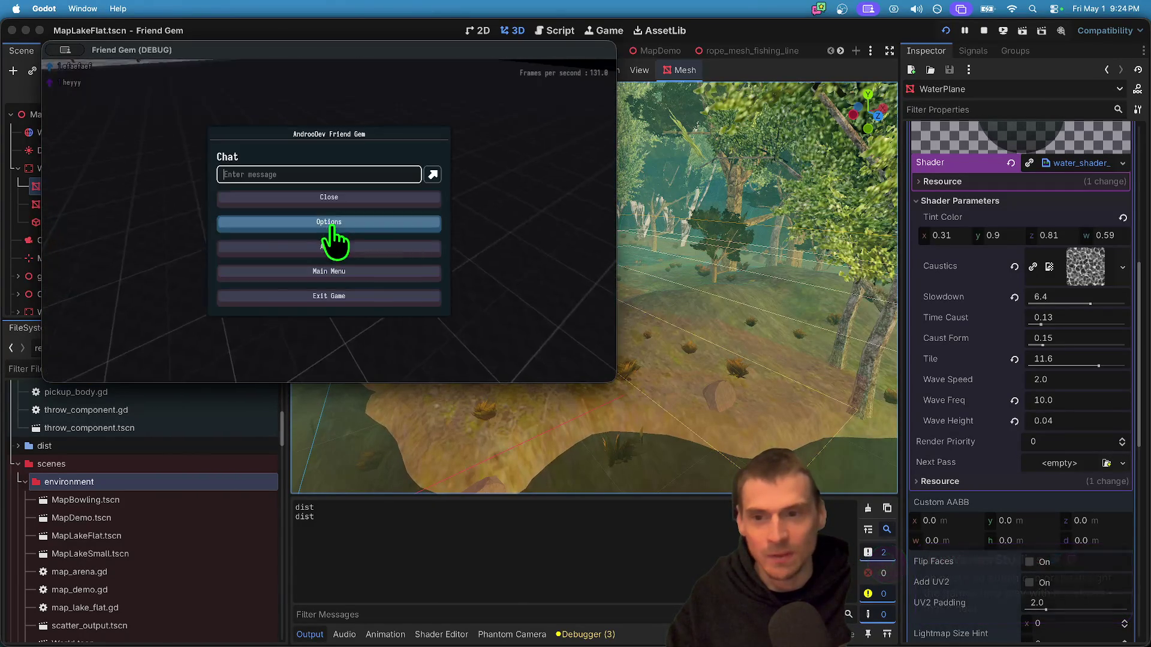
{"action": "key", "text": "w"}
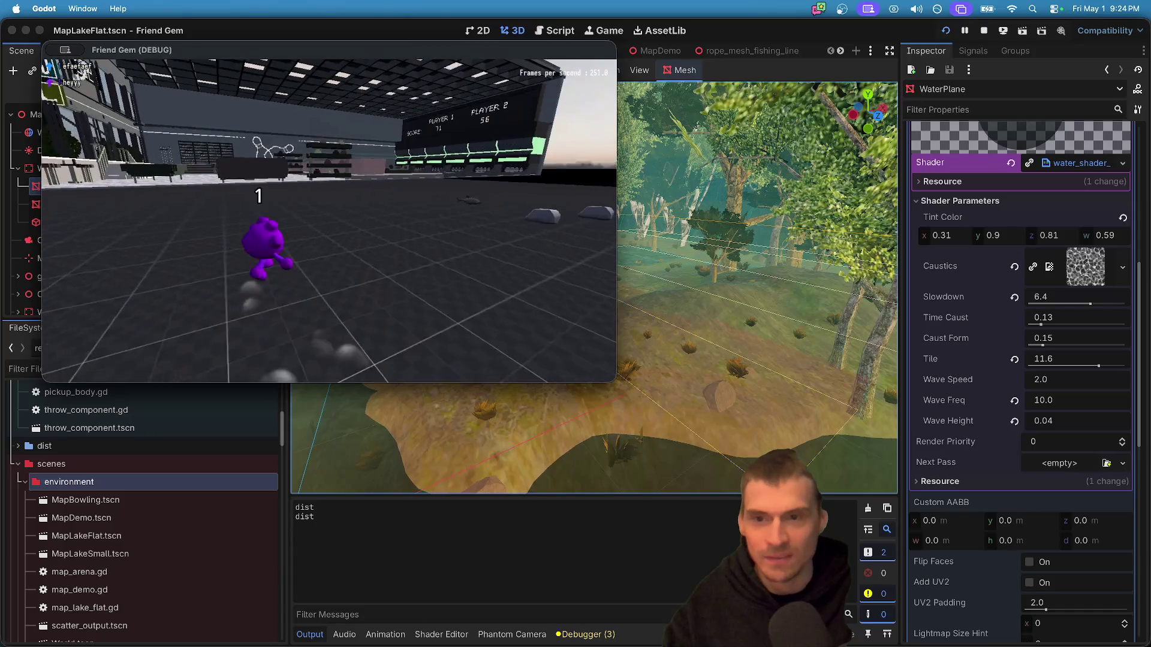
{"action": "key", "text": "a"}
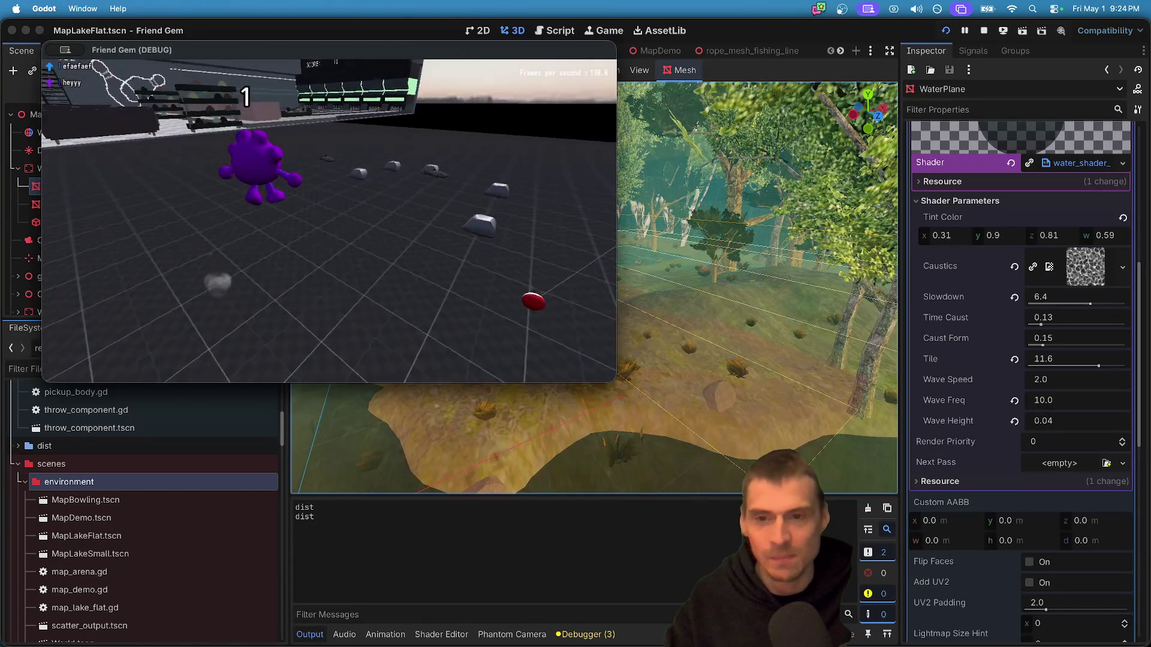
{"action": "key", "text": "super+period"}
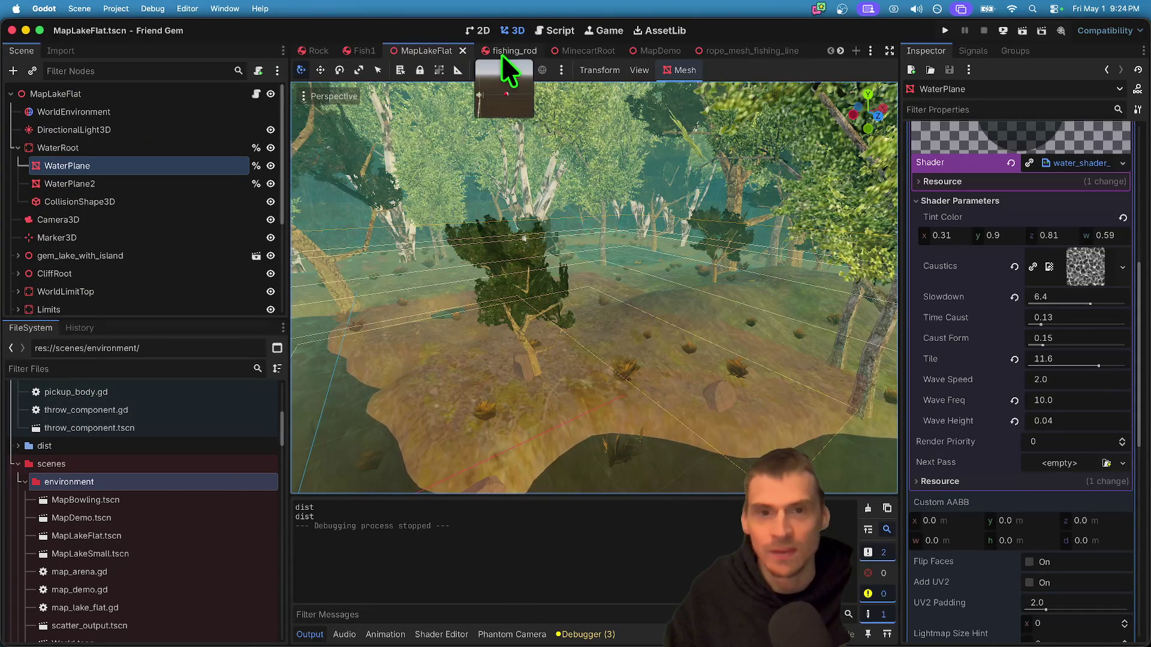
- In MapDemo, delete the Sketchfab_Scene node, confirm with OK, then switch to the MapBowling scene
{"action": "key", "text": "ctrl+shift+Tab"}
{"action": "key", "text": "ctrl+shift+Tab"}
{"action": "key", "text": "ctrl+shift+Tab"}
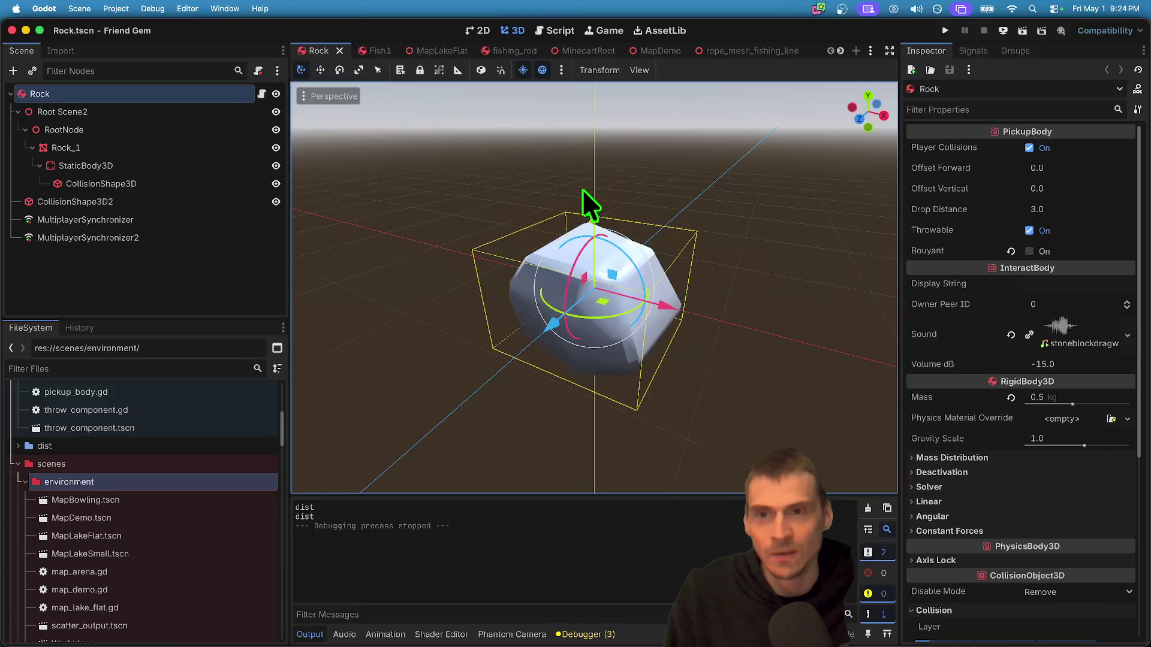
{"action": "key", "text": "ctrl+shift+Tab"}
{"action": "key", "text": "ctrl+shift+Tab"}
{"action": "key", "text": "ctrl+shift+Tab"}
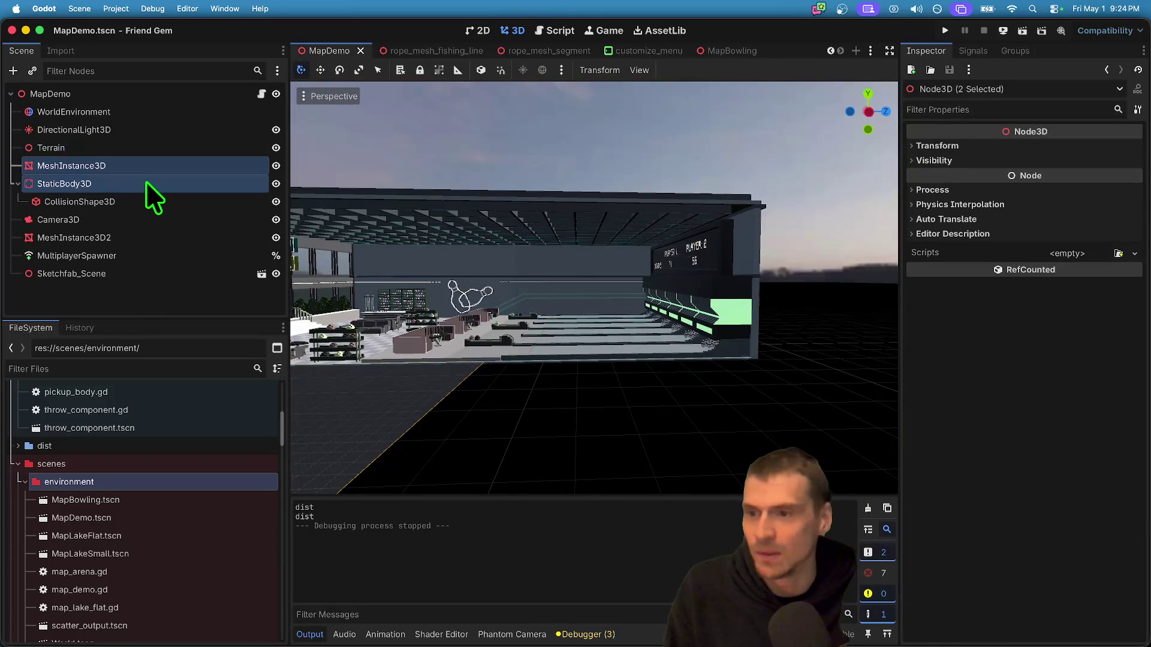
{"action": "left_click", "coordinate": [530, 299]}
{"action": "left_click", "coordinate": [129, 274]}
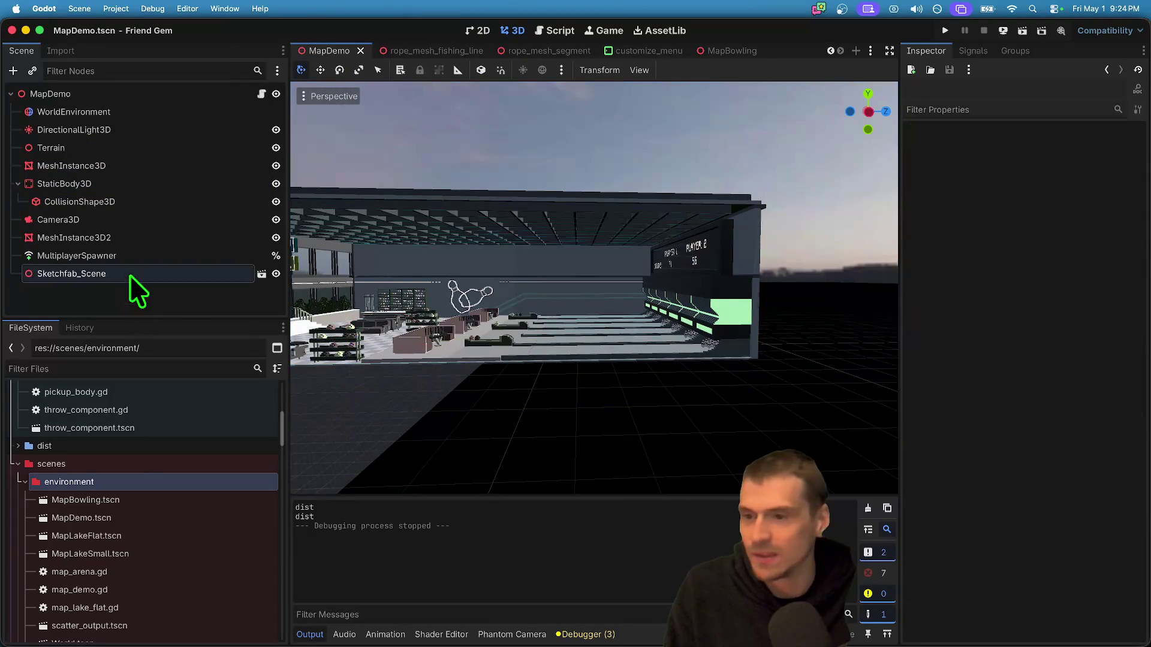
{"action": "right_click", "coordinate": [130, 275]}
{"action": "left_click", "coordinate": [204, 639]}
{"action": "left_click", "coordinate": [623, 339]}
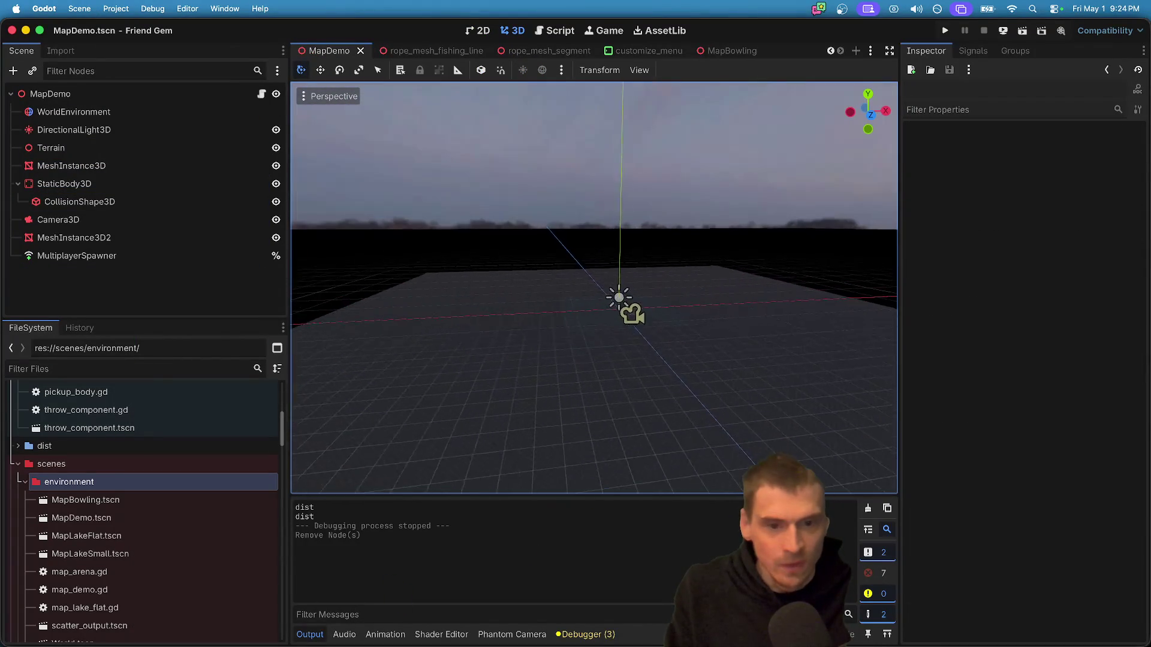
{"action": "scroll", "coordinate": [759, 80], "scroll_direction": "up", "scroll_amount": 5}
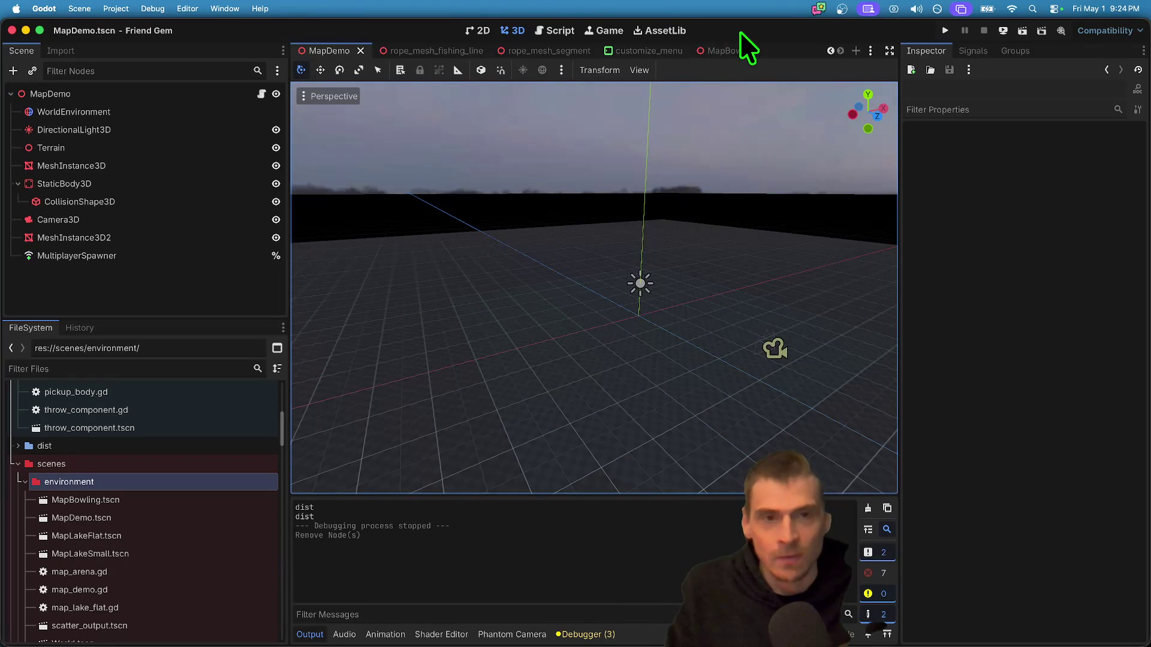
{"action": "left_click", "coordinate": [735, 48]}
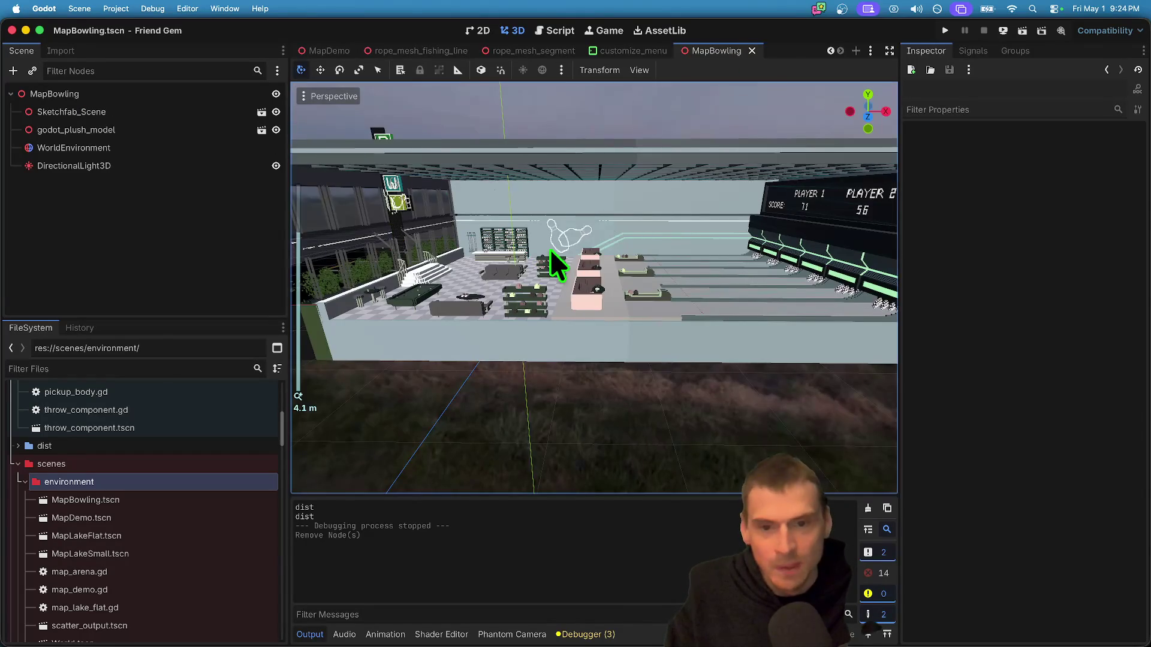
- Close the Rock and Fish1 scene tabs
{"action": "scroll", "coordinate": [549, 250], "scroll_direction": "down", "scroll_amount": 4}
{"action": "key", "text": "ctrl+Tab"}
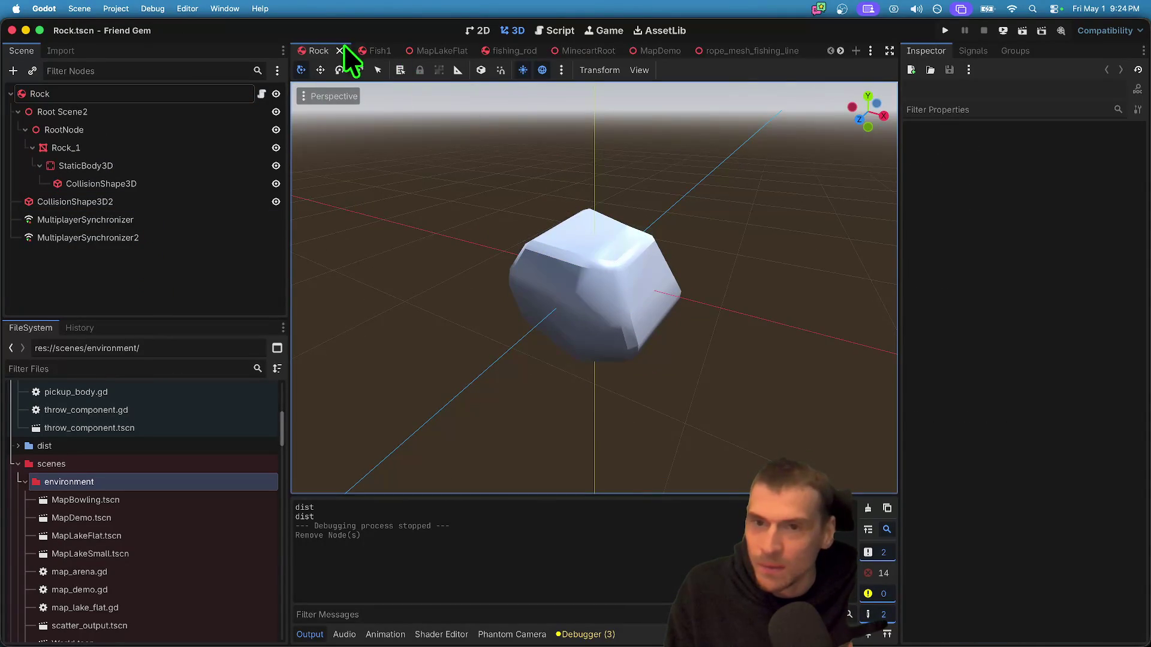
{"action": "middle_click", "coordinate": [306, 48]}
{"action": "middle_click", "coordinate": [318, 47]}
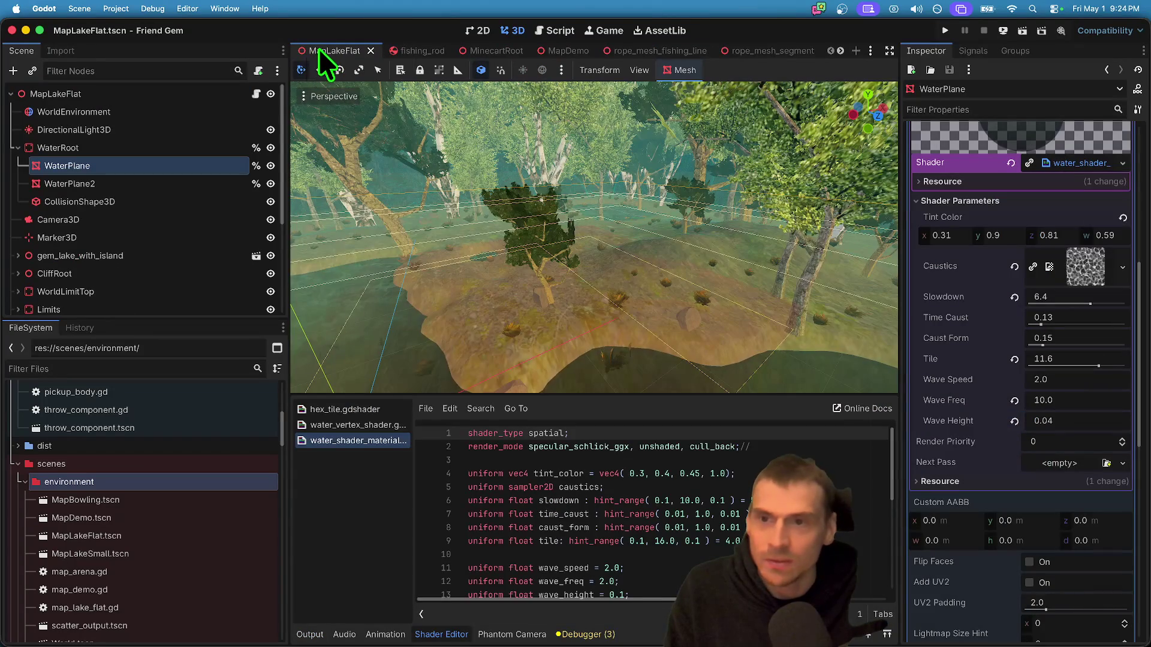
- Look through the fishing_rod, MinecartRoot and MapDemo scenes, ending back in MapDemo
{"action": "left_click", "coordinate": [429, 52]}
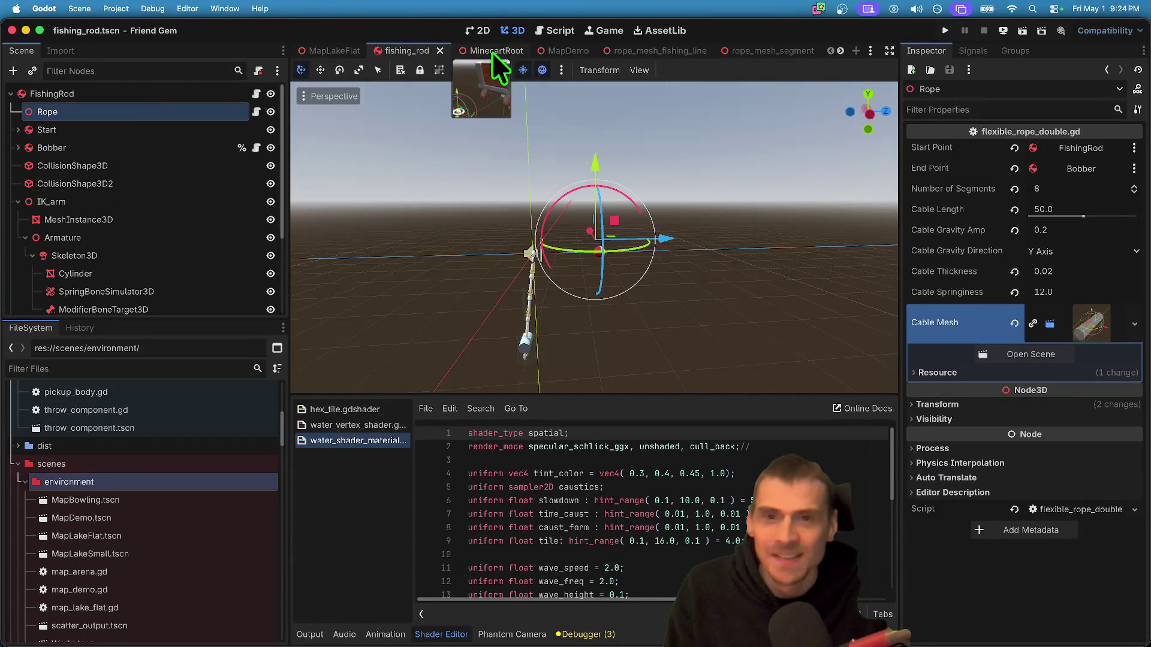
{"action": "left_click", "coordinate": [495, 52]}
{"action": "left_click", "coordinate": [555, 51]}
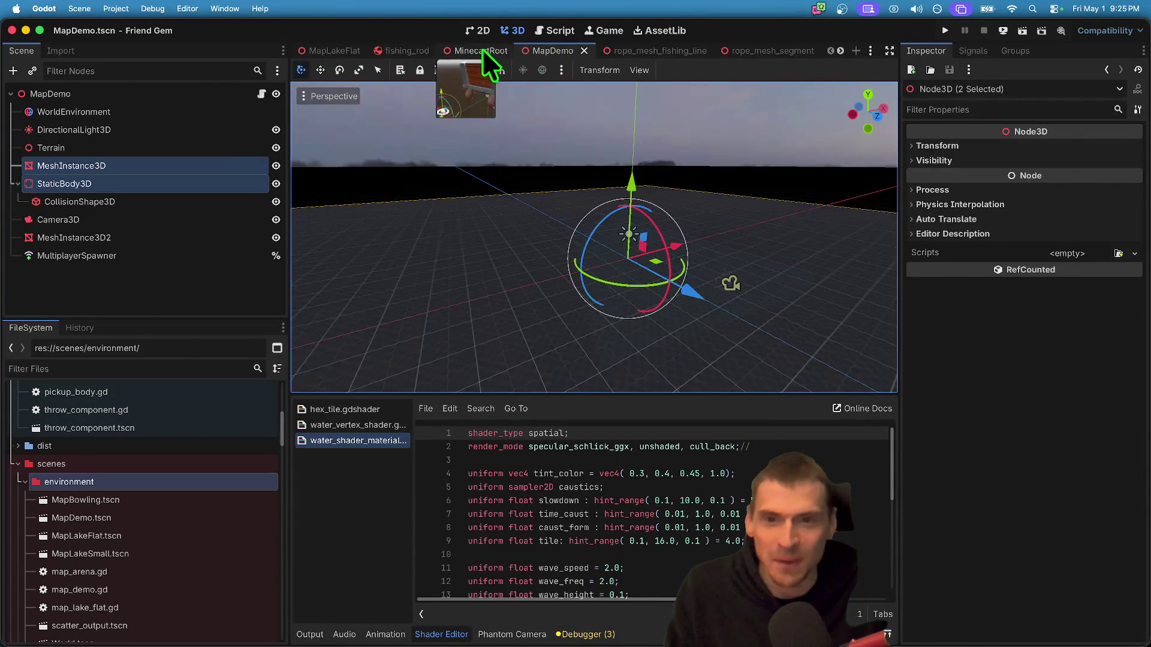
{"action": "left_click", "coordinate": [482, 50]}
{"action": "scroll", "coordinate": [593, 237], "scroll_direction": "down", "scroll_amount": 5}
{"action": "key", "text": "w"}
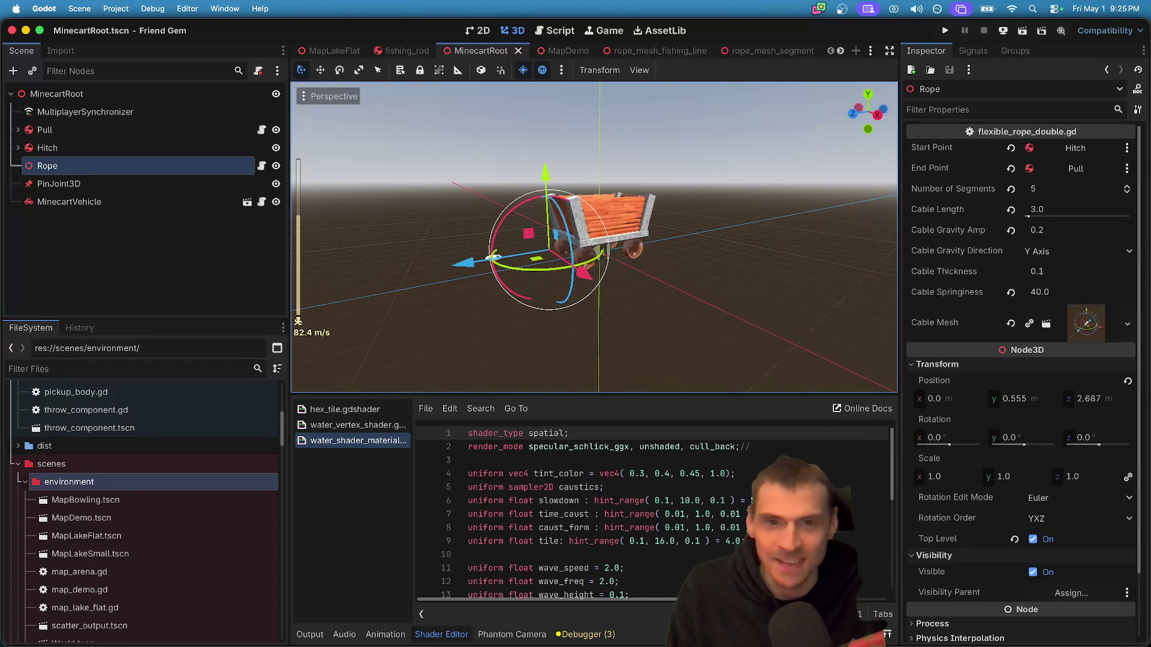
{"action": "left_click", "coordinate": [568, 51]}
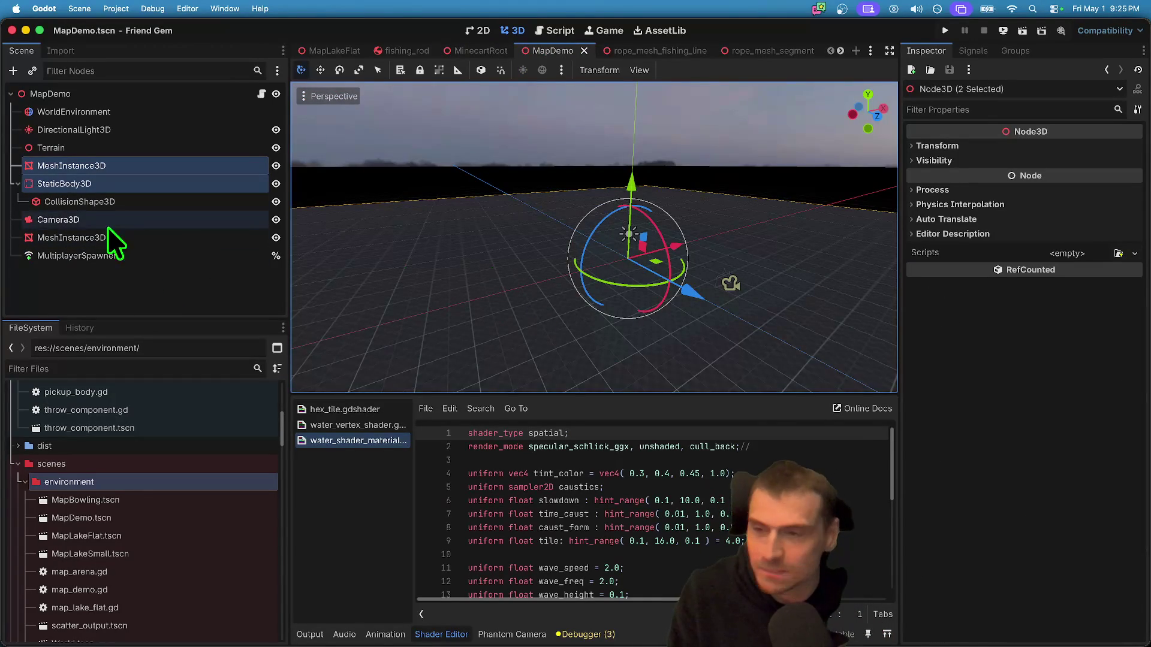
- Toggle the ground nodes' visibility, select StaticBody3D and MeshInstance3D, and save MapDemo
{"action": "left_click", "coordinate": [277, 183]}
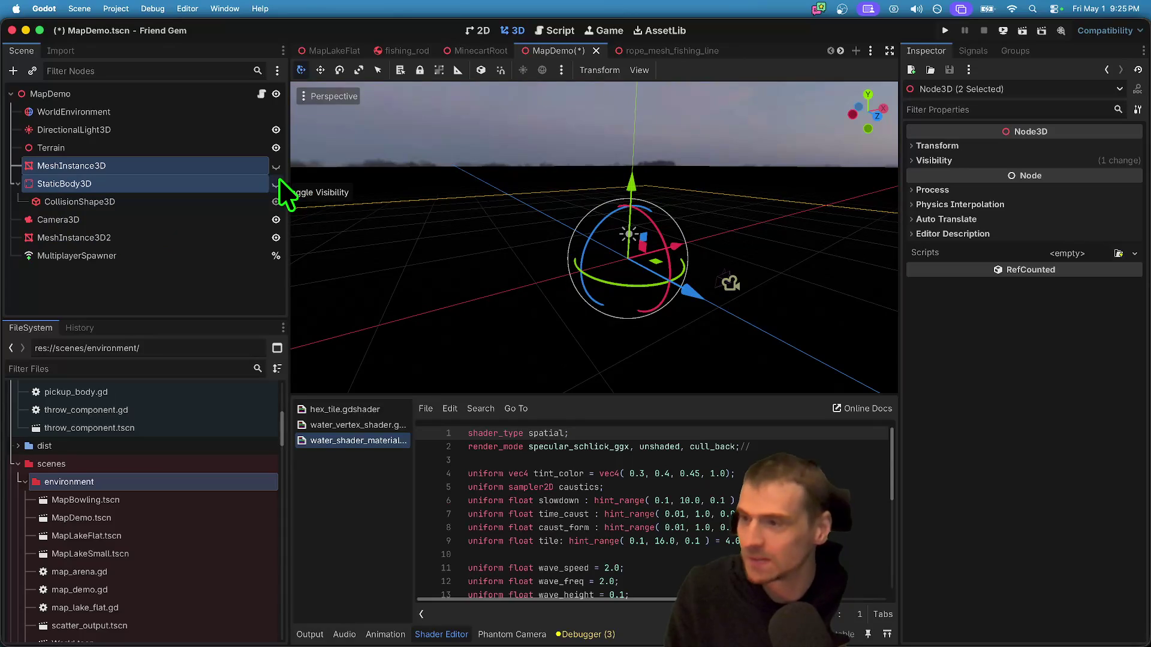
{"action": "left_click", "coordinate": [278, 178]}
{"action": "left_click", "coordinate": [278, 177]}
{"action": "left_click", "coordinate": [278, 175]}
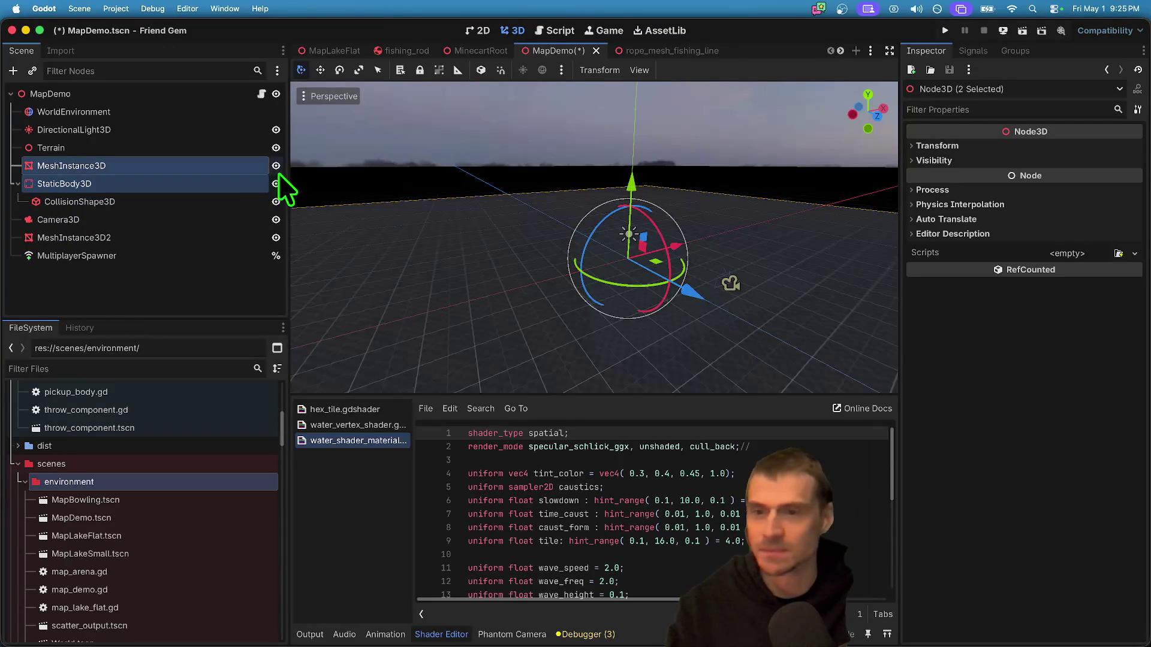
{"action": "left_click", "coordinate": [278, 170]}
{"action": "left_click", "coordinate": [278, 171]}
{"action": "left_click", "coordinate": [138, 271]}
{"action": "left_click", "coordinate": [133, 186]}
{"action": "left_click", "coordinate": [129, 167], "text": "shift"}
{"action": "key", "text": "super+s"}
- Switch to the rope_mesh_fishing_line scene, then to rope_mesh_segment
{"action": "left_click", "coordinate": [632, 45]}
{"action": "left_click", "coordinate": [209, 188]}
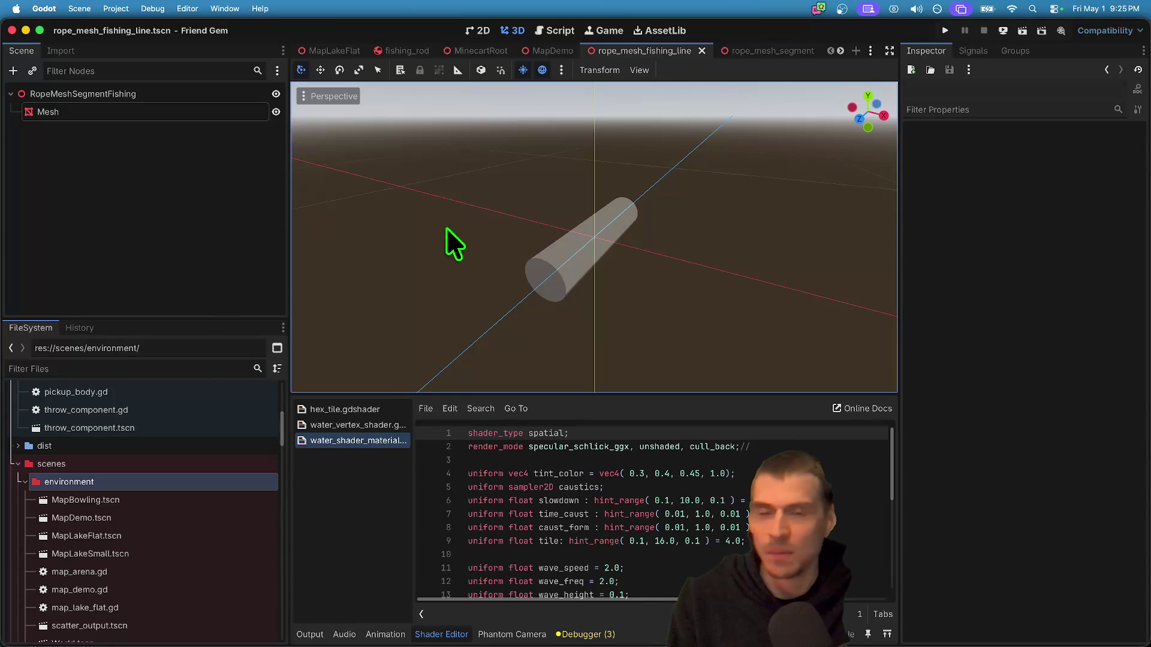
{"action": "left_click", "coordinate": [750, 54]}
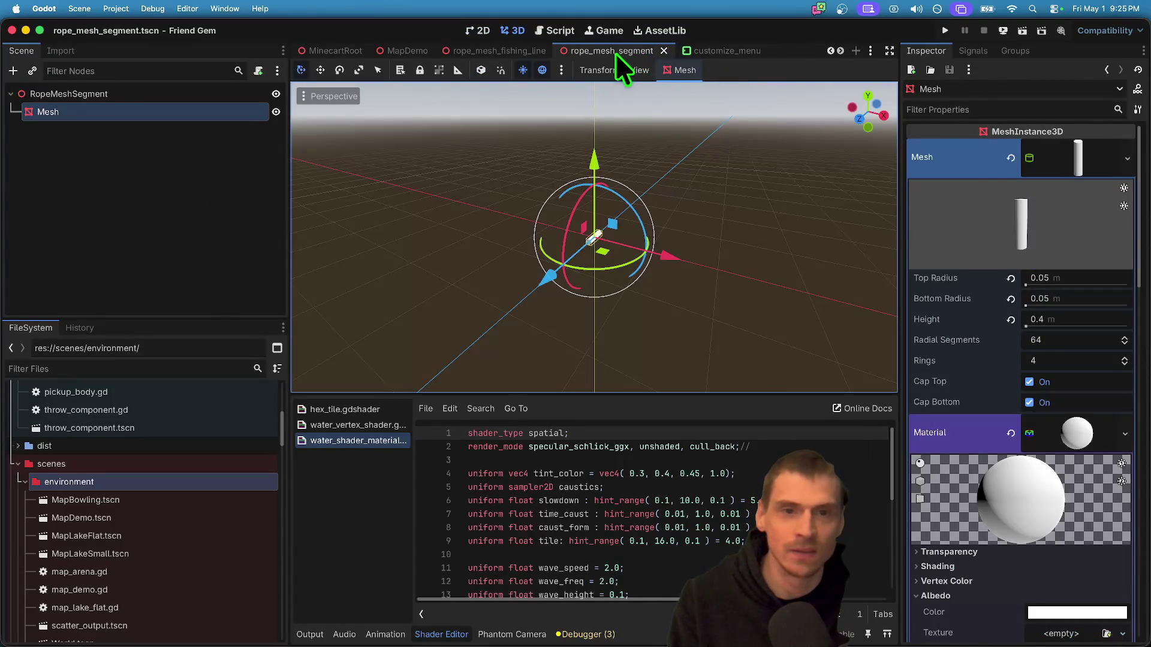
- Close the rope_mesh_segment, rope_mesh_fishing_line and customize_menu scenes and return to MapBowling
{"action": "middle_click", "coordinate": [573, 54]}
{"action": "middle_click", "coordinate": [577, 54]}
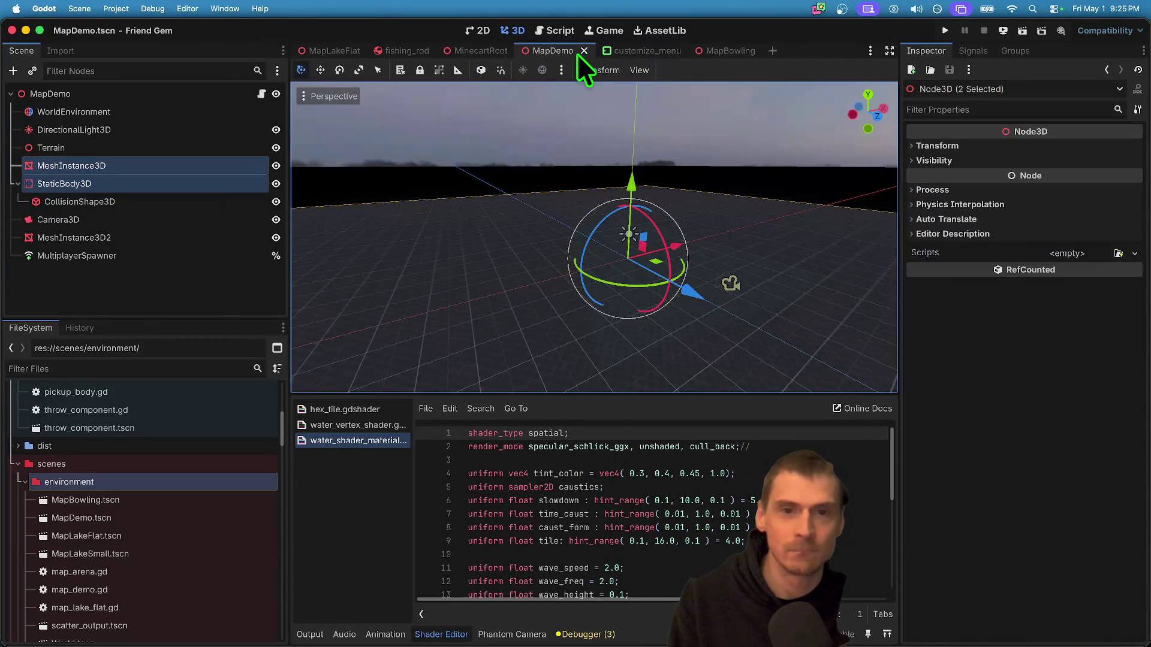
{"action": "middle_click", "coordinate": [620, 46]}
{"action": "left_click", "coordinate": [624, 48]}
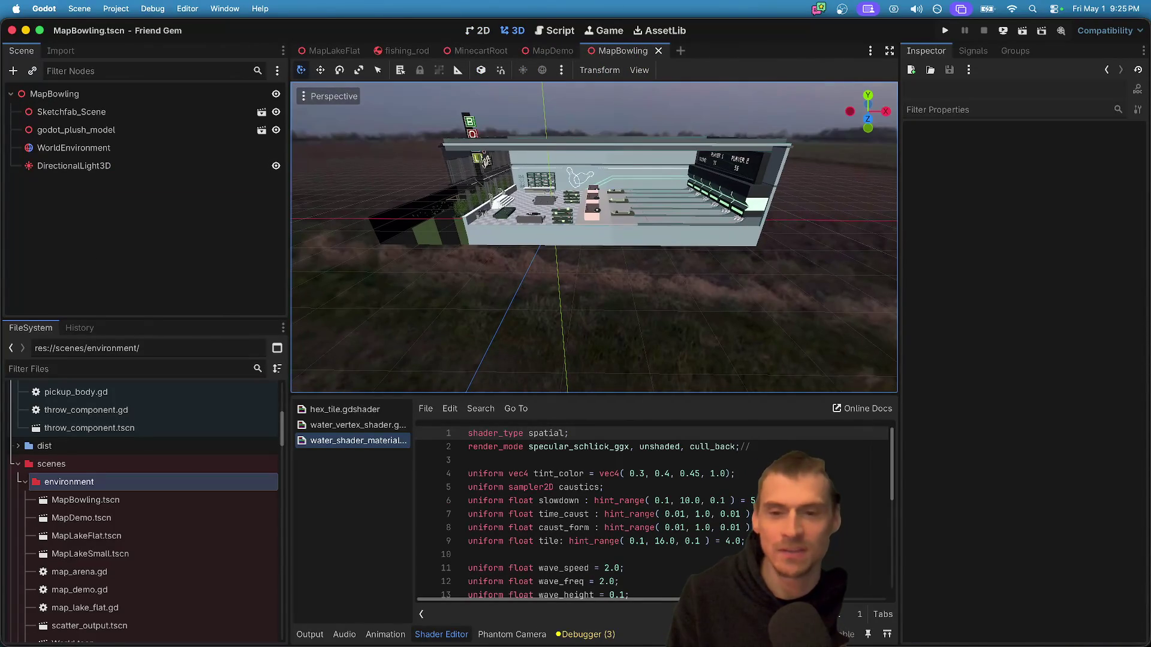
- Paste MeshInstance3D and StaticBody3D into MapBowling and check the PlaneMesh resource options, leaving it unchanged
{"action": "key", "text": "ctrl+v"}
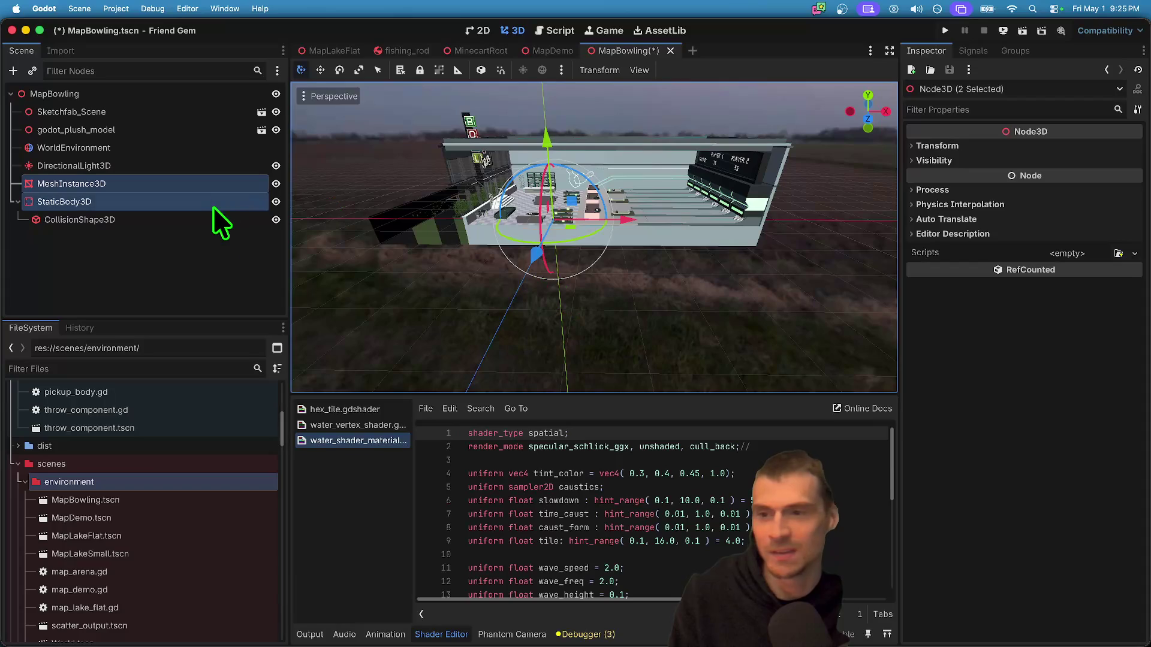
{"action": "left_click", "coordinate": [211, 181]}
{"action": "left_click", "coordinate": [1095, 156]}
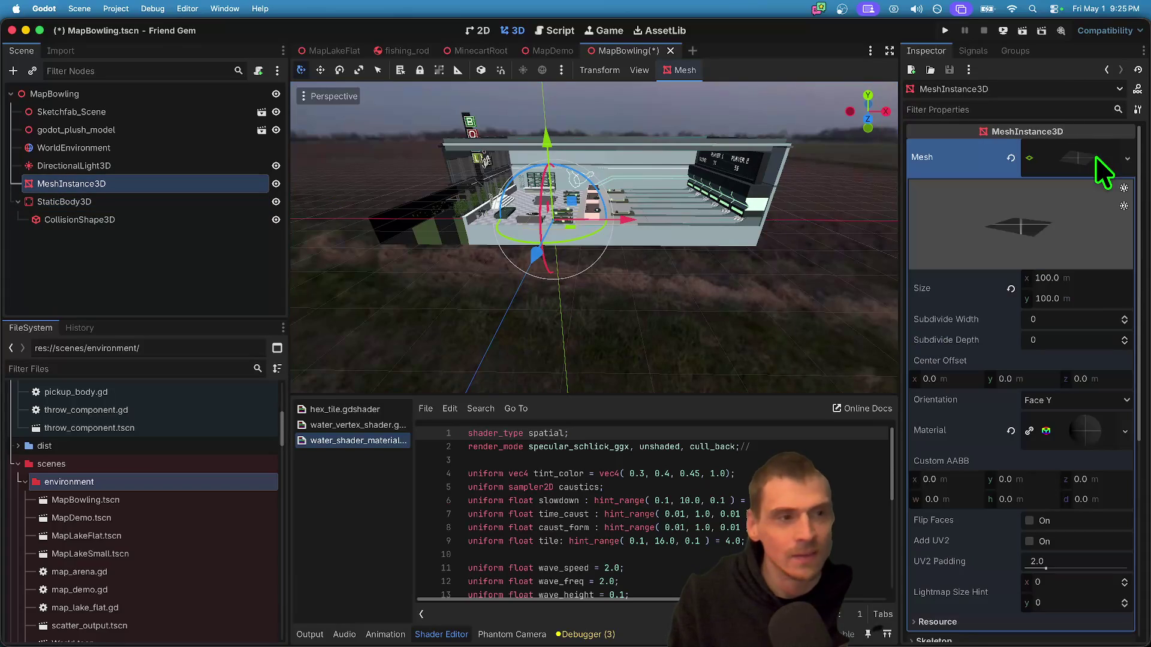
{"action": "scroll", "coordinate": [593, 240], "scroll_direction": "up", "scroll_amount": 5}
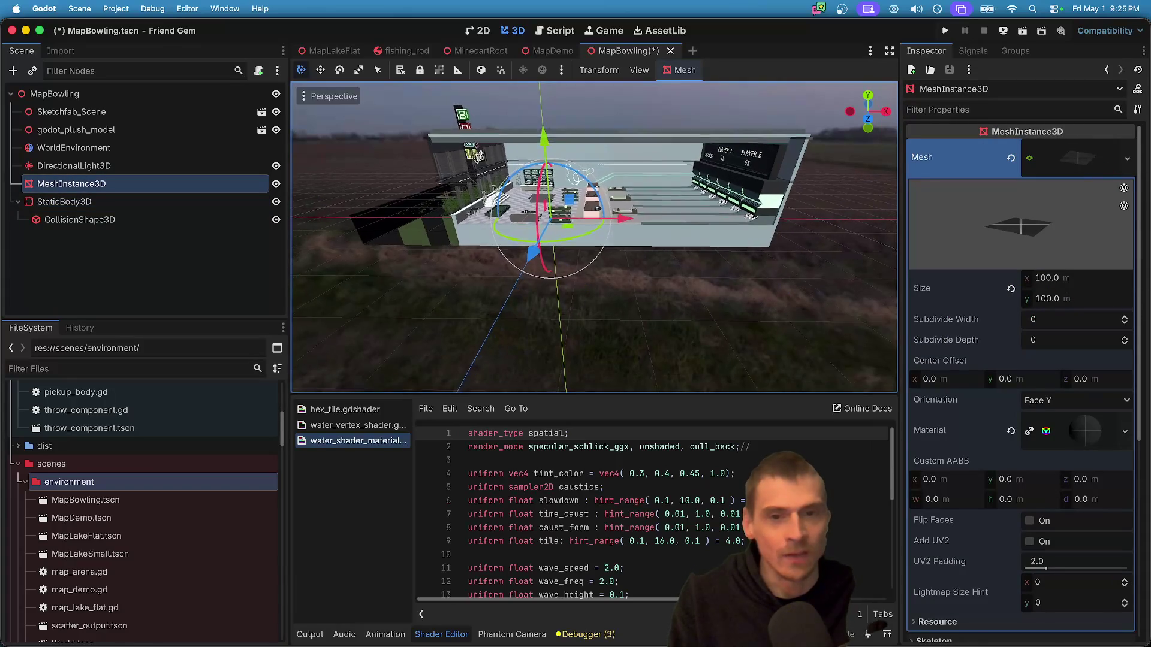
{"action": "scroll", "coordinate": [594, 240], "scroll_direction": "down", "scroll_amount": 5}
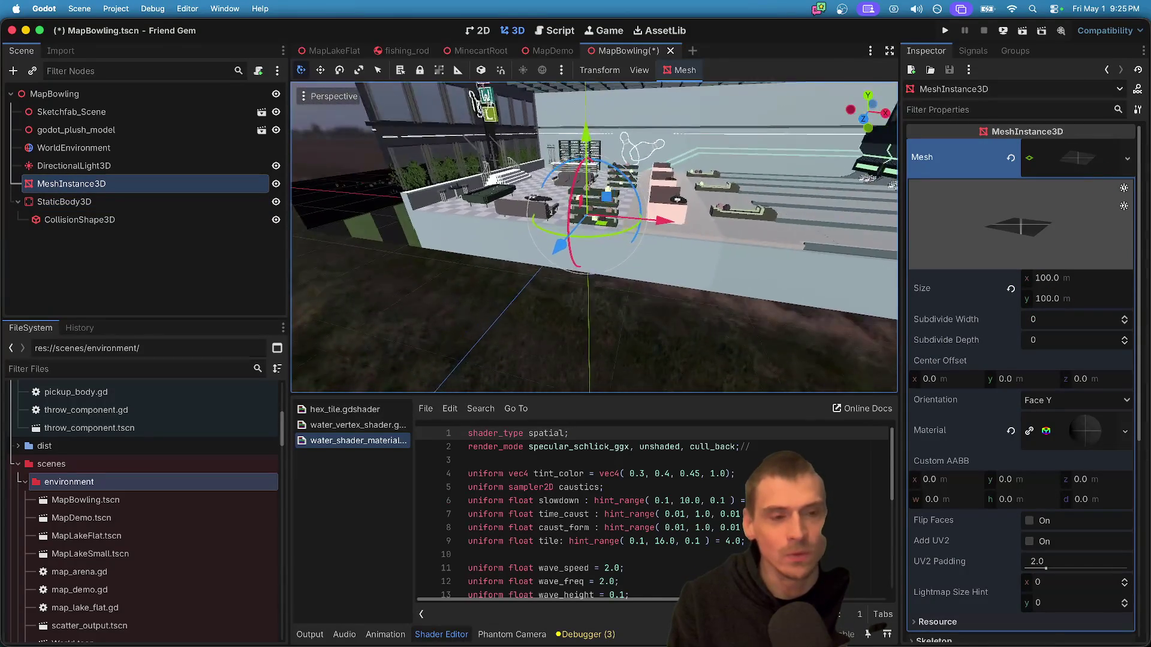
{"action": "right_click", "coordinate": [1091, 157]}
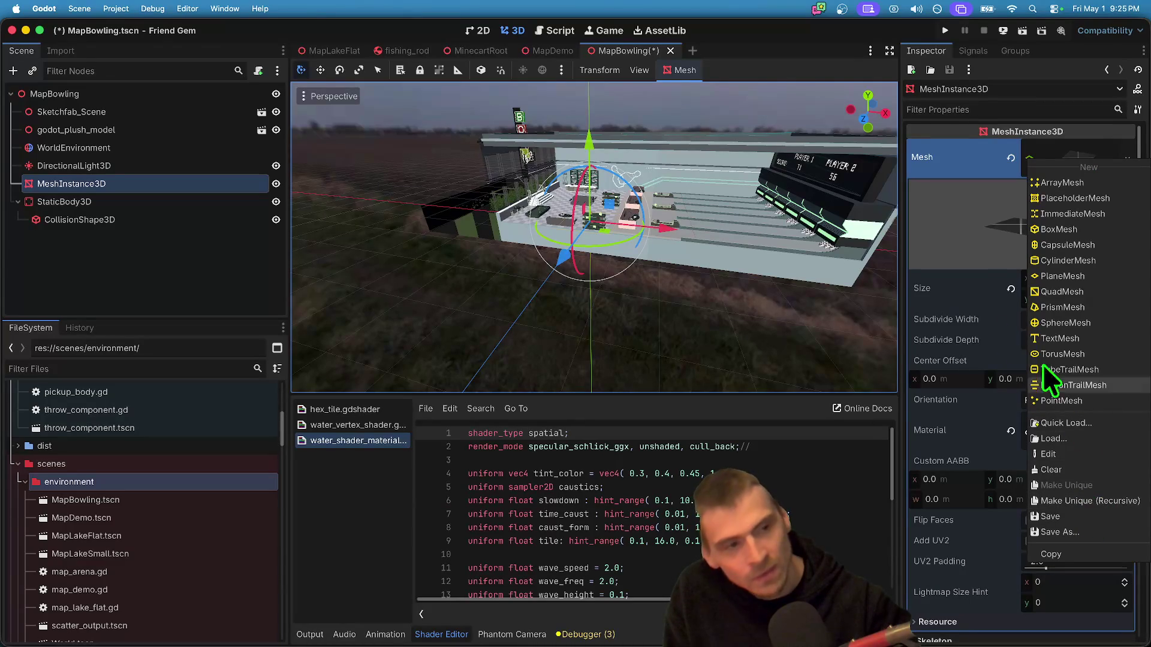
{"action": "left_click", "coordinate": [1089, 500]}
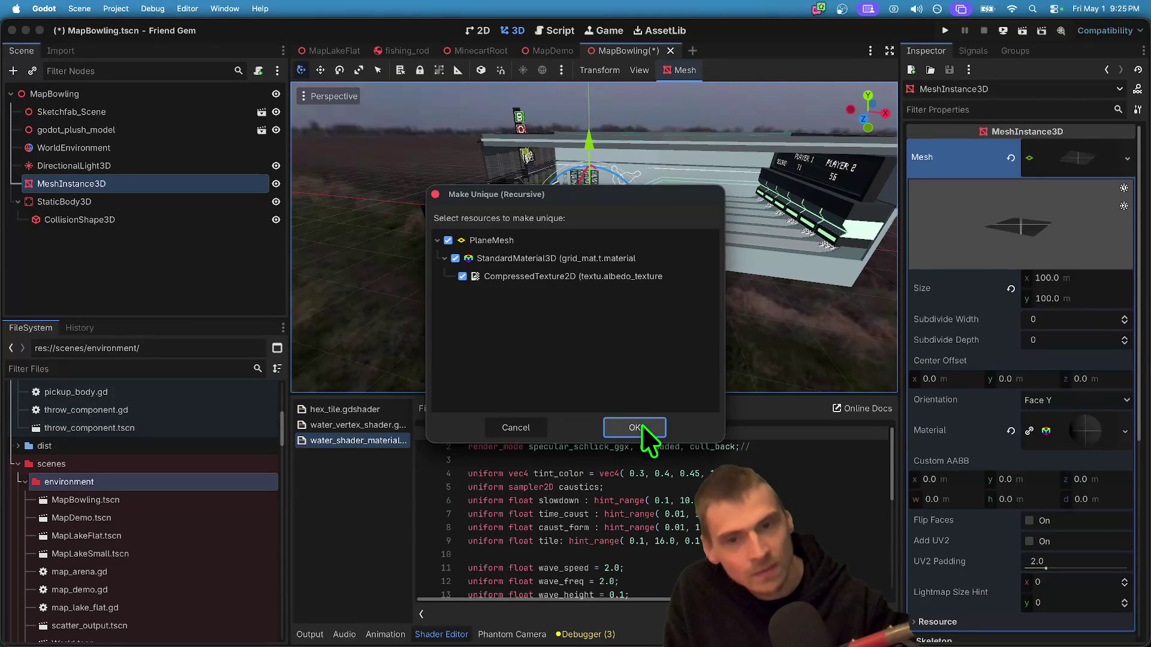
{"action": "left_click", "coordinate": [527, 427]}
{"action": "right_click", "coordinate": [1085, 155]}
{"action": "key", "text": "Escape"}
- Set the PlaneMesh size to 1000 × 1000 m and frame the view on it
{"action": "left_click", "coordinate": [1058, 279]}
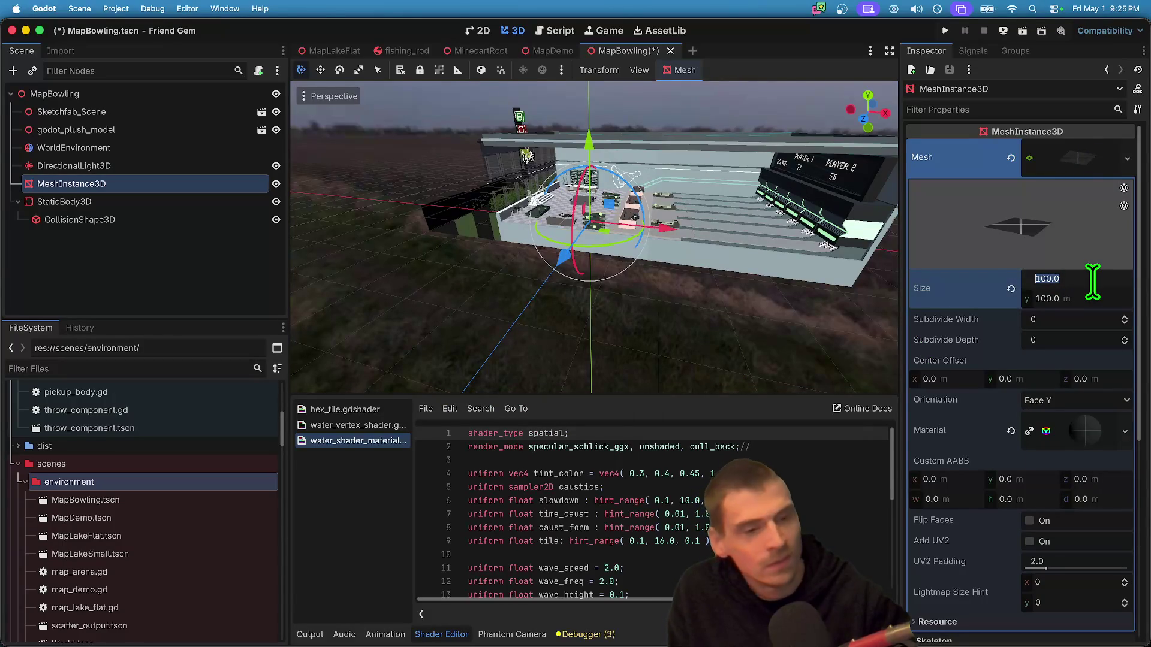
{"action": "type", "text": "1000"}
{"action": "key", "text": "Tab"}
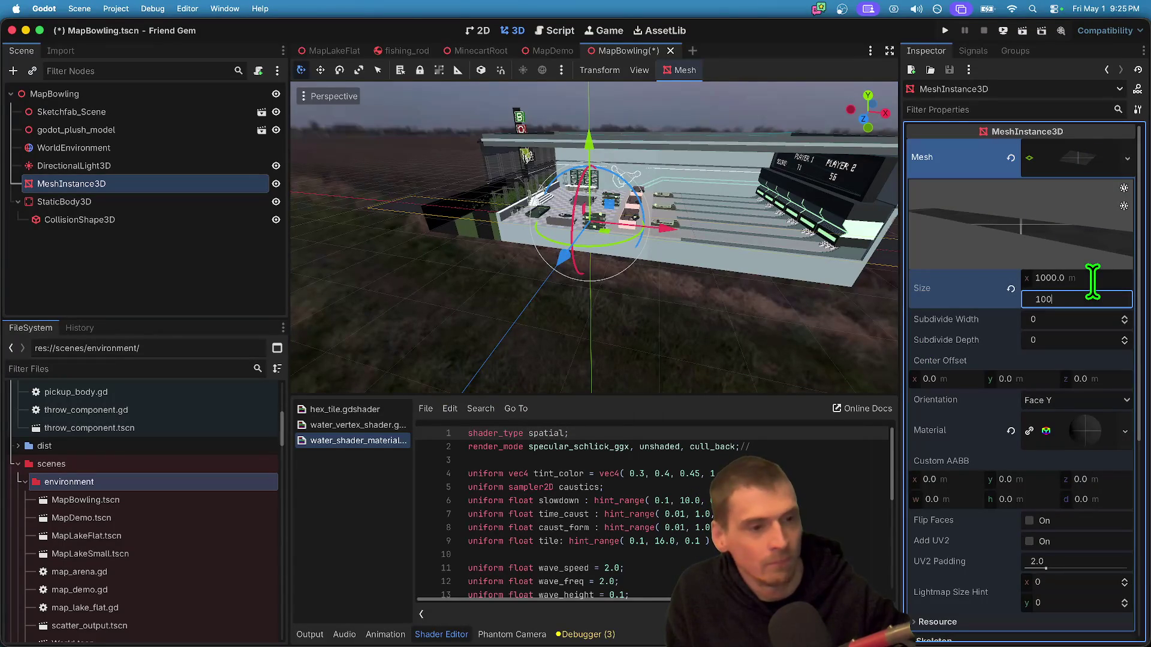
{"action": "left_click", "coordinate": [1078, 296]}
{"action": "key", "text": "Return"}
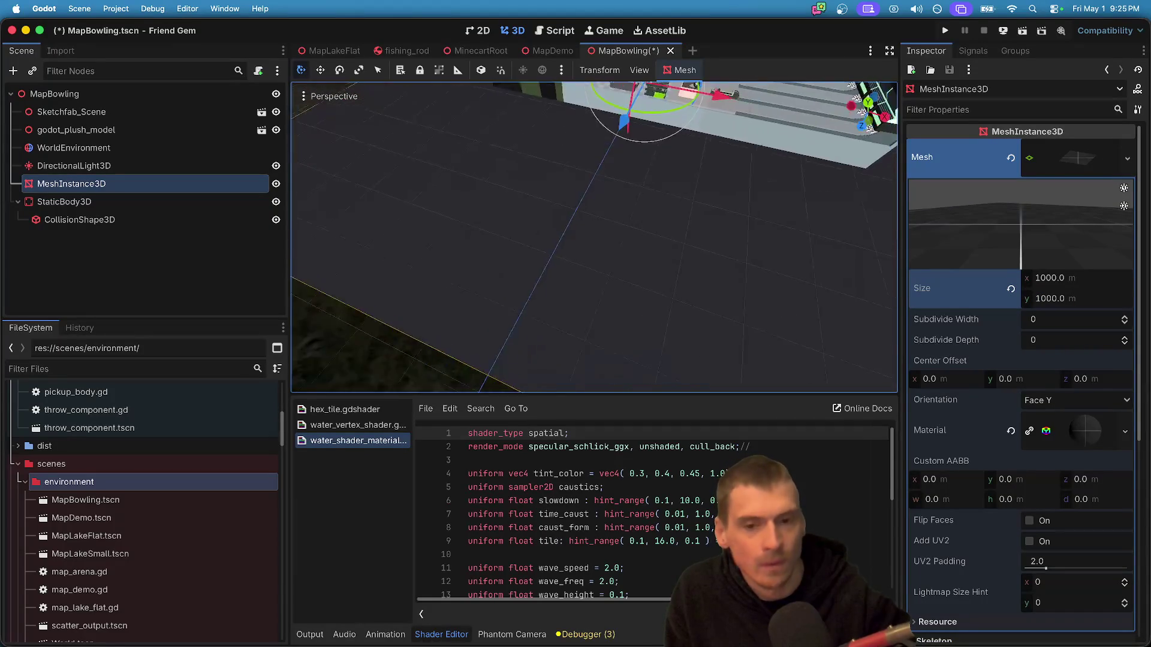
{"action": "key", "text": "f"}
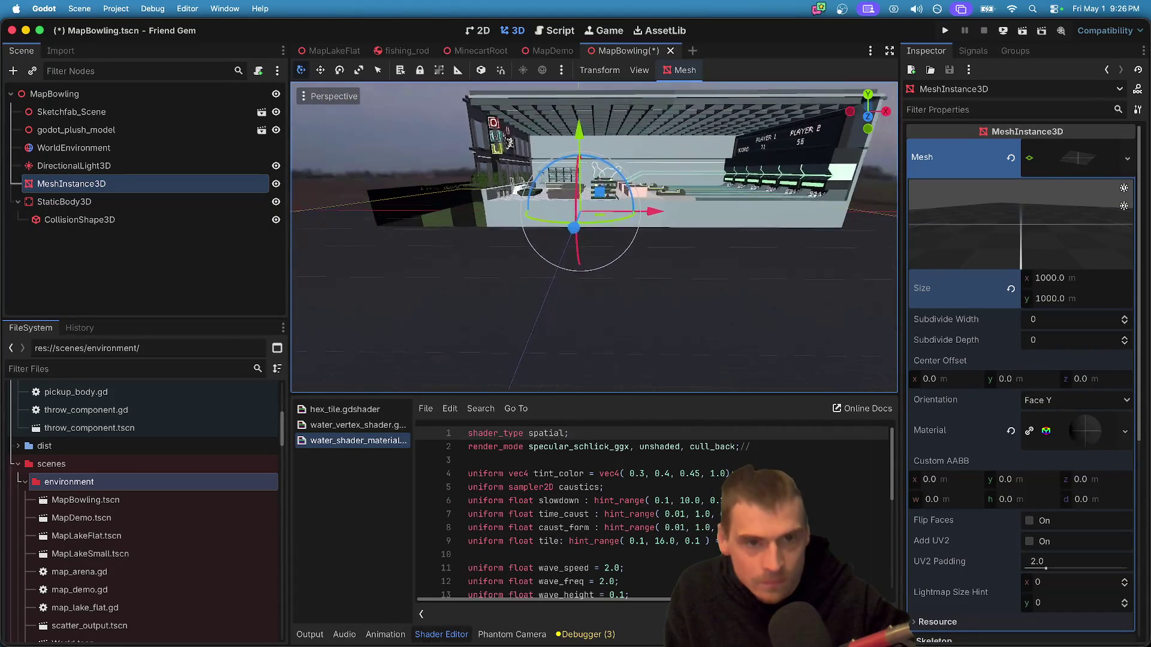
{"action": "left_click", "coordinate": [227, 278]}
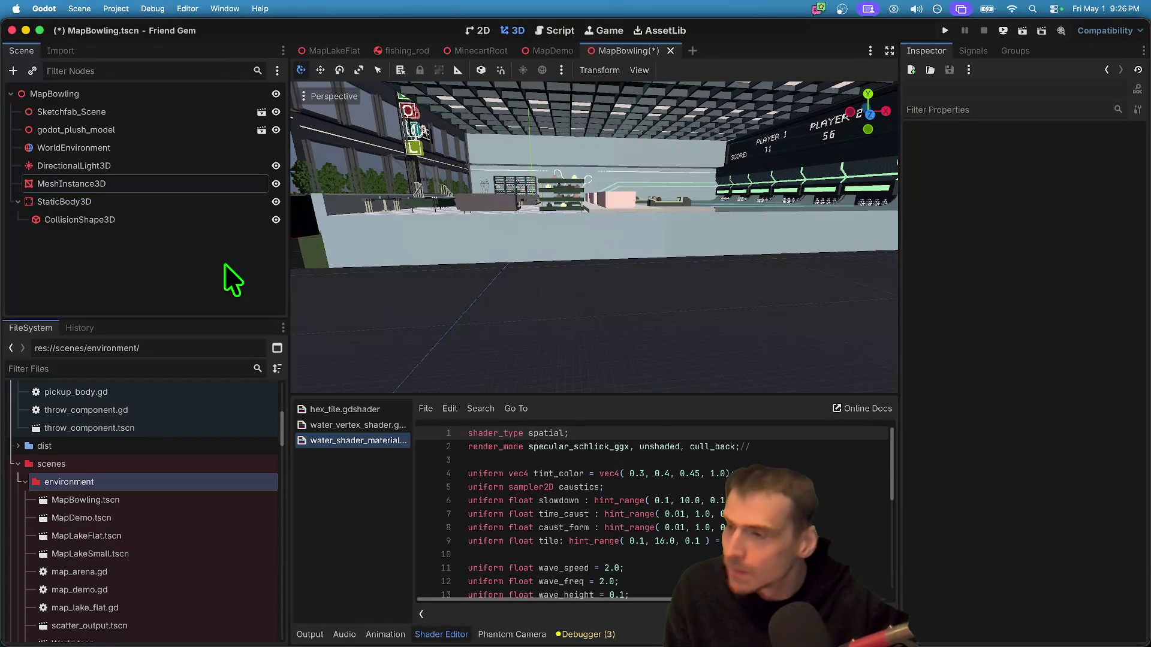
- Save MapBowling, then set Sketchfab_Scene's uniform scale to 8 and then to 5
{"action": "key", "text": "super+s"}
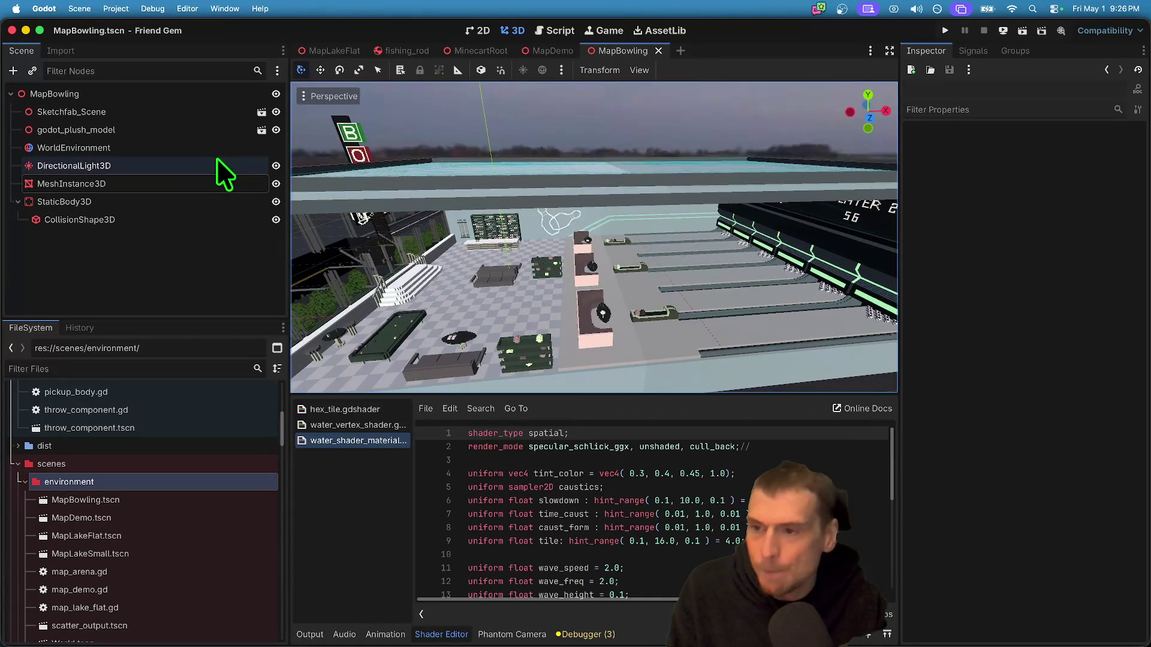
{"action": "left_click", "coordinate": [188, 116]}
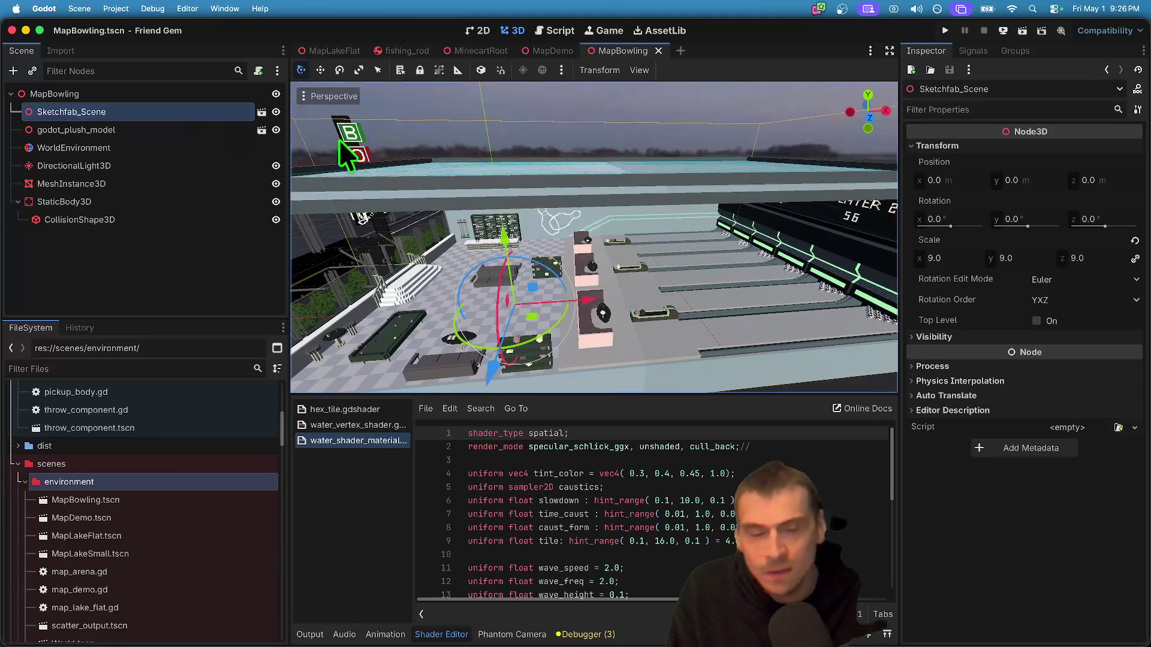
{"action": "left_click", "coordinate": [1027, 259]}
{"action": "type", "text": "8"}
{"action": "key", "text": "Return"}
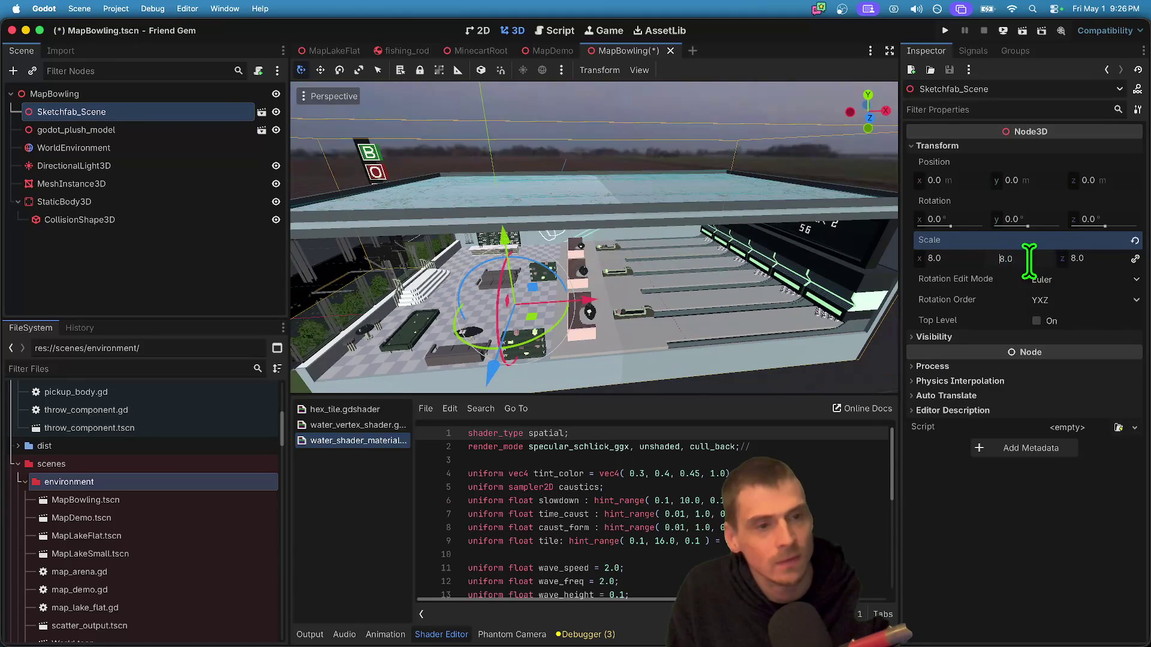
{"action": "scroll", "coordinate": [541, 314], "scroll_direction": "left", "scroll_amount": 10}
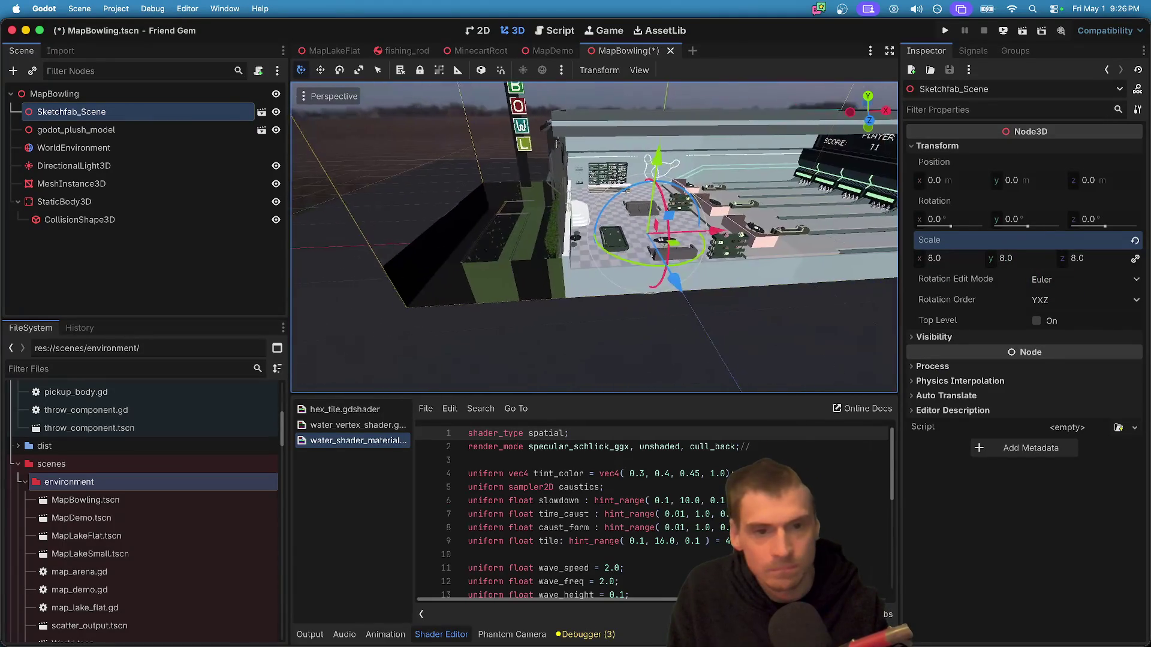
{"action": "scroll", "coordinate": [593, 237], "scroll_direction": "down", "scroll_amount": 5}
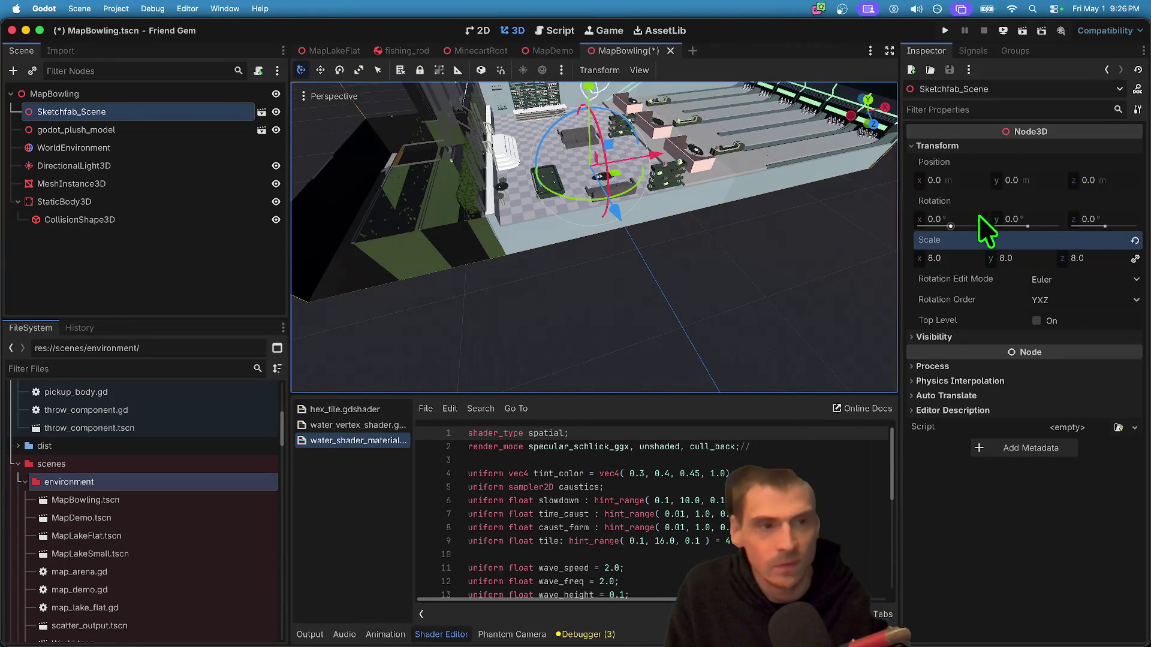
{"action": "left_click", "coordinate": [971, 258]}
{"action": "type", "text": "5"}
{"action": "key", "text": "Return"}
{"action": "scroll", "coordinate": [640, 299], "scroll_direction": "up", "scroll_amount": 5}
{"action": "scroll", "coordinate": [509, 141], "scroll_direction": "up", "scroll_amount": 10}
- Lower the bowling alley model to about y −18.3 and save the scene
{"action": "left_click_drag", "start_coordinate": [508, 142], "coordinate": [505, 165]}
{"action": "scroll", "coordinate": [505, 166], "scroll_direction": "up", "scroll_amount": 5}
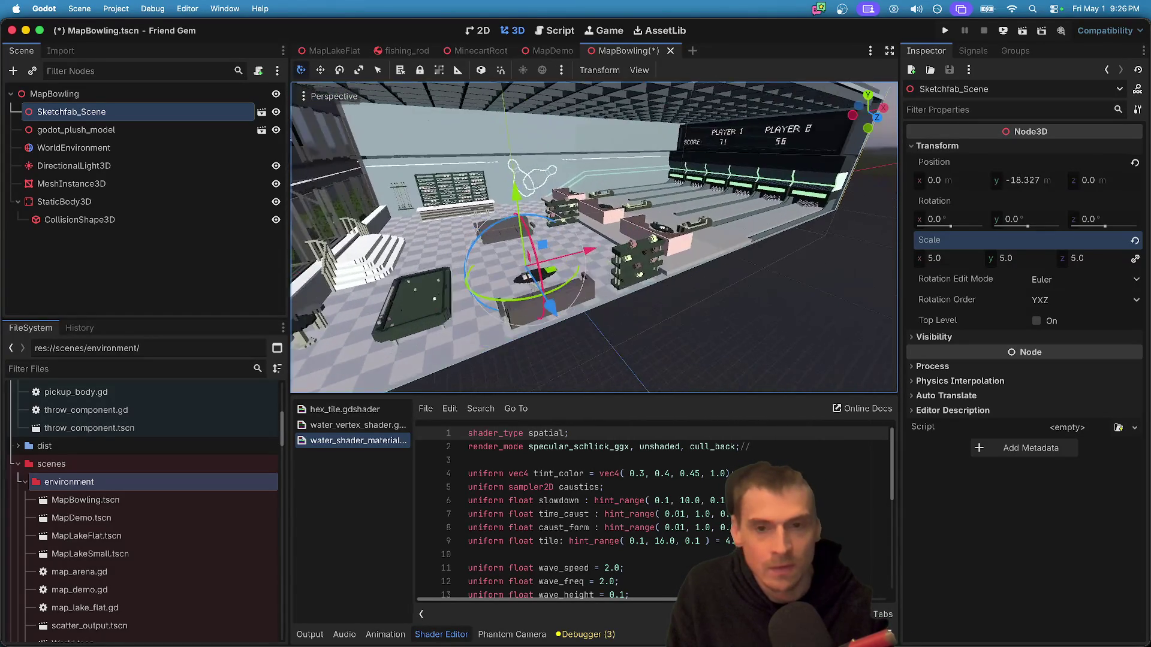
{"action": "scroll", "coordinate": [505, 165], "scroll_direction": "up", "scroll_amount": 10}
{"action": "mouse_move", "coordinate": [505, 166]}
{"action": "left_mouse_down"}
{"action": "mouse_move", "coordinate": [661, 155]}
{"action": "mouse_move", "coordinate": [645, 312]}
{"action": "left_mouse_up"}
{"action": "key", "text": "super+s"}
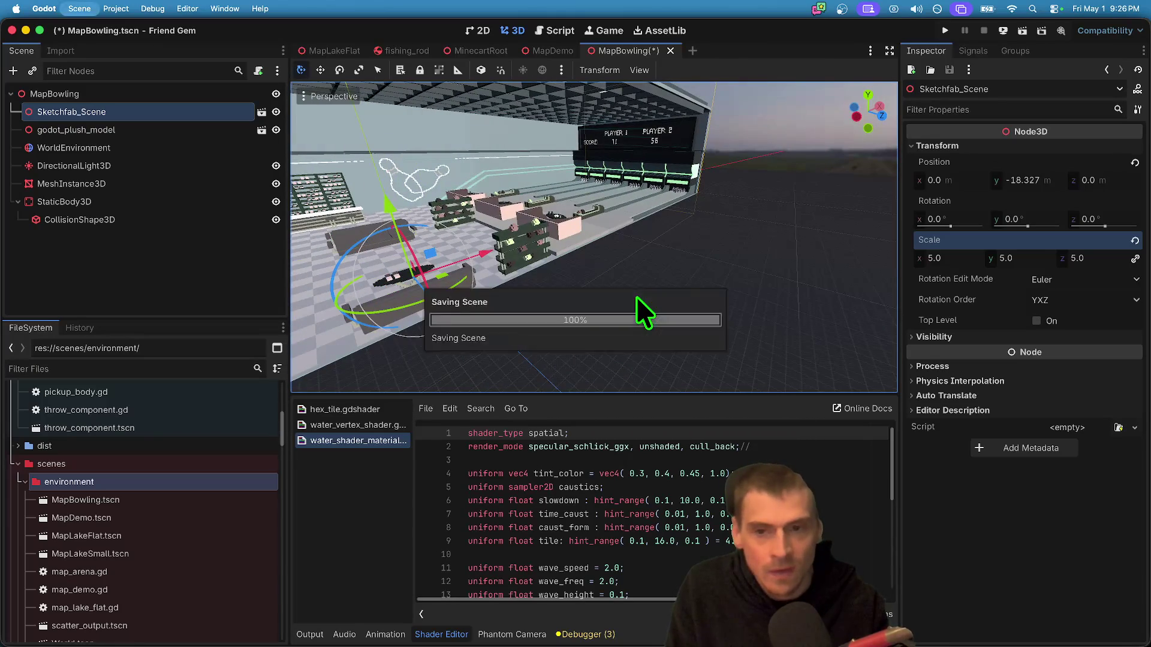
{"action": "left_click", "coordinate": [45, 295]}
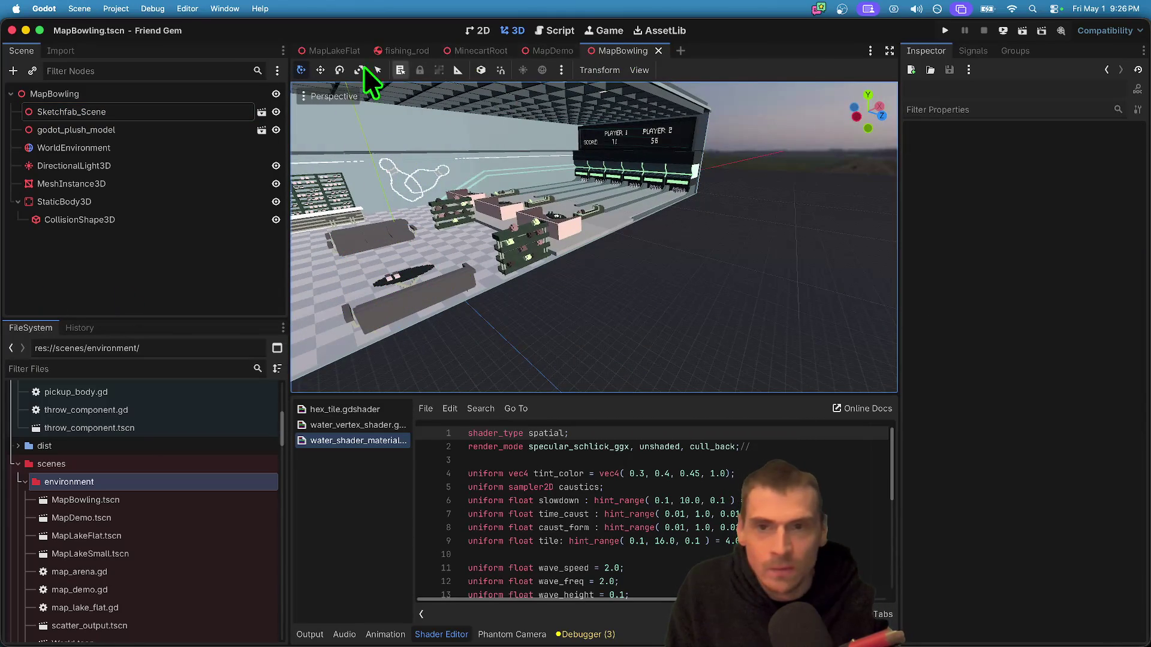
- Open level_loader.gd via the 'level' file filter and duplicate the MapLakeFlat LEVEL_DICT entry
{"action": "left_click", "coordinate": [174, 372]}
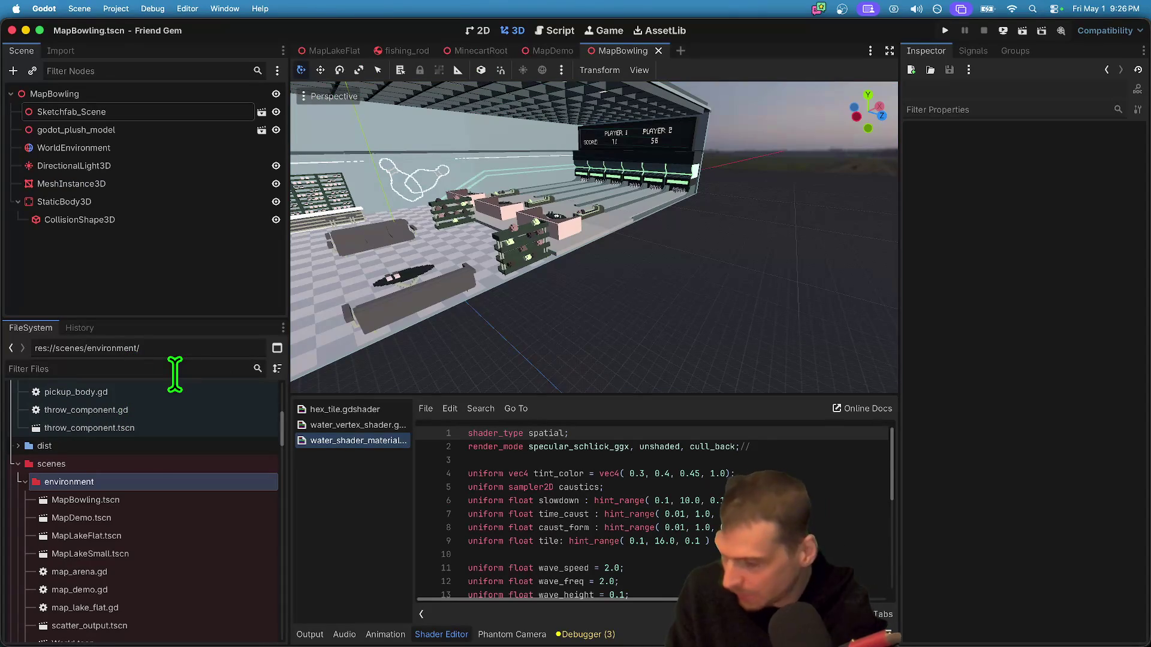
{"action": "type", "text": "level"}
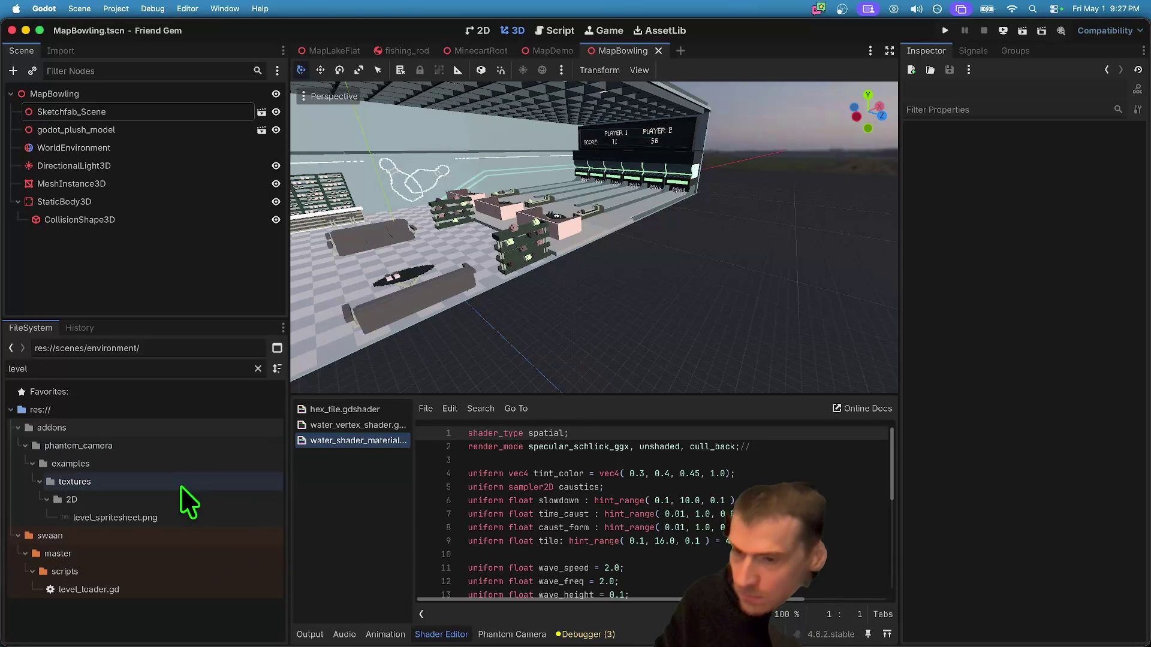
{"action": "double_click", "coordinate": [120, 589]}
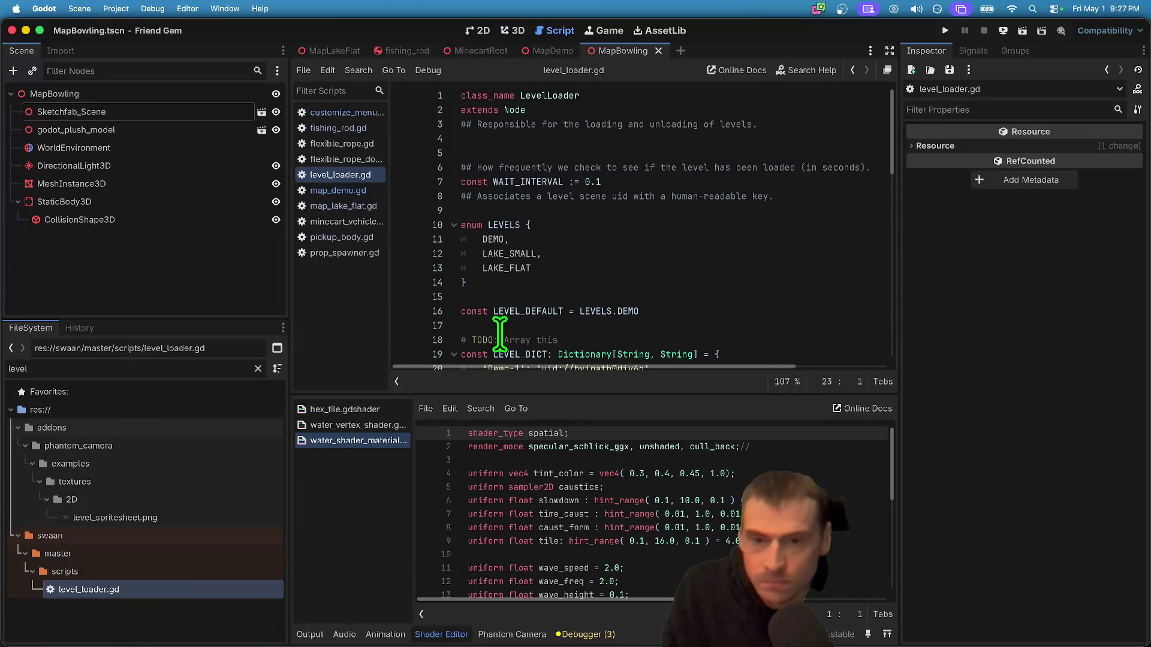
{"action": "scroll", "coordinate": [516, 196], "scroll_direction": "down", "scroll_amount": 6}
{"action": "scroll", "coordinate": [707, 249], "scroll_direction": "up", "scroll_amount": 3}
{"action": "triple_click", "coordinate": [704, 256]}
{"action": "key", "text": "super+c"}
{"action": "key", "text": "Right"}
{"action": "key", "text": "super+v"}
- Rename the duplicated entry to MapBowling and delete the MapLakeSmall entry
{"action": "left_click", "coordinate": [548, 272]}
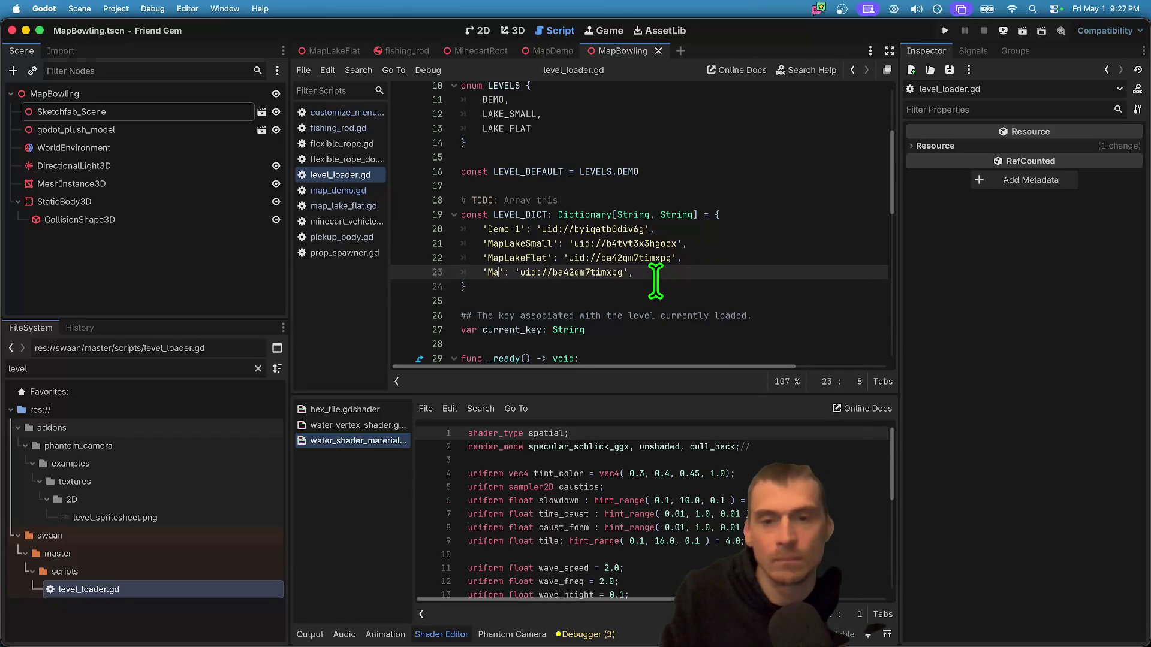
{"action": "type", "text": "ng"}
{"action": "key", "text": "Up"}
{"action": "key", "text": "Up"}
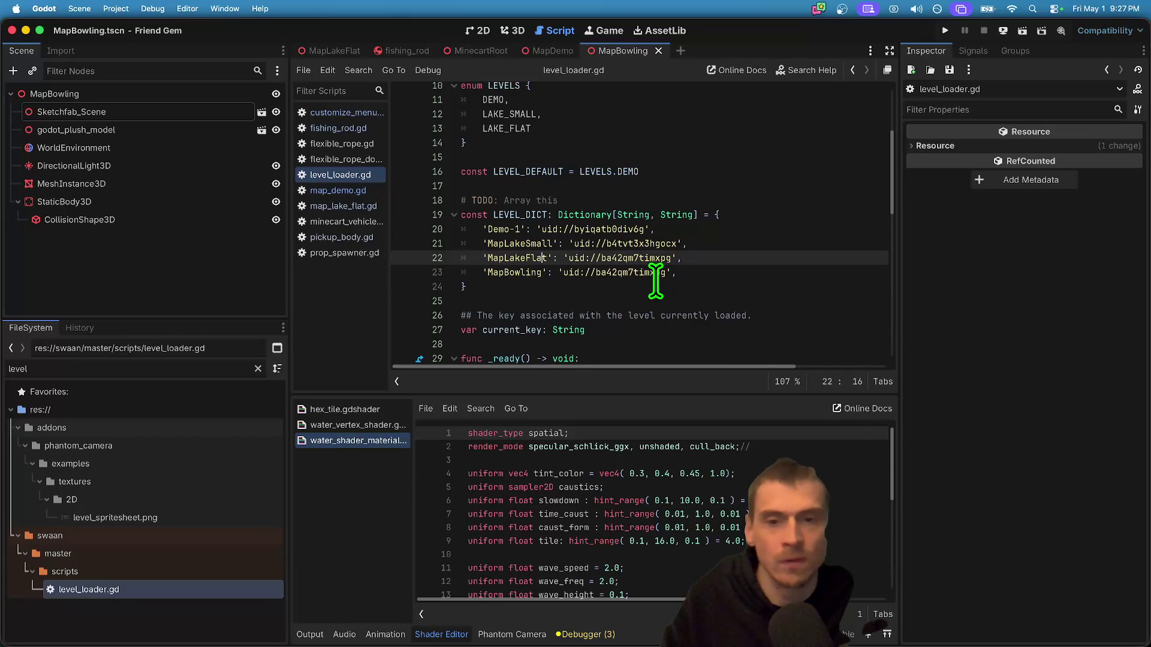
{"action": "key", "text": "super+shift+k"}
{"action": "left_click", "coordinate": [804, 292]}
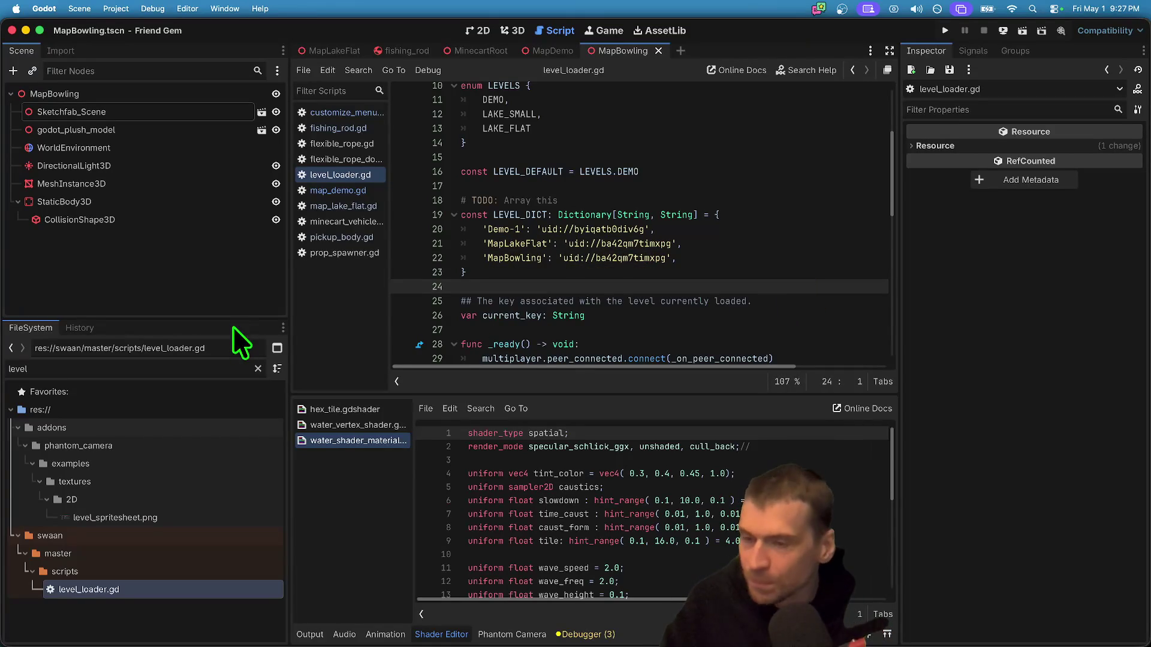
- Copy MapBowling.tscn's UID and paste it over the old UID in the MapBowling entry
{"action": "type", "text": "bow"}
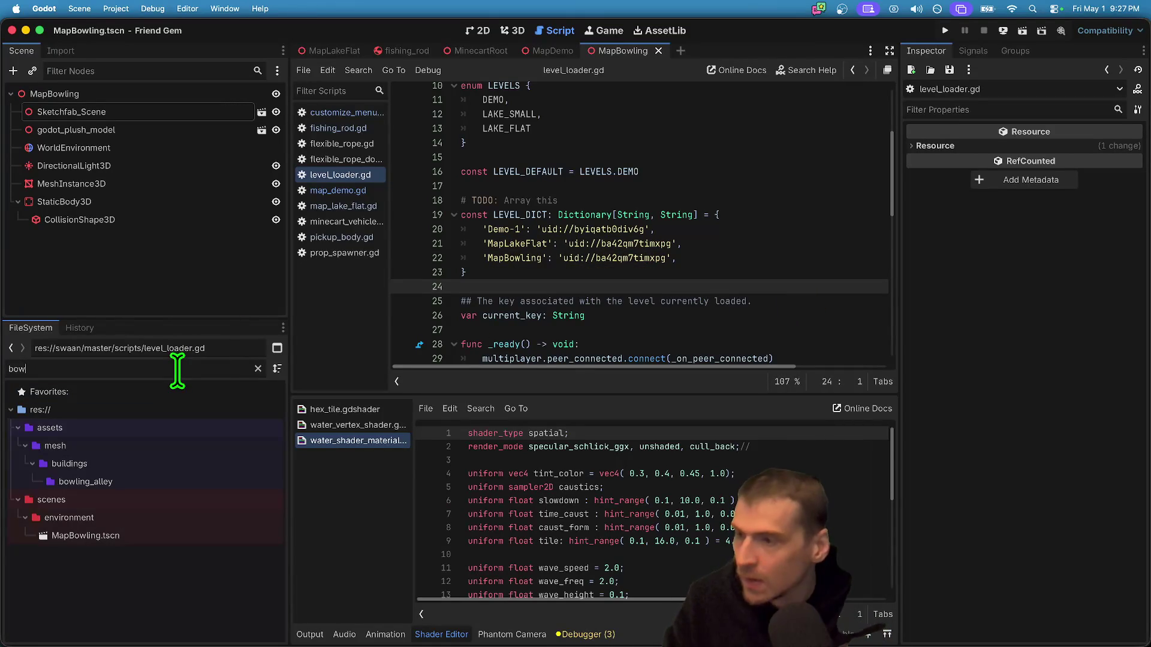
{"action": "right_click", "coordinate": [175, 517]}
{"action": "left_click", "coordinate": [125, 531]}
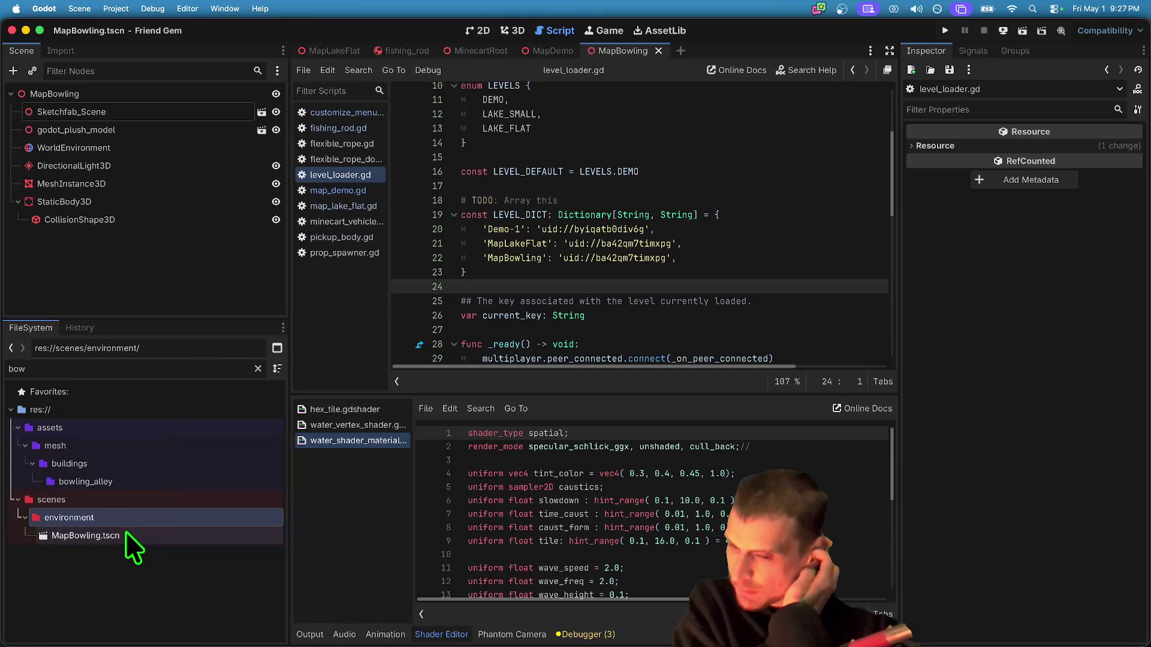
{"action": "right_click", "coordinate": [125, 531]}
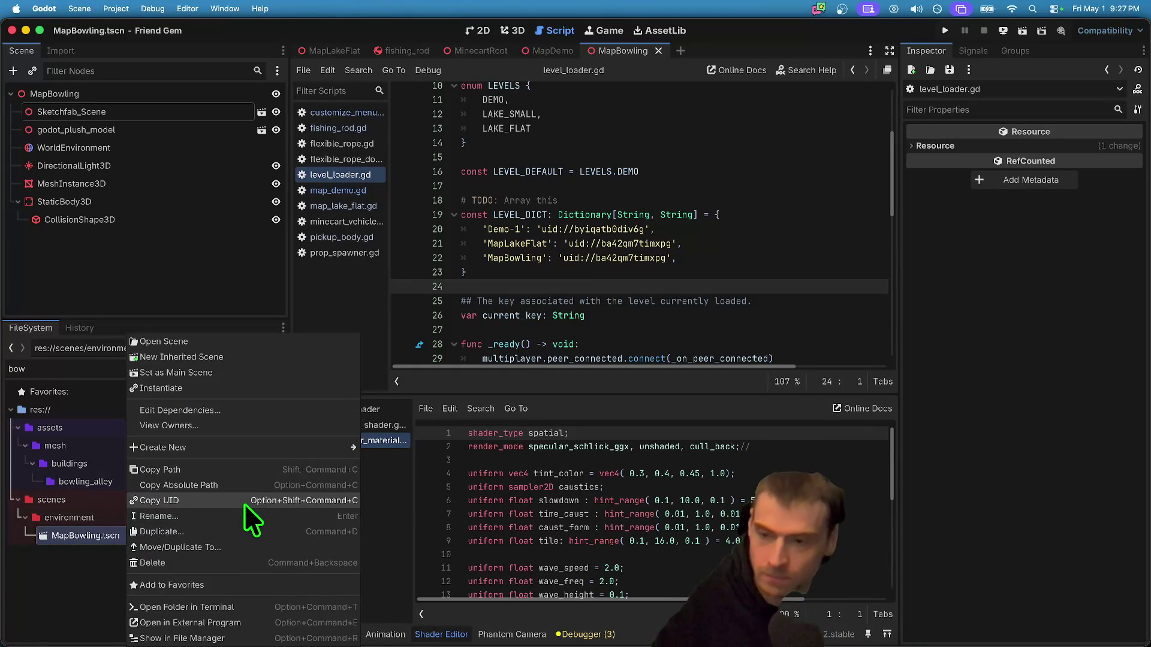
{"action": "left_click", "coordinate": [243, 501]}
{"action": "left_click_drag", "start_coordinate": [565, 258], "coordinate": [669, 258]}
{"action": "key", "text": "cmd+v"}
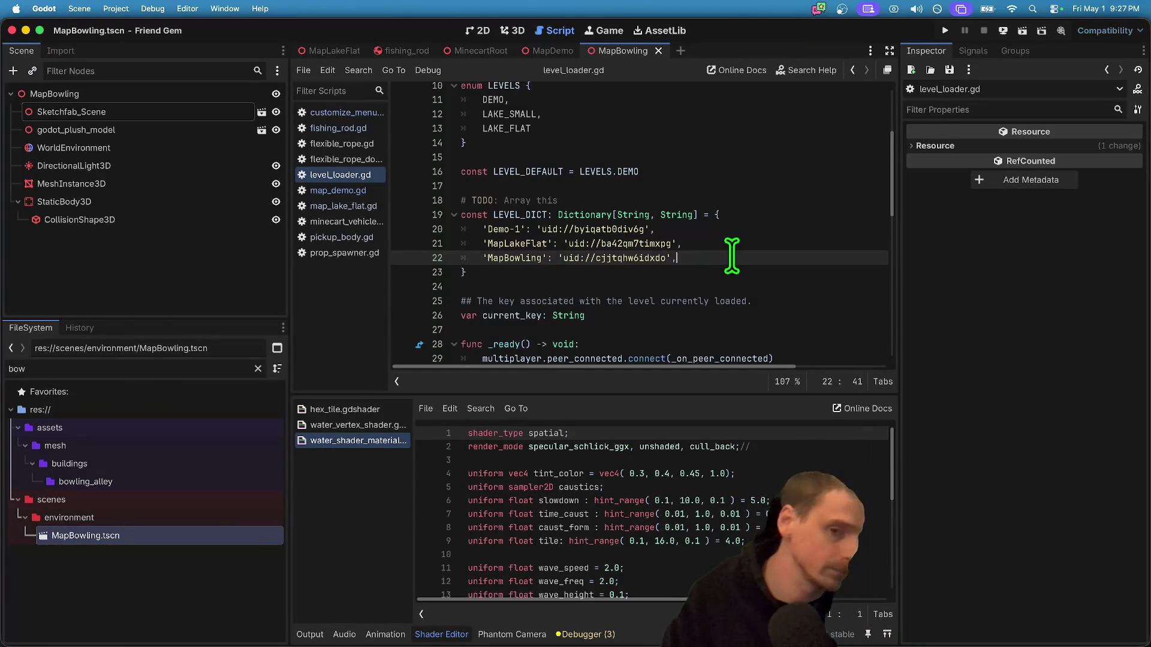
- Move the MapBowling entry to the top of LEVEL_DICT and run the project
{"action": "key", "text": "alt+Up"}
{"action": "key", "text": "alt+Up"}
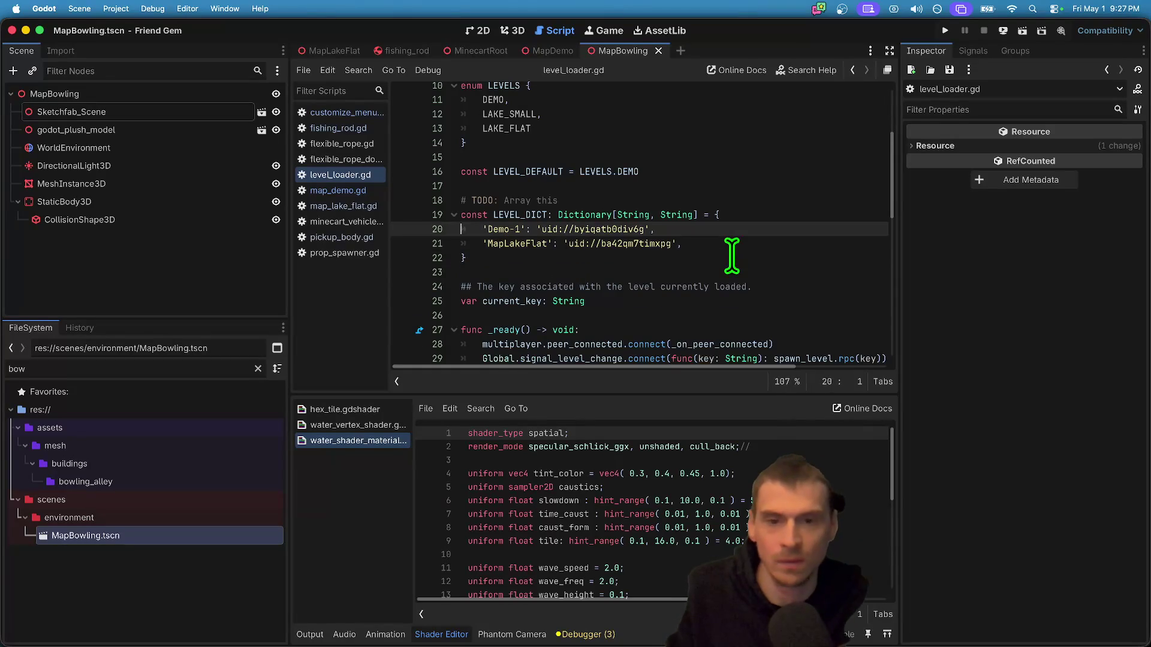
{"action": "key", "text": "Return"}
{"action": "key", "text": "cmd+shift+k"}
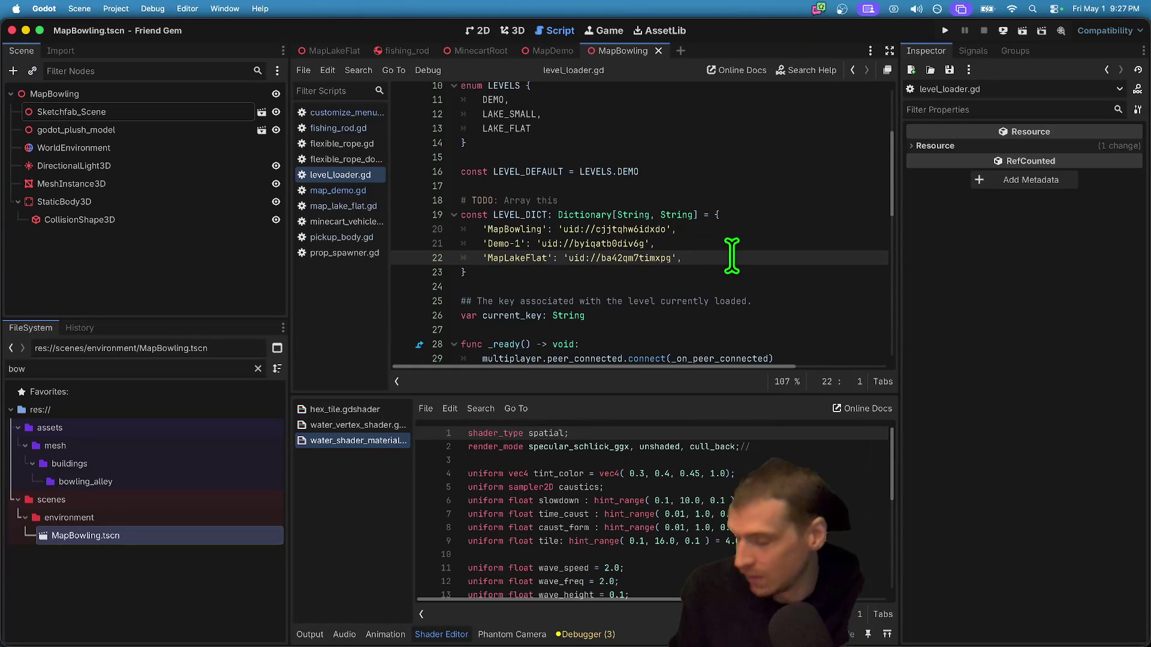
{"action": "key", "text": "cmd+b"}
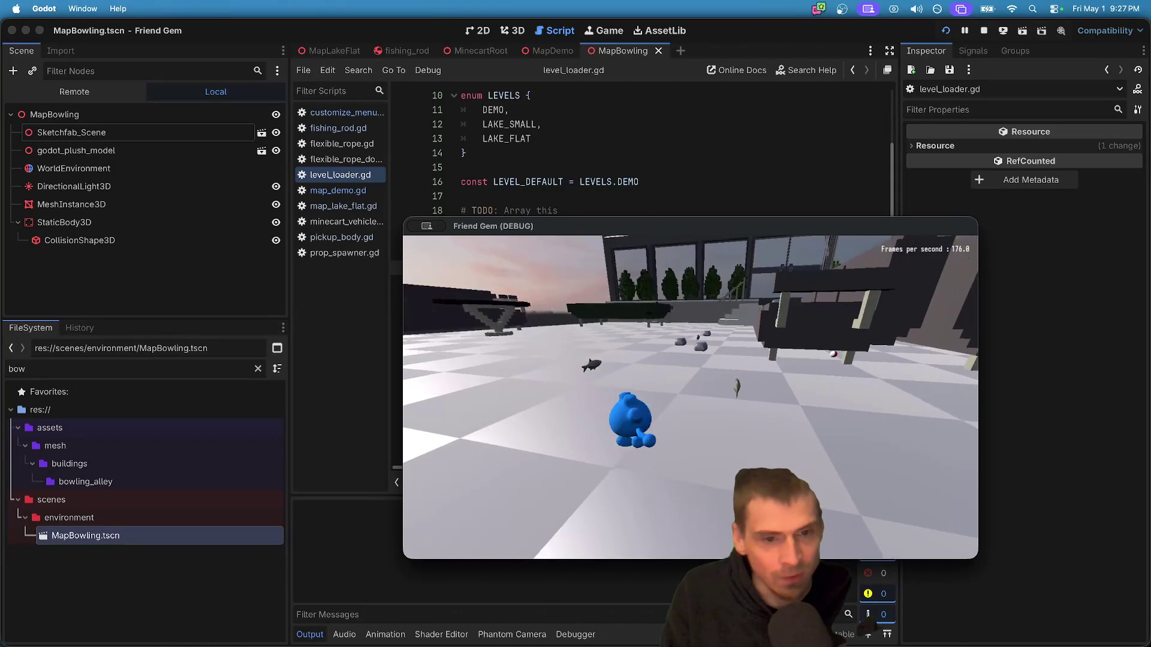
- Pick up the fish, roll down the bowling lane into the pins, then stop the game
{"action": "key", "text": "e"}
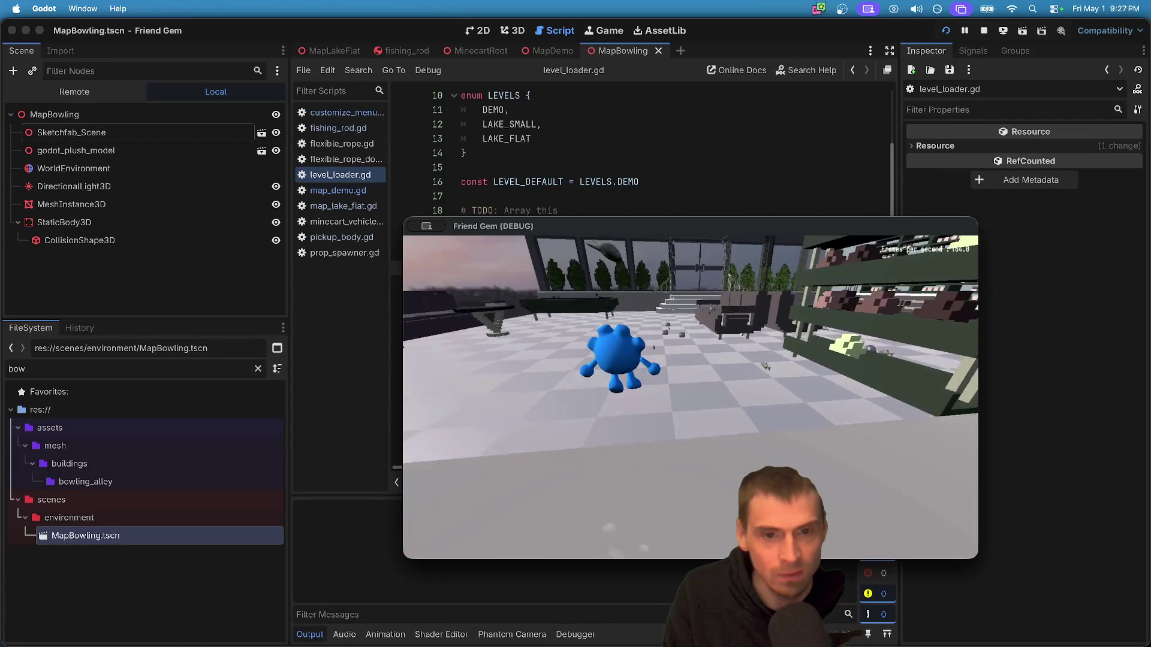
{"action": "key", "text": "e"}
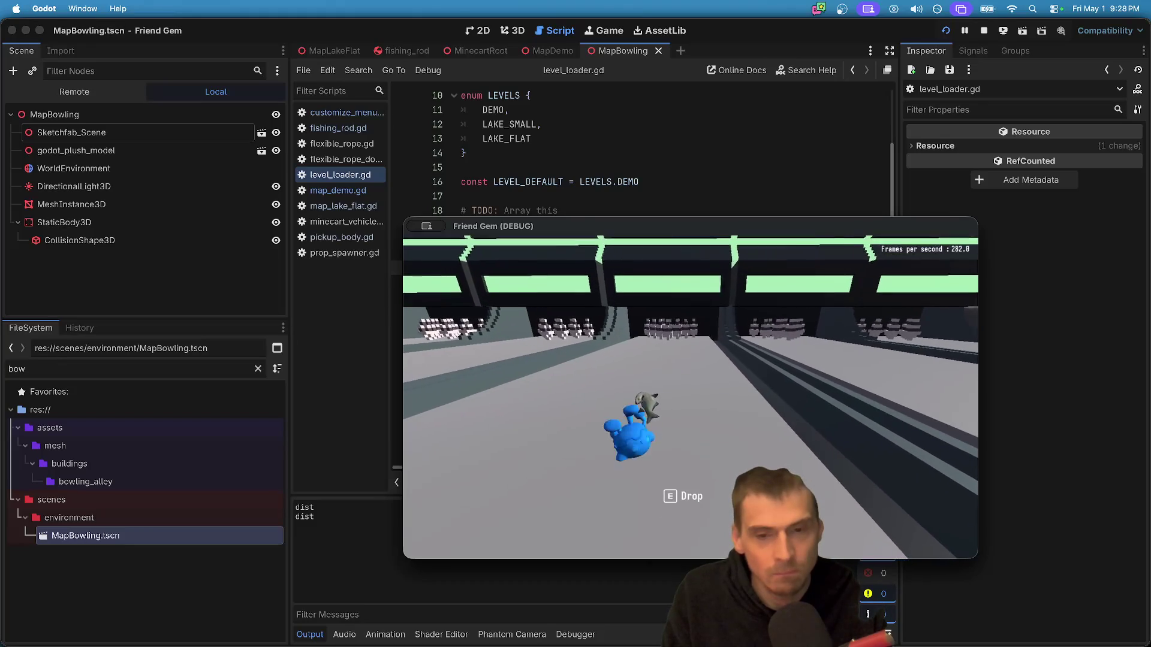
{"action": "key", "text": "w"}
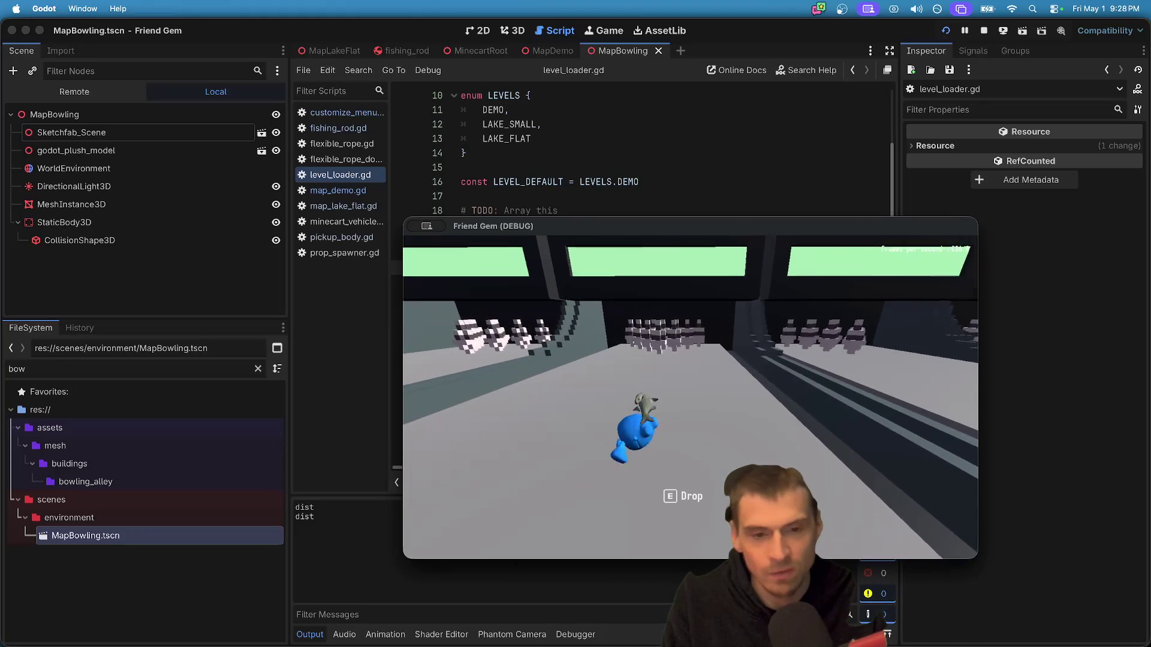
{"action": "key", "text": "w"}
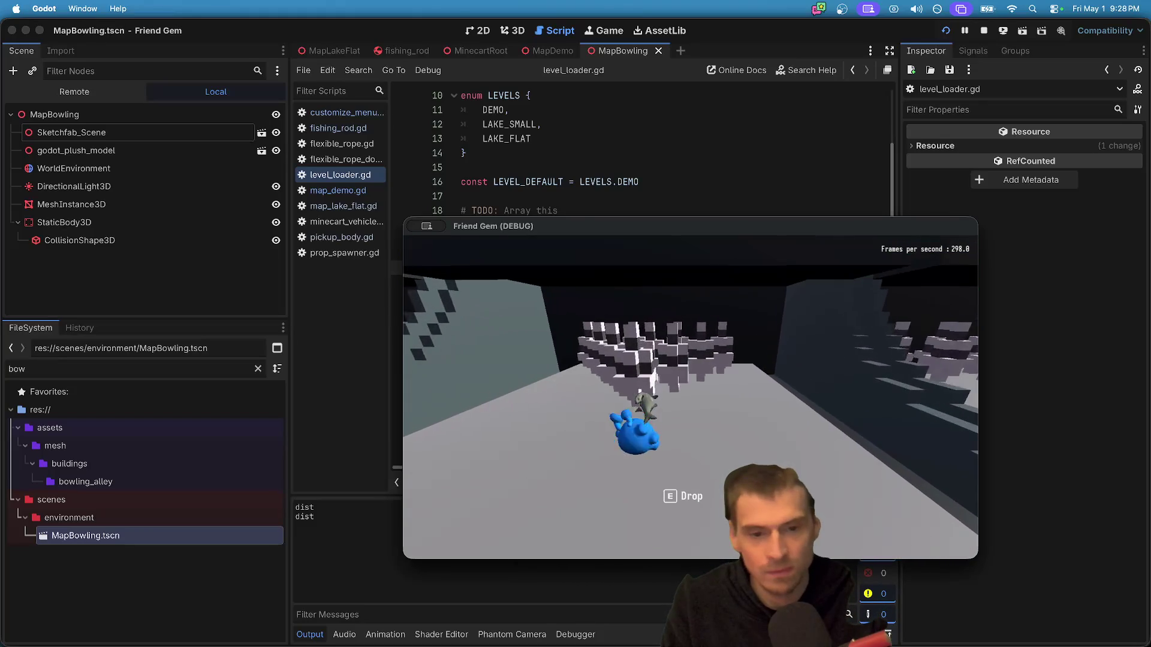
{"action": "key", "text": "w"}
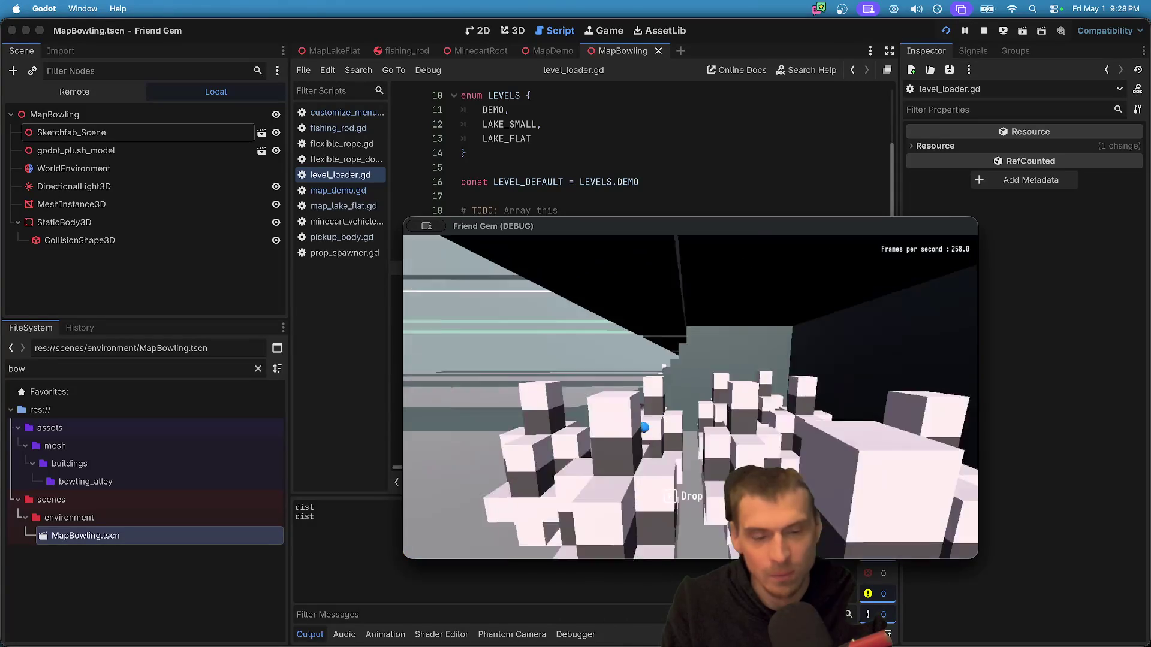
{"action": "key", "text": "w"}
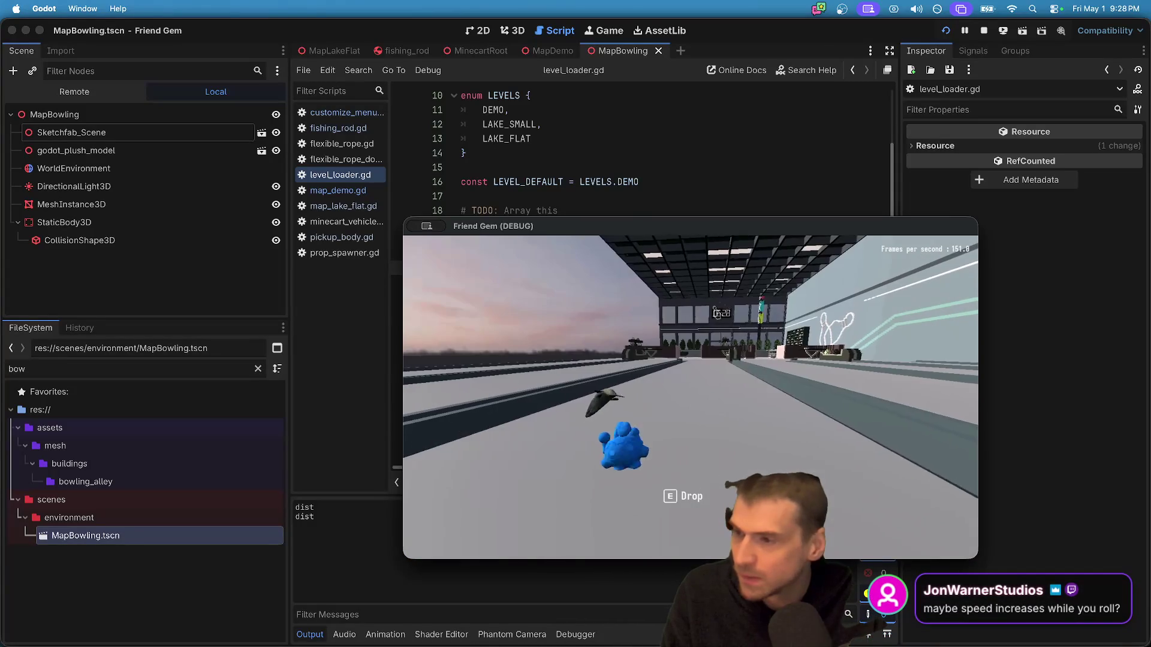
{"action": "key", "text": "super+period"}
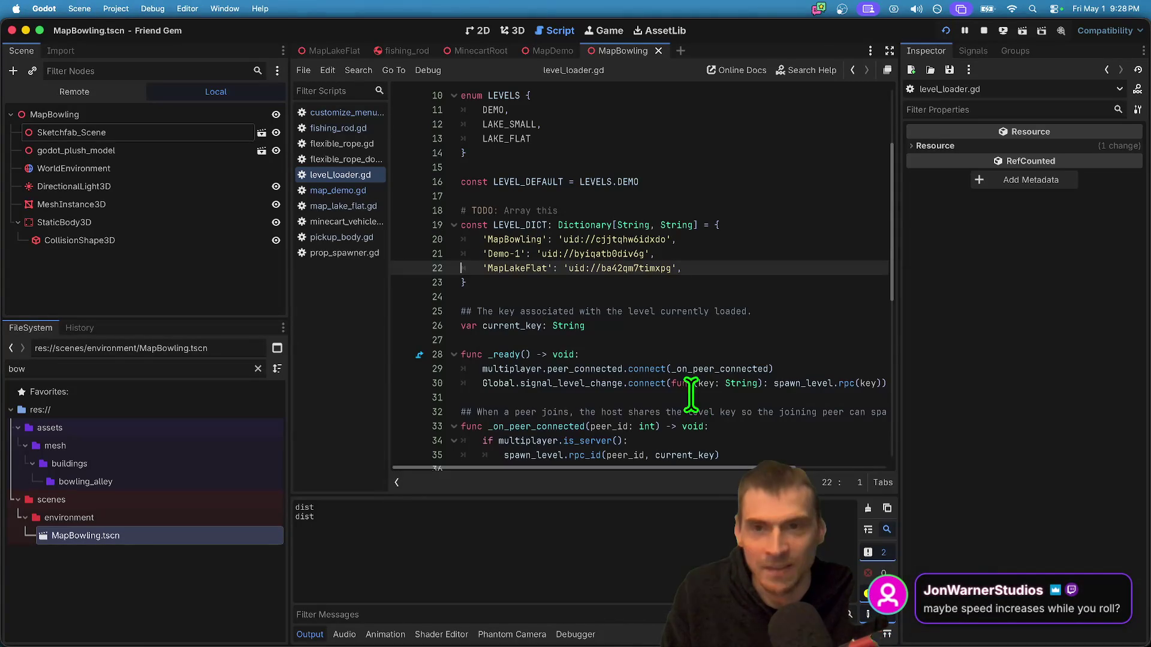
- Filter files by 'hip', open physical_bone_def_hips.gd and go to the MAX_SPEED value
{"action": "triple_click", "coordinate": [154, 348]}
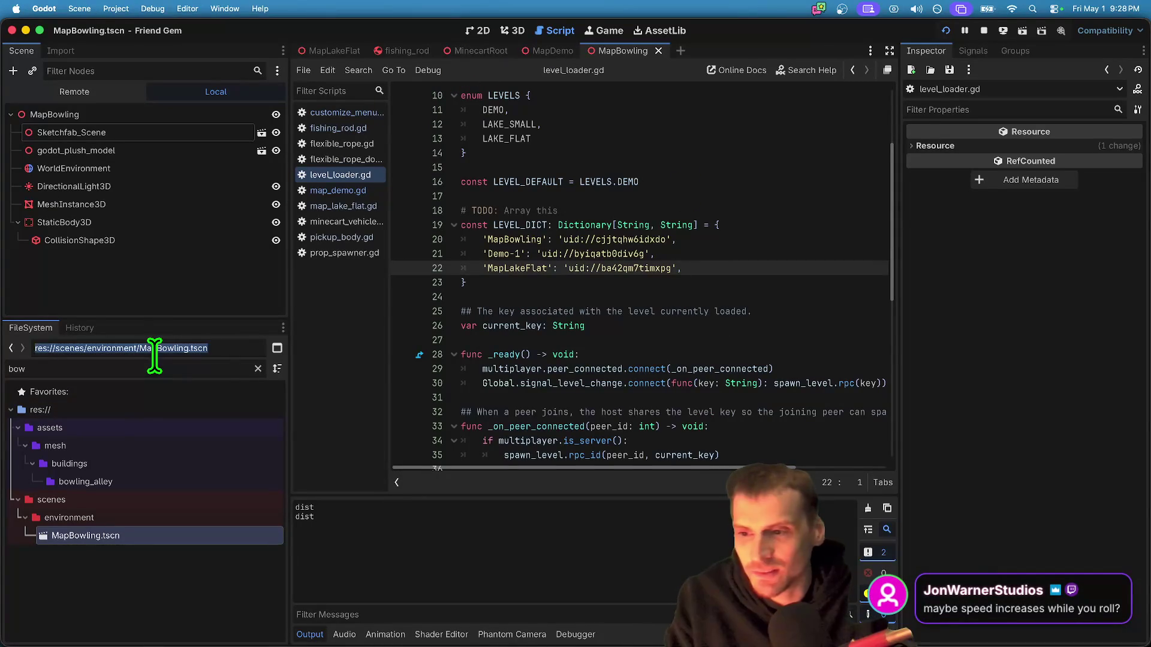
{"action": "type", "text": "hip"}
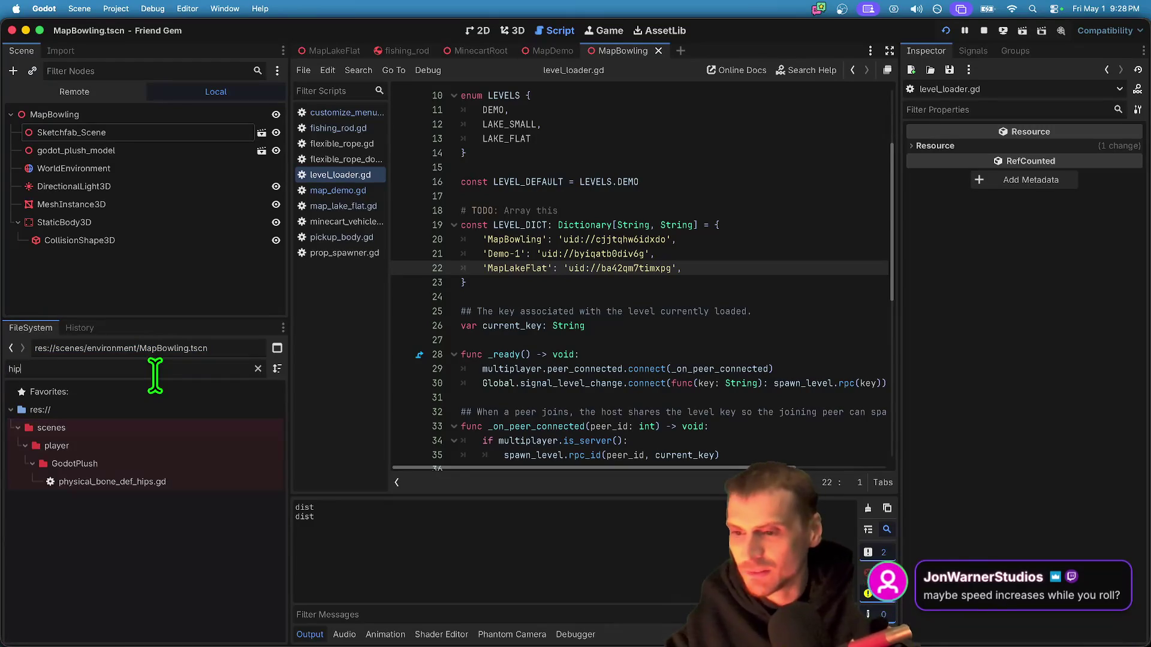
{"action": "left_click", "coordinate": [136, 480]}
{"action": "double_click", "coordinate": [136, 481]}
{"action": "scroll", "coordinate": [587, 132], "scroll_direction": "up", "scroll_amount": 10}
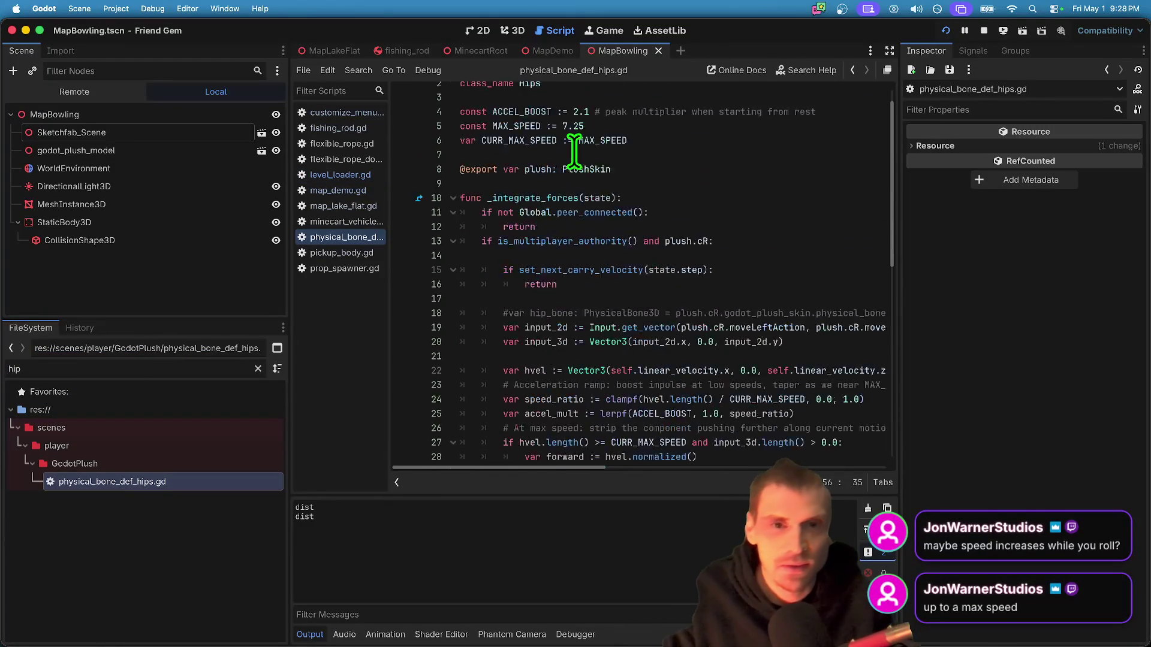
{"action": "left_click", "coordinate": [635, 138]}
{"action": "left_click", "coordinate": [626, 153]}
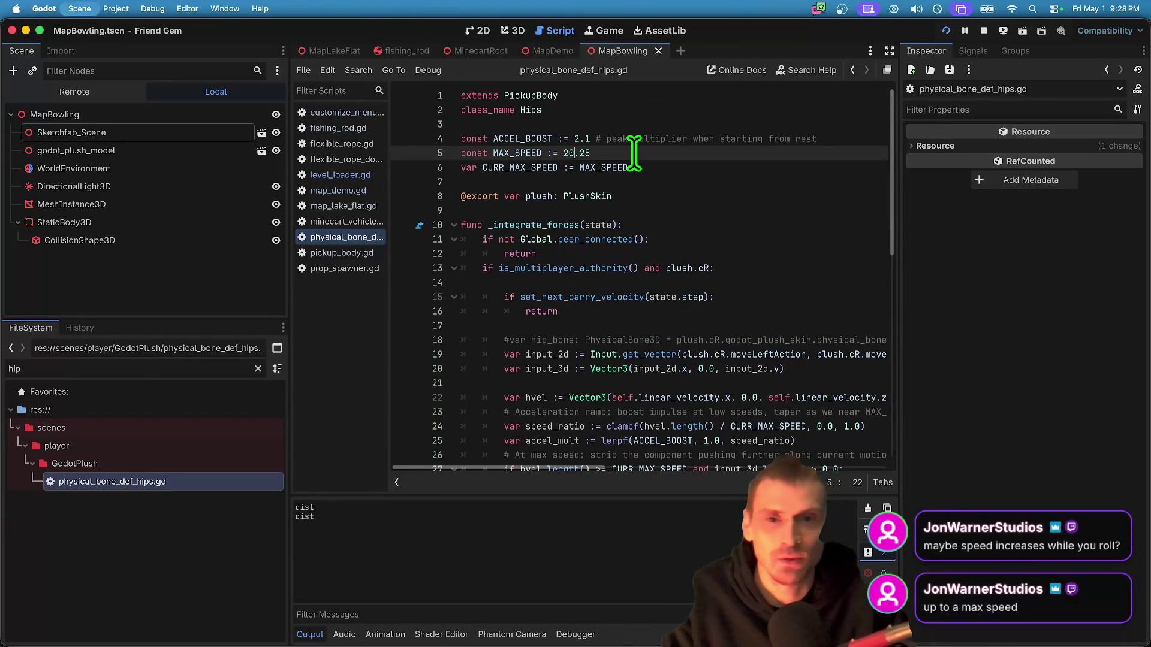
- Playtest the game three times with MAX_SPEED at 20.25
{"action": "key", "text": "super+b"}
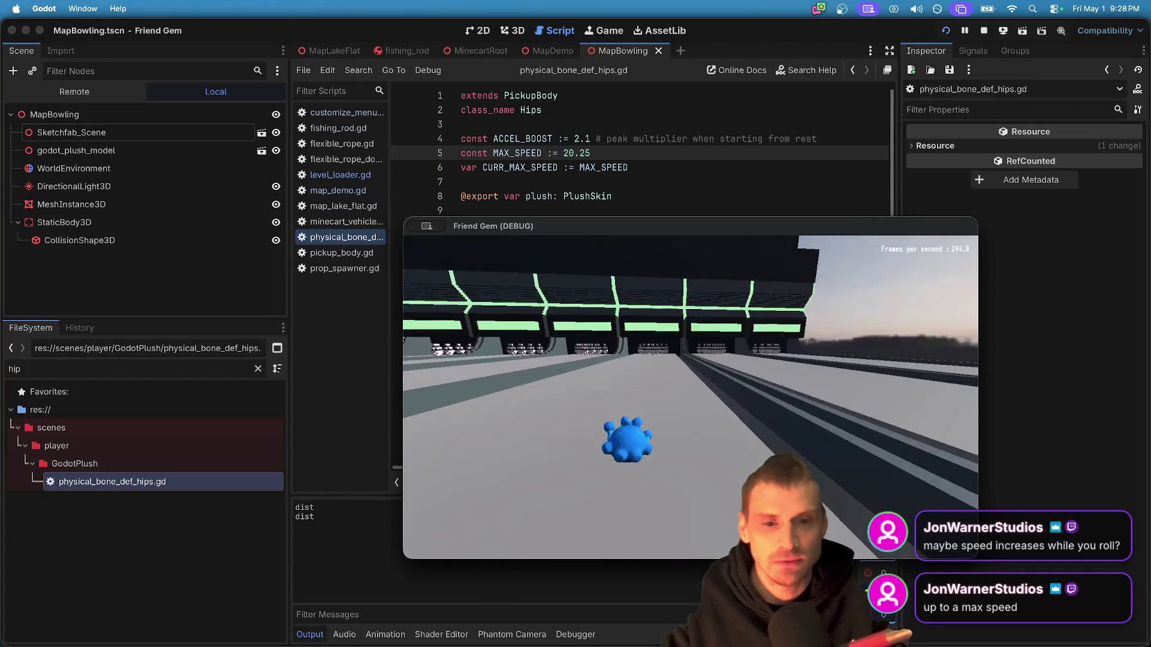
{"action": "key", "text": "super+period"}
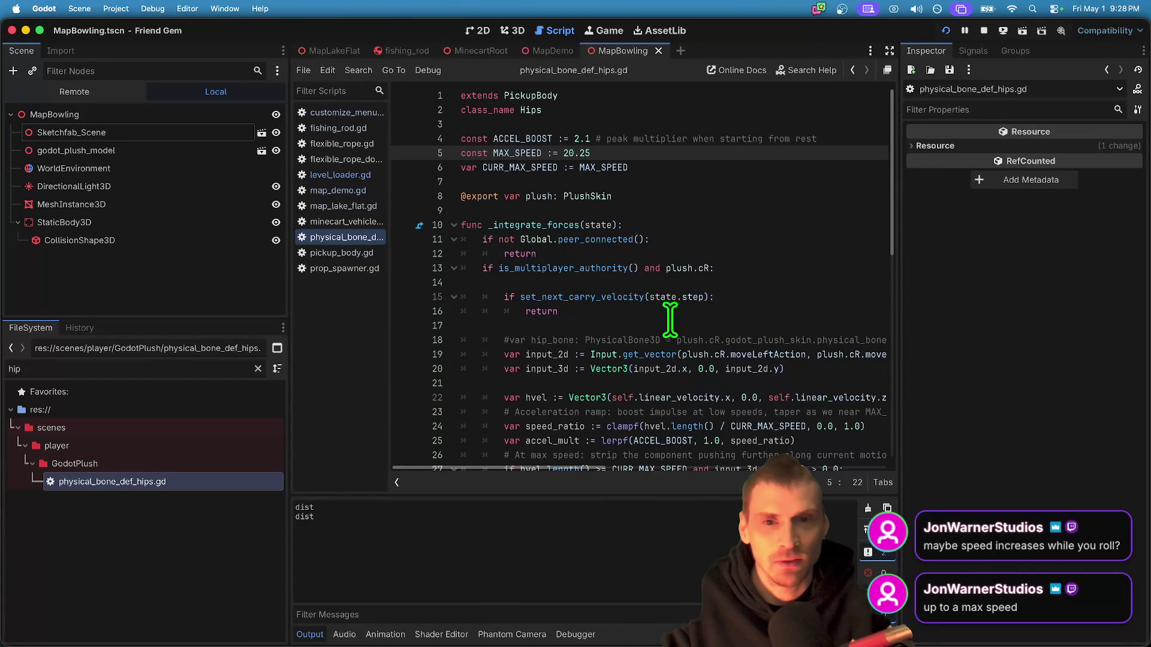
{"action": "key", "text": "super+b"}
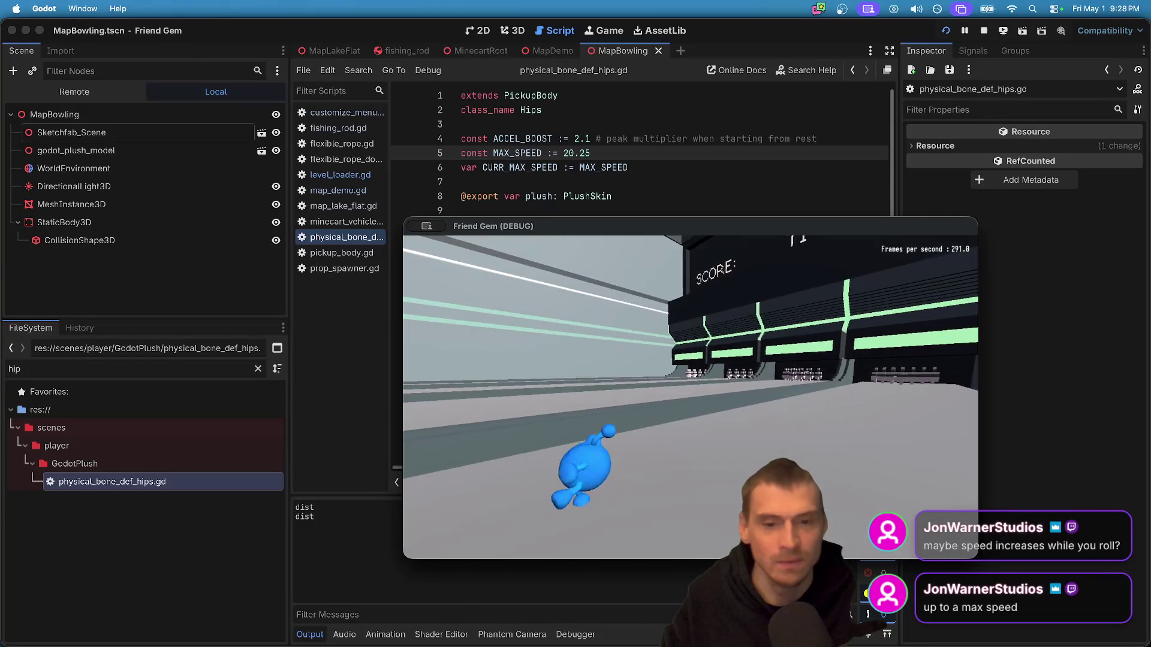
{"action": "key", "text": "super+period"}
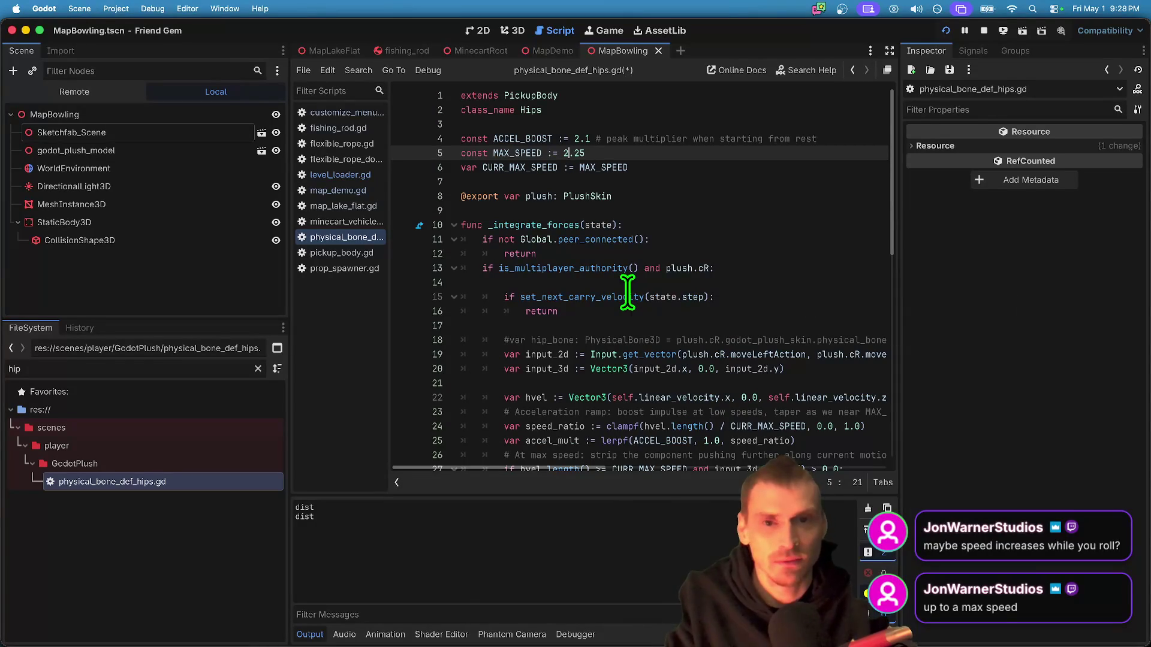
{"action": "type", "text": "50"}
{"action": "key", "text": "super+b"}
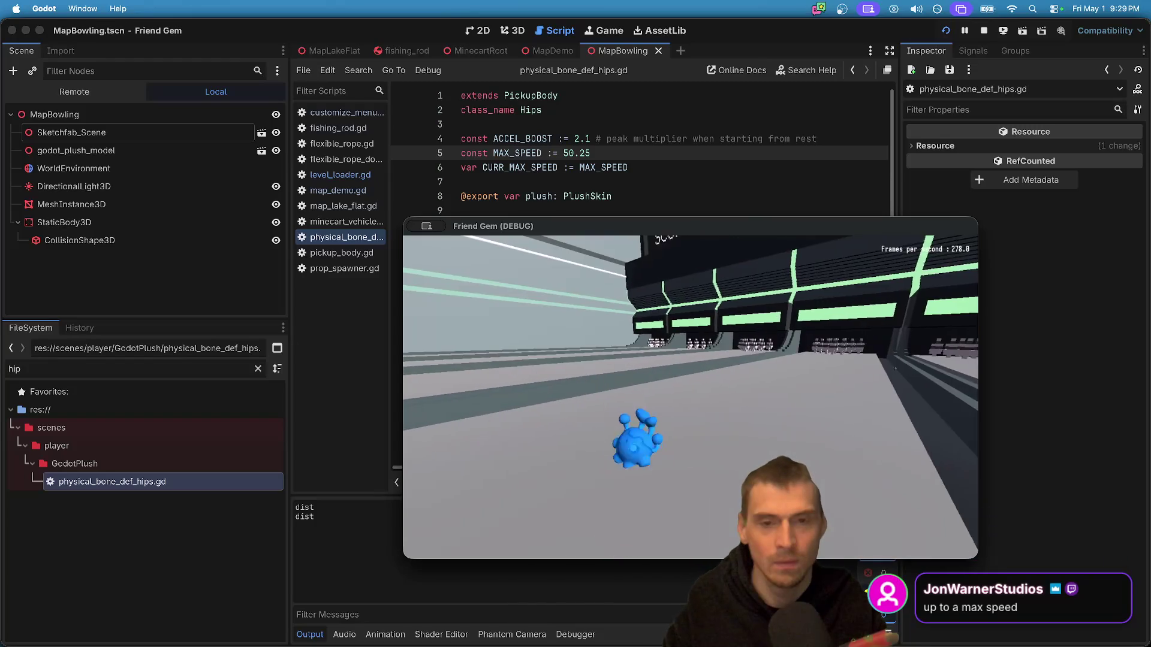
{"action": "key", "text": "super+period"}
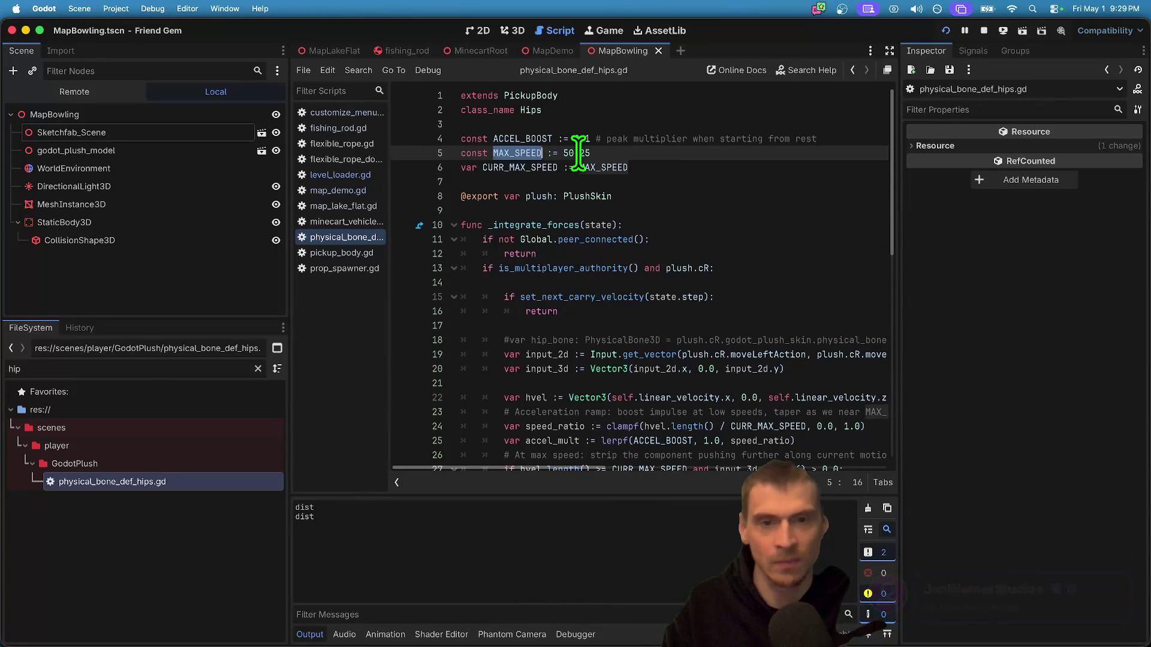
- Change the speed value to 50.25 and playtest again
{"action": "double_click", "coordinate": [614, 167]}
{"action": "type", "text": "50.25"}
{"action": "key", "text": "super+r"}
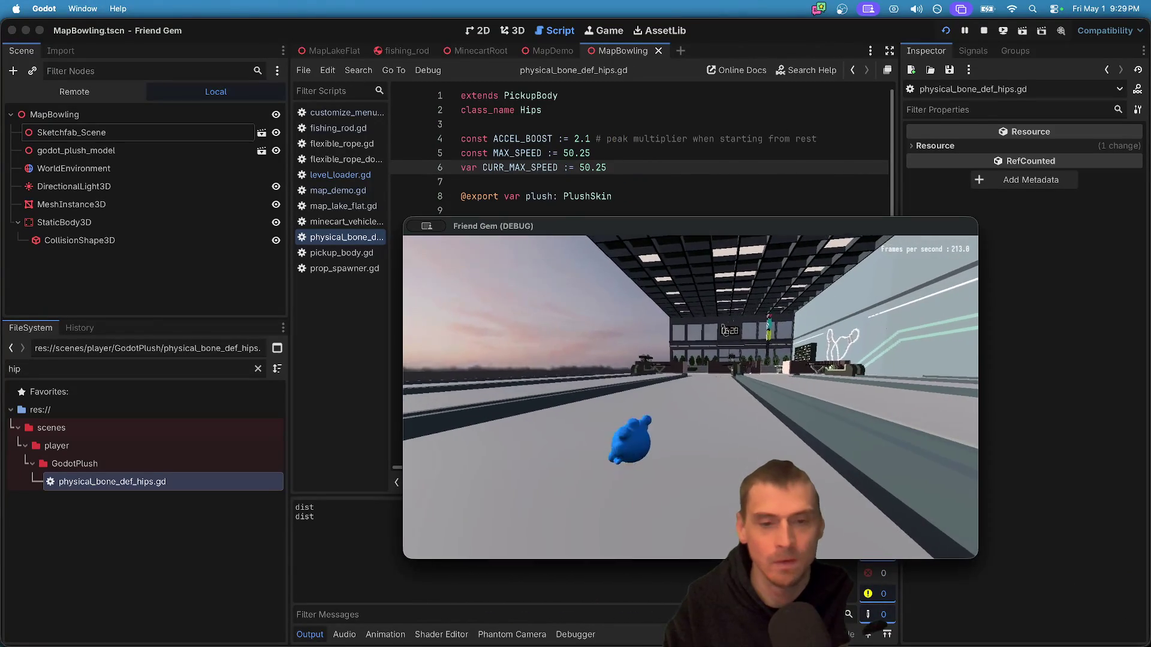
{"action": "key", "text": "super+period"}
- Undo the speed edits back to MAX_SPEED 7.25, review lines 14–16, and save the script
{"action": "key", "text": "super+z"}
{"action": "key", "text": "super+z"}
{"action": "type", "text": "20"}
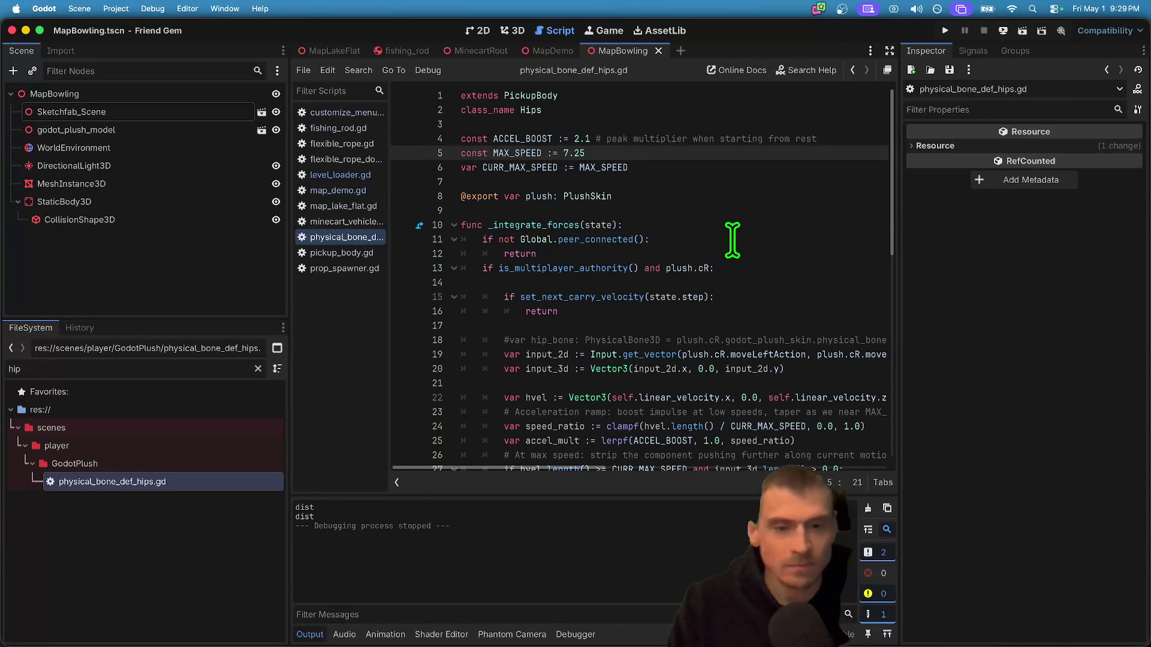
{"action": "scroll", "coordinate": [732, 240], "scroll_direction": "down", "scroll_amount": 10}
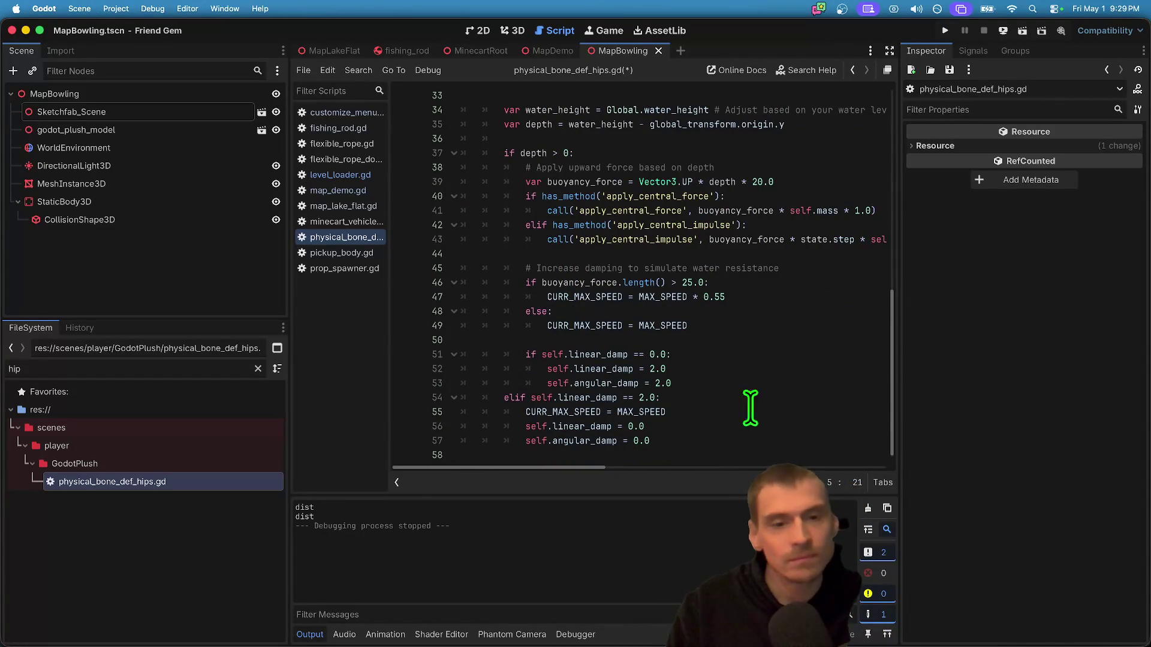
{"action": "left_click", "coordinate": [662, 342]}
{"action": "scroll", "coordinate": [673, 329], "scroll_direction": "up", "scroll_amount": 4}
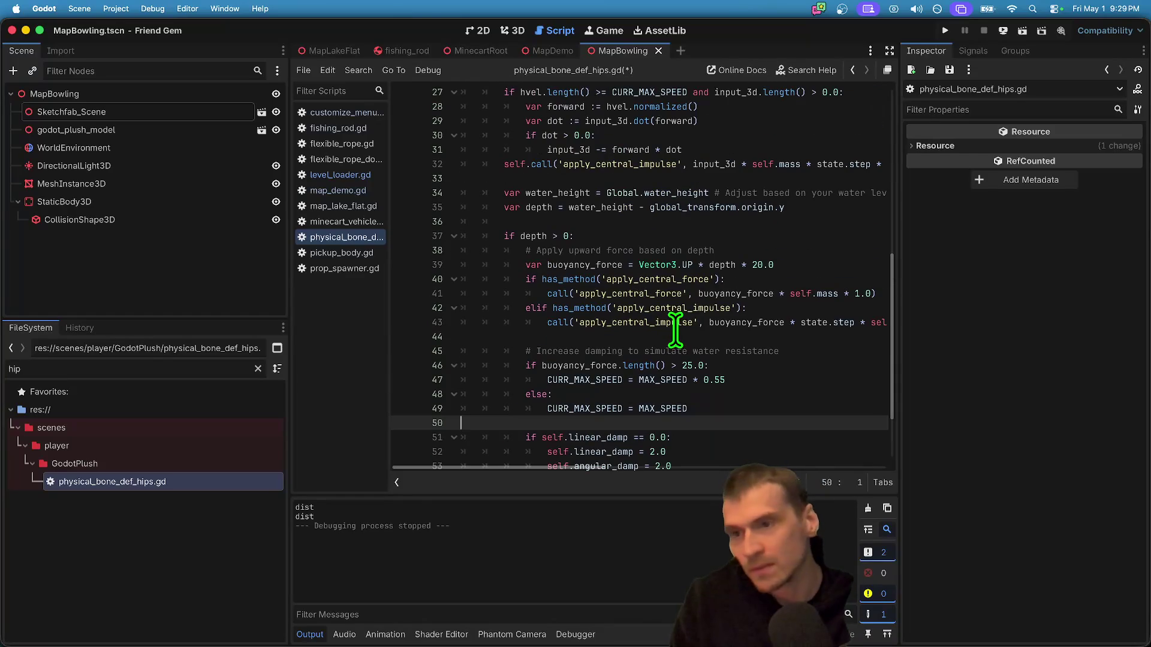
{"action": "scroll", "coordinate": [565, 225], "scroll_direction": "up", "scroll_amount": 7}
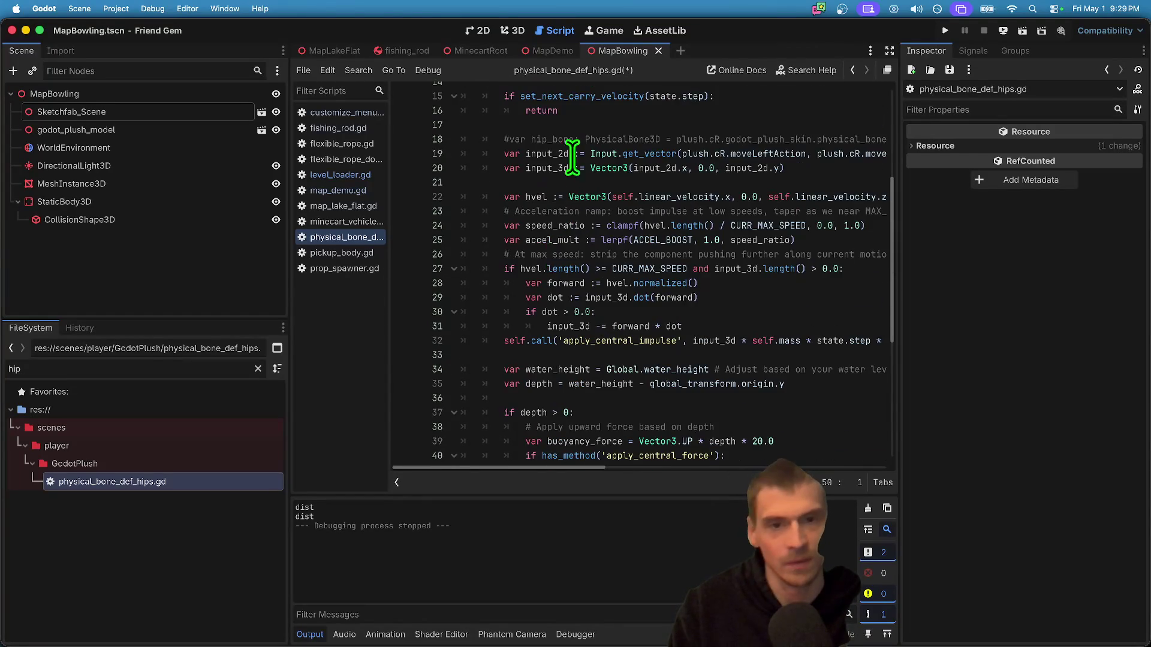
{"action": "left_click_drag", "start_coordinate": [713, 270], "coordinate": [378, 287]}
{"action": "left_click", "coordinate": [736, 269]}
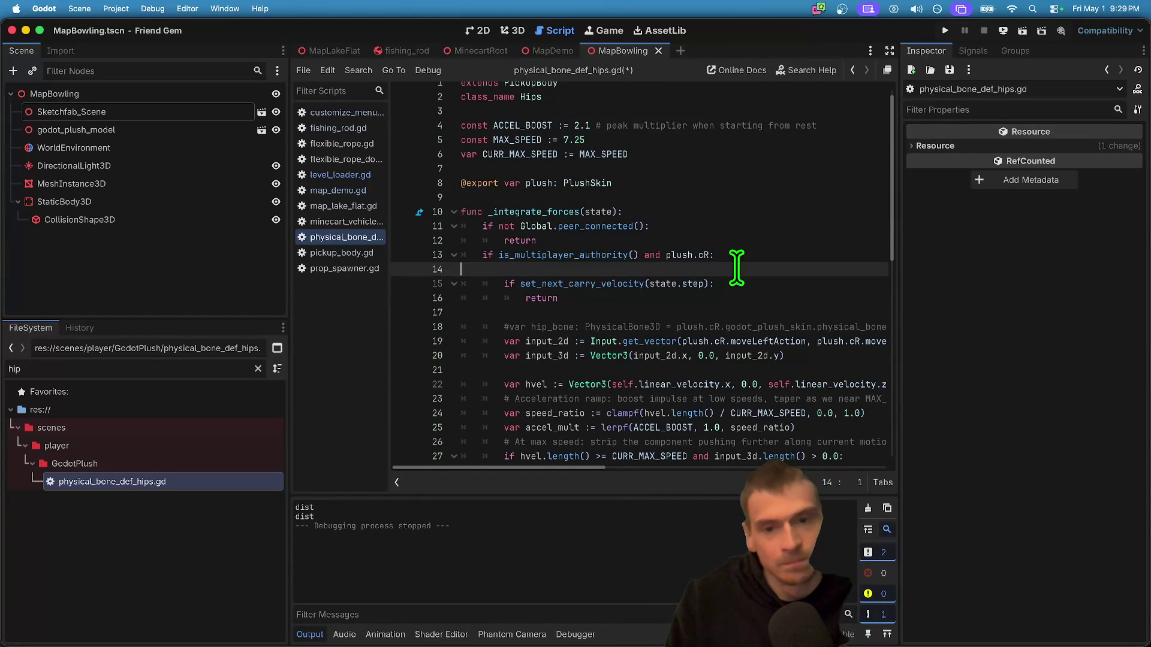
{"action": "left_click_drag", "start_coordinate": [495, 283], "coordinate": [660, 284]}
{"action": "key", "text": "super+s"}
{"action": "left_click", "coordinate": [116, 8]}
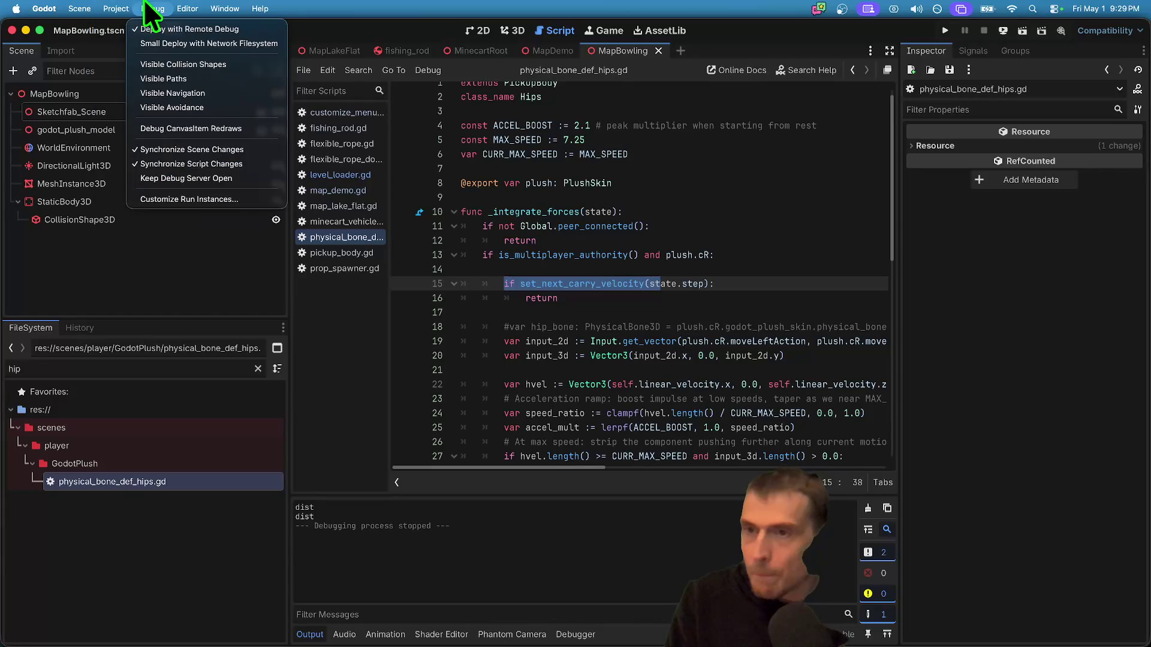
- Configure two run instances, the first tagged 'server, obs' and the second 'client'
{"action": "mouse_move", "coordinate": [153, 8]}
{"action": "left_click", "coordinate": [160, 193]}
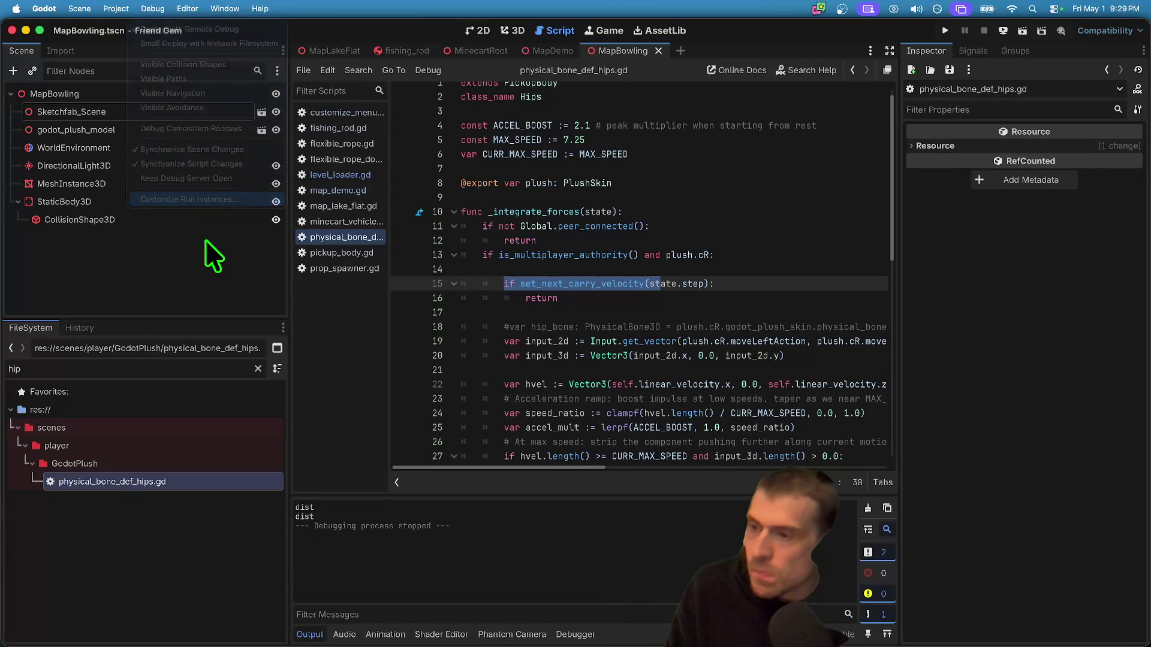
{"action": "left_click", "coordinate": [741, 233]}
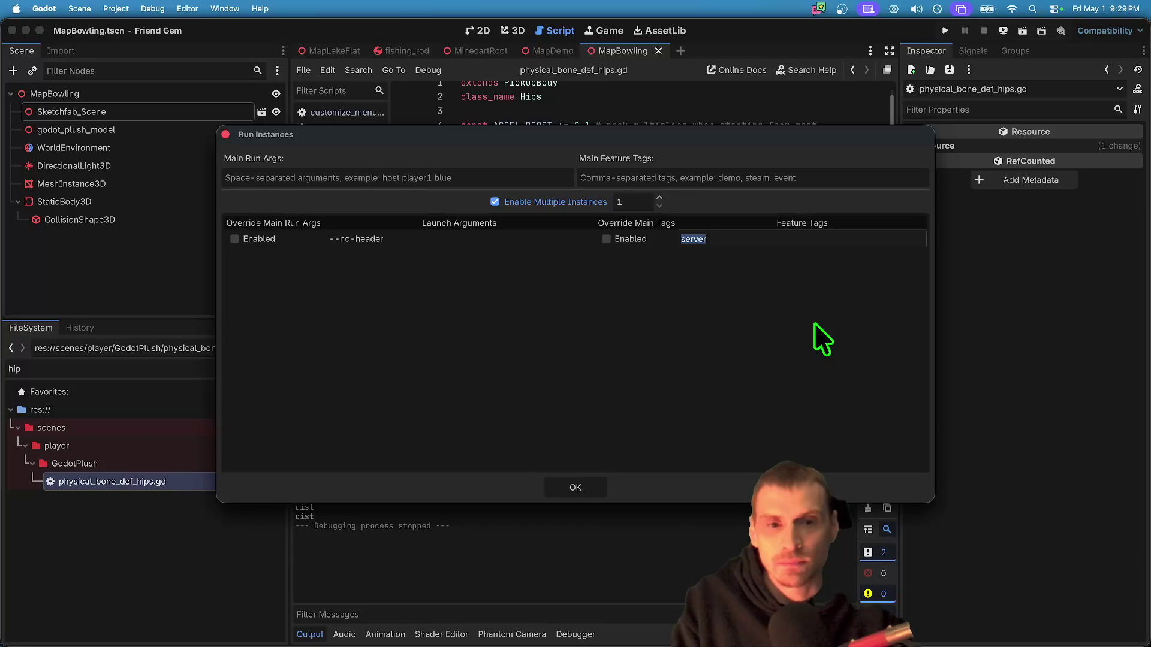
{"action": "key", "text": "Right"}
{"action": "type", "text": ", obs"}
{"action": "key", "text": "Return"}
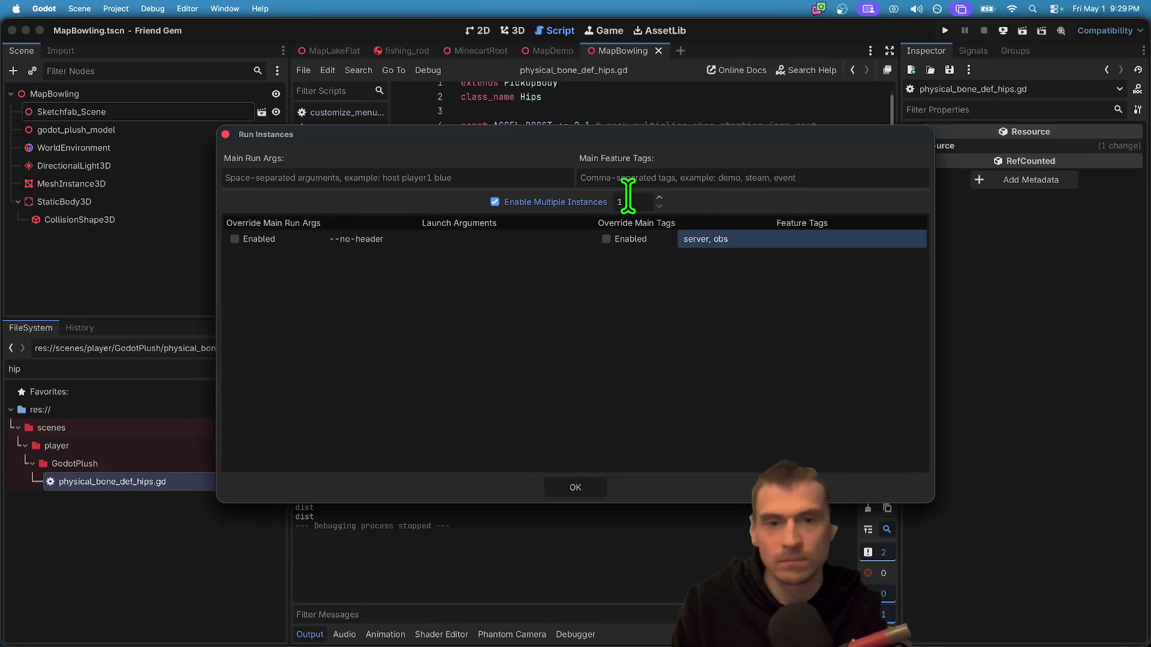
{"action": "key", "text": "Return"}
{"action": "type", "text": "client"}
{"action": "left_click", "coordinate": [689, 264]}
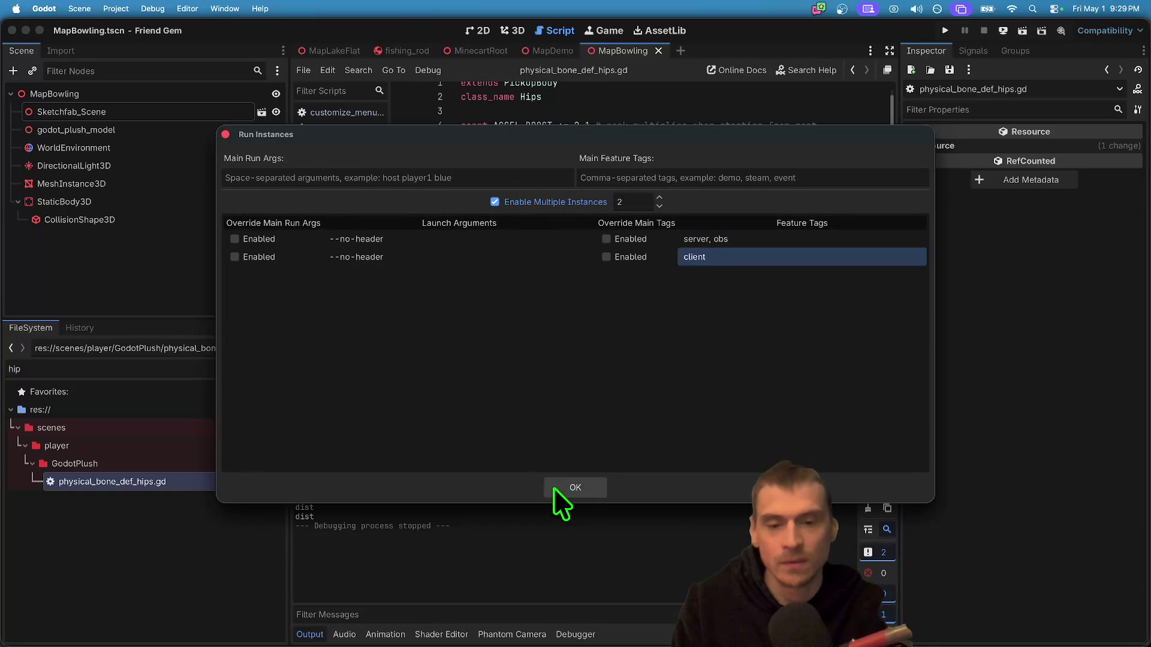
{"action": "left_click", "coordinate": [553, 488]}
{"action": "left_click", "coordinate": [735, 134]}
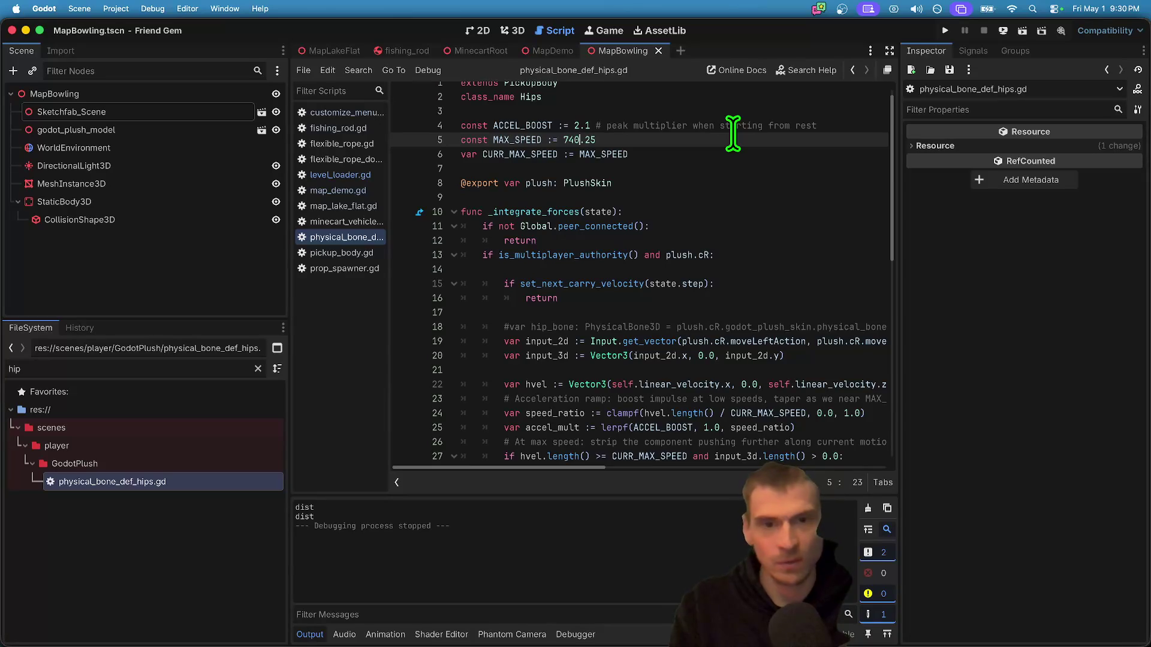
- Change MAX_SPEED to 40.25, then save and run the game
{"action": "type", "text": "40"}
{"action": "key", "text": "super+b"}
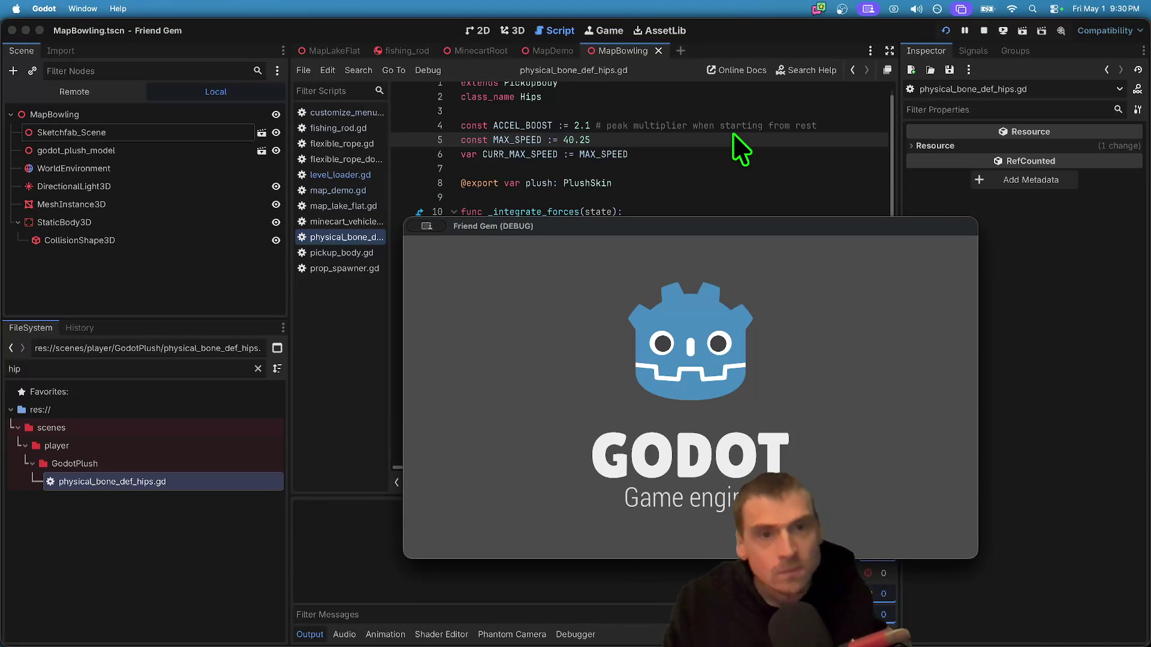
{"action": "mouse_move", "coordinate": [689, 644]}
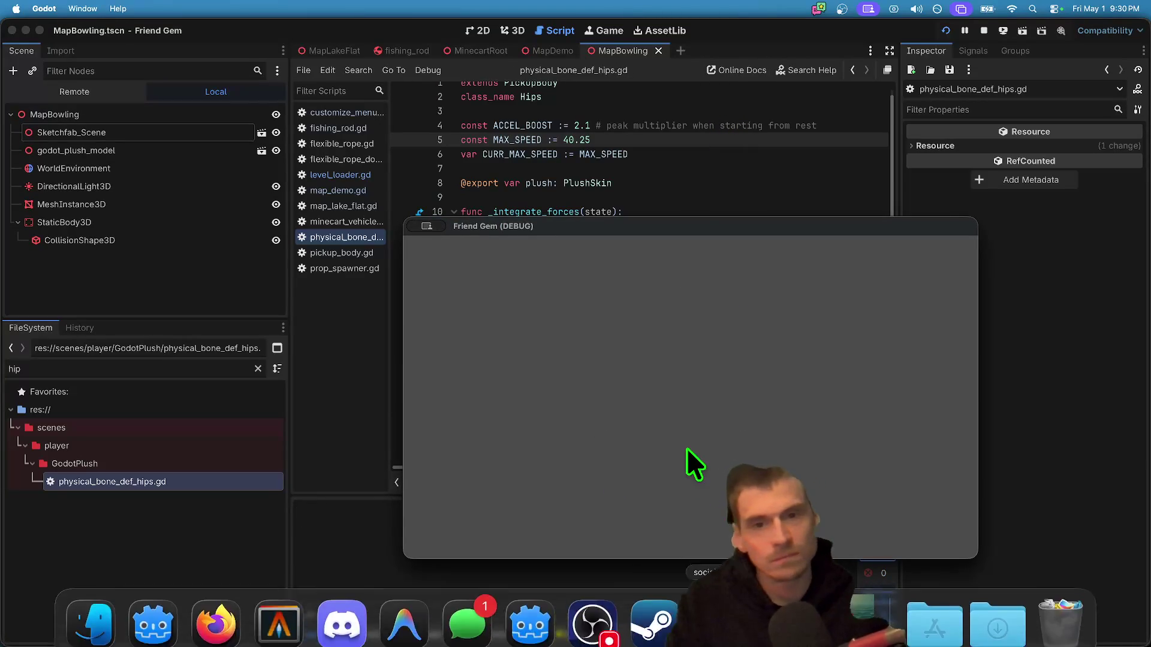
- Steer the blue plush past the scoreboard and roll it down a bowling lane
{"action": "key", "text": "w"}
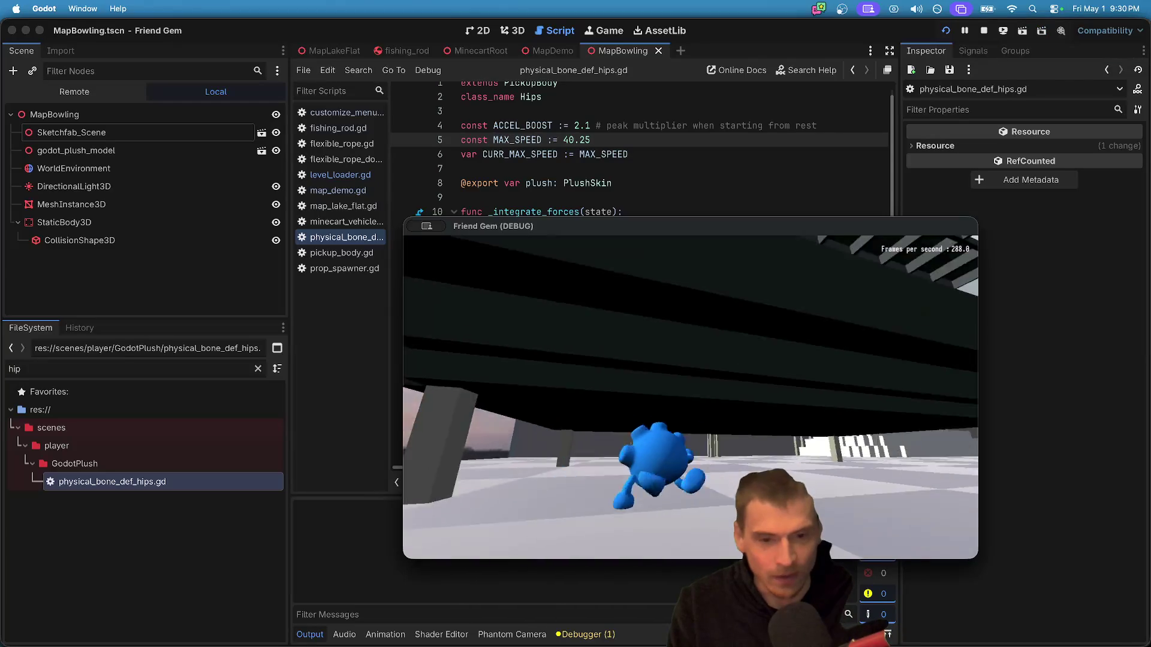
{"action": "key", "text": "w"}
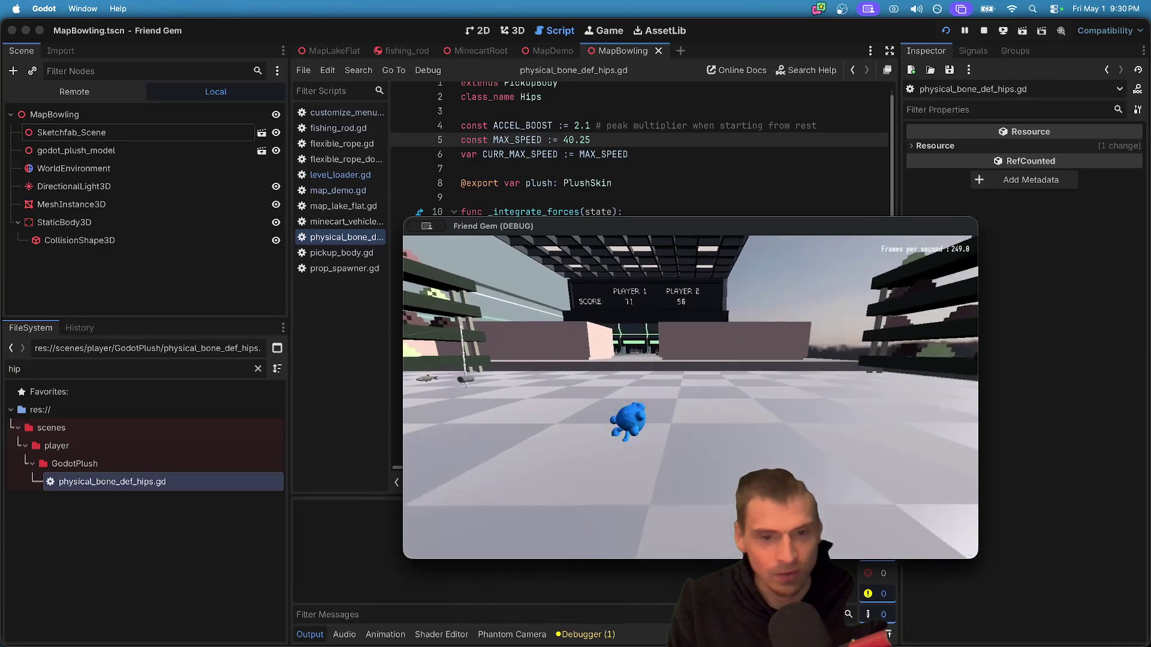
{"action": "key", "text": "w"}
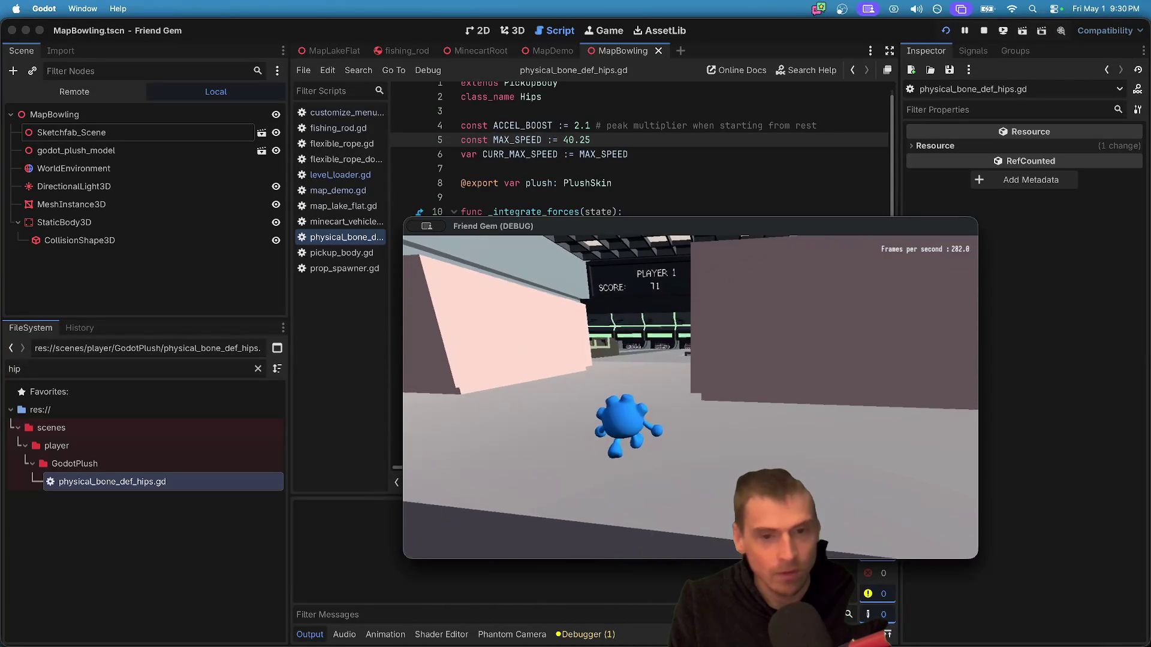
{"action": "key", "text": "w"}
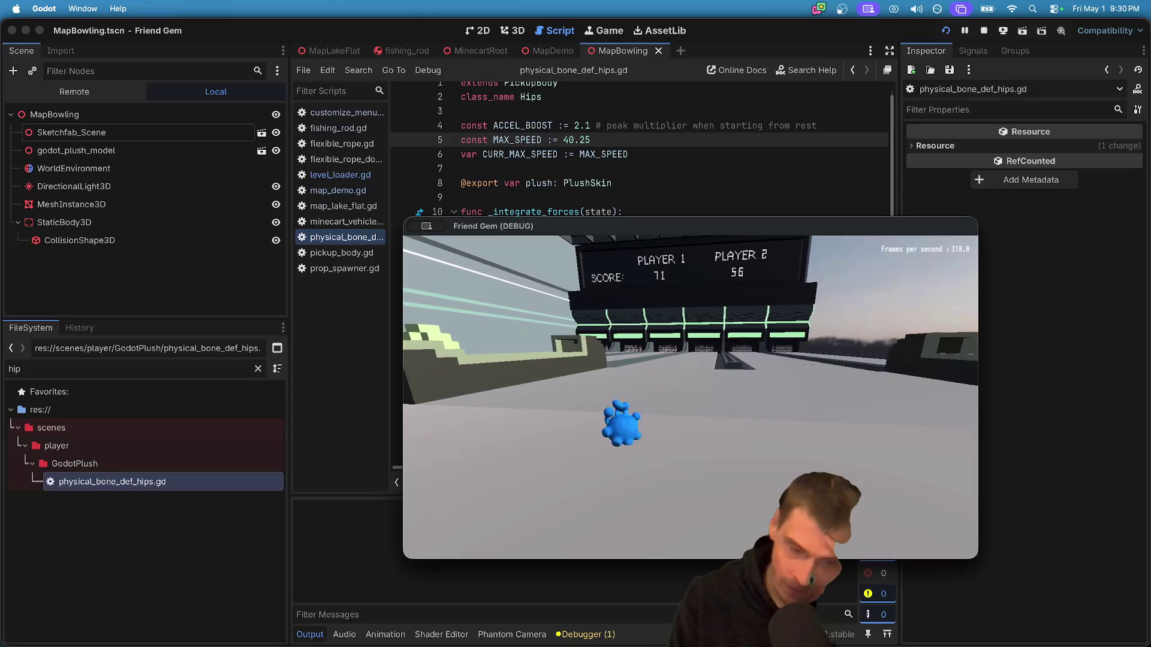
{"action": "key", "text": "w"}
{"action": "key", "text": "w"}
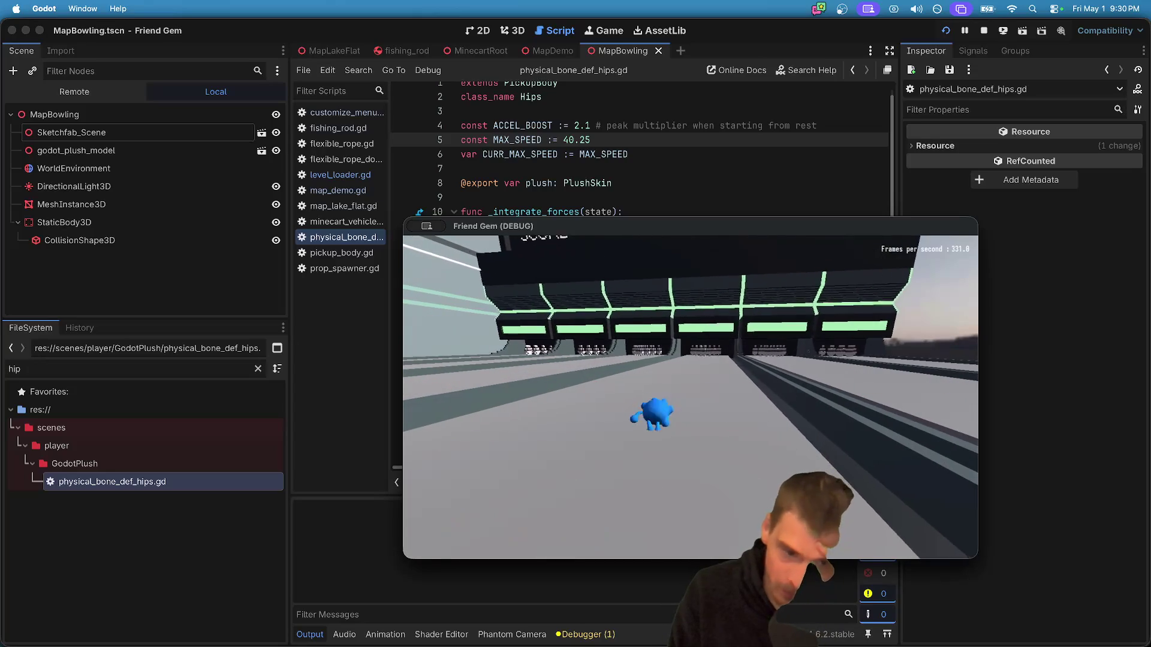
{"action": "key", "text": "w"}
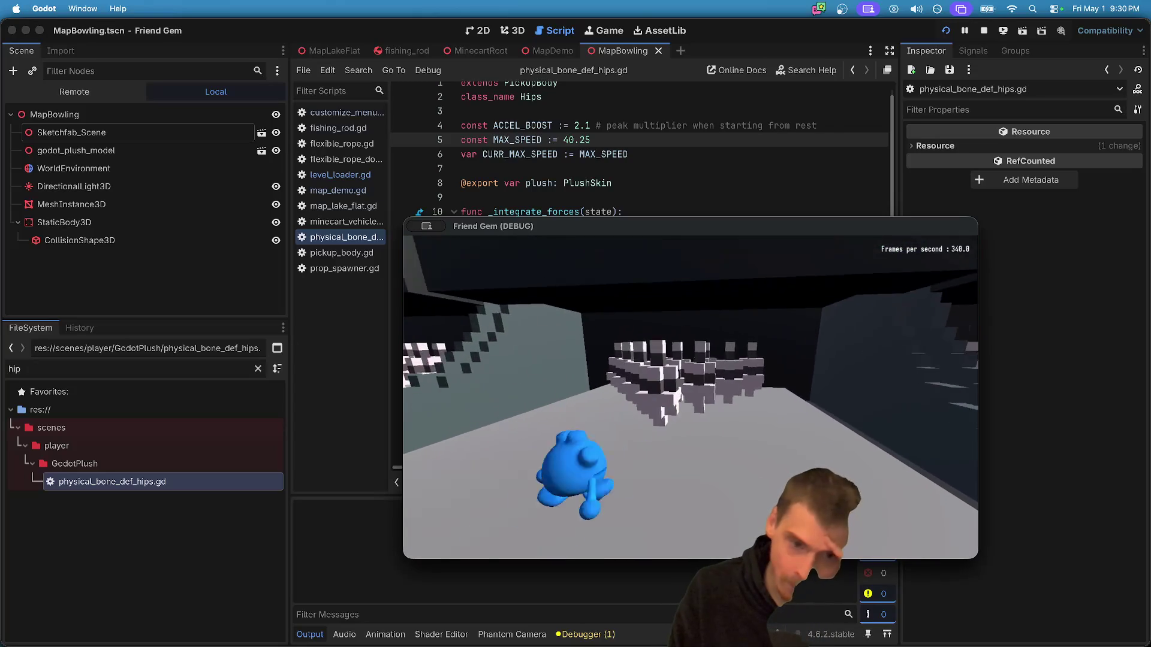
{"action": "key", "text": "w"}
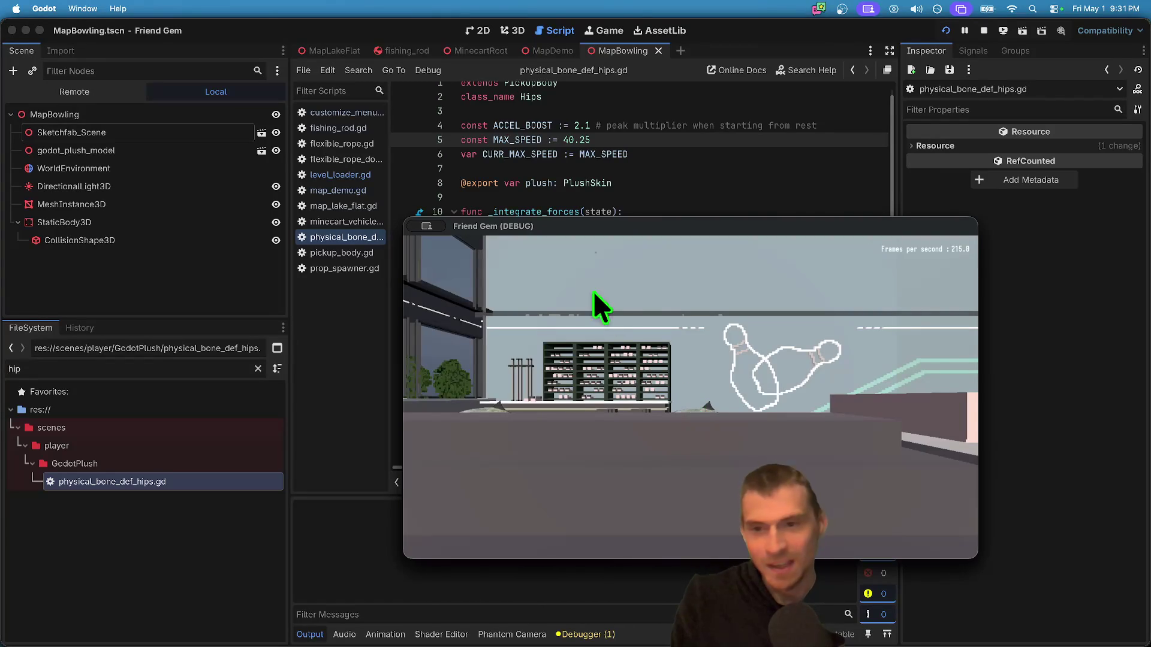
- Clear the 'hip' text from the FileSystem filter so all files show
{"action": "left_click", "coordinate": [447, 75]}
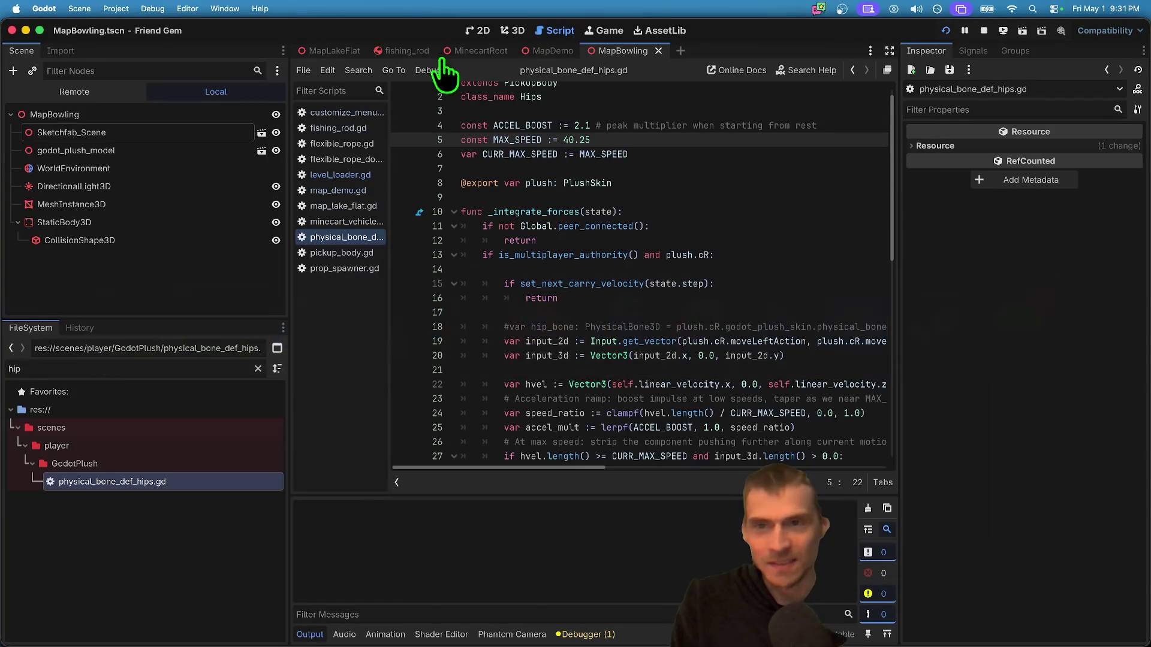
{"action": "double_click", "coordinate": [153, 368]}
{"action": "key", "text": "BackSpace"}
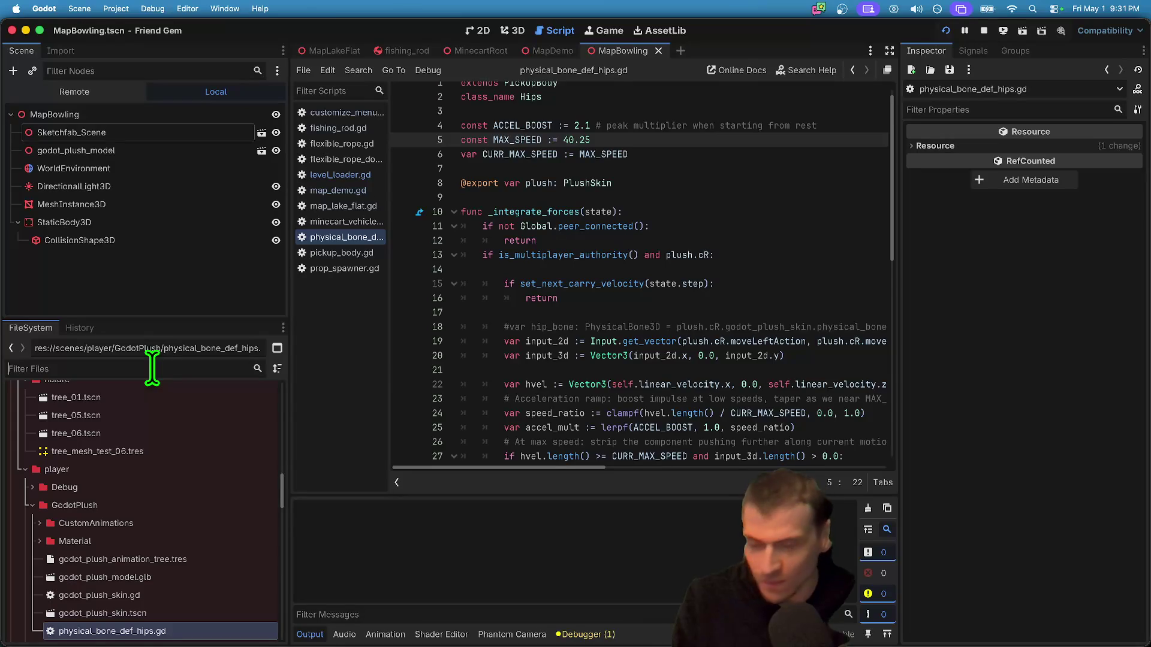
{"action": "key", "text": "super+Tab"}
{"action": "key", "text": "super+Tab"}
{"action": "key", "text": "super+Tab"}
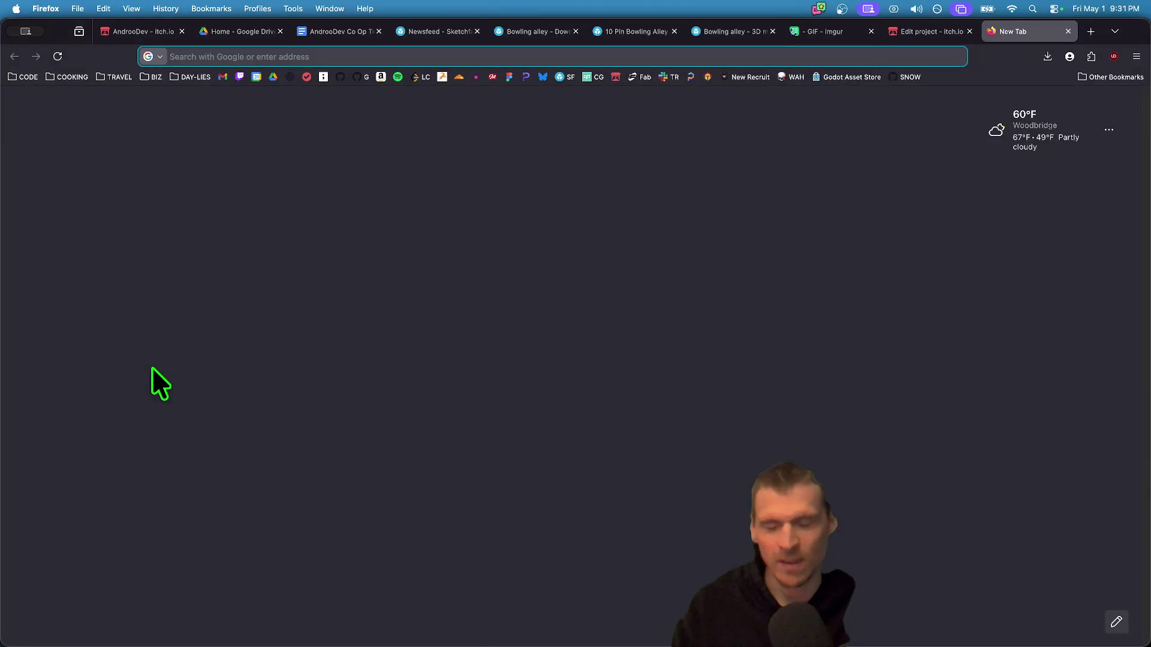
{"action": "key", "text": "super+Tab"}
- Enlarge the FileSystem panel and collapse the GodotPlush and PhantomCamScene folders
{"action": "left_click_drag", "start_coordinate": [190, 323], "coordinate": [210, 250]}
{"action": "double_click", "coordinate": [166, 423]}
{"action": "double_click", "coordinate": [174, 440]}
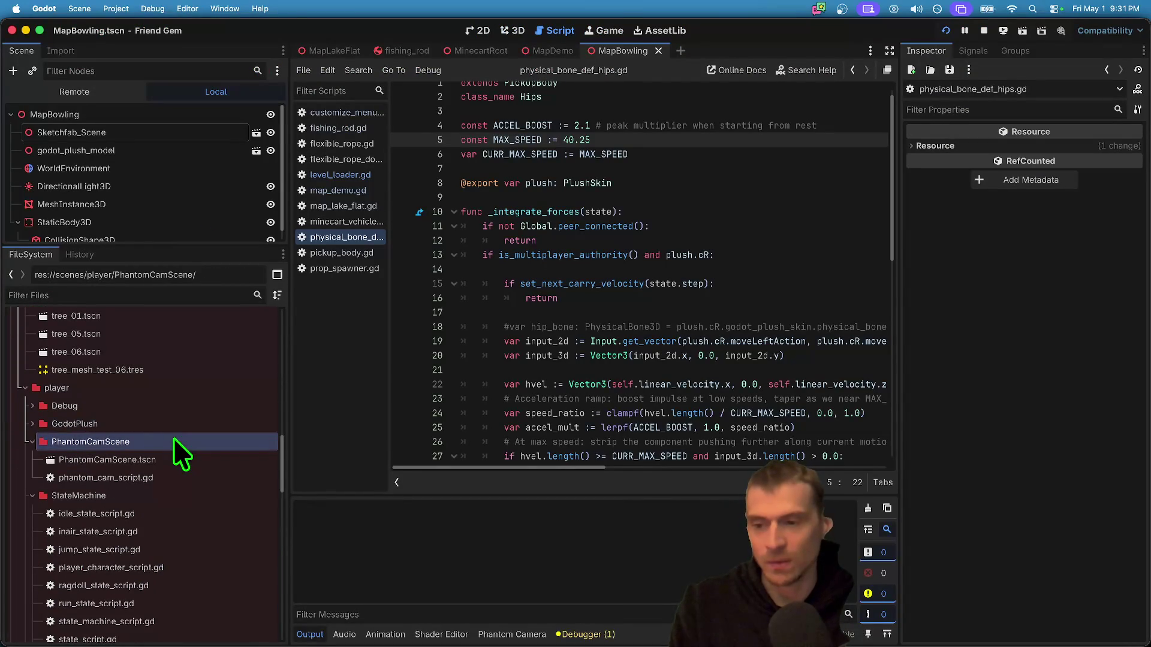
{"action": "scroll", "coordinate": [174, 437], "scroll_direction": "down", "scroll_amount": 3}
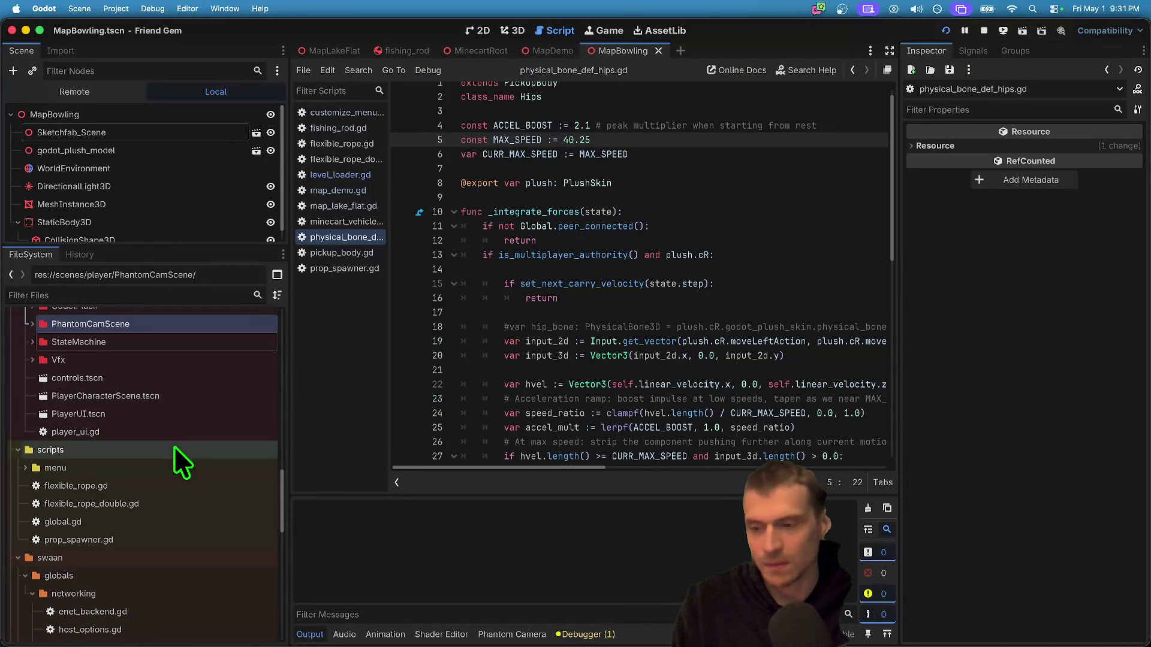
{"action": "scroll", "coordinate": [180, 473], "scroll_direction": "up", "scroll_amount": 6}
{"action": "scroll", "coordinate": [215, 408], "scroll_direction": "up", "scroll_amount": 1}
- Start a new scene in the res://scenes/interactable/pickups folder
{"action": "left_click", "coordinate": [201, 375]}
{"action": "right_click", "coordinate": [202, 375]}
{"action": "left_click", "coordinate": [269, 381]}
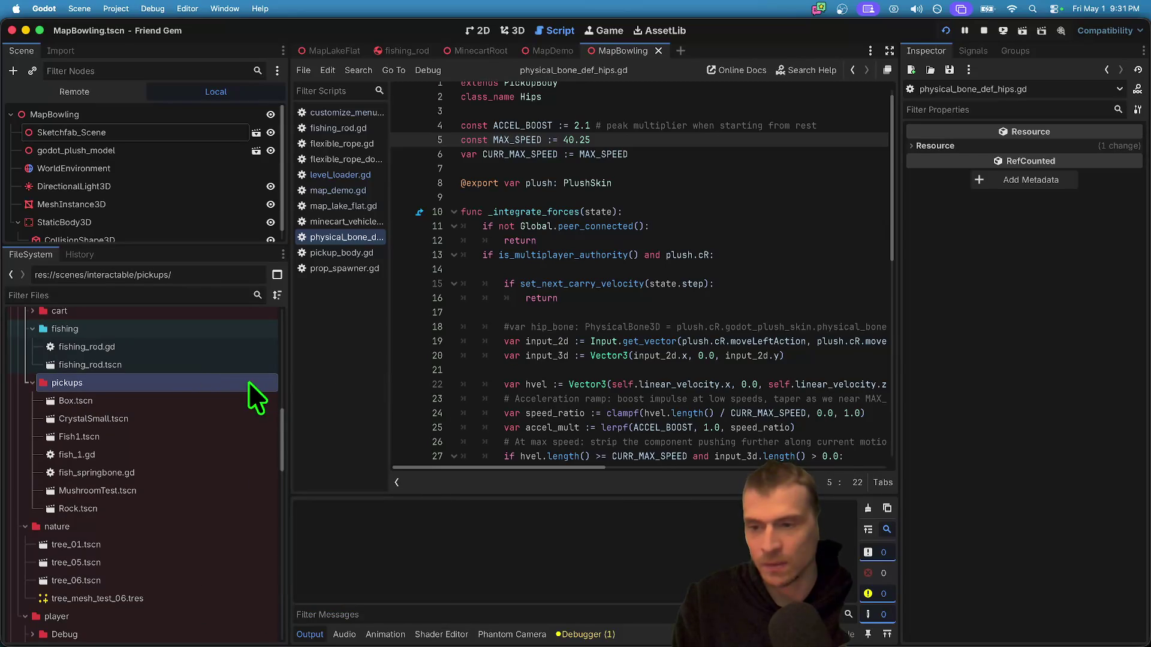
{"action": "right_click", "coordinate": [248, 382]}
{"action": "mouse_move", "coordinate": [297, 387]}
{"action": "left_click", "coordinate": [491, 406]}
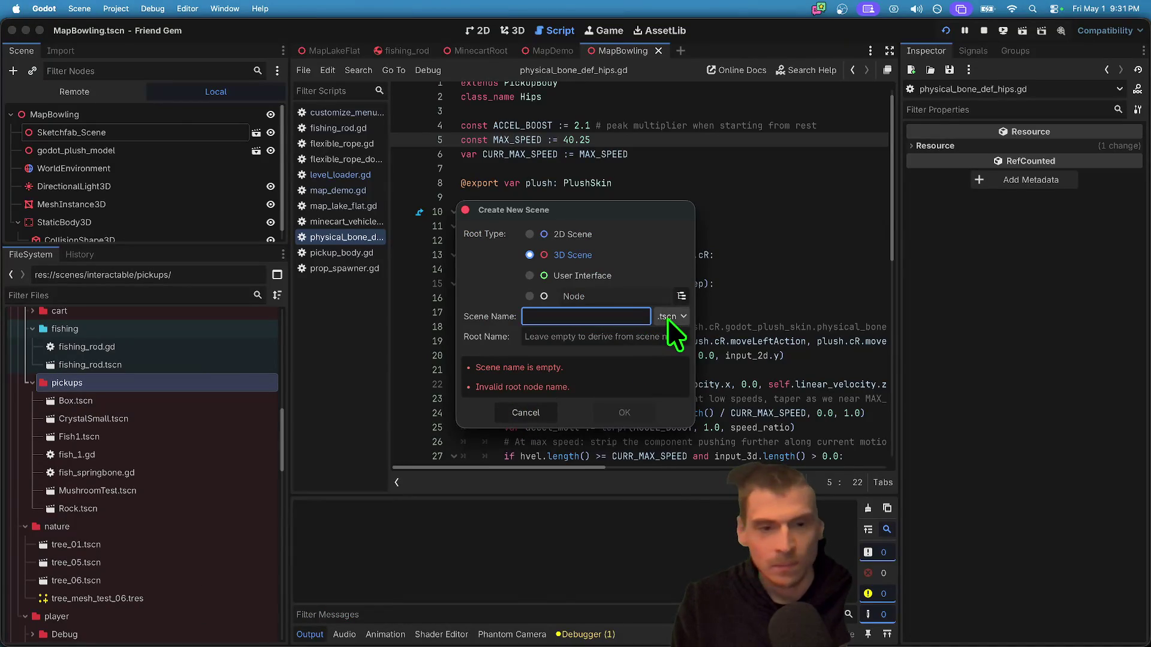
- Create the BowlingPin scene with a RigidBody3D root node
{"action": "left_click", "coordinate": [680, 297]}
{"action": "type", "text": "rigid"}
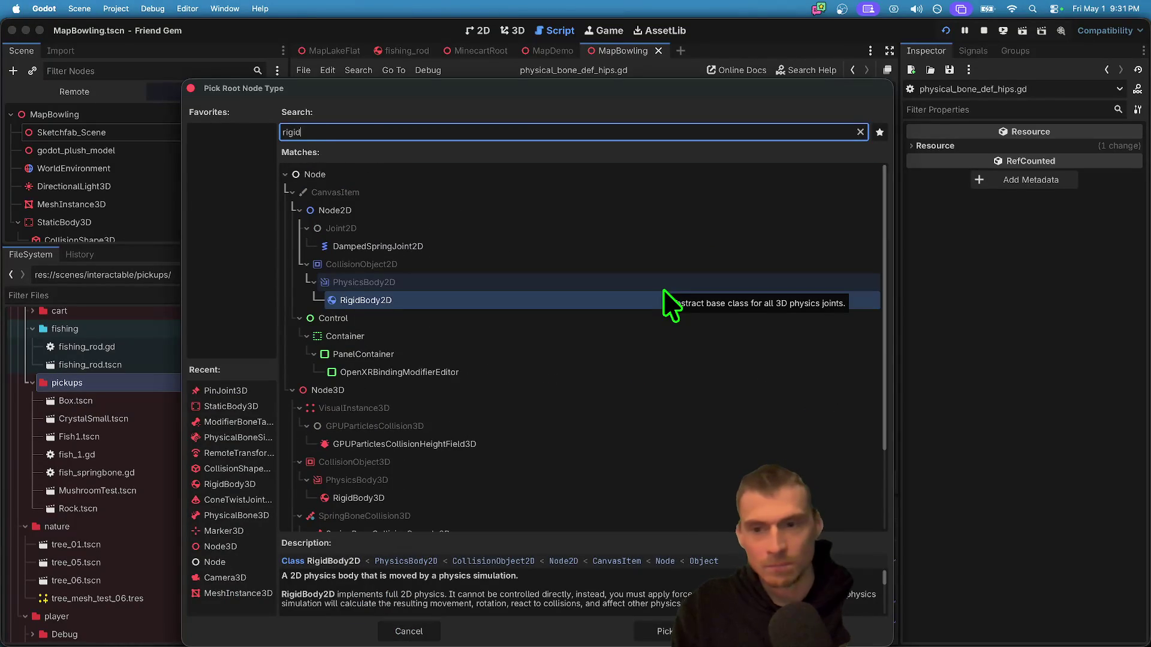
{"action": "type", "text": "body3d"}
{"action": "key", "text": "Return"}
{"action": "right_click", "coordinate": [635, 318]}
{"action": "left_click", "coordinate": [604, 313]}
{"action": "type", "text": "BowlingPin"}
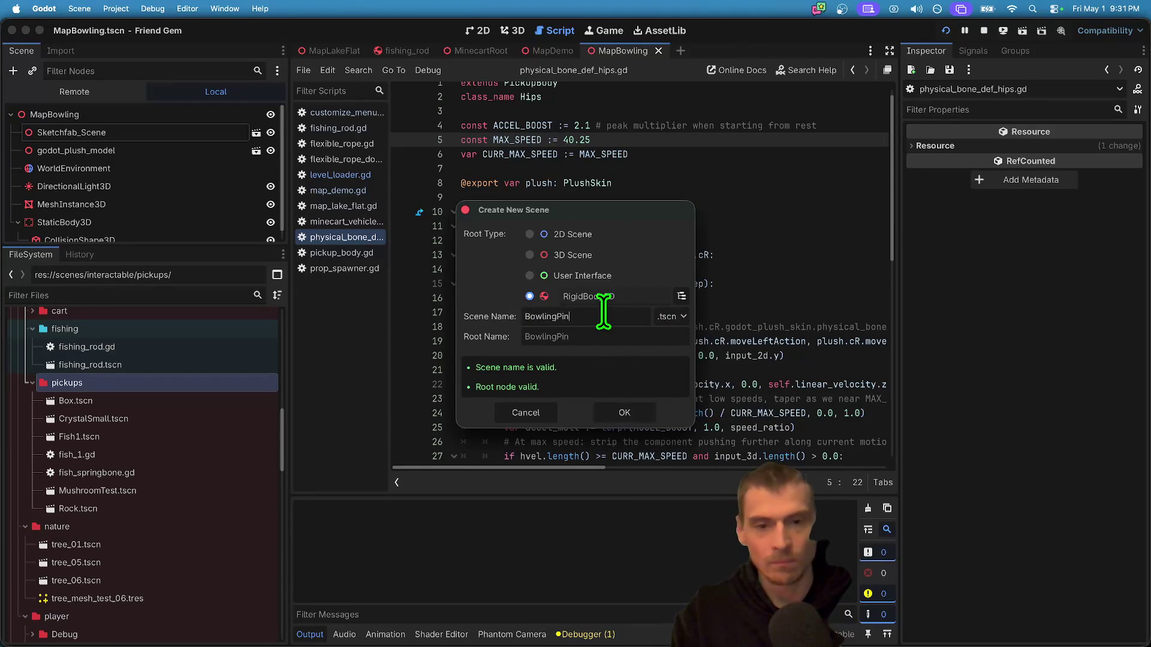
{"action": "key", "text": "Return"}
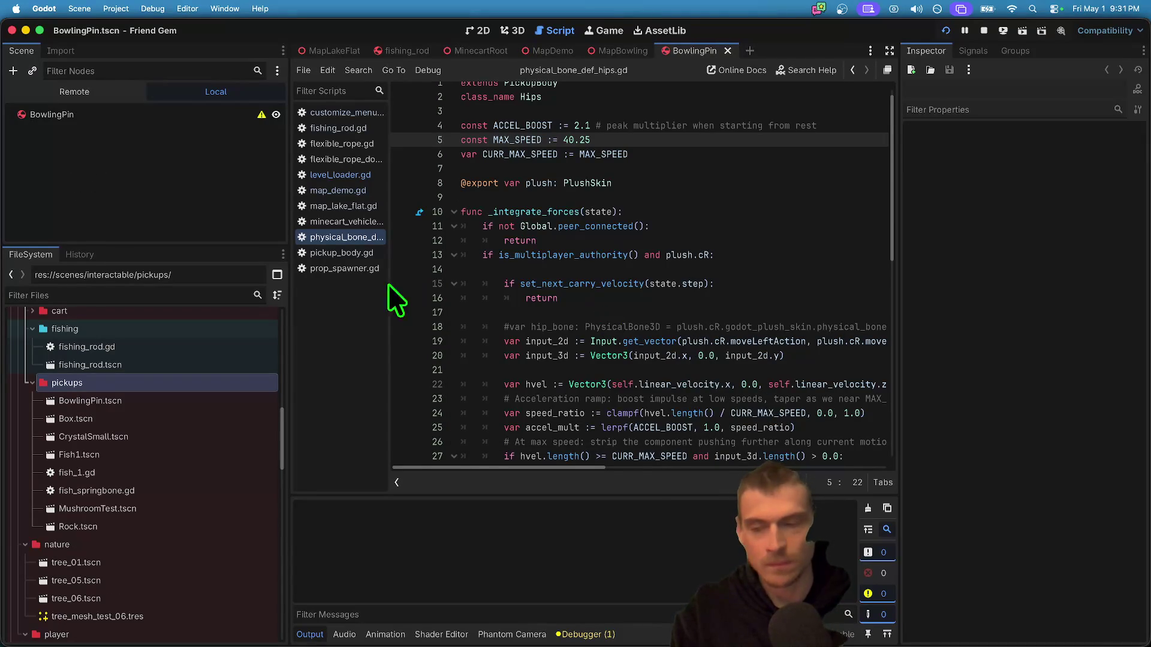
- Add a MeshInstance3D child under the BowlingPin root
{"action": "right_click", "coordinate": [149, 117]}
{"action": "left_click", "coordinate": [167, 123]}
{"action": "type", "text": "mesh"}
{"action": "key", "text": "Return"}
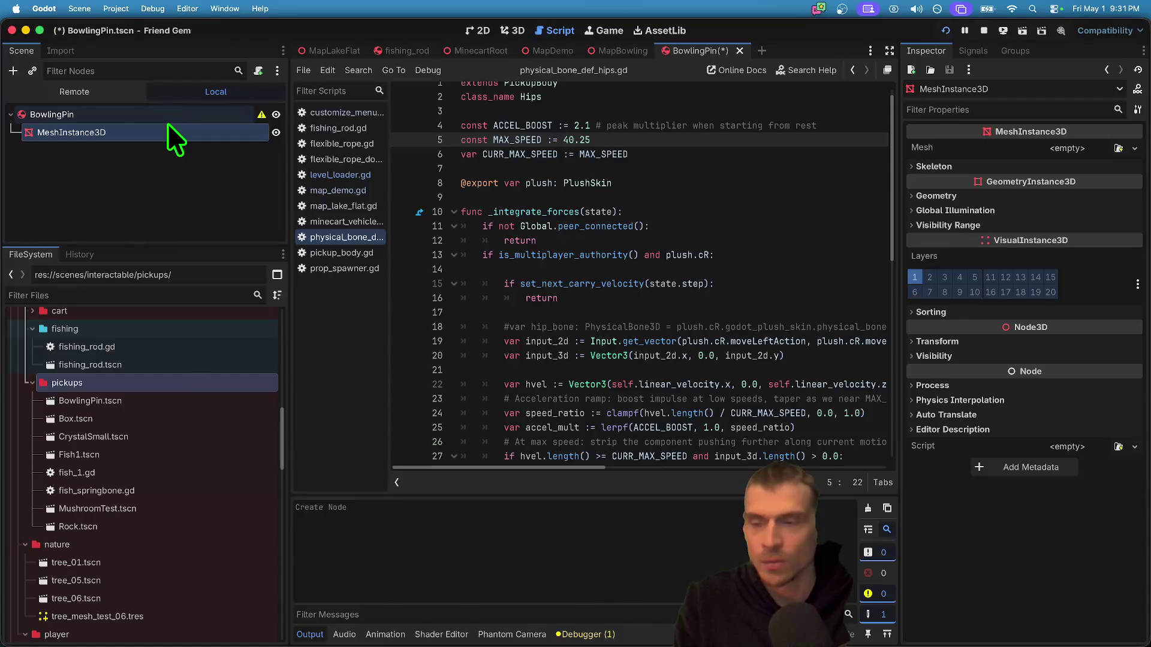
- Add a CollisionShape3D and move it directly under BowlingPin
{"action": "key", "text": "ctrl+a"}
{"action": "type", "text": "coll"}
{"action": "key", "text": "Return"}
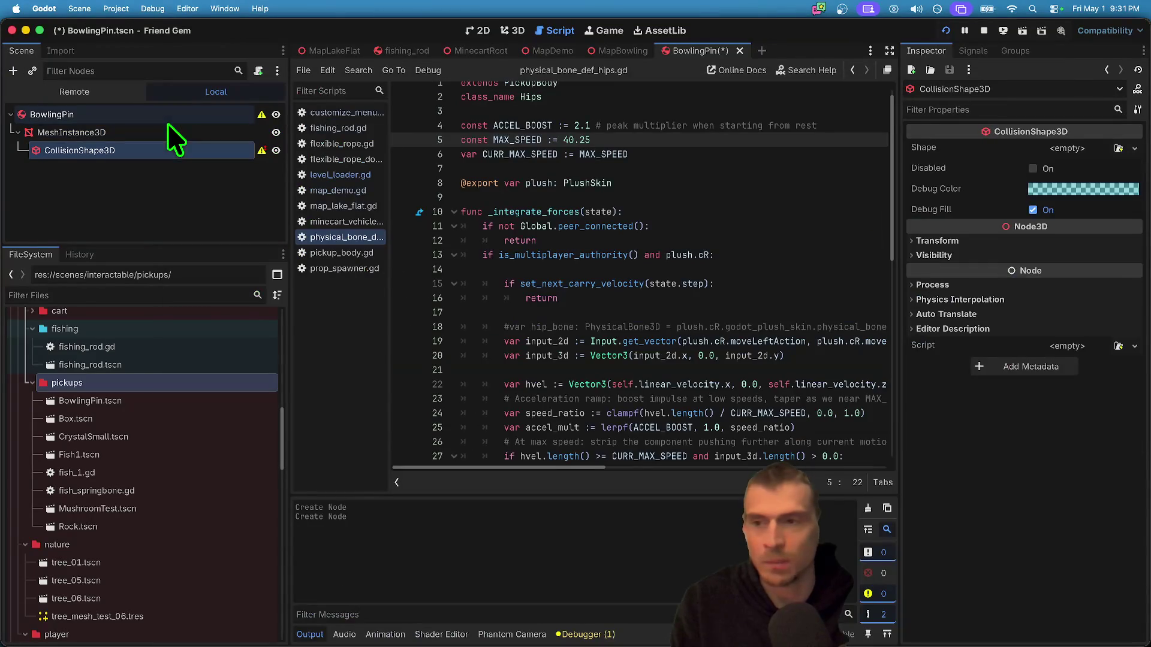
{"action": "left_click_drag", "start_coordinate": [152, 145], "coordinate": [154, 116]}
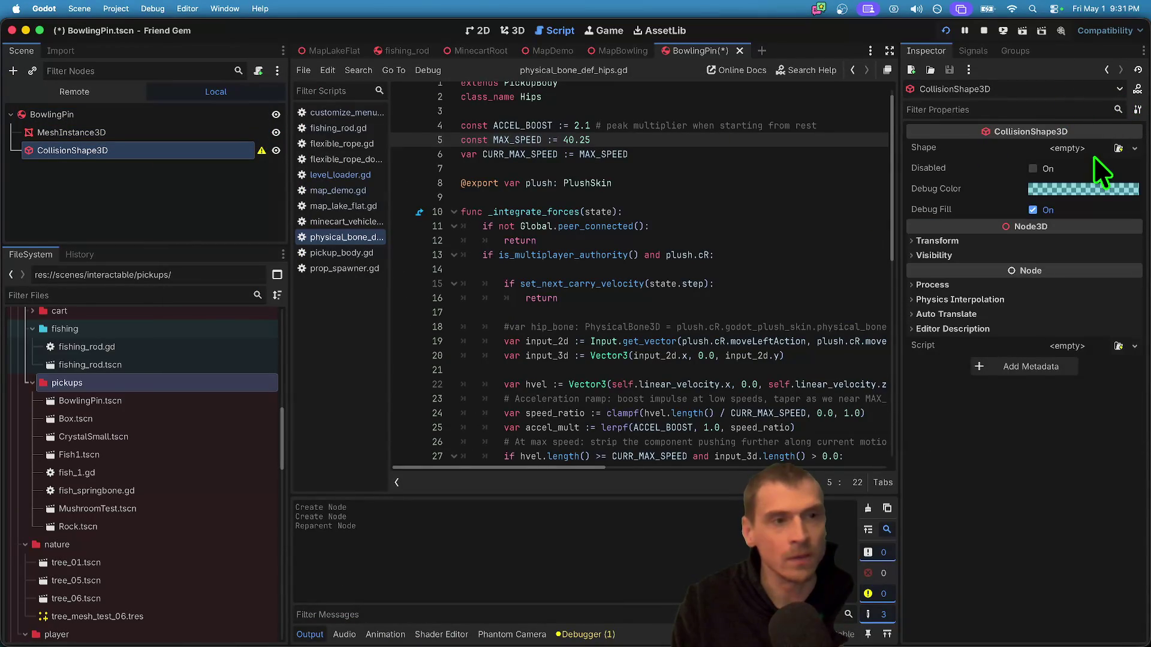
- Give the CollisionShape3D a new CapsuleShape3D
{"action": "left_click", "coordinate": [1117, 149]}
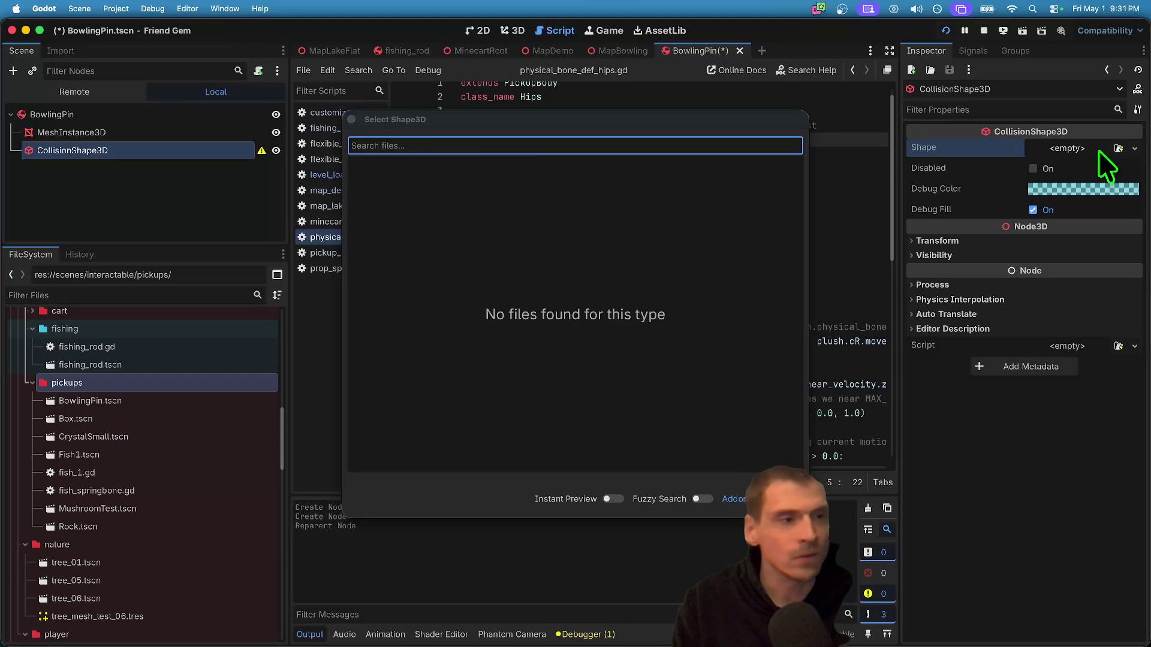
{"action": "key", "text": "Escape"}
{"action": "left_click", "coordinate": [1069, 167]}
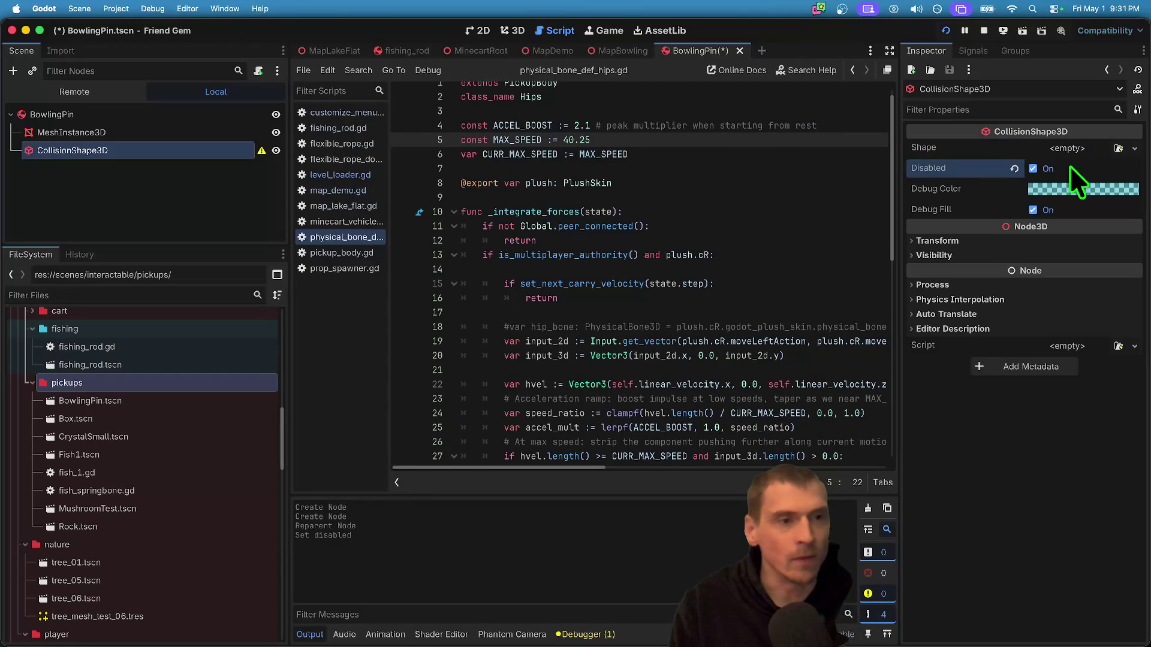
{"action": "left_click", "coordinate": [1072, 150]}
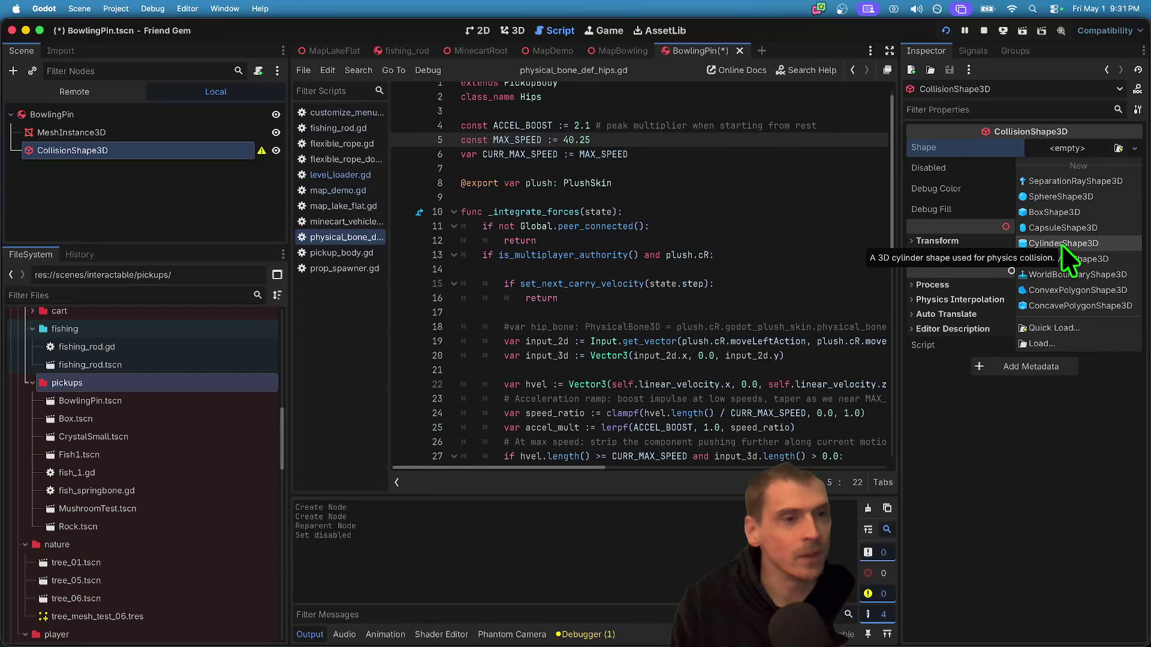
{"action": "left_click", "coordinate": [1070, 227]}
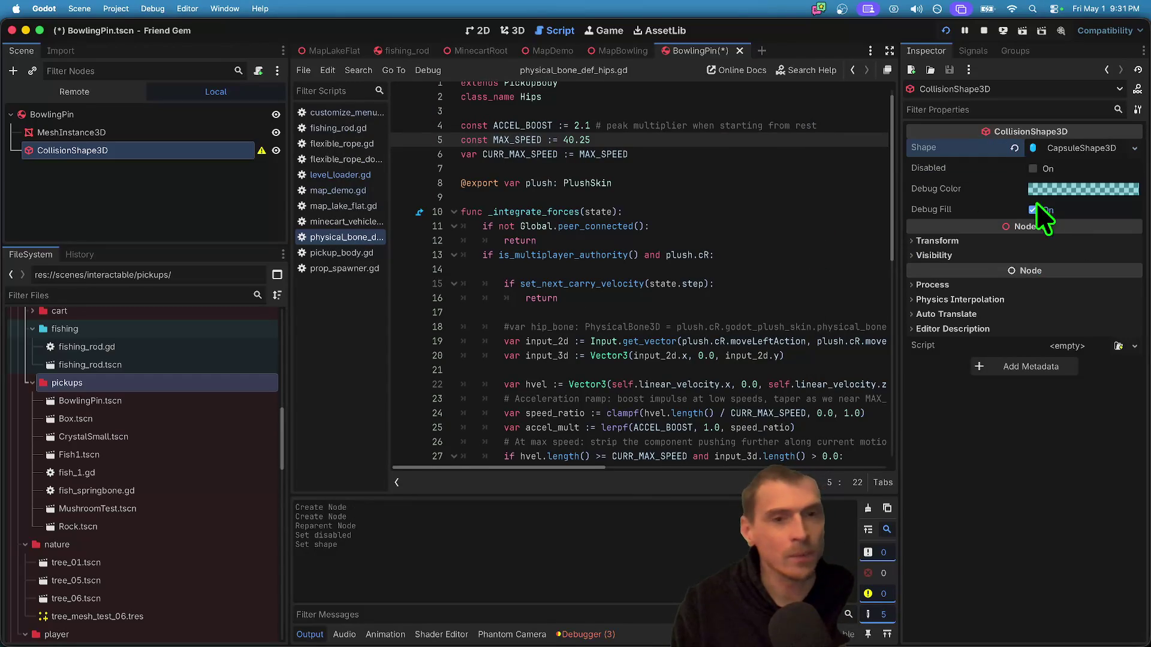
{"action": "left_click", "coordinate": [507, 33]}
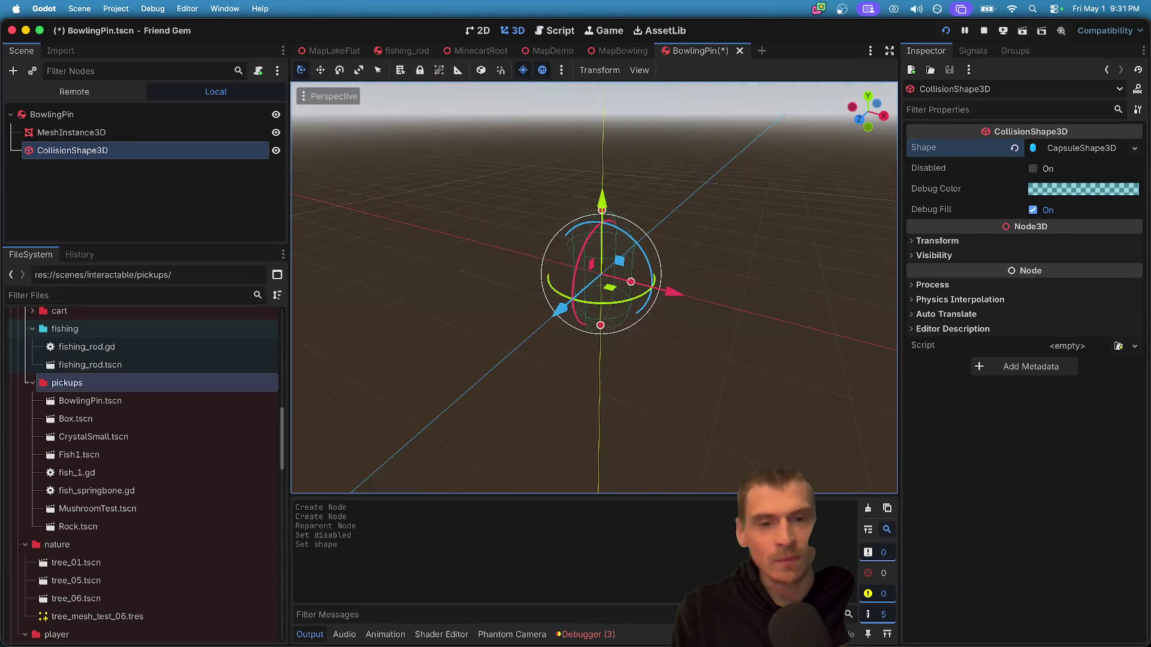
{"action": "left_click", "coordinate": [1060, 148]}
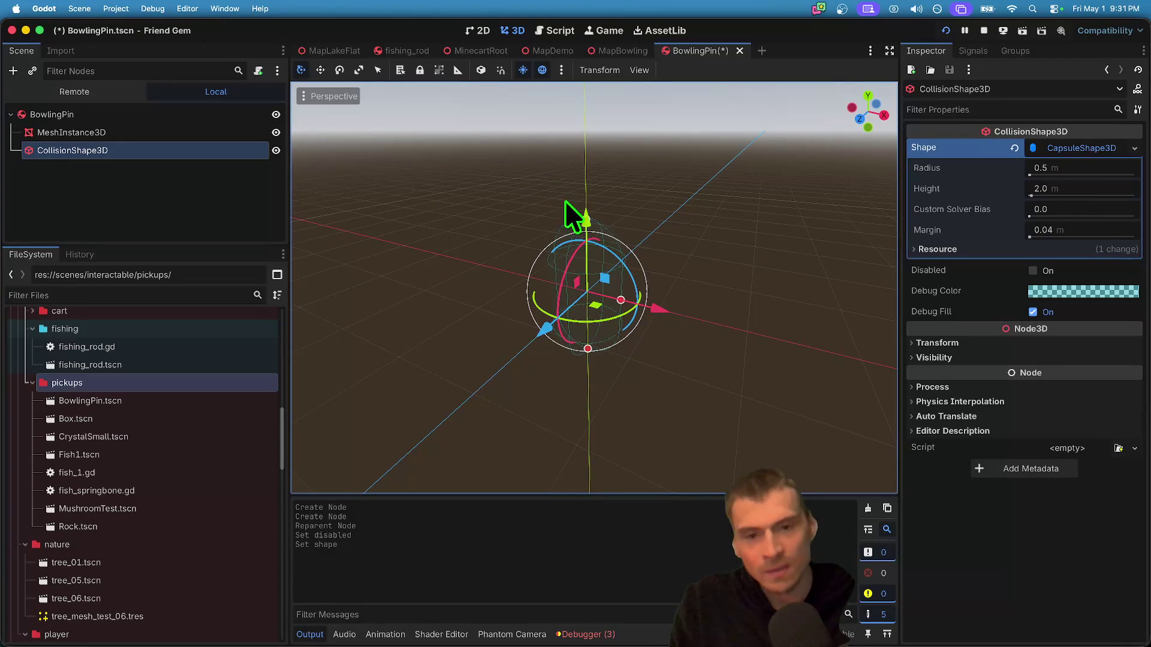
{"action": "left_click", "coordinate": [242, 217]}
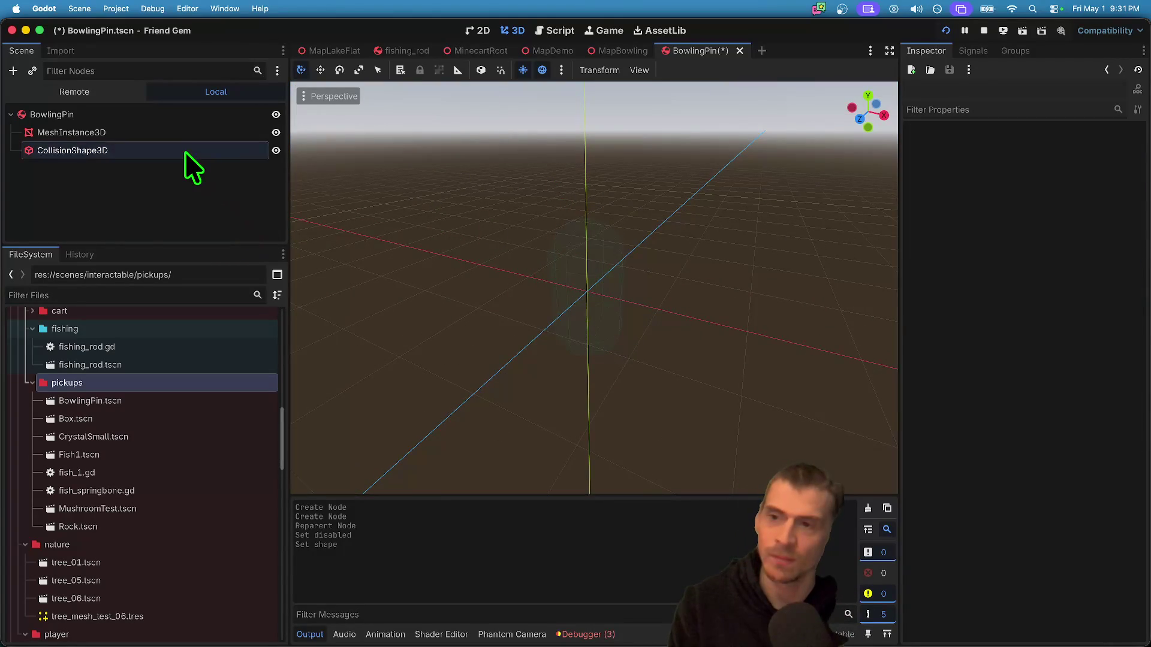
{"action": "left_click", "coordinate": [184, 151]}
- Try a taller capsule and a cylinder shape, then undo back to capsule radius 0.5, height 2.0
{"action": "left_click_drag", "start_coordinate": [591, 250], "coordinate": [592, 151]}
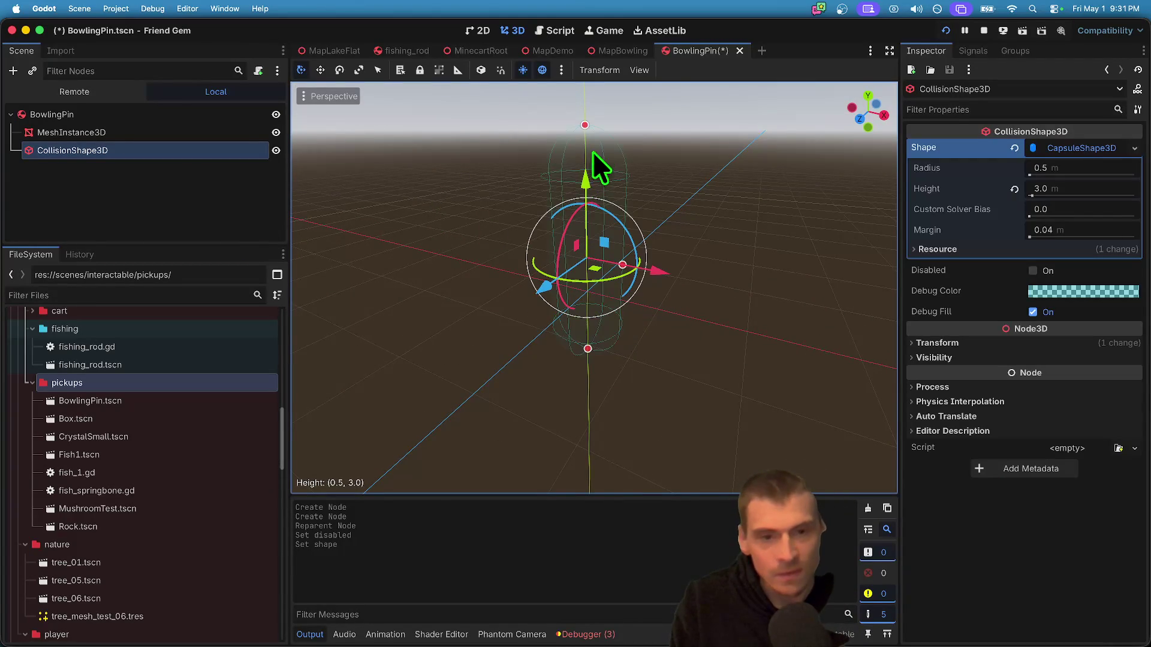
{"action": "key", "text": "super+z"}
{"action": "left_click", "coordinate": [758, 290]}
{"action": "key", "text": "super+z"}
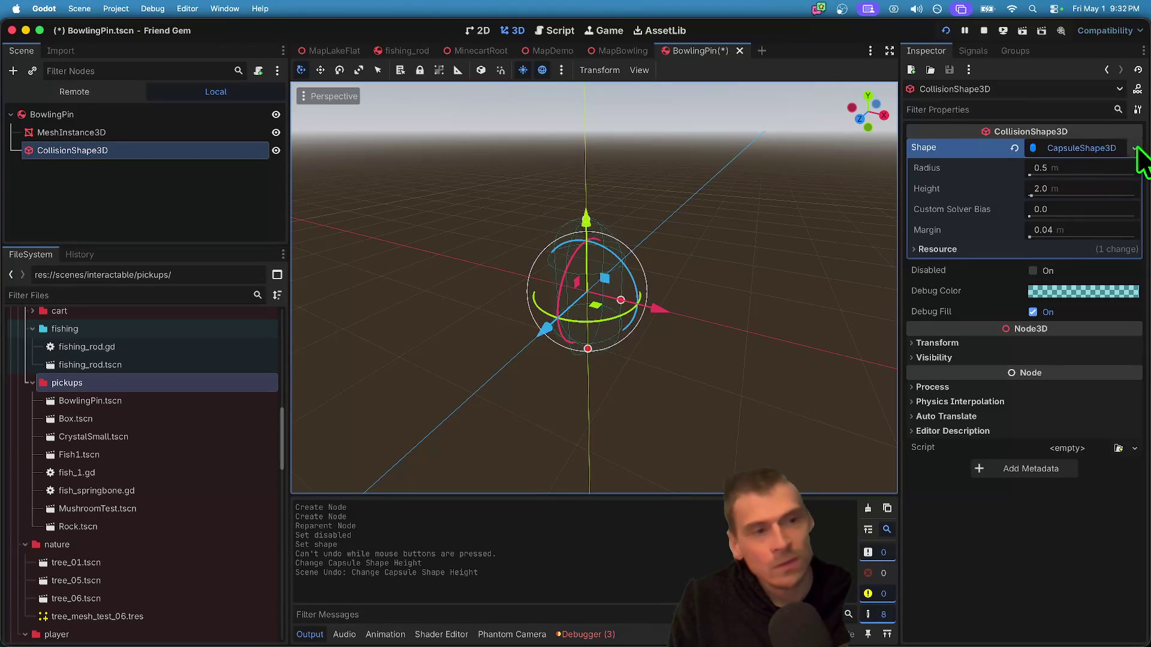
{"action": "left_click", "coordinate": [1135, 148]}
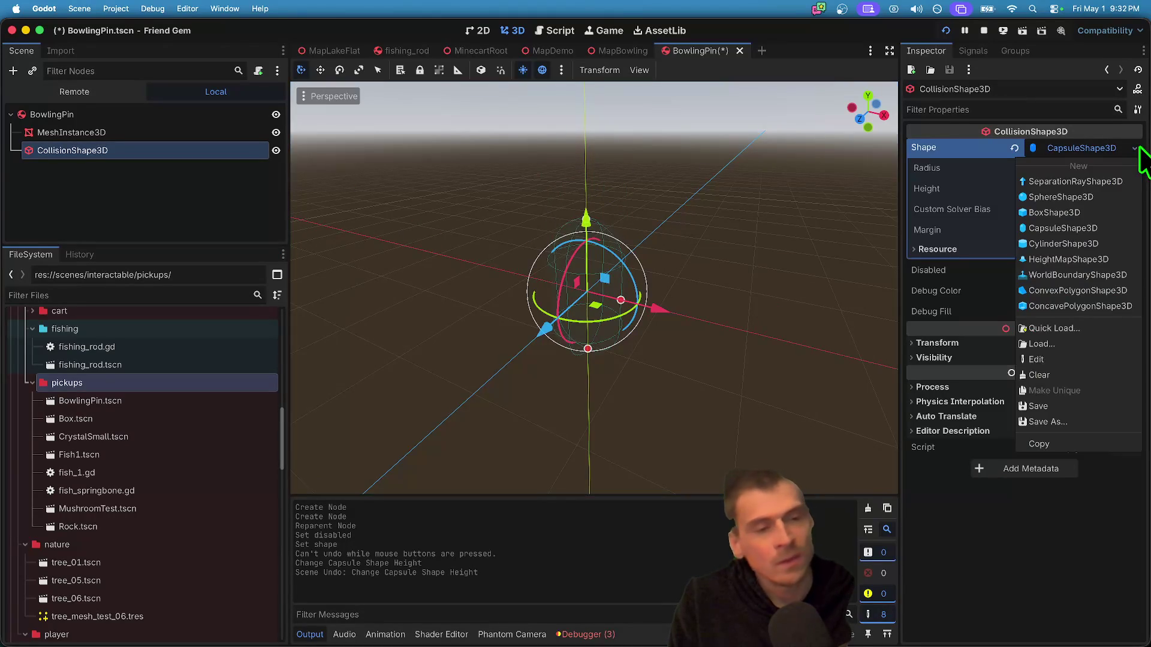
{"action": "left_click", "coordinate": [1077, 242]}
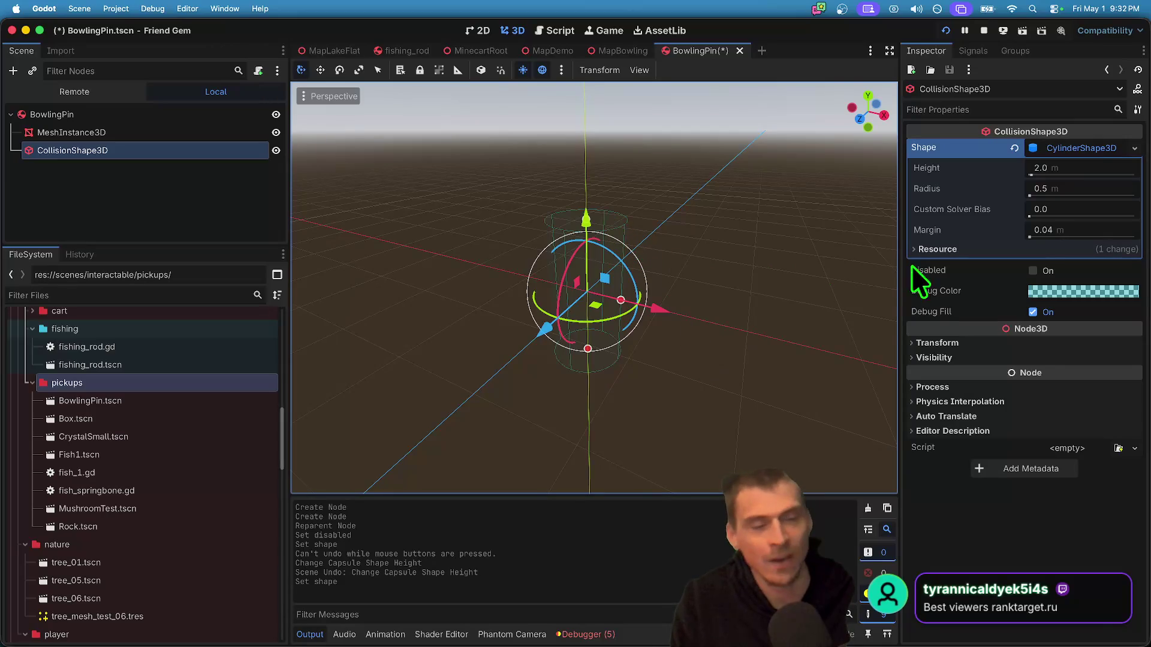
{"action": "key", "text": "super+z"}
{"action": "key", "text": "super+shift+z"}
{"action": "key", "text": "super+z"}
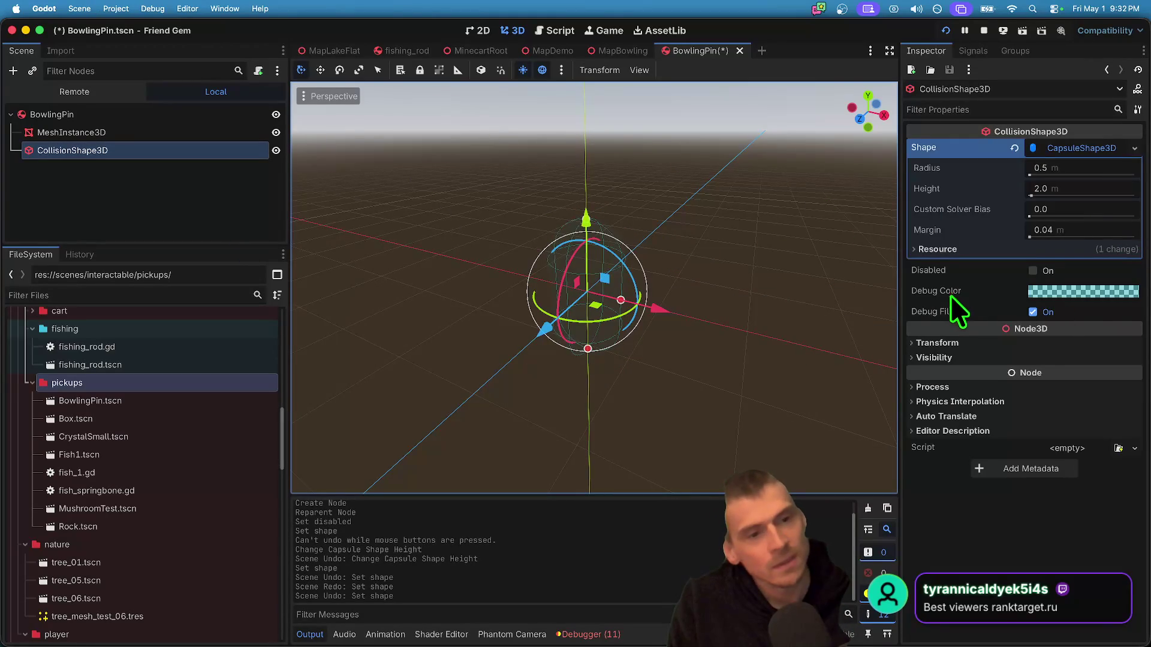
{"action": "left_click", "coordinate": [193, 194]}
- Compare the CSG node types and add a CSGCombiner3D to the scene
{"action": "key", "text": "super+a"}
{"action": "type", "text": "csg"}
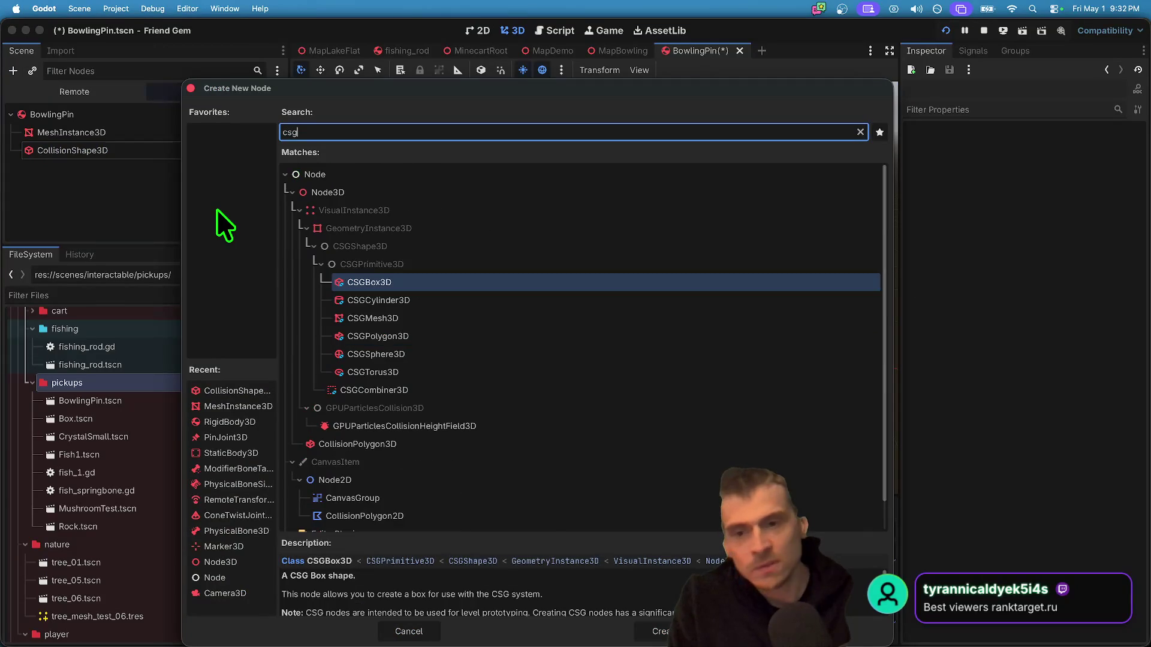
{"action": "key", "text": "Down"}
{"action": "key", "text": "Down"}
{"action": "key", "text": "Down"}
{"action": "key", "text": "Up"}
{"action": "key", "text": "Up"}
{"action": "key", "text": "Up"}
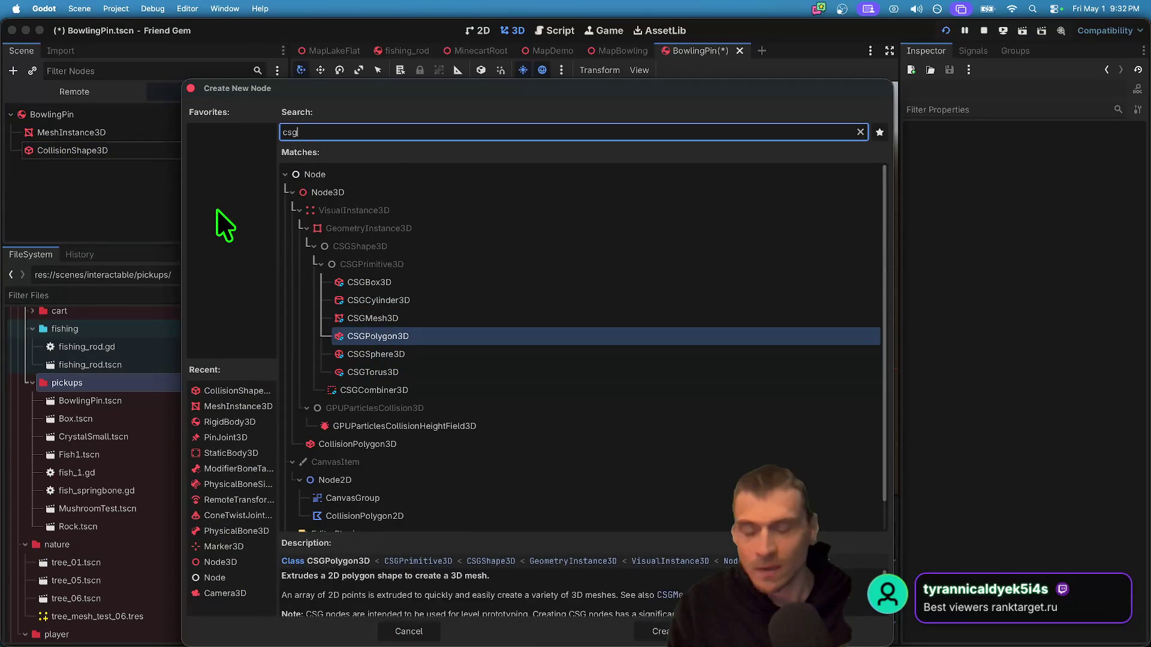
{"action": "key", "text": "Down"}
{"action": "key", "text": "Up"}
{"action": "key", "text": "Down"}
{"action": "key", "text": "Down"}
{"action": "key", "text": "Down"}
{"action": "key", "text": "Down"}
{"action": "key", "text": "Up"}
{"action": "key", "text": "Up"}
{"action": "key", "text": "Up"}
{"action": "key", "text": "Down"}
{"action": "key", "text": "Down"}
{"action": "key", "text": "Down"}
{"action": "key", "text": "Up"}
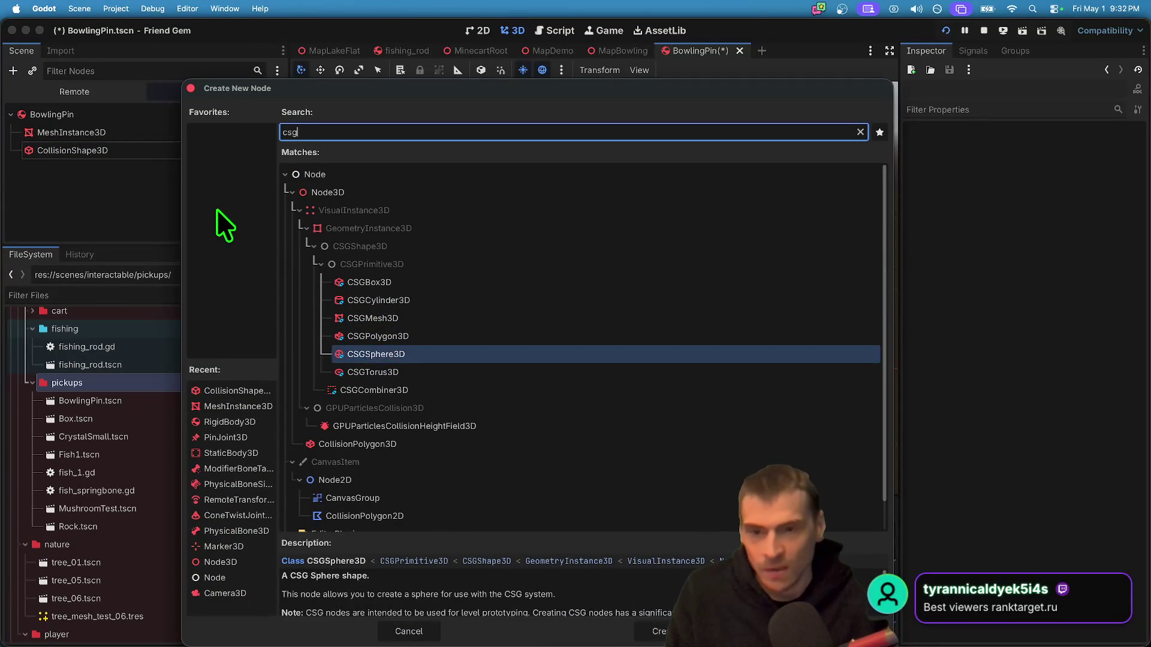
{"action": "key", "text": "Up"}
{"action": "key", "text": "Up"}
{"action": "key", "text": "Down"}
{"action": "key", "text": "Down"}
{"action": "key", "text": "Down"}
{"action": "key", "text": "Down"}
{"action": "key", "text": "Up"}
{"action": "key", "text": "Up"}
{"action": "key", "text": "Up"}
{"action": "key", "text": "Up"}
{"action": "key", "text": "Up"}
{"action": "key", "text": "Down"}
{"action": "key", "text": "Down"}
{"action": "key", "text": "Down"}
{"action": "key", "text": "Down"}
{"action": "key", "text": "Up"}
{"action": "key", "text": "Down"}
{"action": "key", "text": "Down"}
{"action": "key", "text": "Down"}
{"action": "key", "text": "Down"}
{"action": "key", "text": "Up"}
{"action": "key", "text": "Return"}
- Add a CSGCylinder3D as a child of the CSGCombiner3D
{"action": "key", "text": "ctrl+a"}
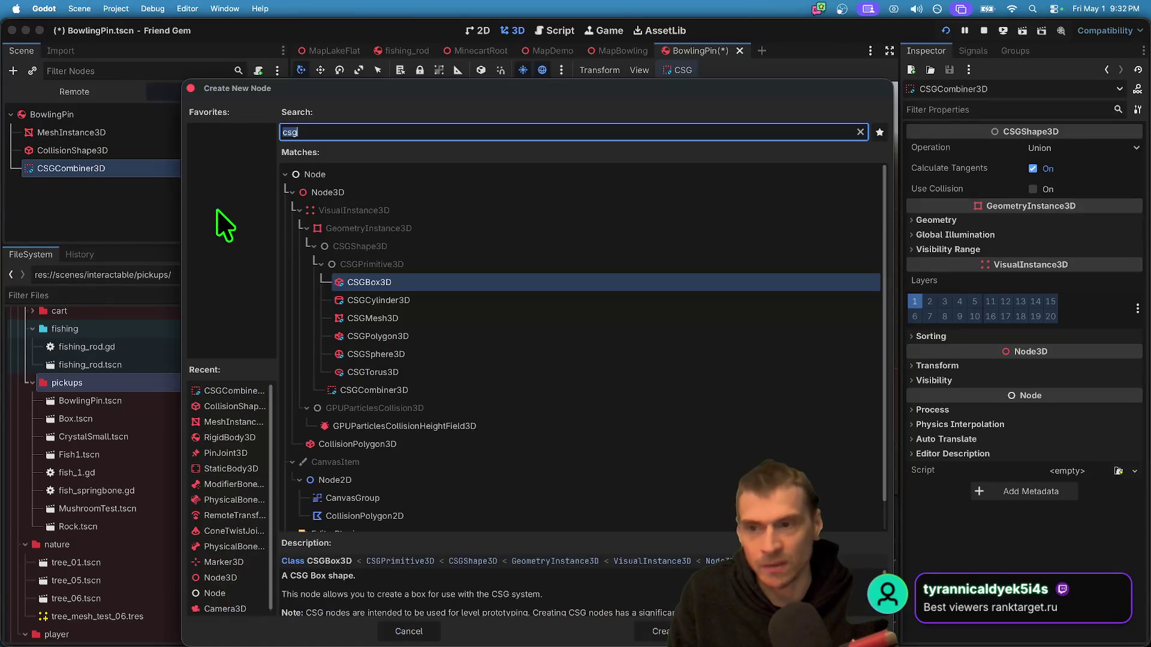
{"action": "type", "text": "csg"}
{"action": "key", "text": "Down"}
{"action": "key", "text": "Down"}
{"action": "key", "text": "Down"}
{"action": "key", "text": "Up"}
{"action": "key", "text": "Up"}
{"action": "key", "text": "Up"}
{"action": "key", "text": "Down"}
{"action": "key", "text": "Up"}
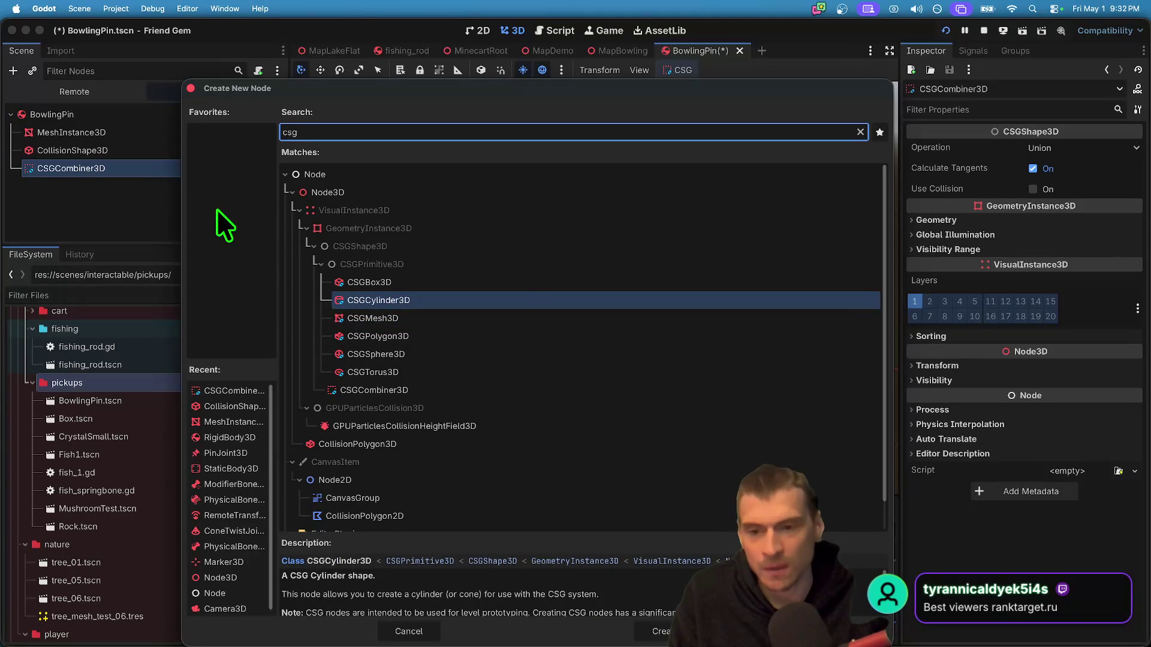
{"action": "key", "text": "Return"}
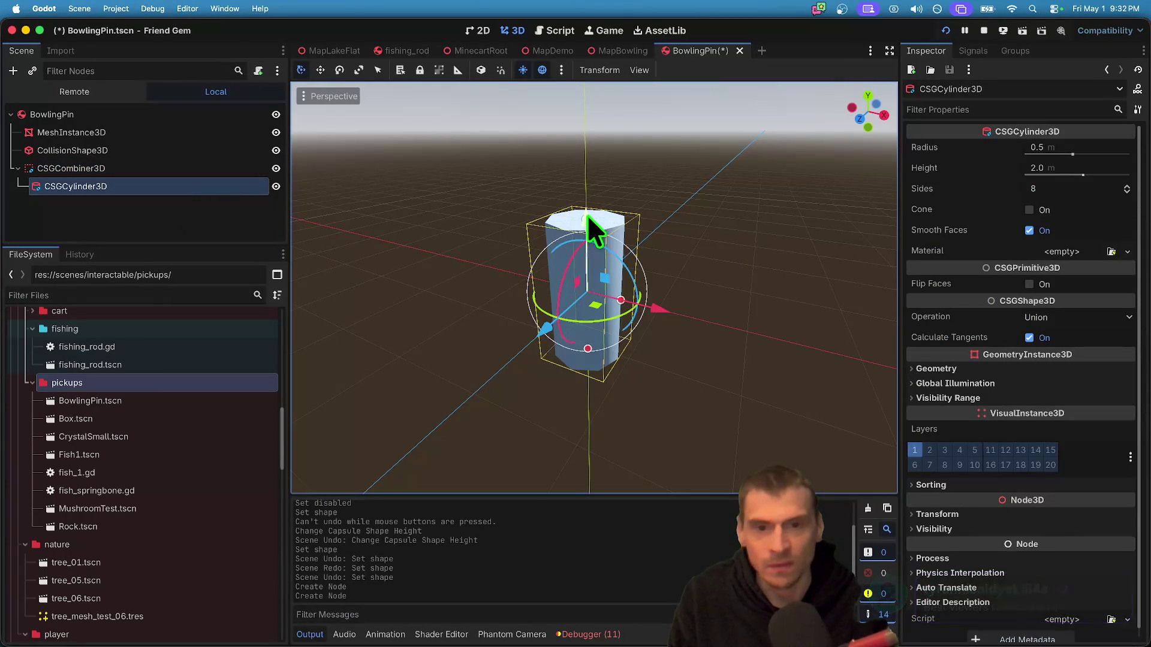
- Drag the CSGCylinder3D up along the Y axis so it stands above the ground
{"action": "left_click_drag", "start_coordinate": [588, 217], "coordinate": [606, 123]}
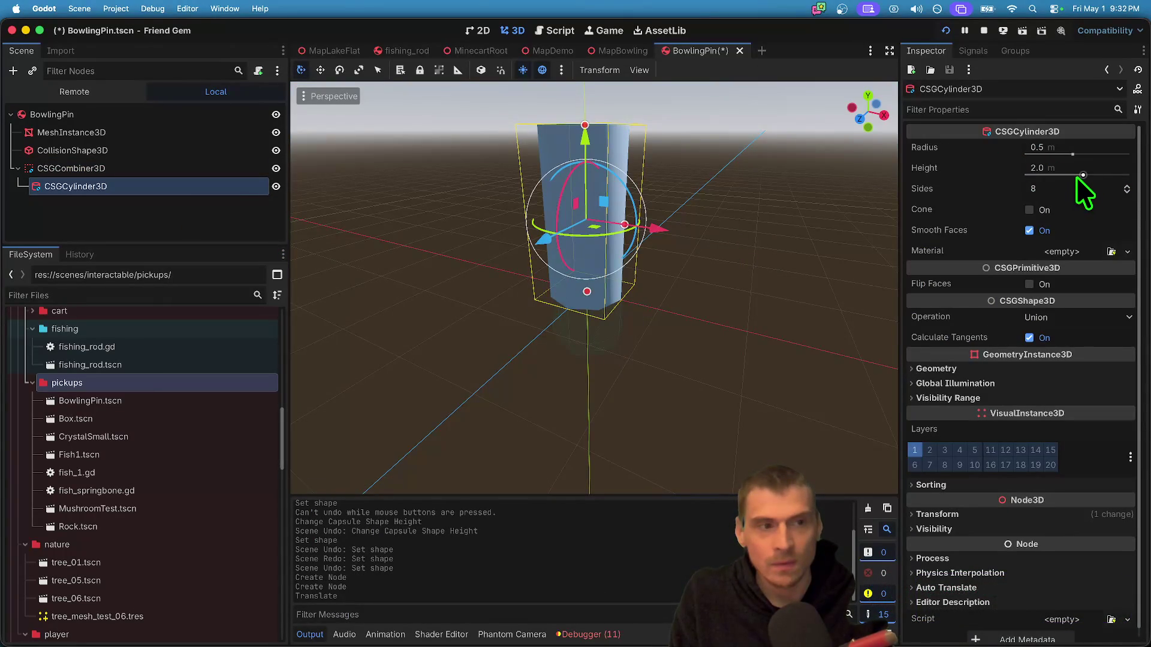
{"action": "scroll", "coordinate": [635, 204], "scroll_direction": "down", "scroll_amount": 10}
{"action": "scroll", "coordinate": [635, 205], "scroll_direction": "up", "scroll_amount": 10}
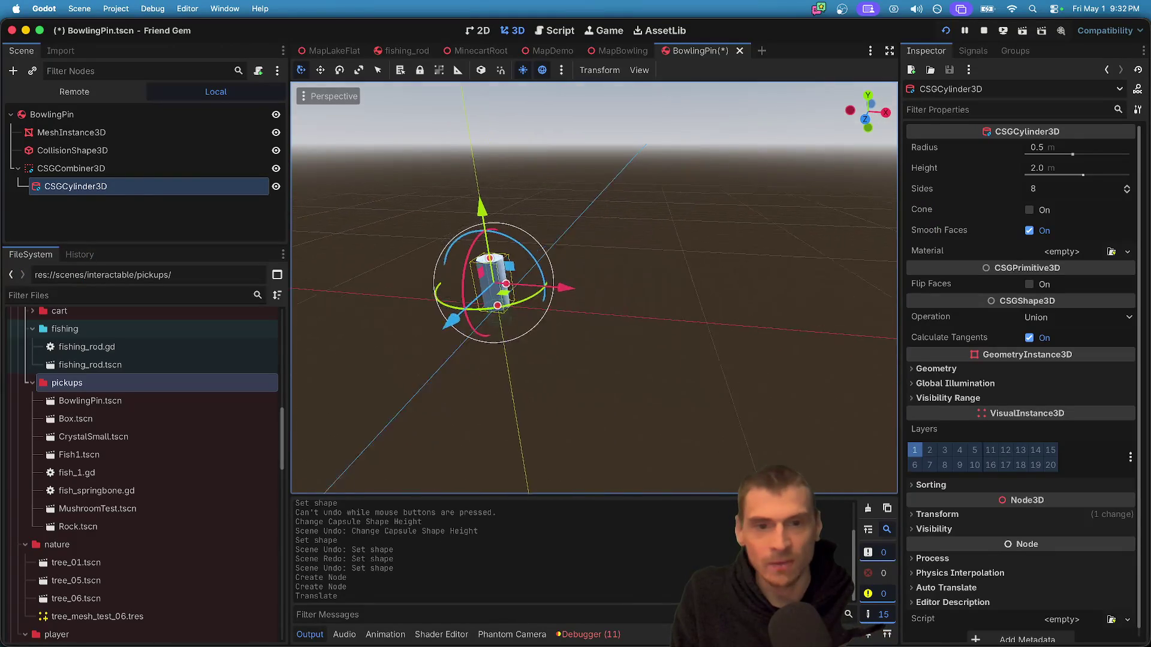
{"action": "mouse_move", "coordinate": [595, 223]}
{"action": "left_mouse_down"}
{"action": "mouse_move", "coordinate": [606, 83]}
{"action": "mouse_move", "coordinate": [604, 118]}
{"action": "left_mouse_up"}
{"action": "left_click", "coordinate": [185, 231]}
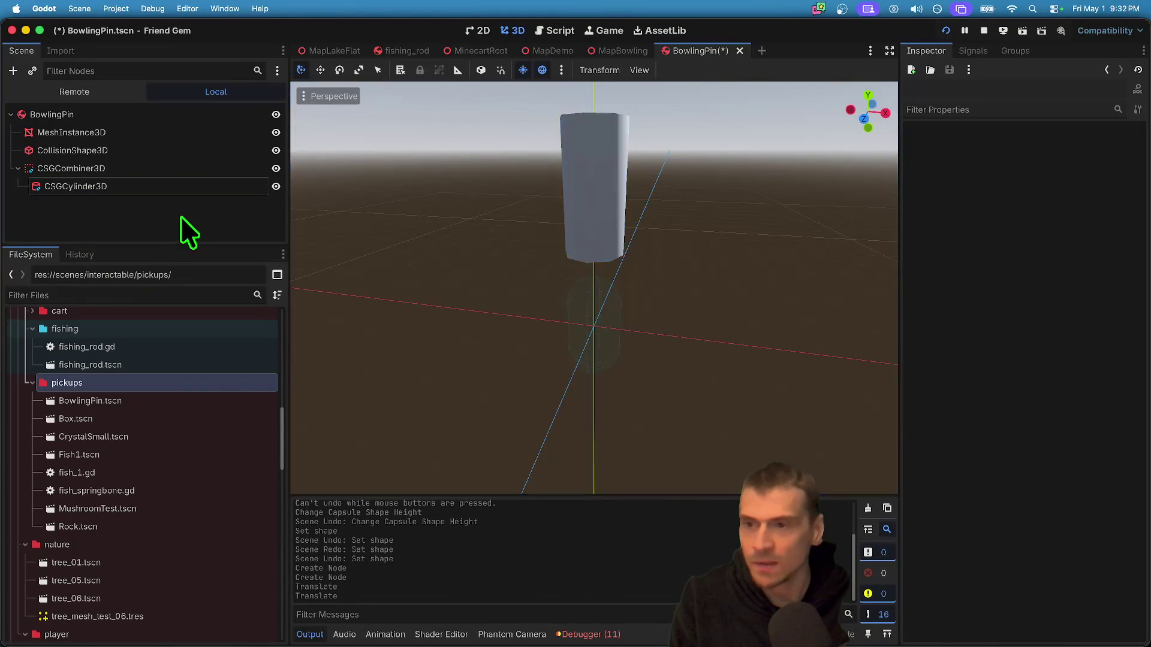
- Add a CSGSphere3D, lift it one unit, and keep its 0.5 m radius
{"action": "key", "text": "super+a"}
{"action": "type", "text": "csg"}
{"action": "key", "text": "Down"}
{"action": "key", "text": "Down"}
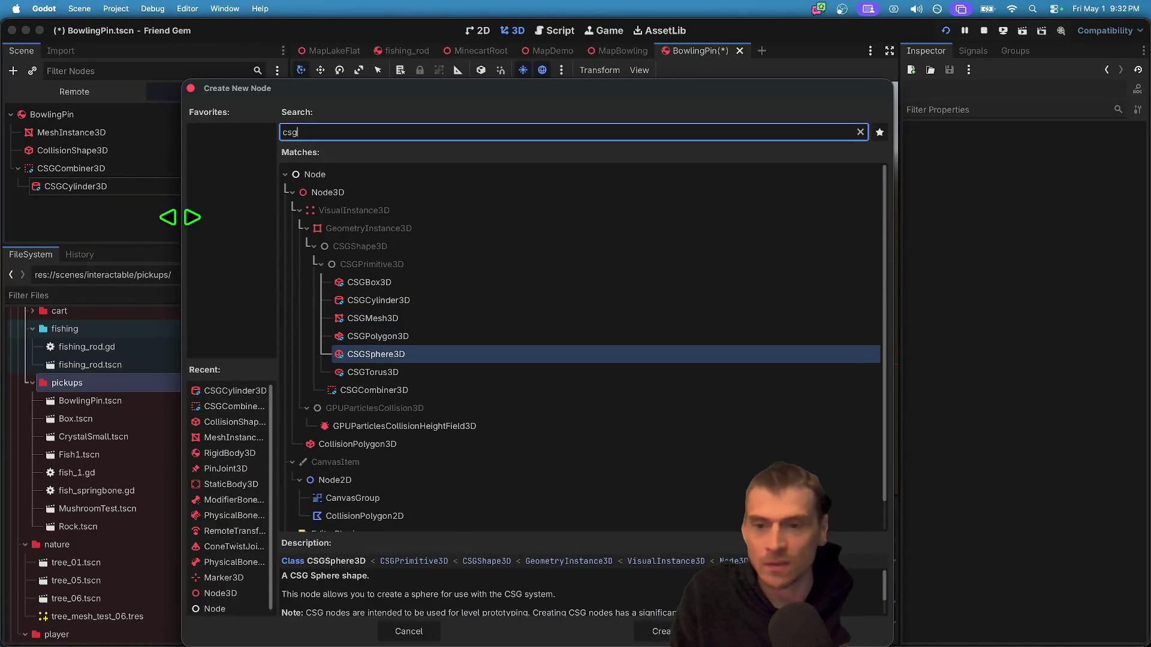
{"action": "key", "text": "Return"}
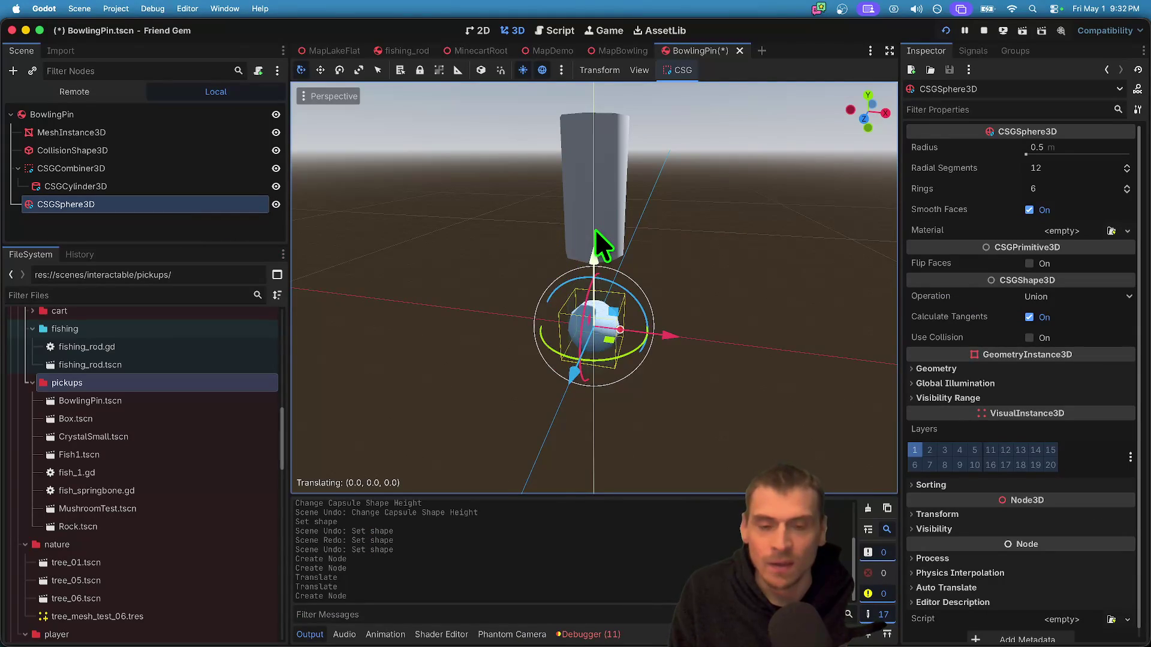
{"action": "left_click_drag", "start_coordinate": [595, 231], "coordinate": [599, 212]}
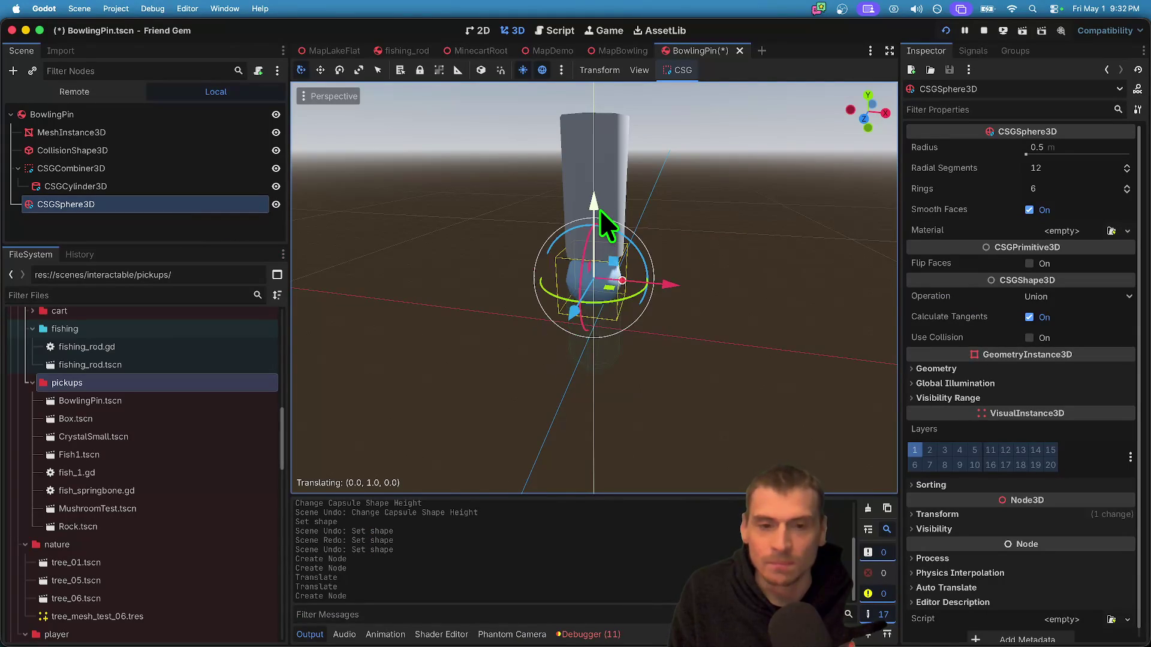
{"action": "left_click", "coordinate": [1077, 153]}
{"action": "scroll", "coordinate": [593, 287], "scroll_direction": "up", "scroll_amount": 5}
{"action": "key", "text": "w"}
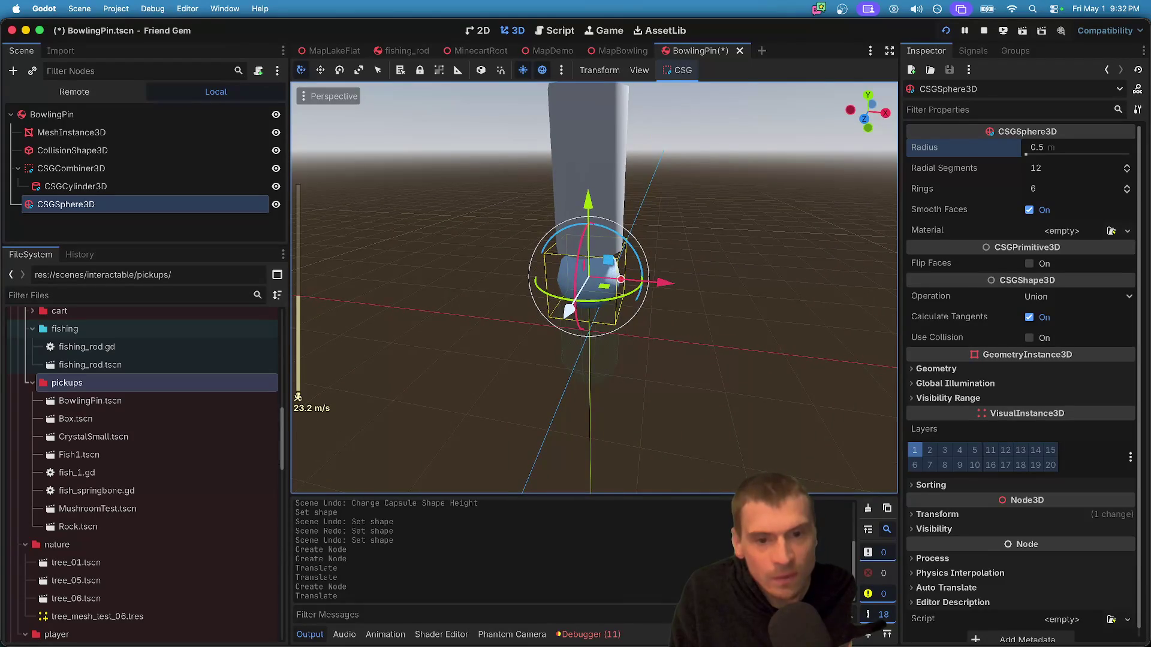
{"action": "key", "text": "w"}
{"action": "left_click", "coordinate": [1096, 156]}
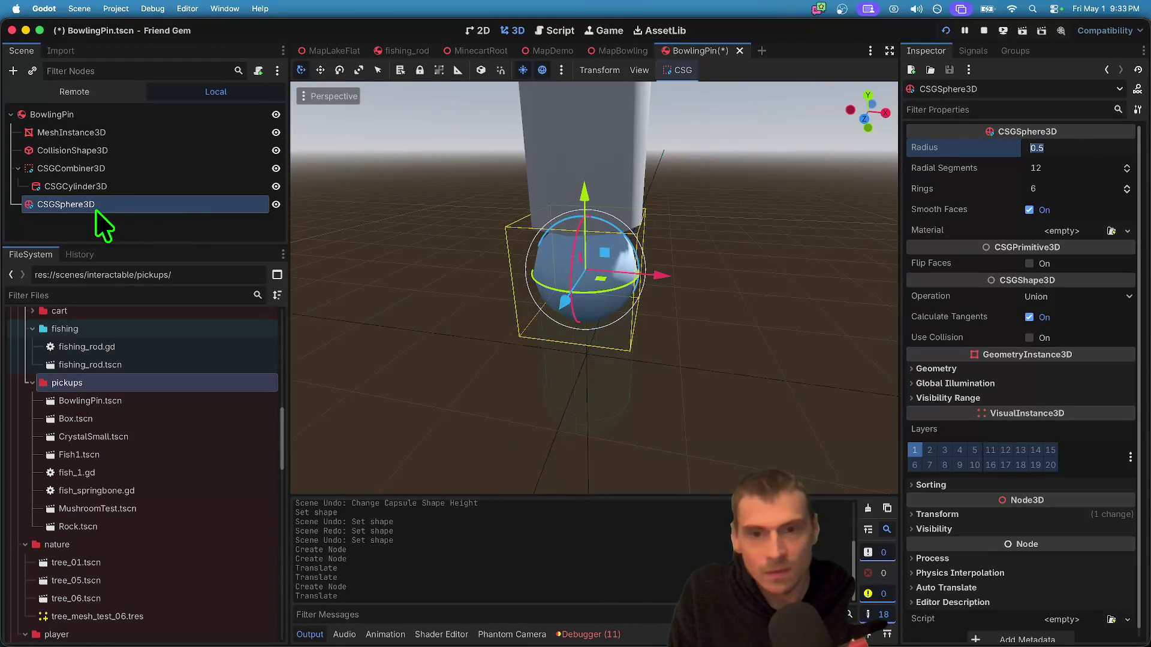
{"action": "key", "text": "f"}
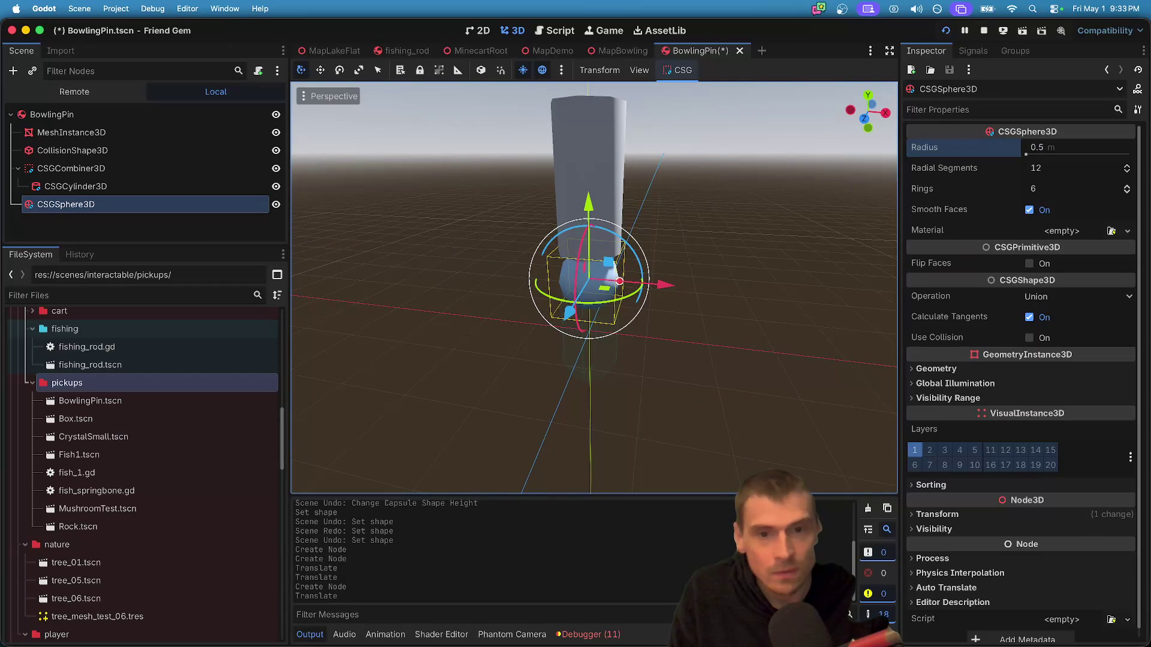
- Lower the CSGCylinder3D down toward the sphere
{"action": "left_click", "coordinate": [198, 187]}
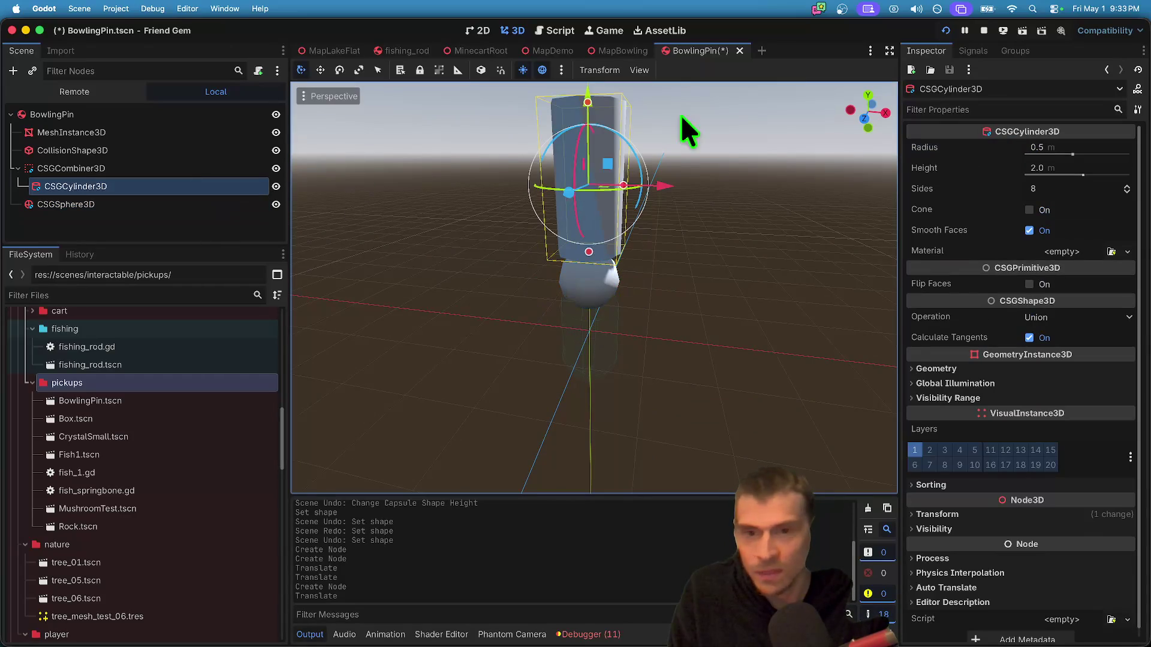
{"action": "left_click_drag", "start_coordinate": [579, 100], "coordinate": [574, 205]}
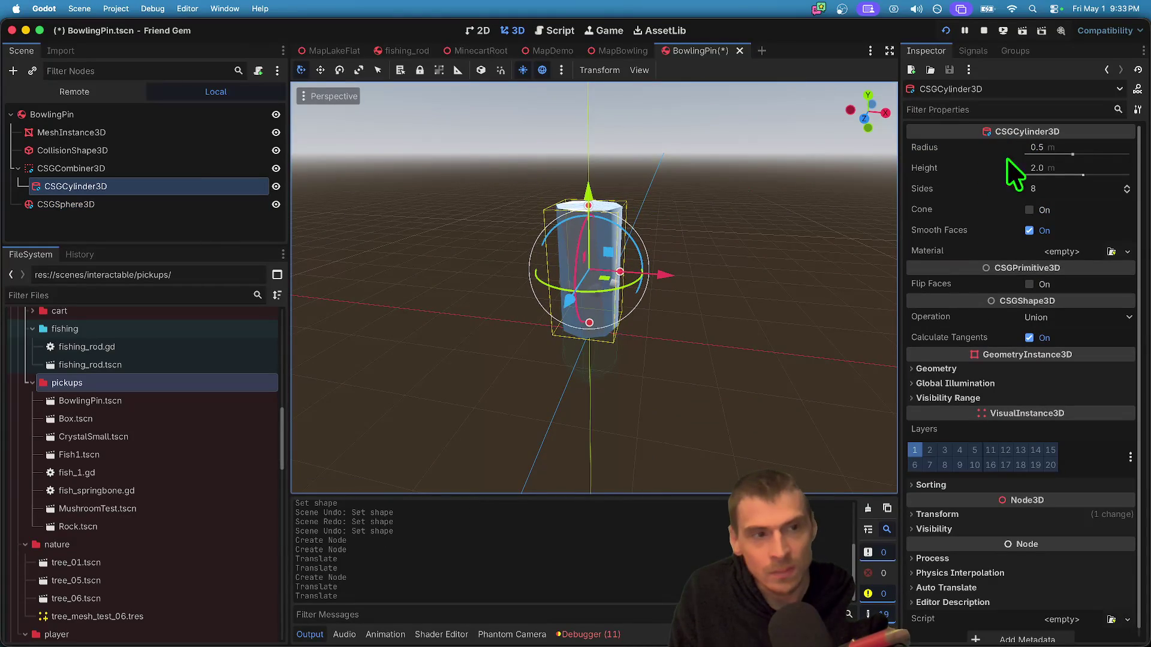
{"action": "left_click", "coordinate": [1085, 147]}
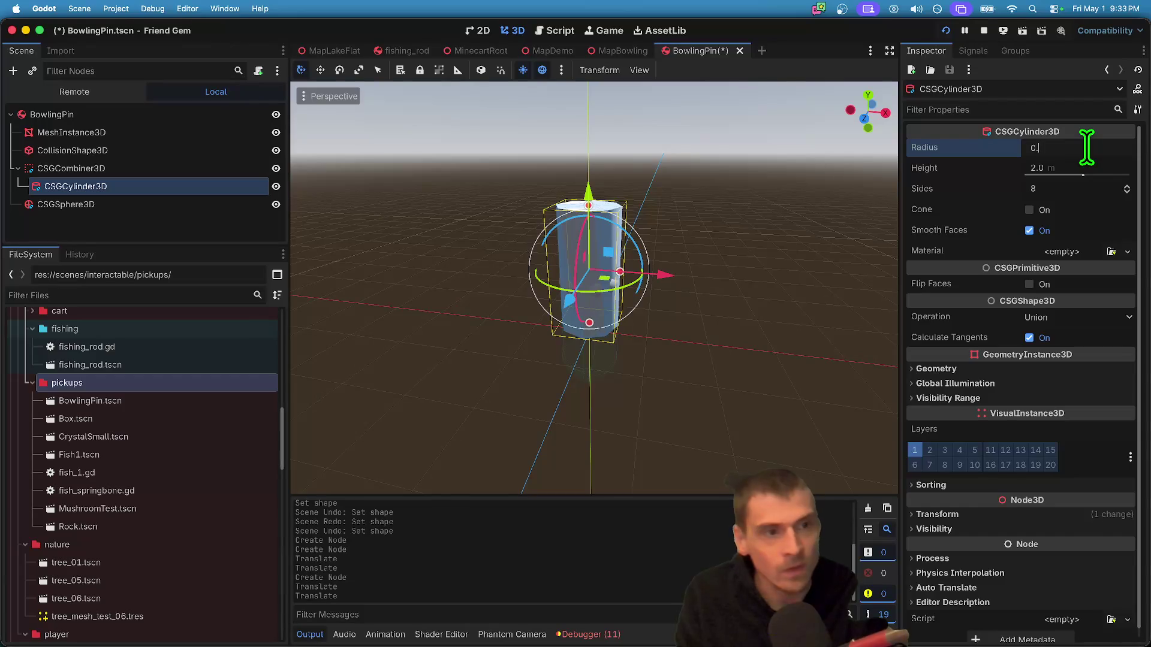
{"action": "type", "text": "3"}
- Set the cylinder radius to 0.3 and try a 2.0 radius on the sphere
{"action": "key", "text": "Return"}
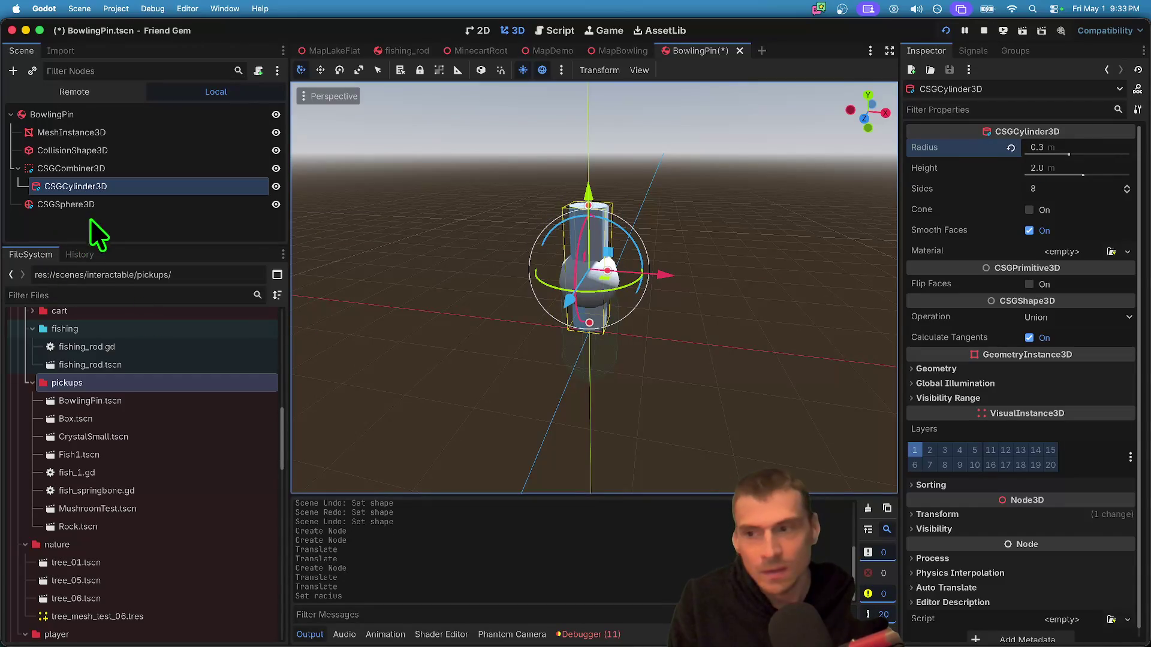
{"action": "left_click", "coordinate": [66, 204]}
{"action": "left_click_drag", "start_coordinate": [589, 198], "coordinate": [628, 196]}
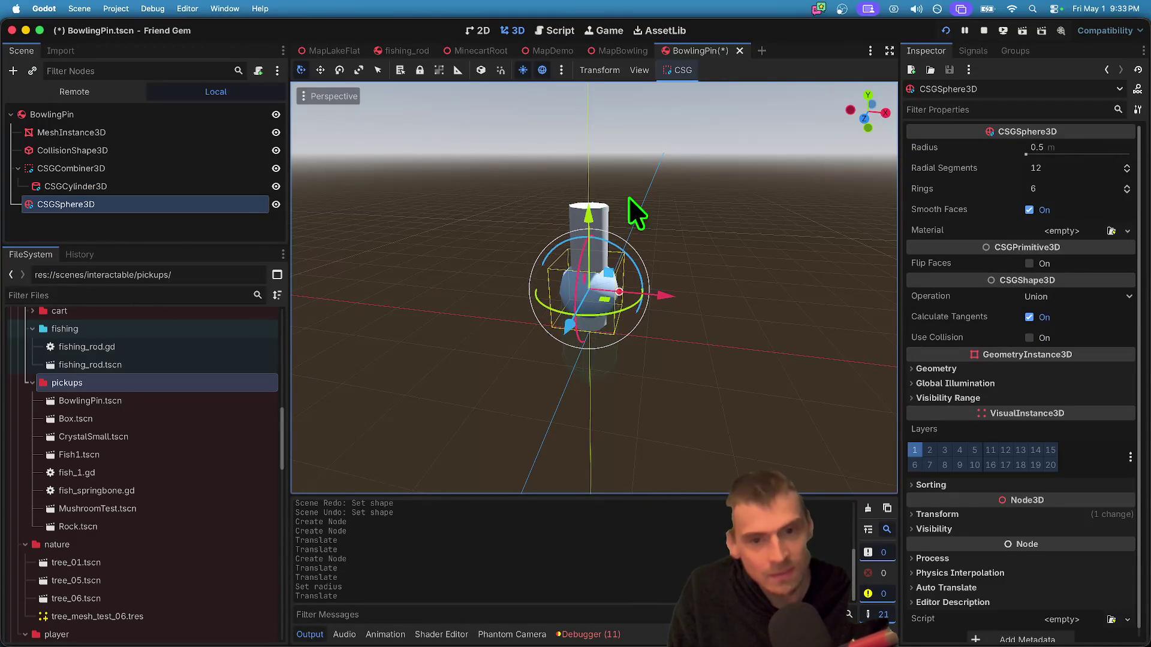
{"action": "left_click", "coordinate": [1078, 153]}
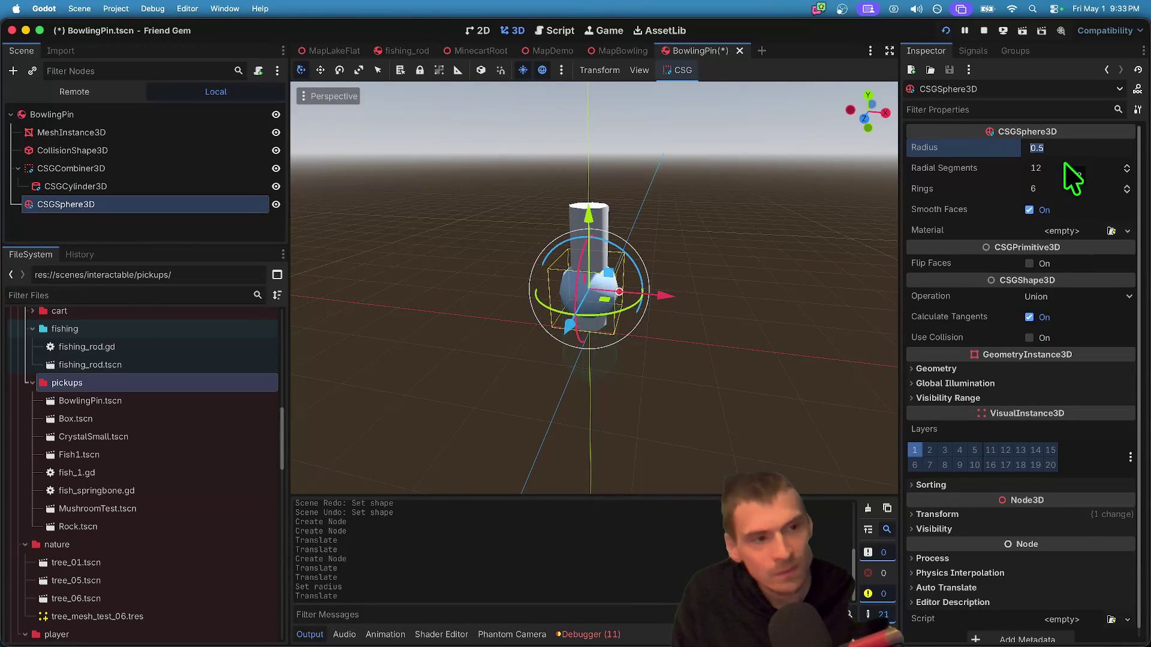
{"action": "type", "text": "1"}
{"action": "key", "text": "BackSpace"}
{"action": "type", "text": "2"}
{"action": "key", "text": "Return"}
- Settle the sphere radius at 0.6 and raise it to meet the cylinder
{"action": "left_click", "coordinate": [1063, 162]}
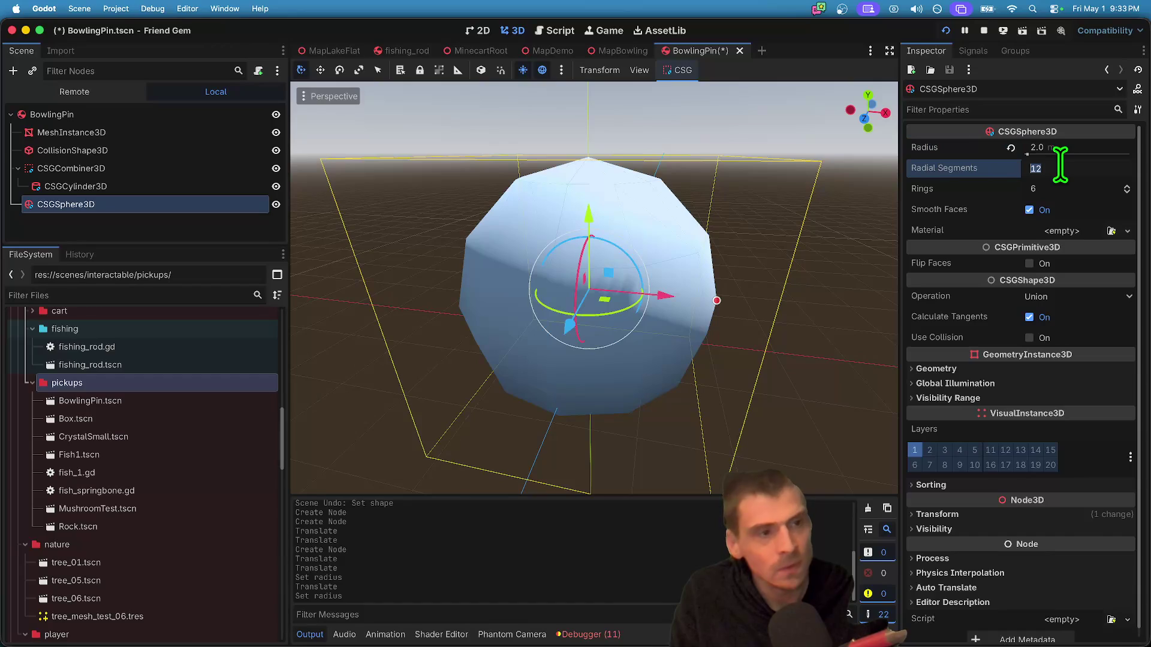
{"action": "key", "text": "shift+Tab"}
{"action": "type", "text": "1."}
{"action": "key", "text": "Return"}
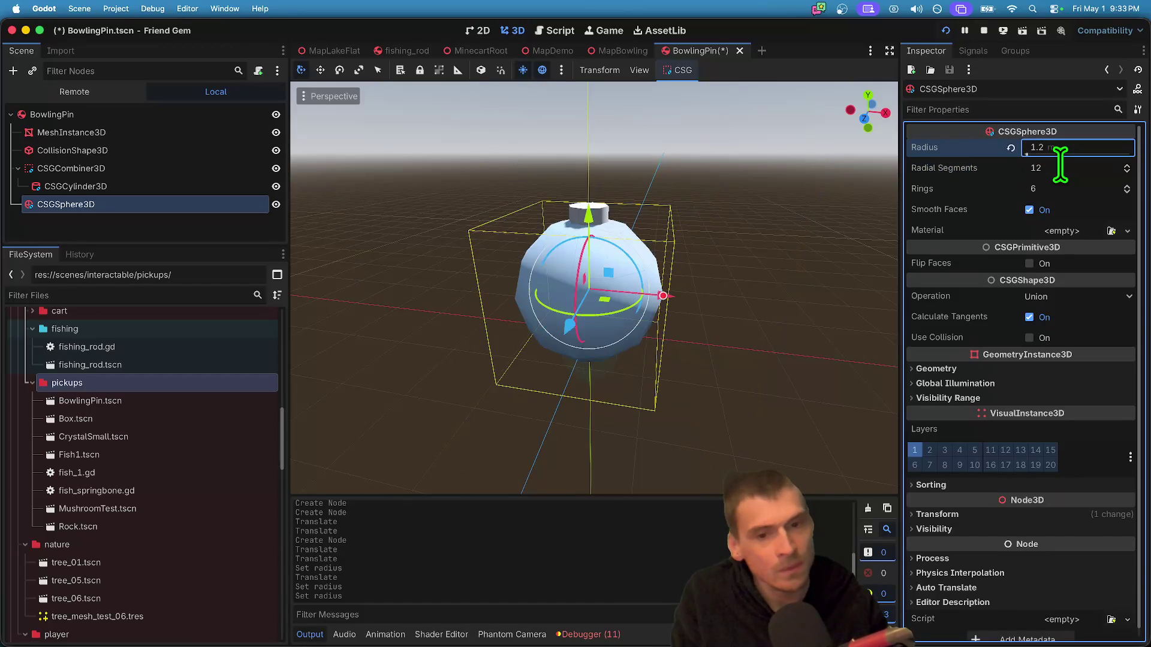
{"action": "left_click", "coordinate": [1065, 149]}
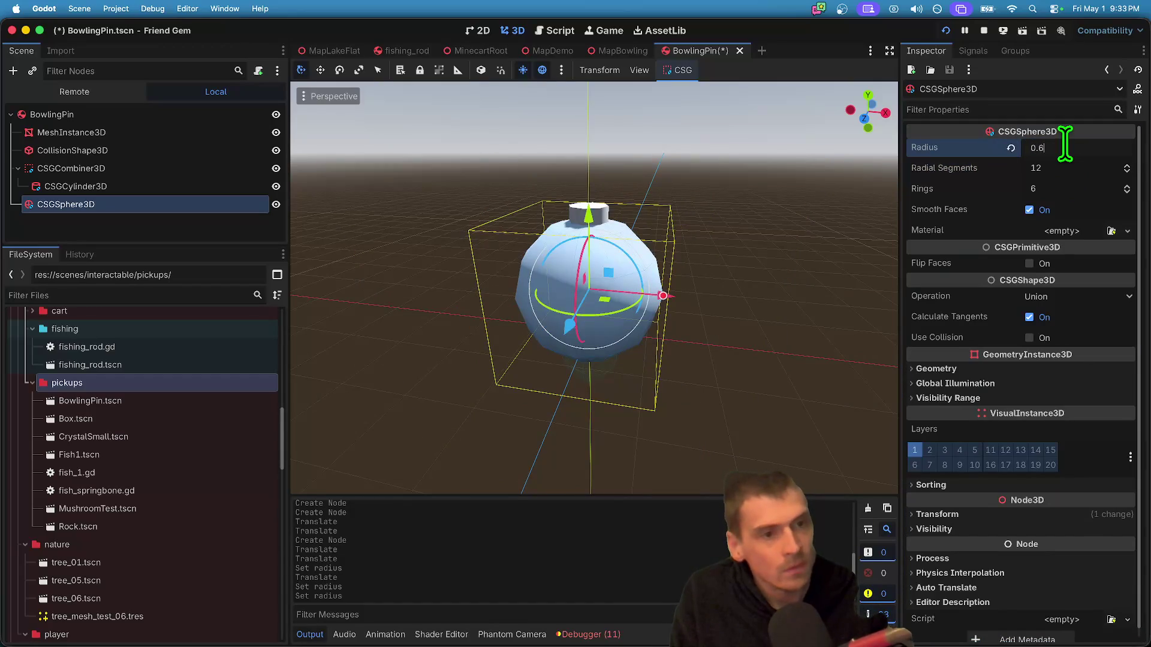
{"action": "key", "text": "Return"}
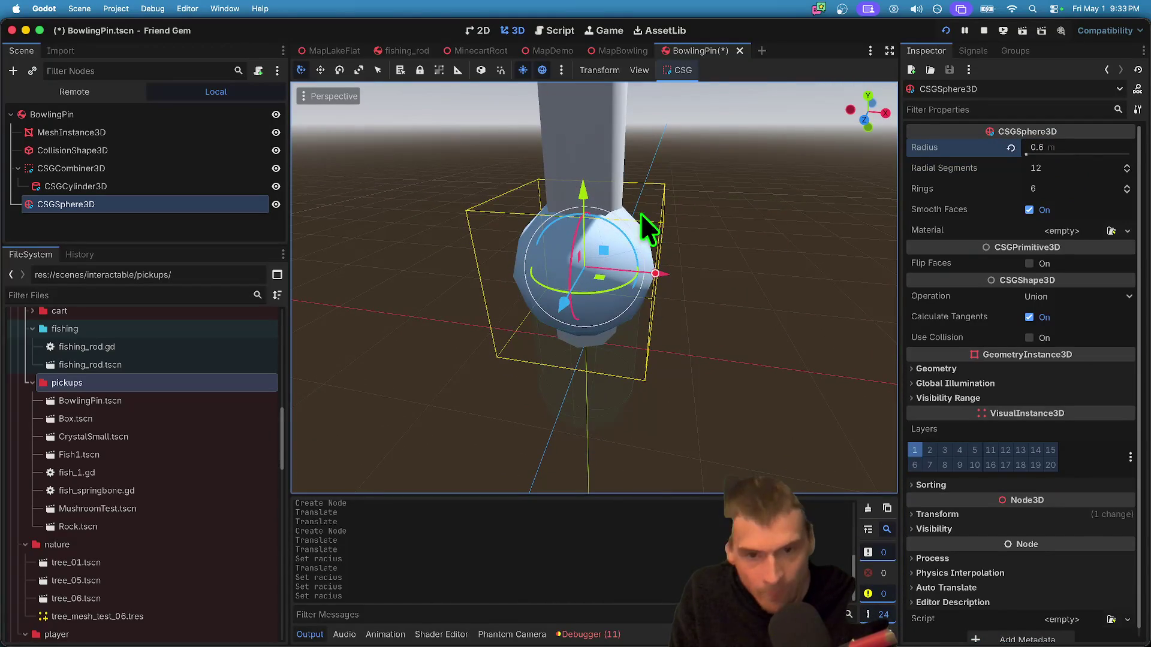
{"action": "left_click_drag", "start_coordinate": [584, 185], "coordinate": [584, 207]}
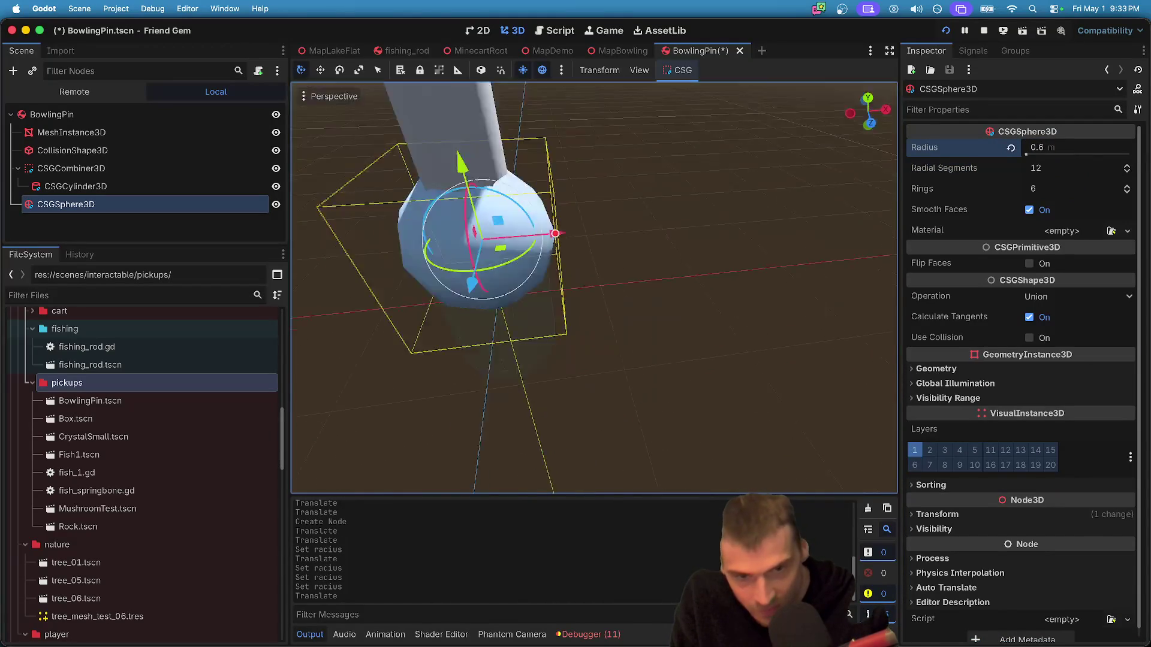
{"action": "scroll", "coordinate": [581, 208], "scroll_direction": "up", "scroll_amount": 2}
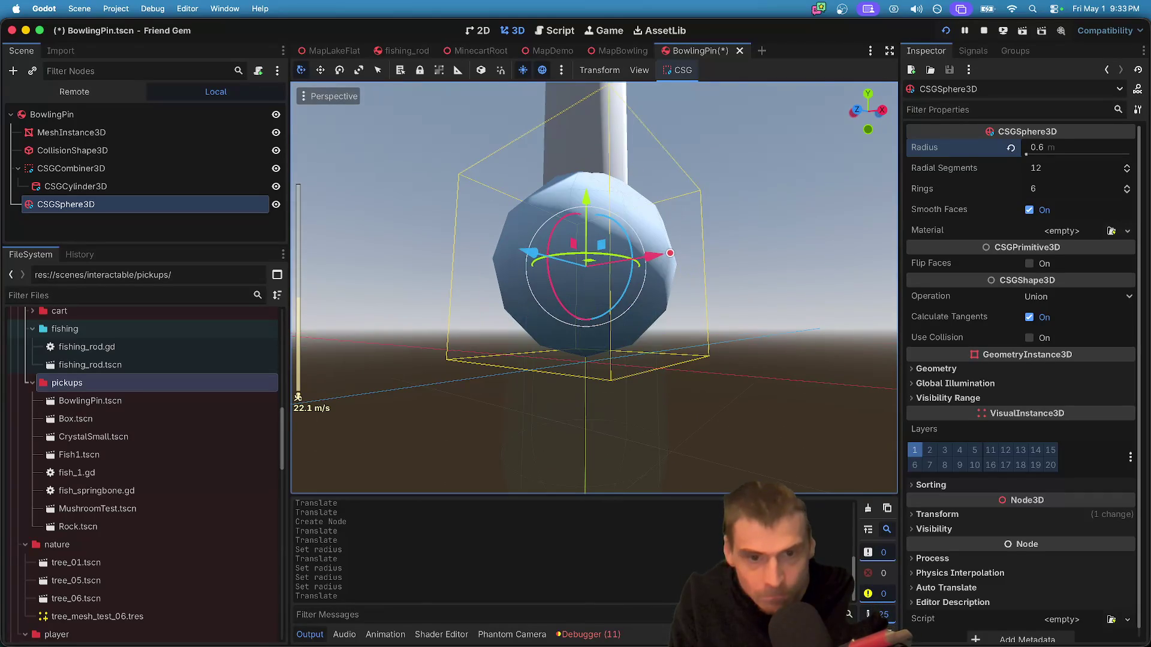
{"action": "left_click_drag", "start_coordinate": [577, 187], "coordinate": [588, 171]}
{"action": "left_click", "coordinate": [113, 189]}
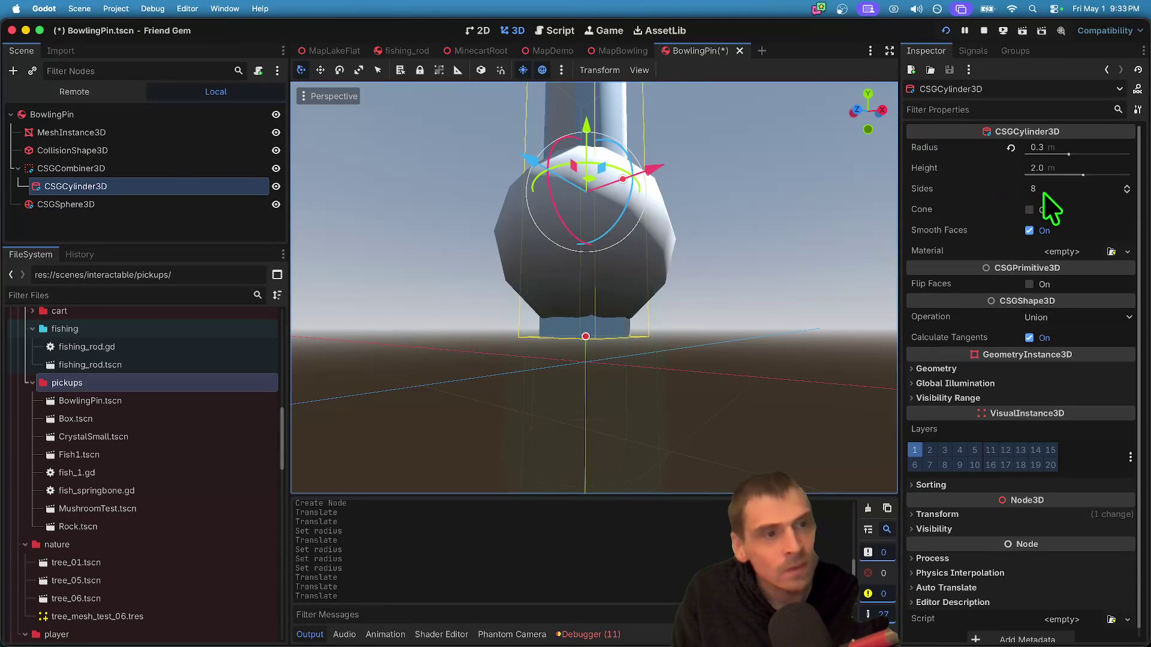
{"action": "left_click", "coordinate": [1050, 190]}
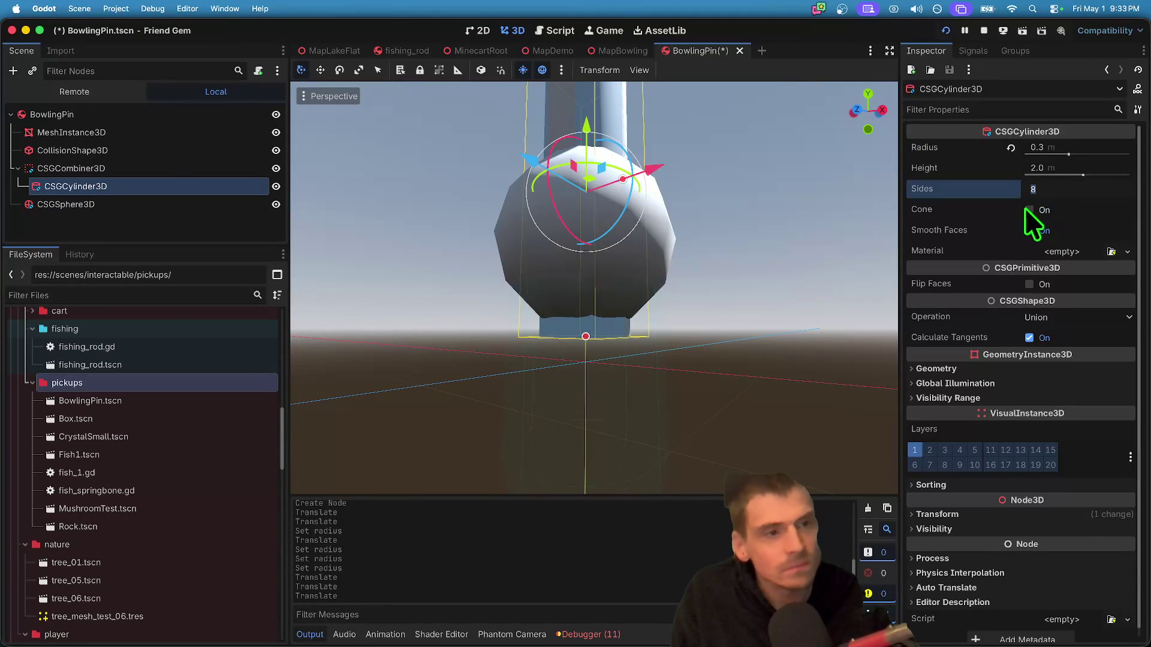
{"action": "left_click", "coordinate": [1079, 142]}
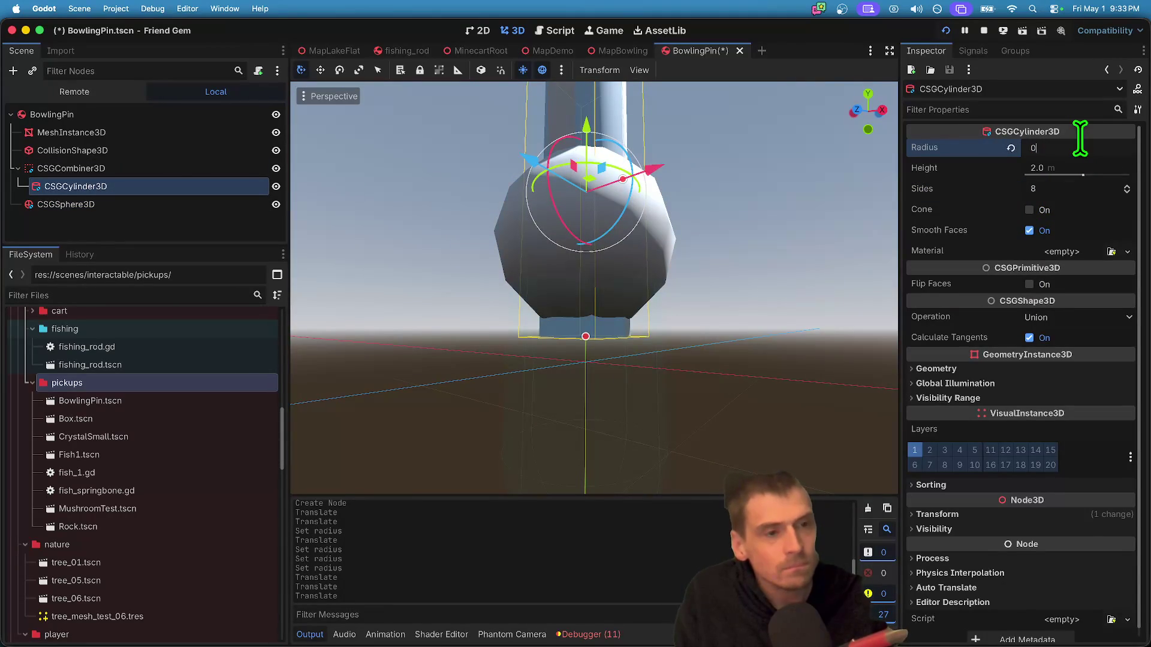
{"action": "type", "text": ".2"}
{"action": "key", "text": "Return"}
{"action": "scroll", "coordinate": [609, 266], "scroll_direction": "up", "scroll_amount": 5}
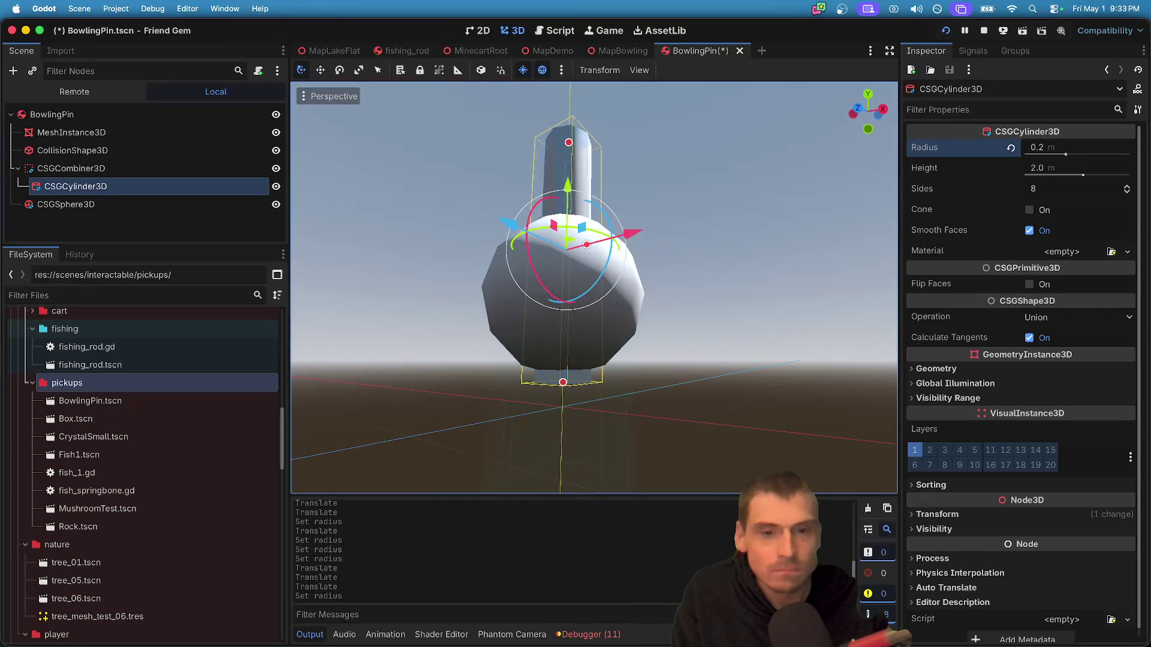
{"action": "key", "text": "super+z"}
{"action": "scroll", "coordinate": [785, 254], "scroll_direction": "down", "scroll_amount": 5}
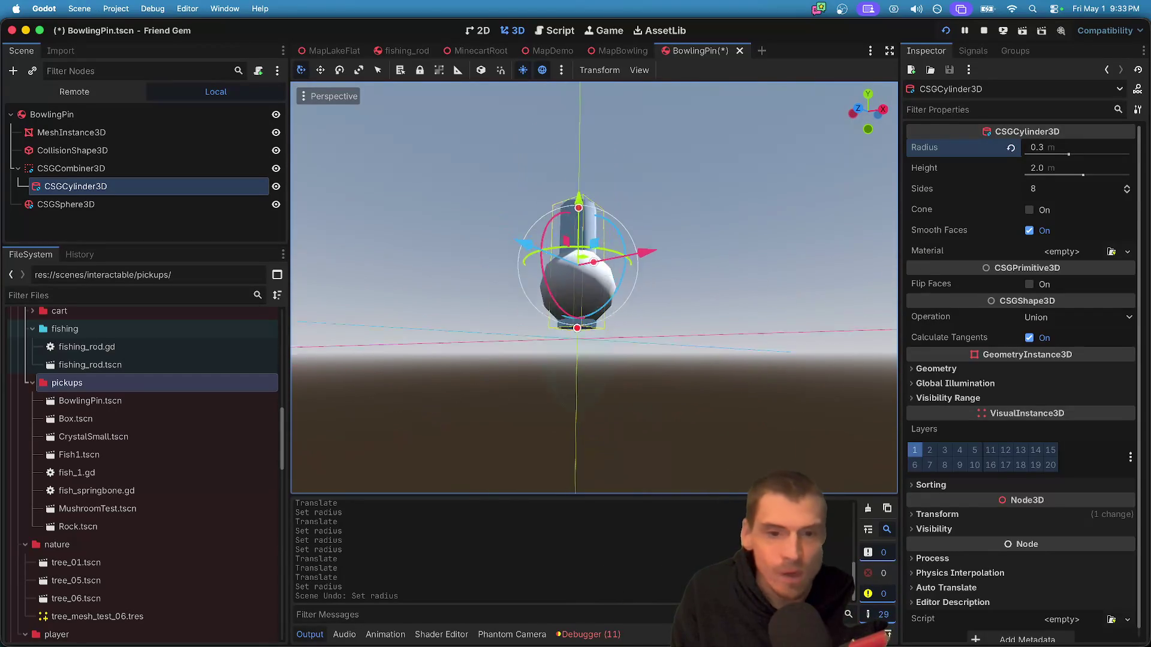
{"action": "left_click", "coordinate": [778, 295]}
{"action": "scroll", "coordinate": [779, 295], "scroll_direction": "up", "scroll_amount": 8}
{"action": "scroll", "coordinate": [593, 288], "scroll_direction": "down", "scroll_amount": 5}
{"action": "scroll", "coordinate": [593, 288], "scroll_direction": "up", "scroll_amount": 4}
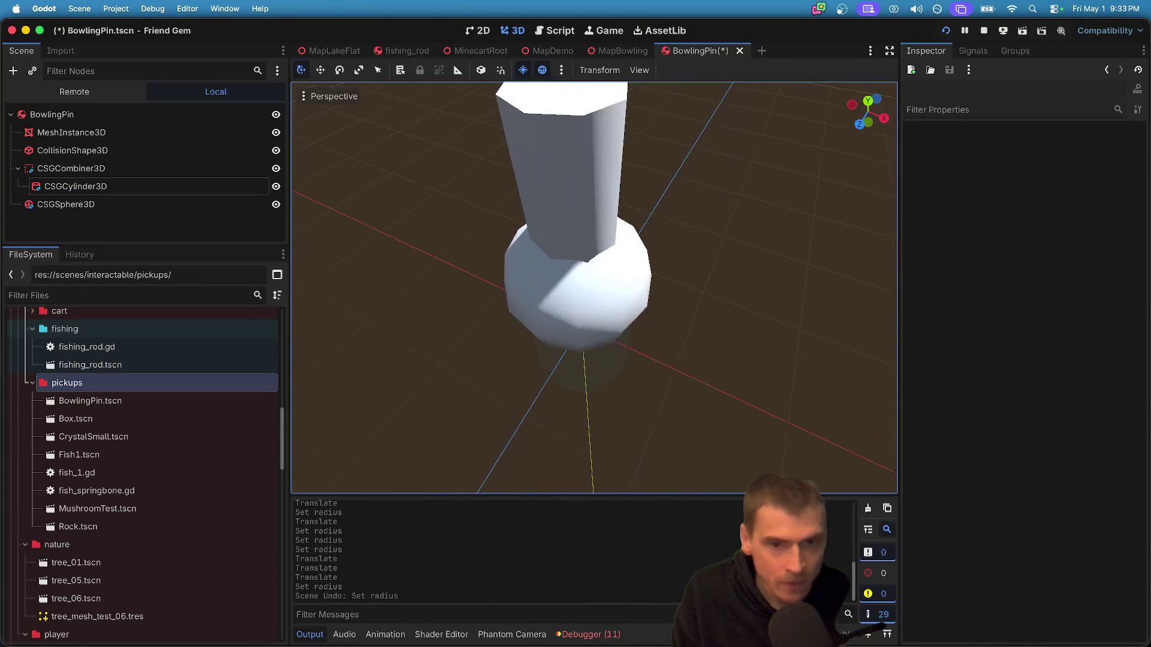
{"action": "scroll", "coordinate": [593, 287], "scroll_direction": "down", "scroll_amount": 4}
{"action": "scroll", "coordinate": [593, 288], "scroll_direction": "up", "scroll_amount": 4}
{"action": "scroll", "coordinate": [593, 288], "scroll_direction": "up", "scroll_amount": 5}
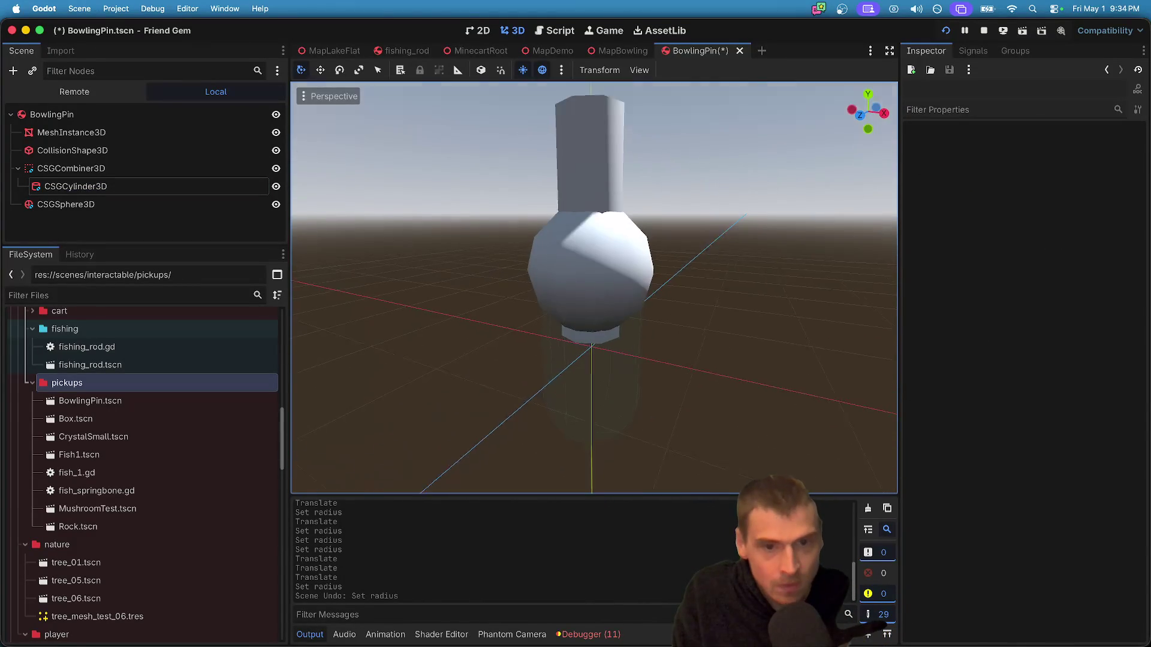
{"action": "left_click", "coordinate": [73, 205]}
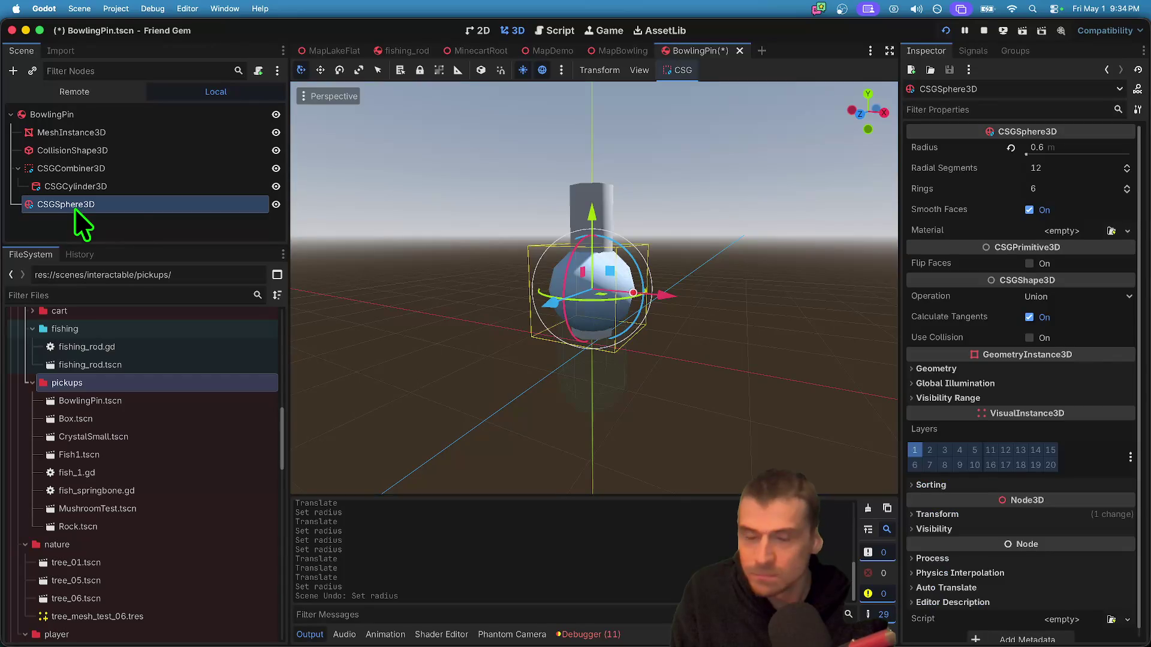
- Duplicate the sphere, raise the copy above the cylinder, and adjust its radius
{"action": "key", "text": "super+d"}
{"action": "mouse_move", "coordinate": [603, 199]}
{"action": "left_mouse_down"}
{"action": "mouse_move", "coordinate": [593, 141]}
{"action": "mouse_move", "coordinate": [631, 133]}
{"action": "left_mouse_up"}
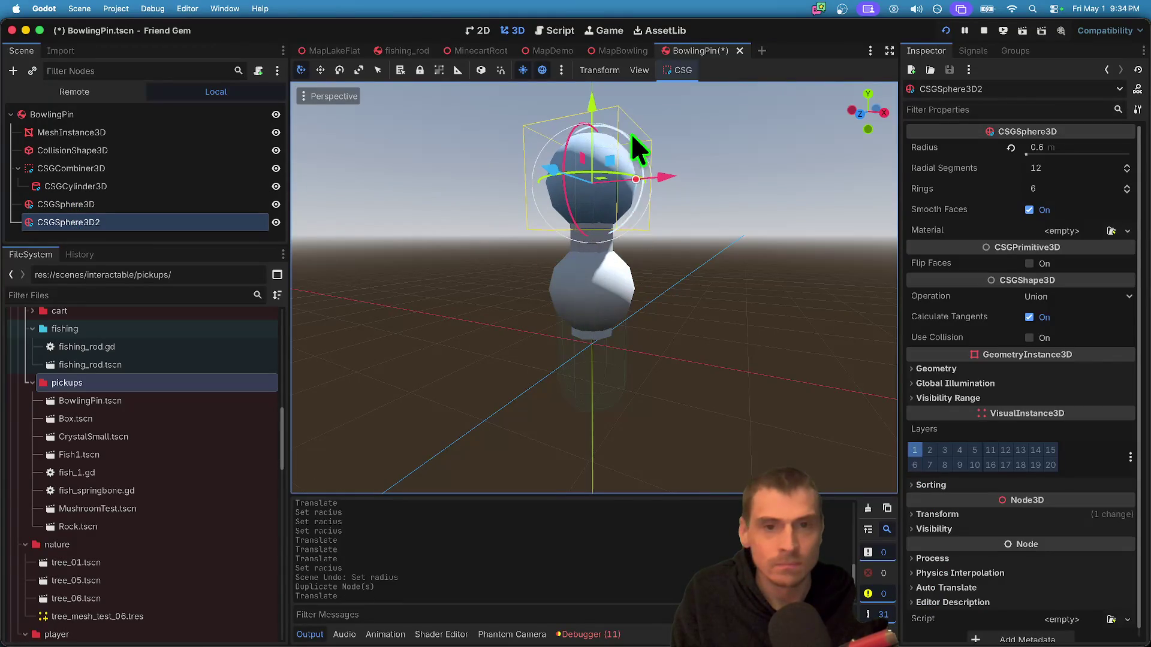
{"action": "left_click", "coordinate": [1087, 169]}
{"action": "key", "text": "shift+Tab"}
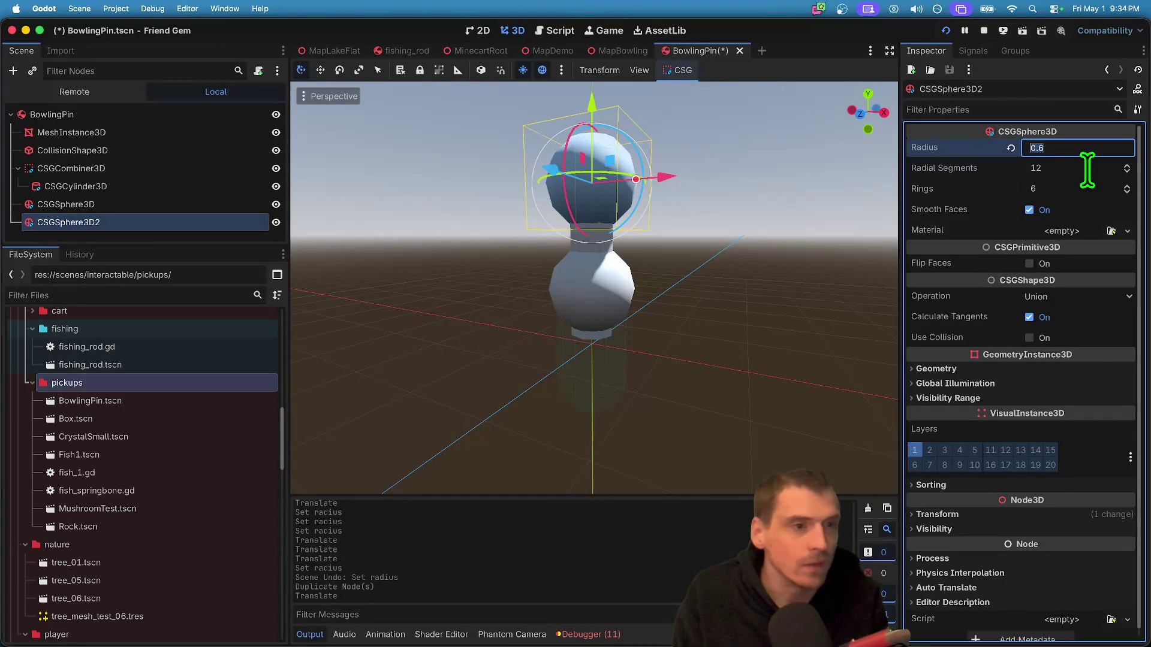
{"action": "type", "text": "0.1"}
{"action": "key", "text": "Return"}
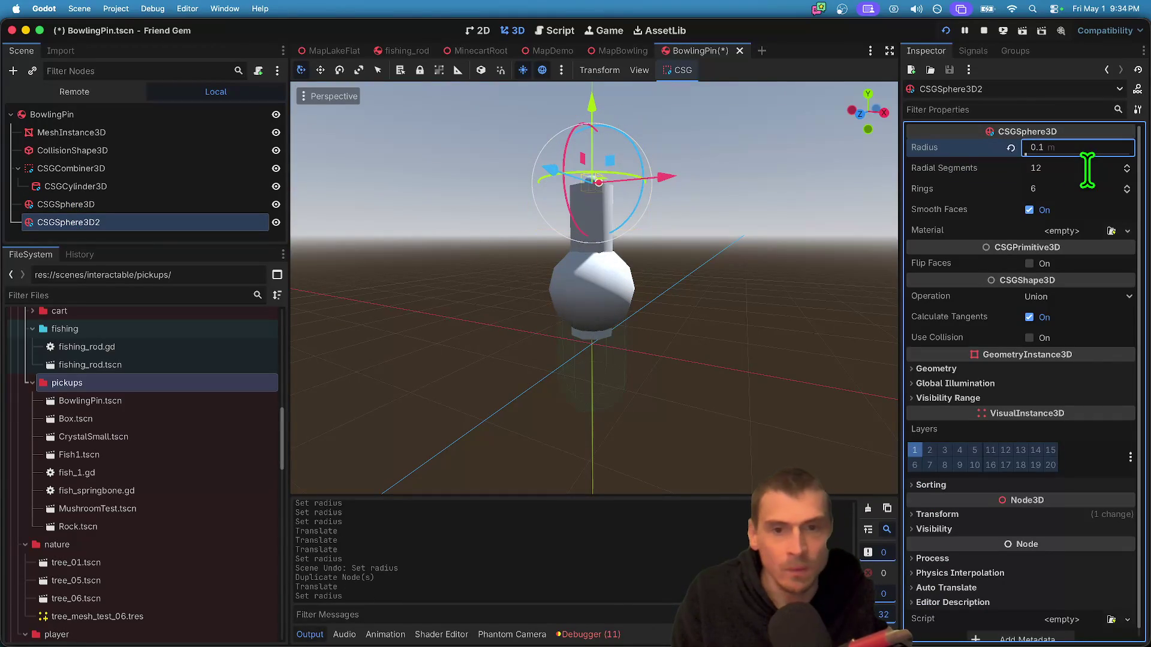
{"action": "type", "text": "0.3"}
{"action": "key", "text": "Return"}
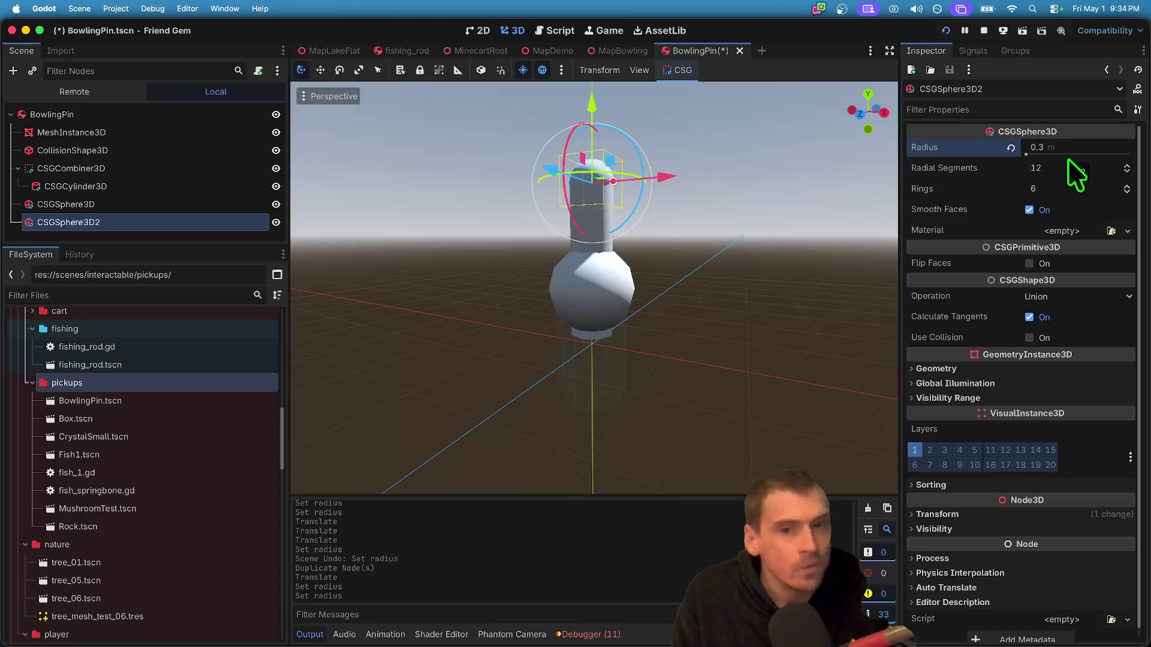
{"action": "left_click", "coordinate": [1076, 149]}
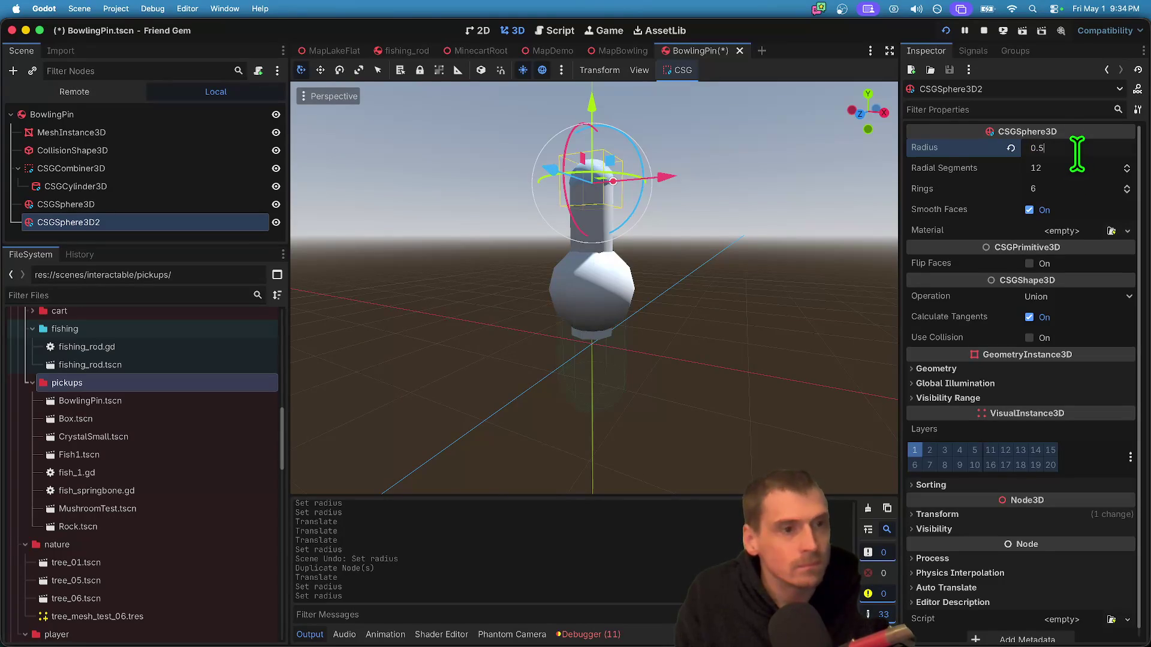
{"action": "key", "text": "BackSpace"}
{"action": "type", "text": "4"}
{"action": "key", "text": "Return"}
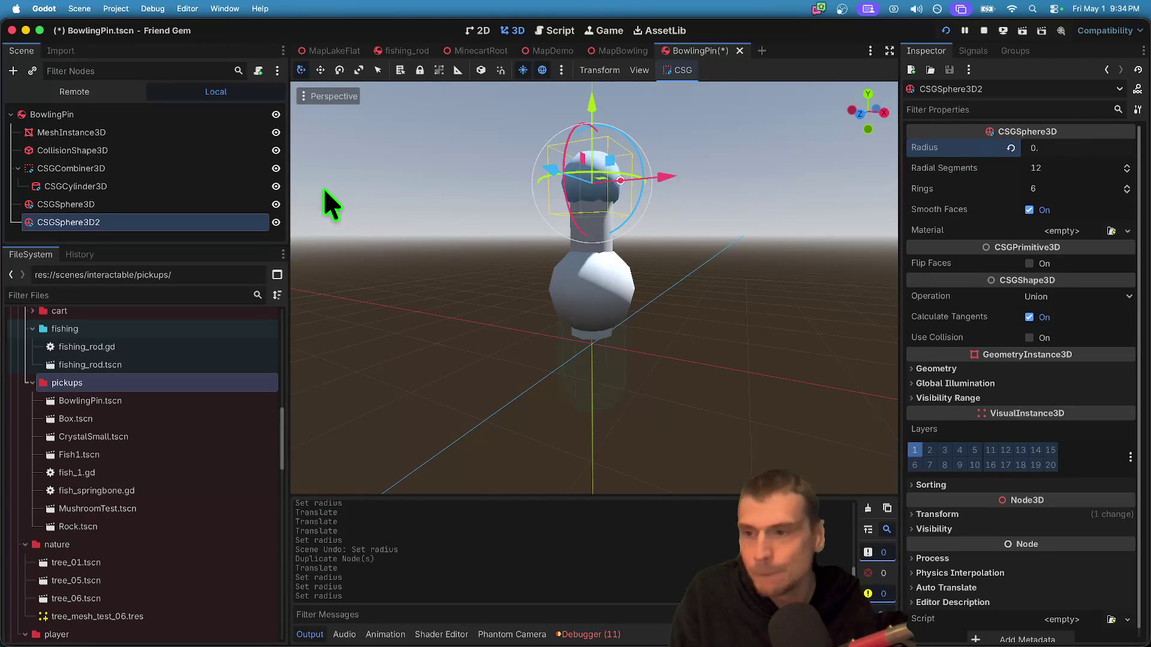
- Drag CSGCylinder3D's height handle down to 0.817 m, then select the spheres
{"action": "left_click", "coordinate": [168, 204]}
{"action": "left_click", "coordinate": [173, 187]}
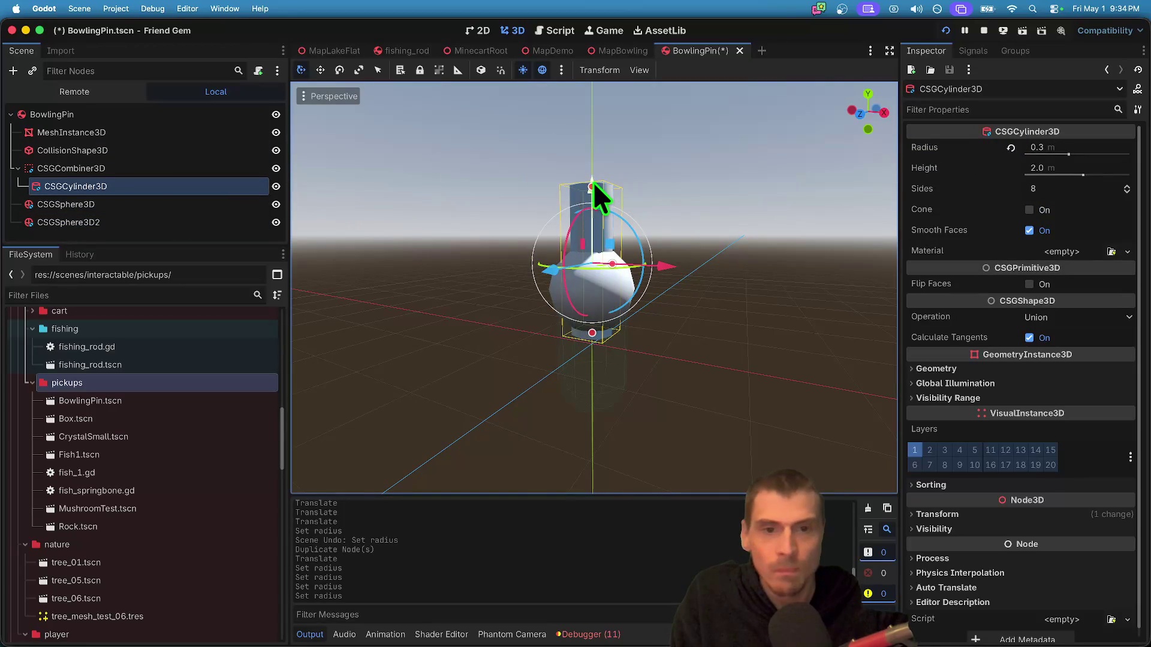
{"action": "left_click_drag", "start_coordinate": [592, 186], "coordinate": [606, 276]}
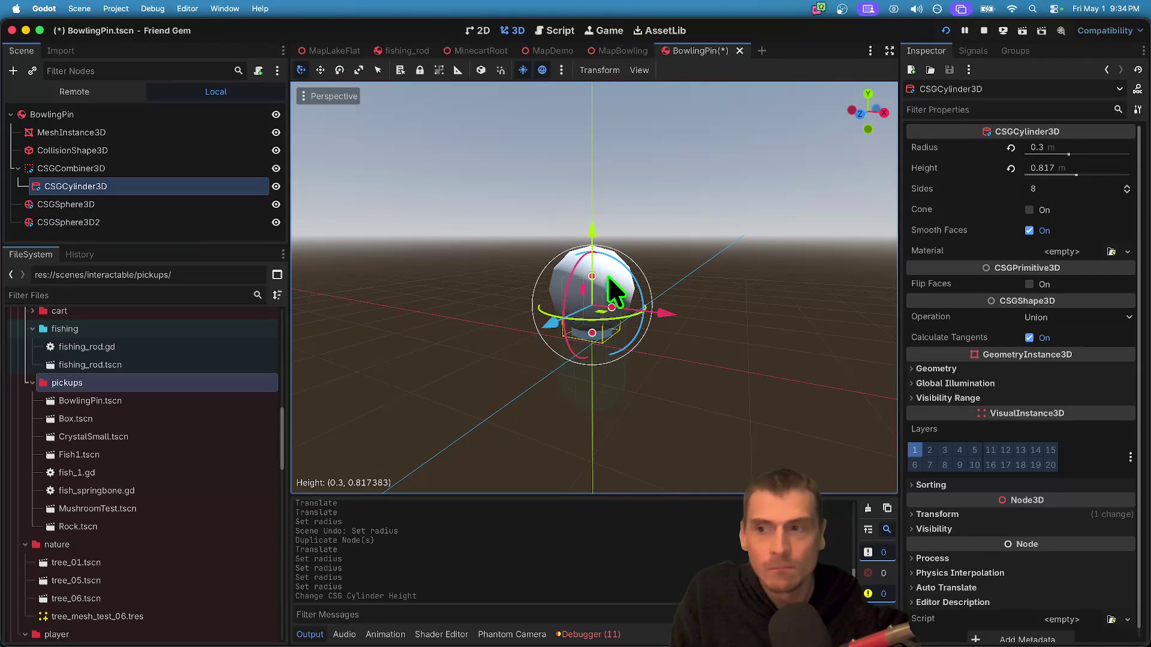
{"action": "left_click", "coordinate": [55, 202]}
{"action": "left_click", "coordinate": [64, 217]}
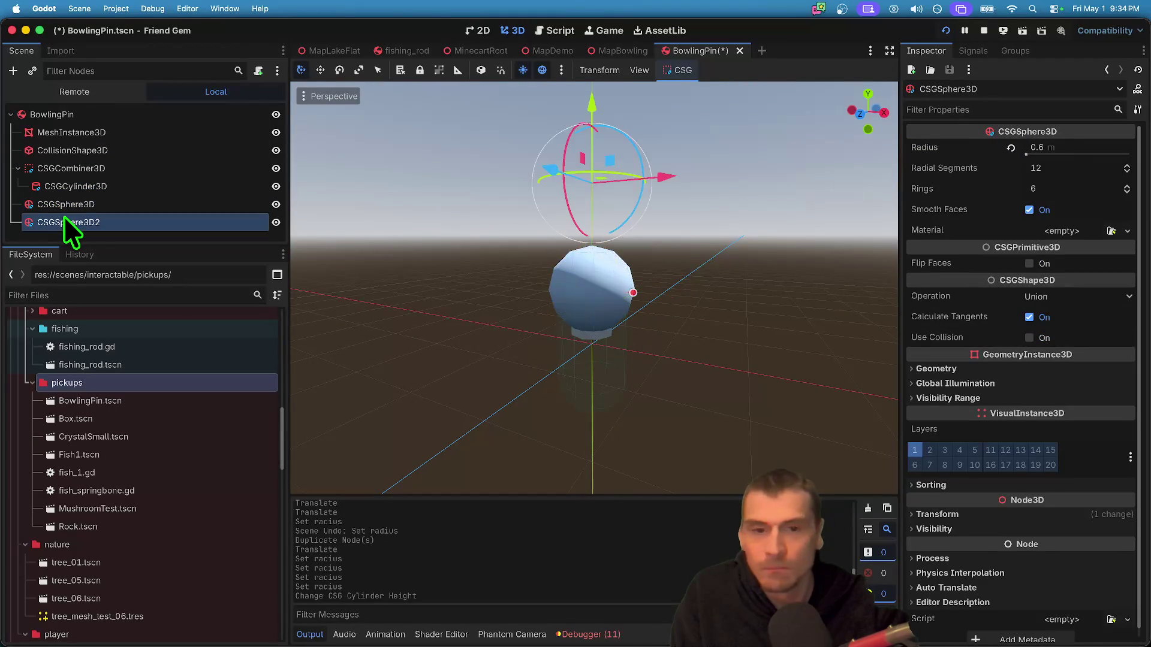
- Move both spheres under CSGCombiner3D and revert CSGSphere3D2's radius to default
{"action": "left_click", "coordinate": [66, 210], "text": "shift"}
{"action": "left_click_drag", "start_coordinate": [73, 204], "coordinate": [78, 169]}
{"action": "left_click", "coordinate": [172, 204]}
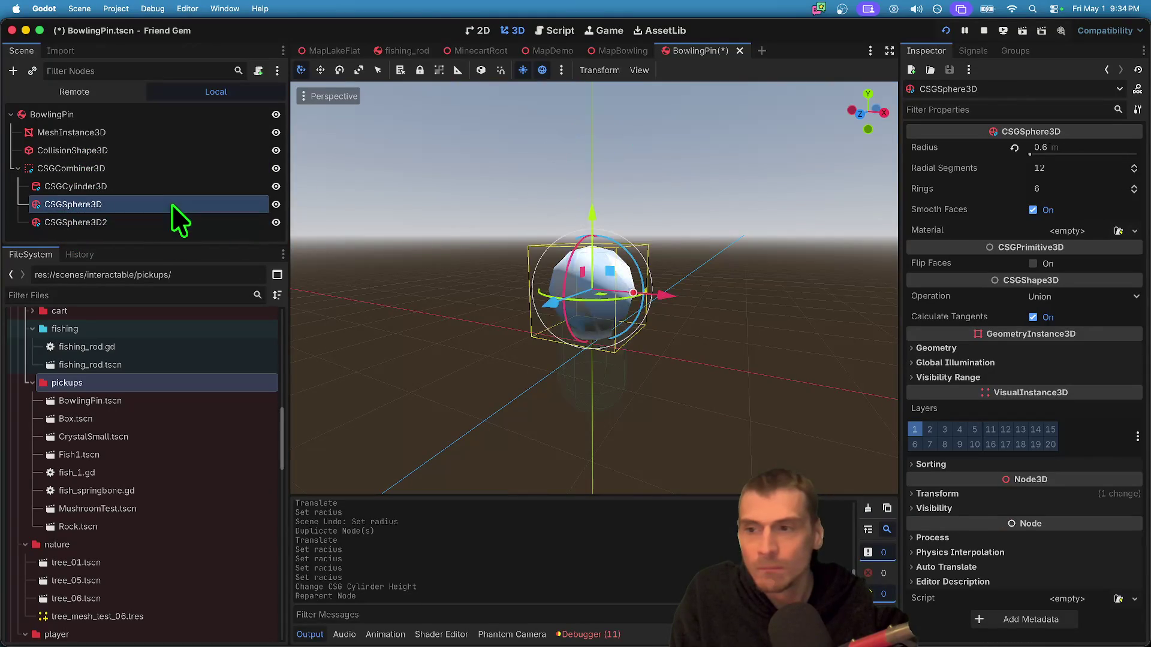
{"action": "left_click", "coordinate": [172, 222]}
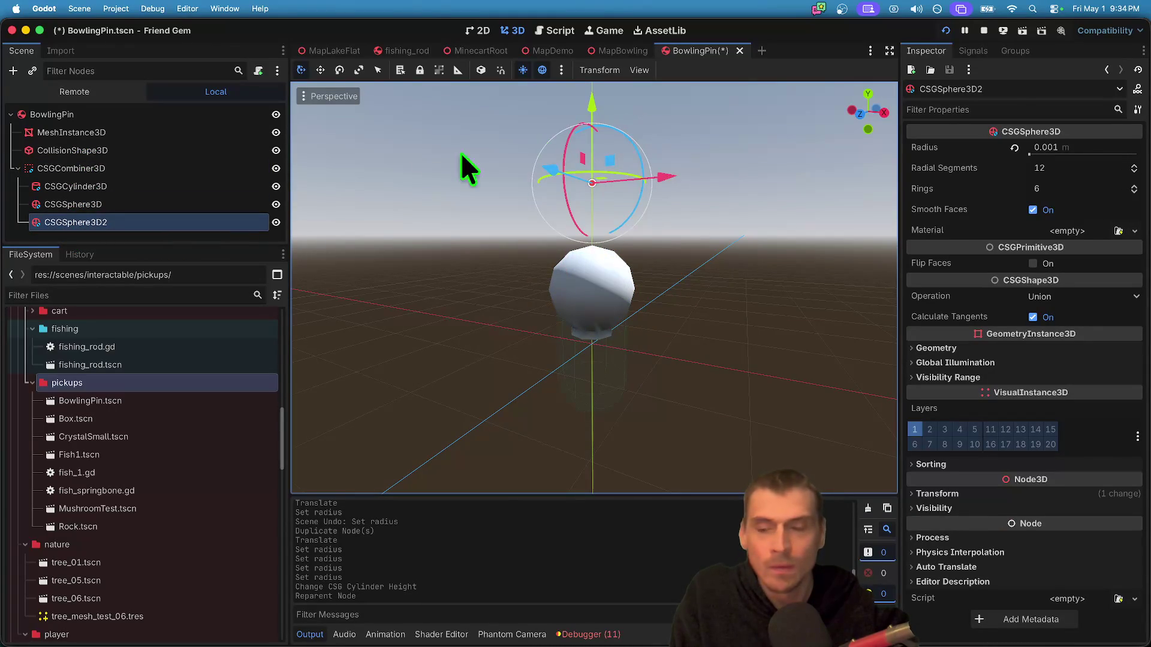
{"action": "left_click", "coordinate": [1019, 150]}
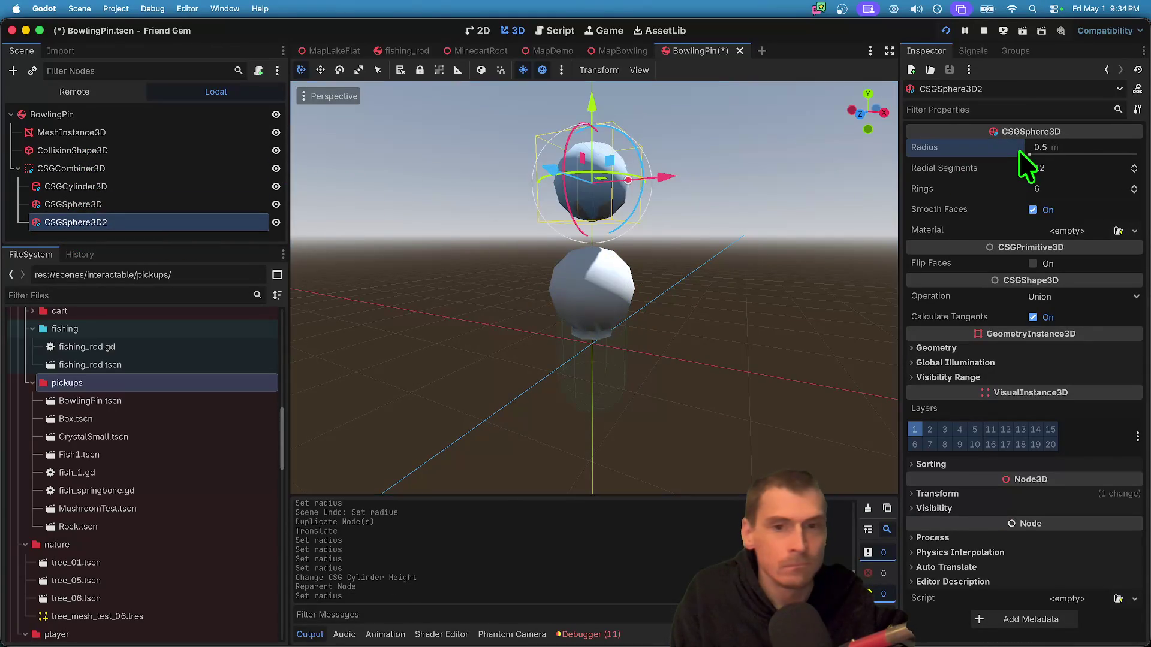
- Duplicate CSGCylinder3D and raise the copy, keeping its 0.3 m radius
{"action": "left_click", "coordinate": [188, 204]}
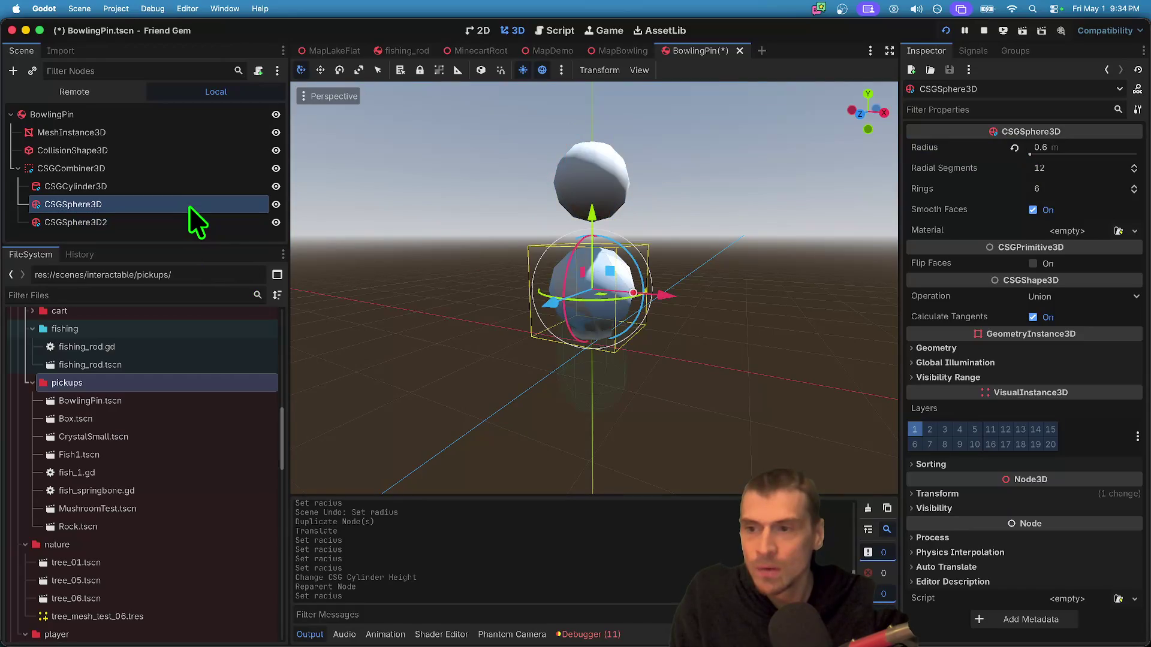
{"action": "left_click", "coordinate": [188, 220]}
{"action": "left_click", "coordinate": [189, 205]}
{"action": "left_click", "coordinate": [192, 189]}
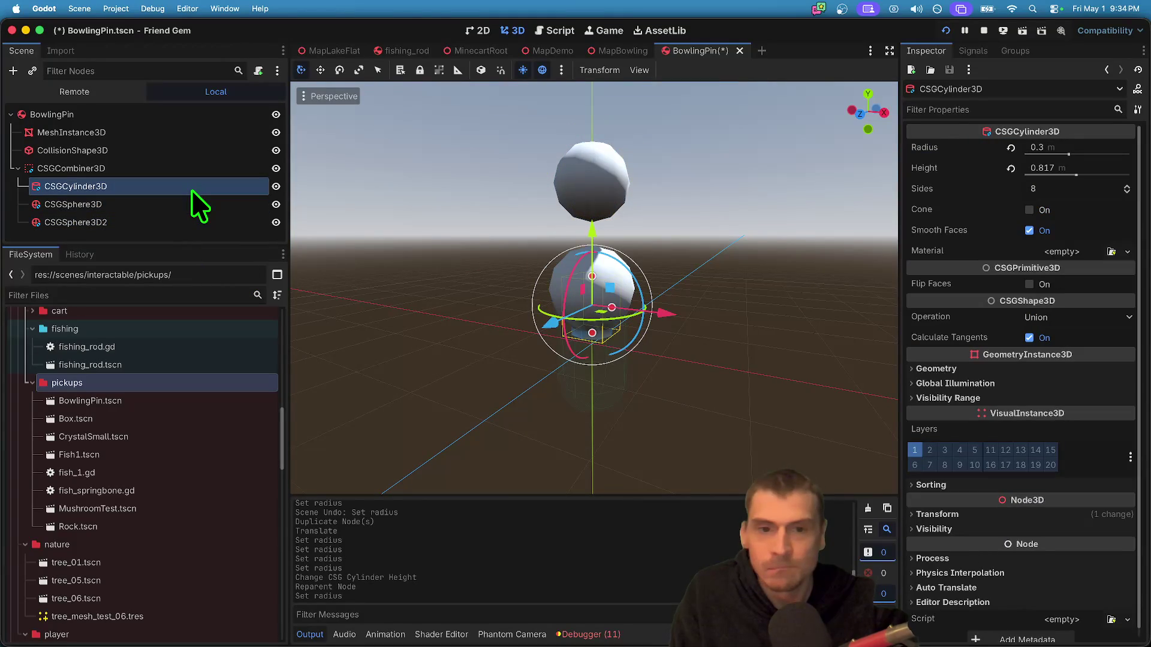
{"action": "key", "text": "super+d"}
{"action": "left_click_drag", "start_coordinate": [591, 228], "coordinate": [602, 155]}
{"action": "left_click", "coordinate": [1045, 154]}
{"action": "type", "text": "0."}
{"action": "key", "text": "Return"}
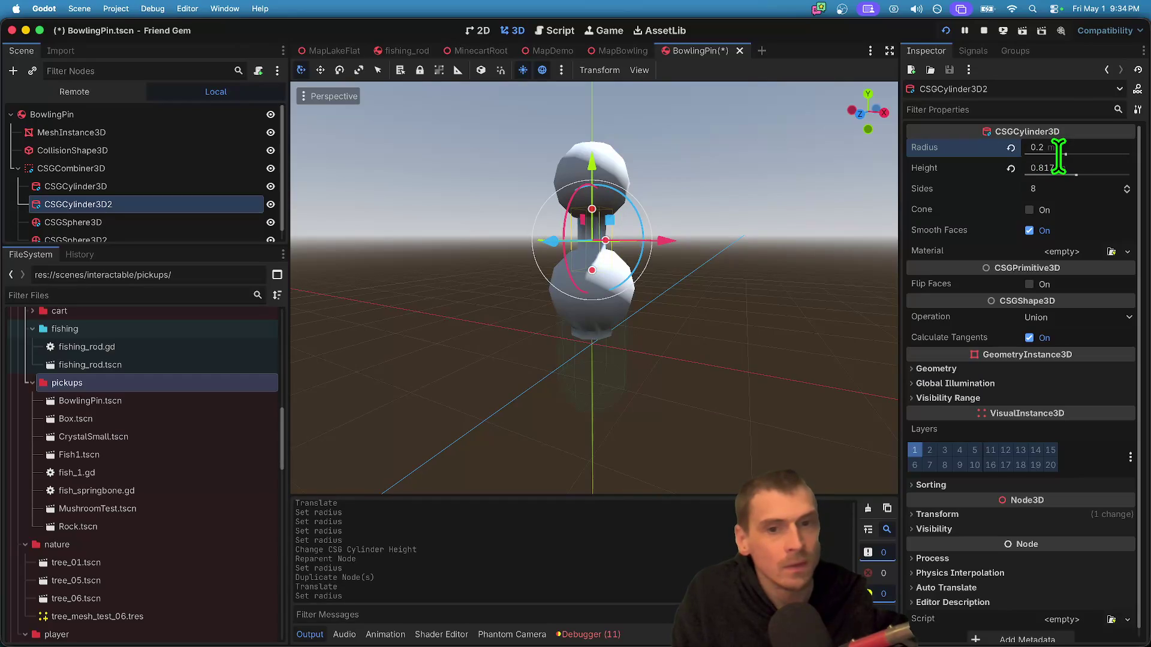
{"action": "key", "text": "super+z"}
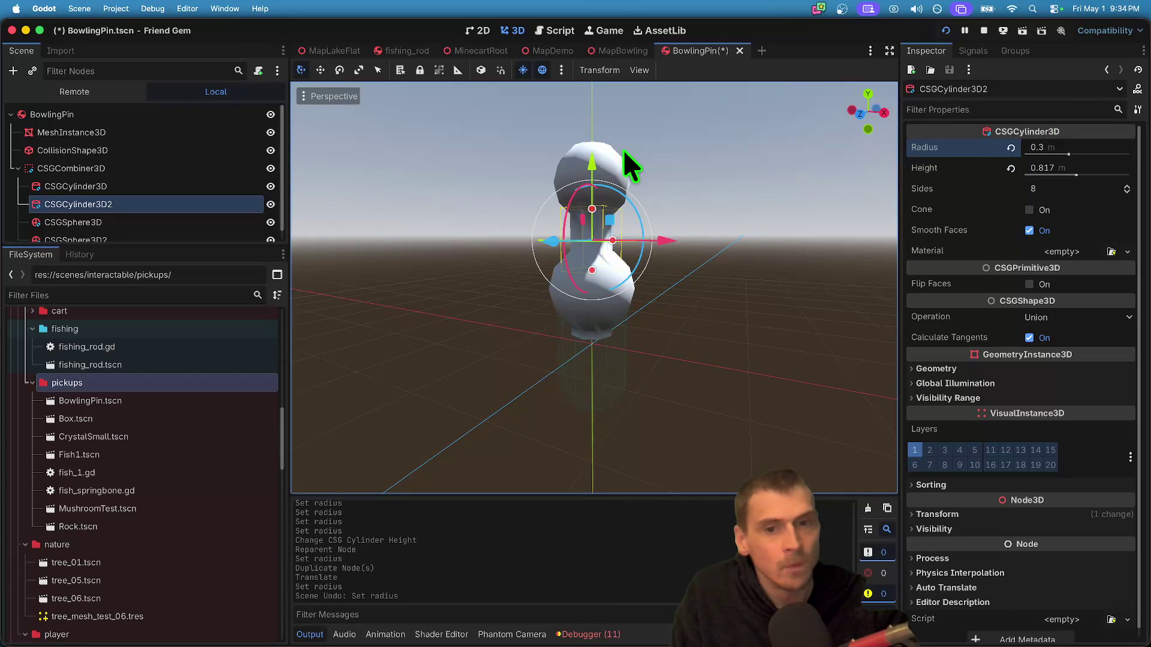
- Raise CSGCylinder3D2 further into the neck position
{"action": "left_click_drag", "start_coordinate": [598, 157], "coordinate": [605, 119]}
{"action": "key", "text": "super+d"}
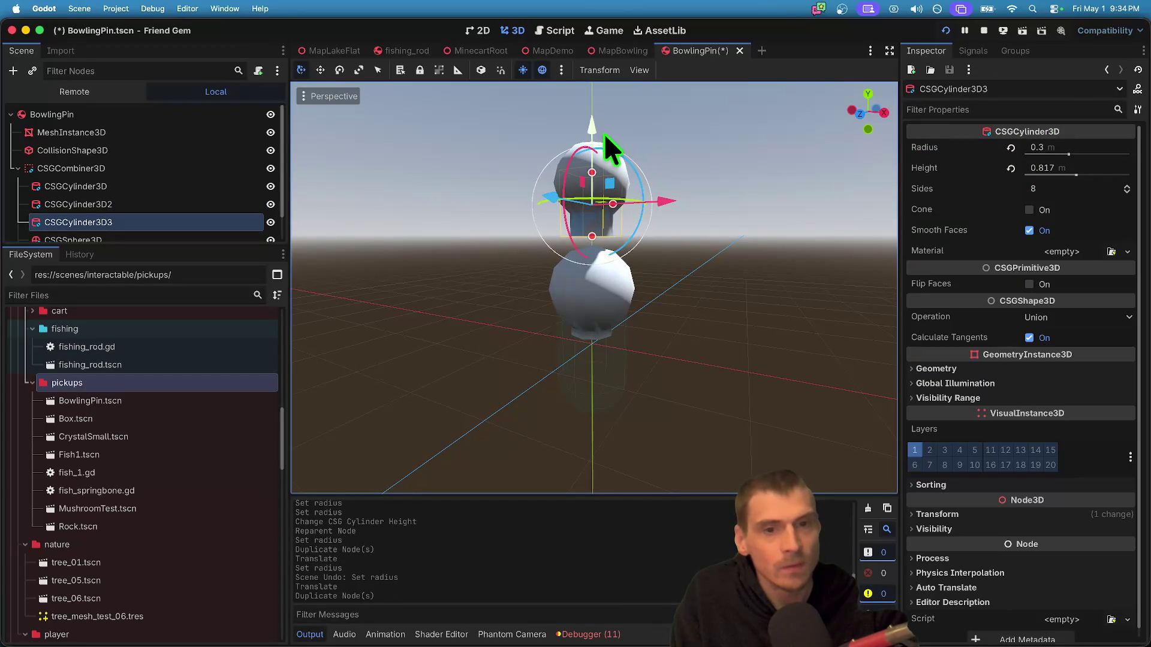
{"action": "key", "text": "super+z"}
{"action": "key", "text": "super+z"}
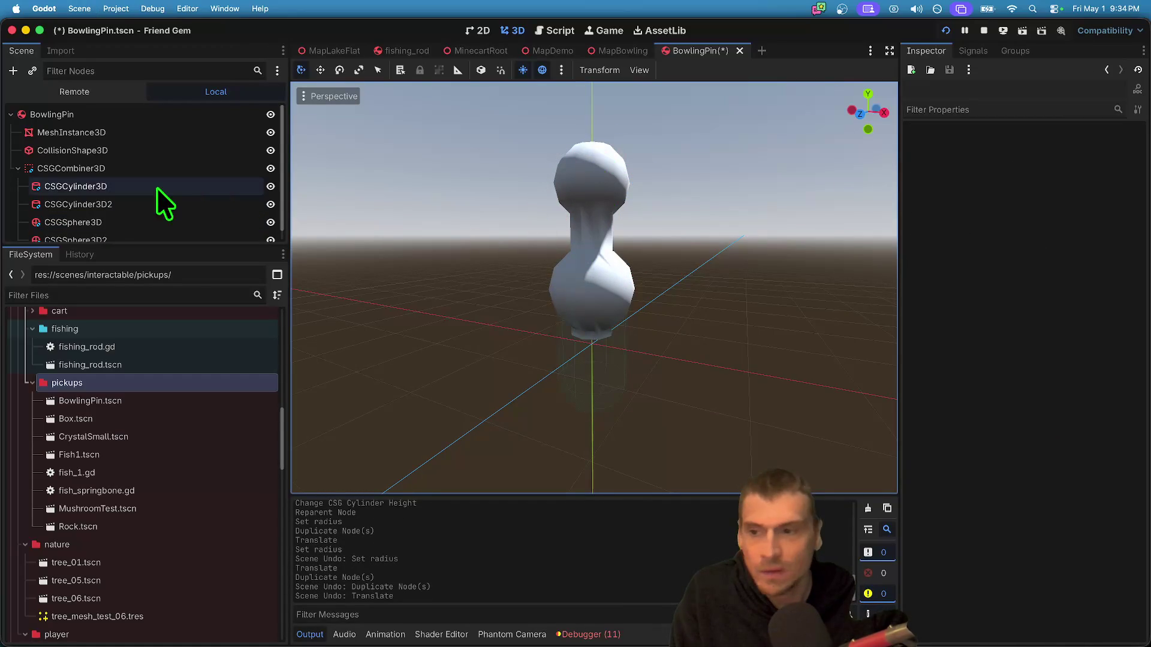
{"action": "left_click", "coordinate": [124, 210]}
{"action": "left_click", "coordinate": [130, 196]}
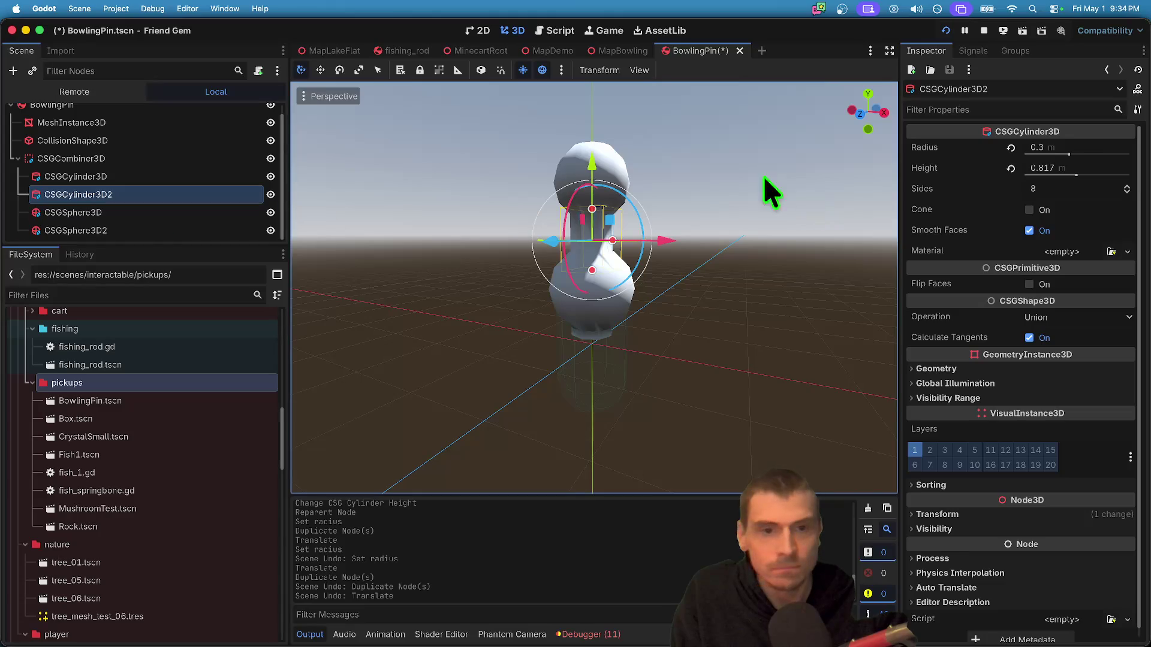
- Duplicate the neck cylinder, raise it, and make it a cone with 0.25 radius
{"action": "key", "text": "super+d"}
{"action": "left_click_drag", "start_coordinate": [592, 149], "coordinate": [589, 132]}
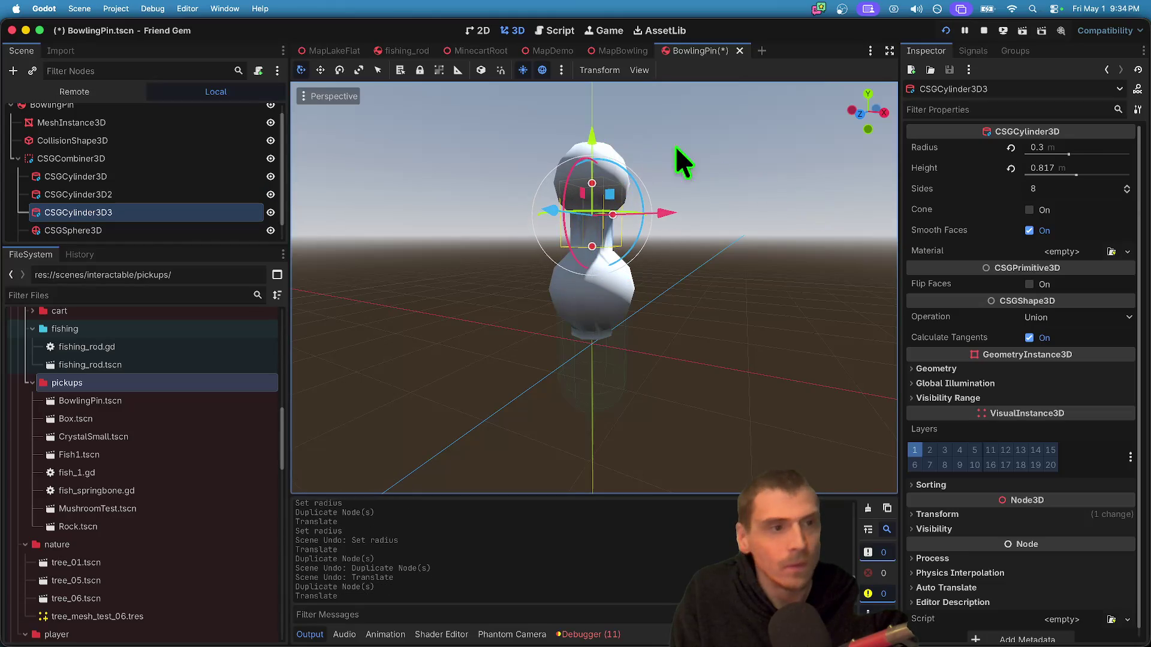
{"action": "left_click", "coordinate": [1113, 155]}
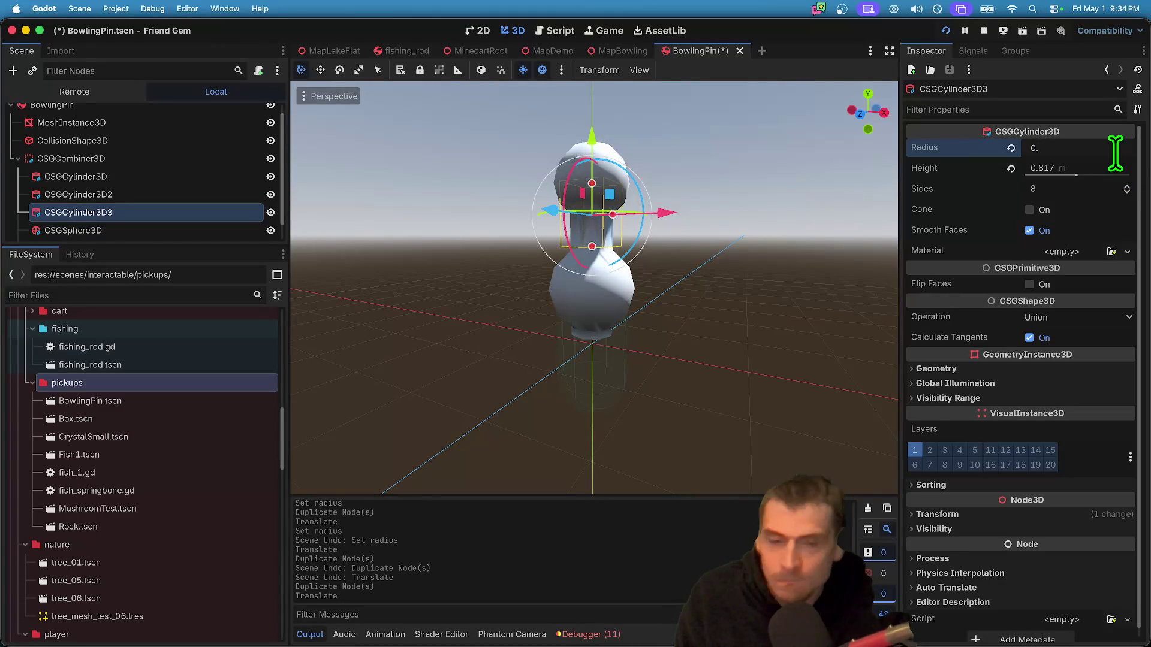
{"action": "type", "text": "1"}
{"action": "key", "text": "Return"}
{"action": "type", "text": "0.25"}
{"action": "key", "text": "Return"}
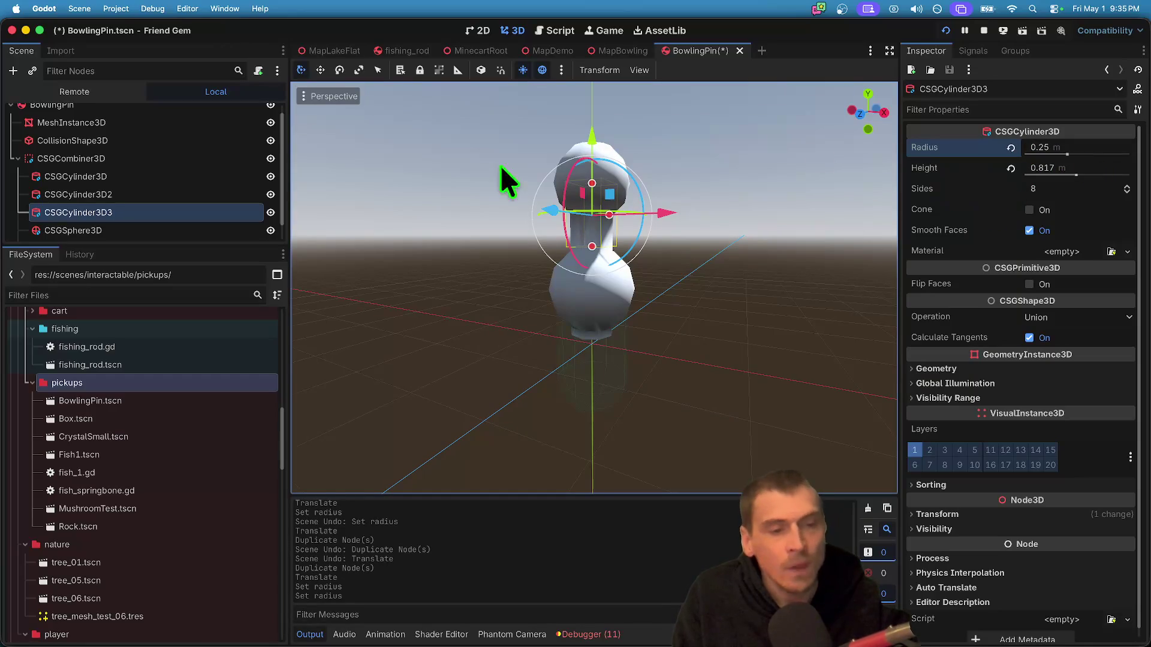
{"action": "left_click", "coordinate": [1090, 211]}
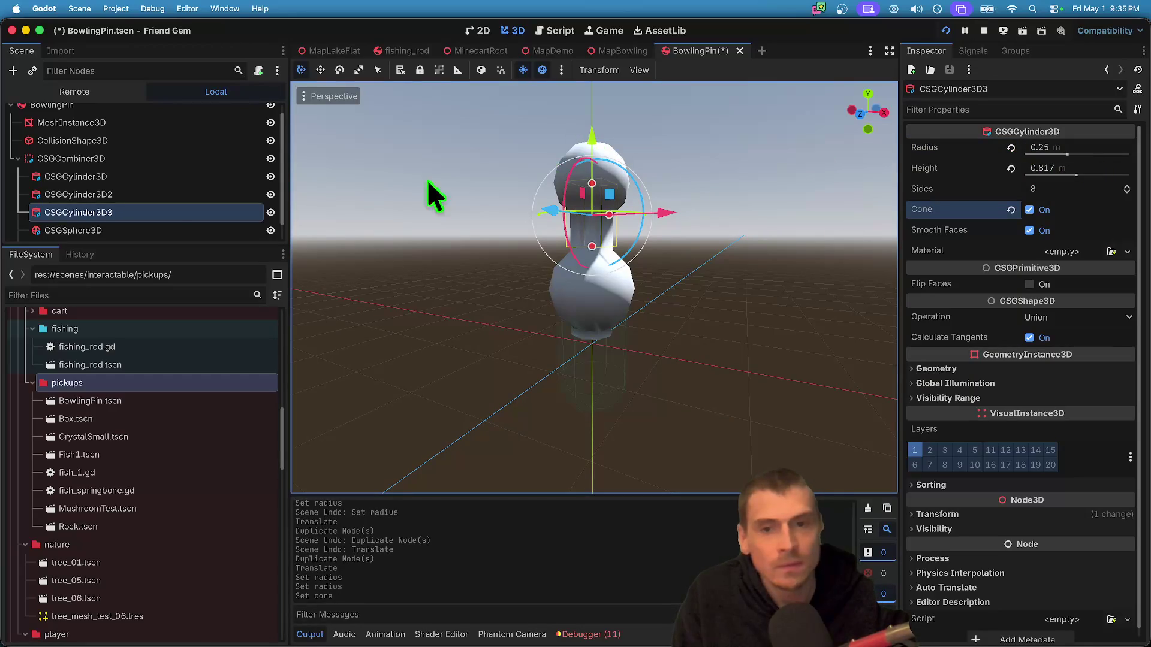
- Enlarge the scene tree, hide CSGSphere3D2, and select the cone CSGCylinder3D3
{"action": "left_click_drag", "start_coordinate": [136, 244], "coordinate": [135, 310]}
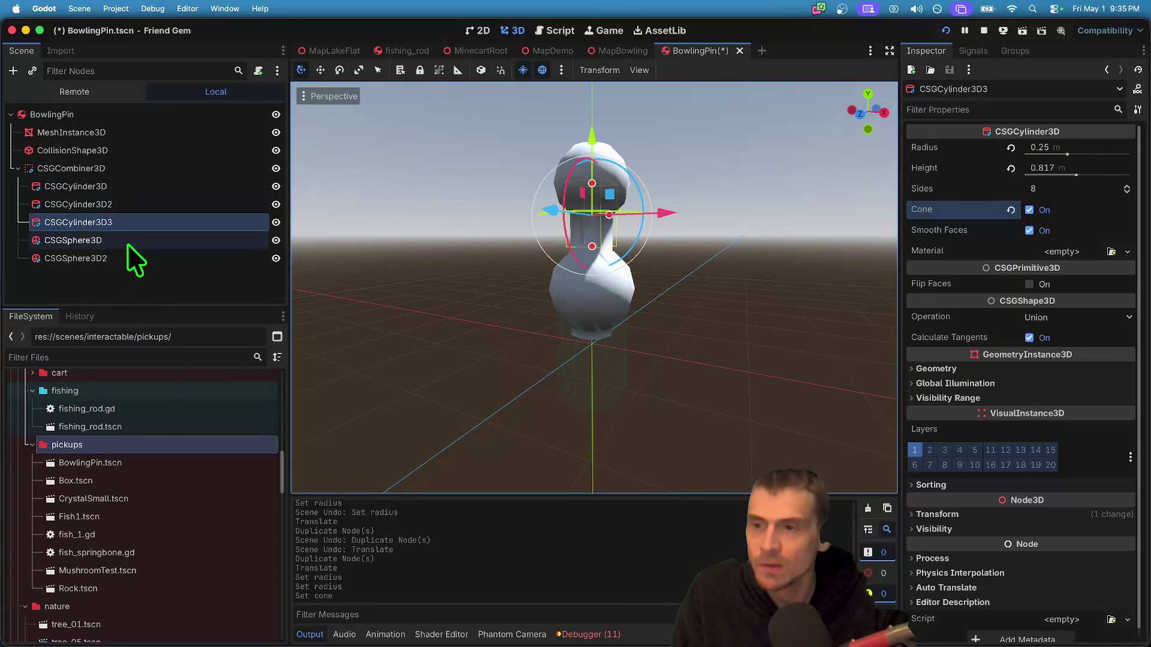
{"action": "left_click", "coordinate": [127, 242]}
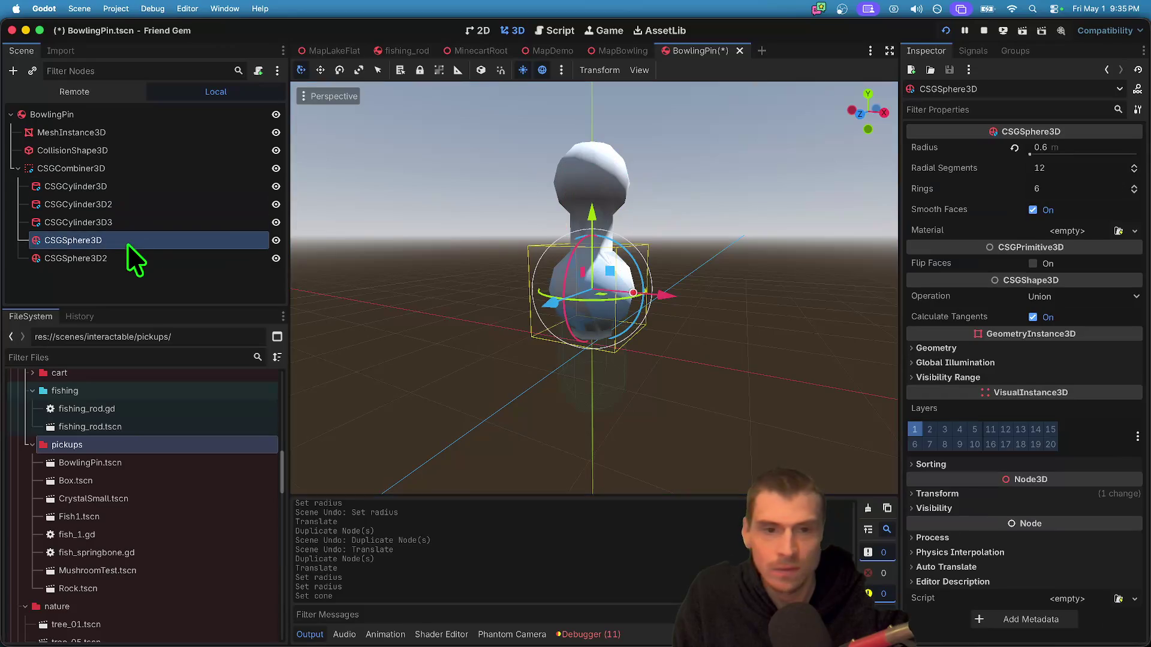
{"action": "left_click", "coordinate": [275, 258]}
{"action": "scroll", "coordinate": [441, 163], "scroll_direction": "down", "scroll_amount": 3}
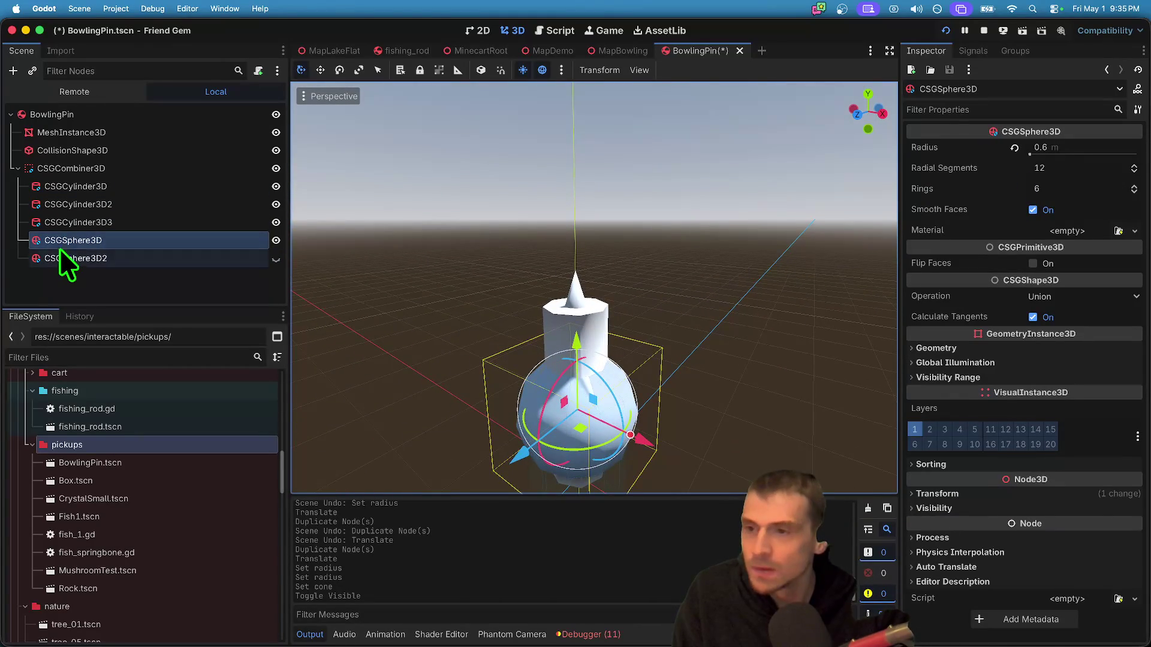
{"action": "left_click", "coordinate": [66, 225]}
{"action": "left_click", "coordinate": [77, 204]}
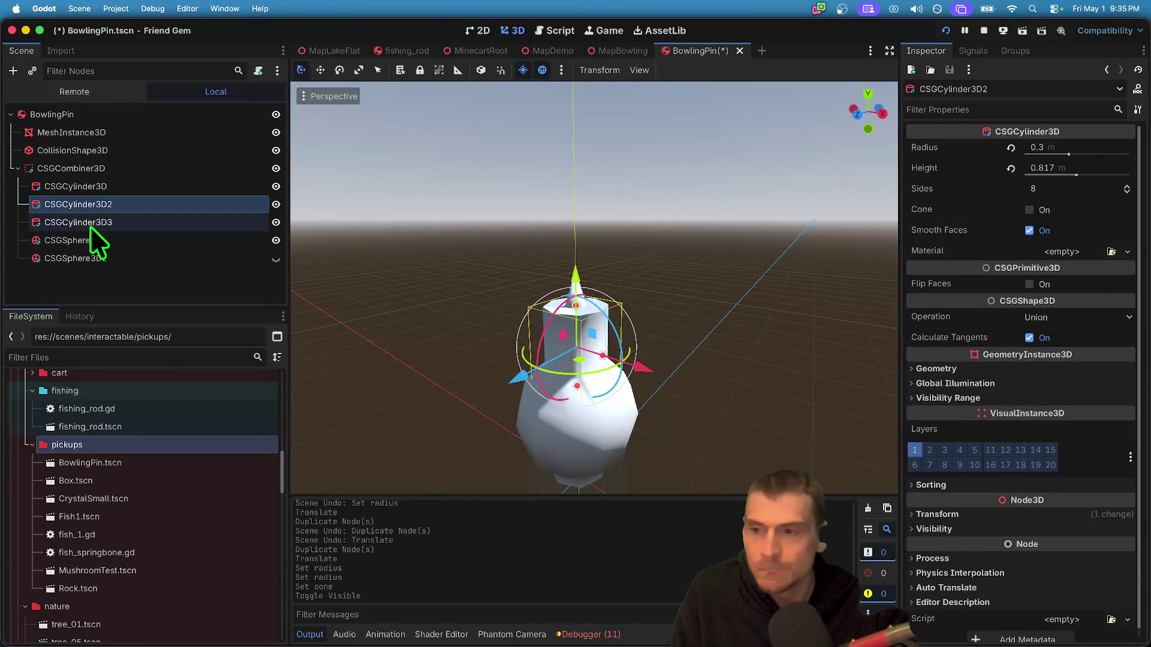
{"action": "left_click", "coordinate": [100, 222]}
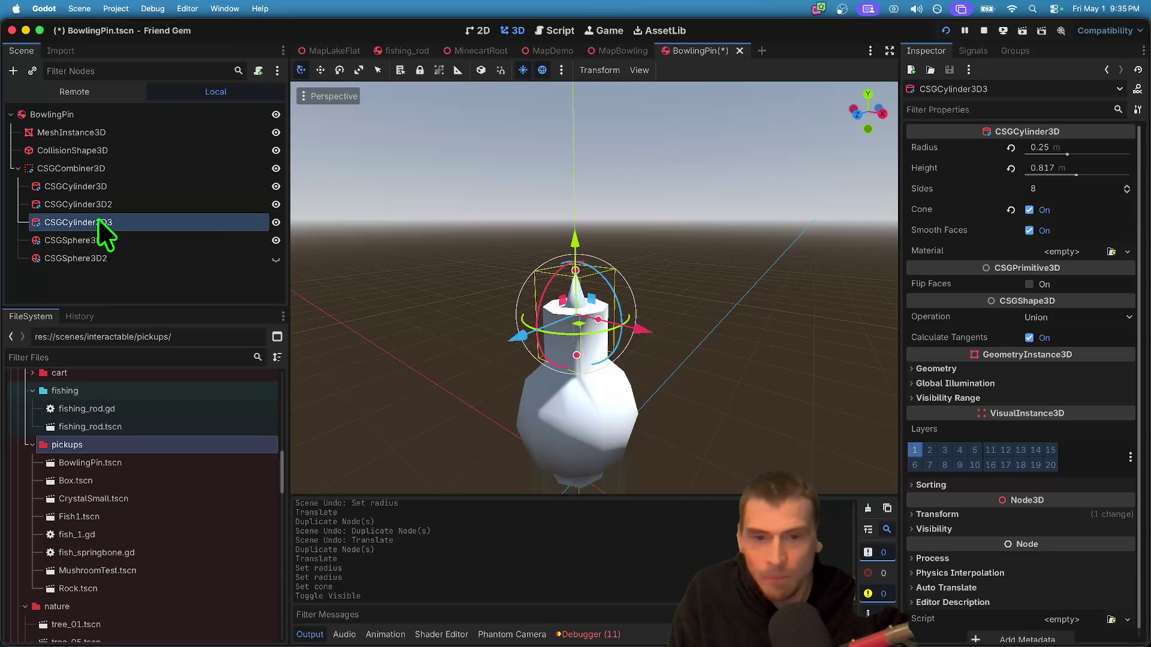
- Raise the cone, set its radius to 0.3, and increase its height
{"action": "mouse_move", "coordinate": [574, 239]}
{"action": "left_mouse_down"}
{"action": "mouse_move", "coordinate": [585, 164]}
{"action": "mouse_move", "coordinate": [583, 174]}
{"action": "mouse_move", "coordinate": [618, 179]}
{"action": "left_mouse_up"}
{"action": "left_click", "coordinate": [1093, 171]}
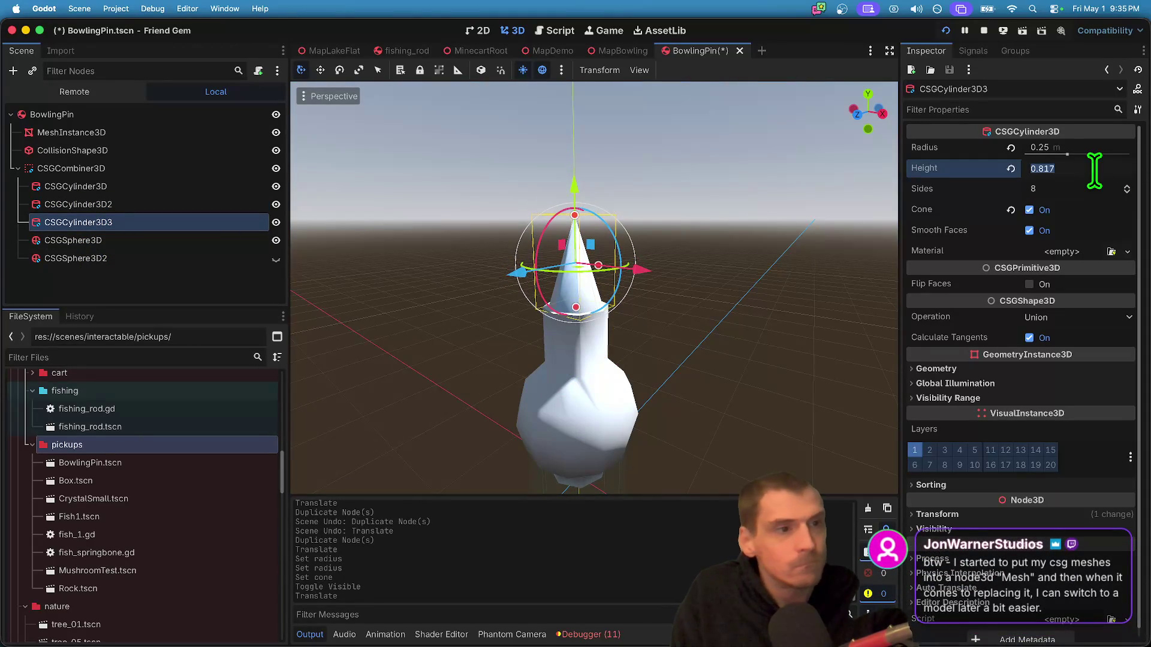
{"action": "key", "text": "shift+Tab"}
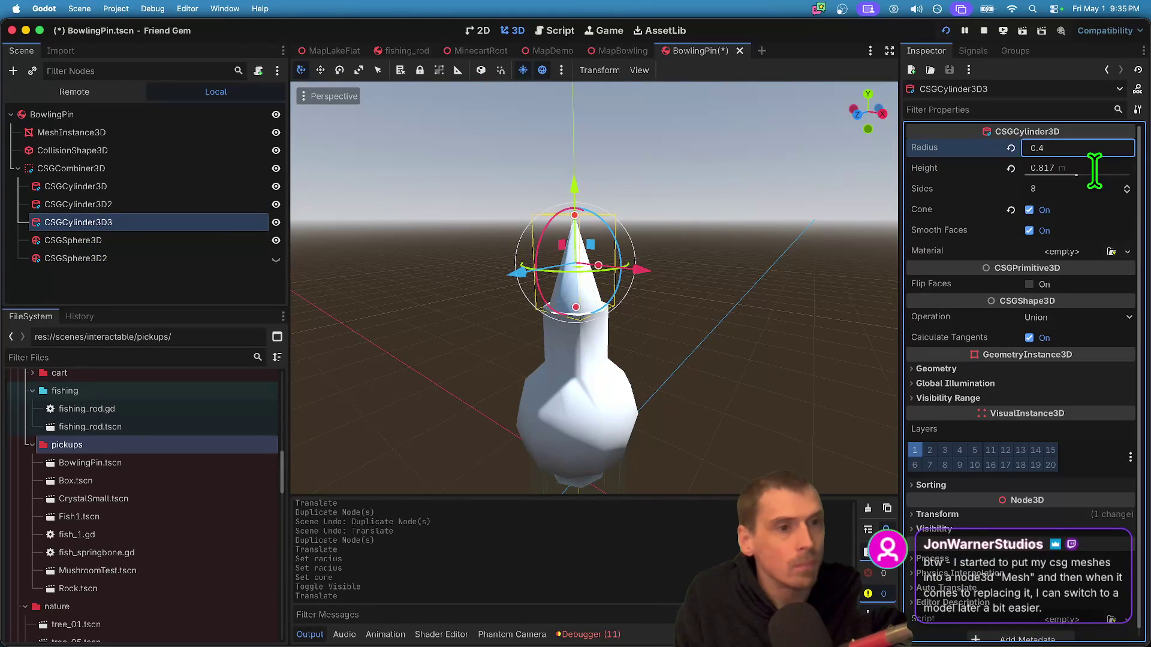
{"action": "key", "text": "BackSpace"}
{"action": "type", "text": "5"}
{"action": "key", "text": "Return"}
{"action": "left_click", "coordinate": [1091, 145]}
{"action": "type", "text": "0.3"}
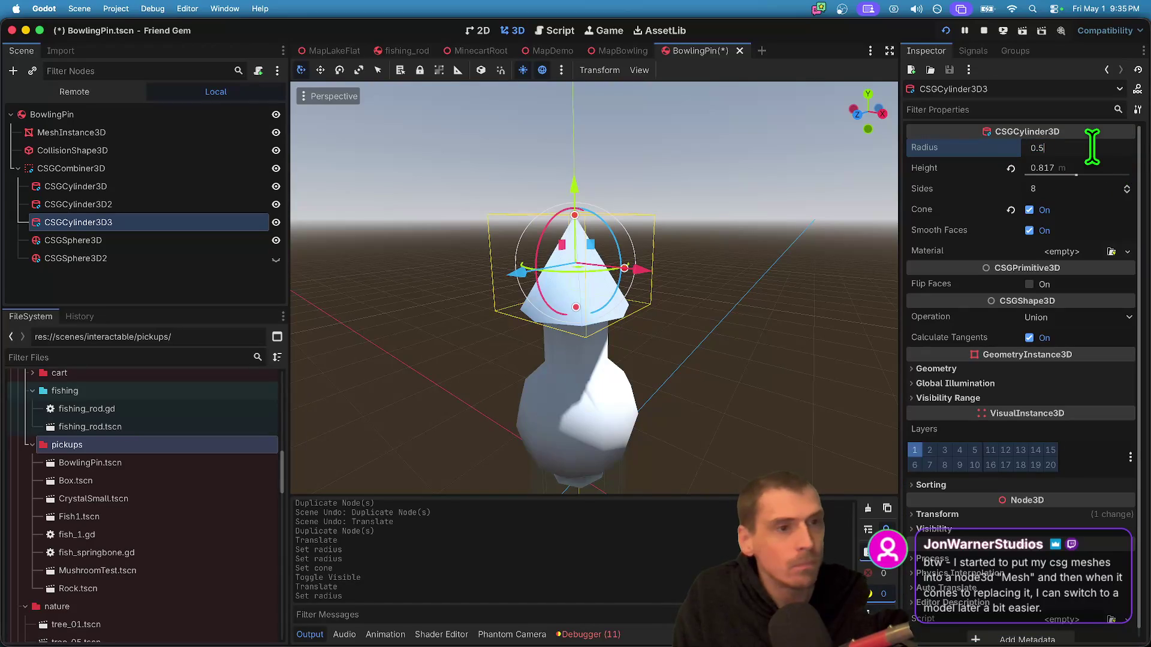
{"action": "key", "text": "Return"}
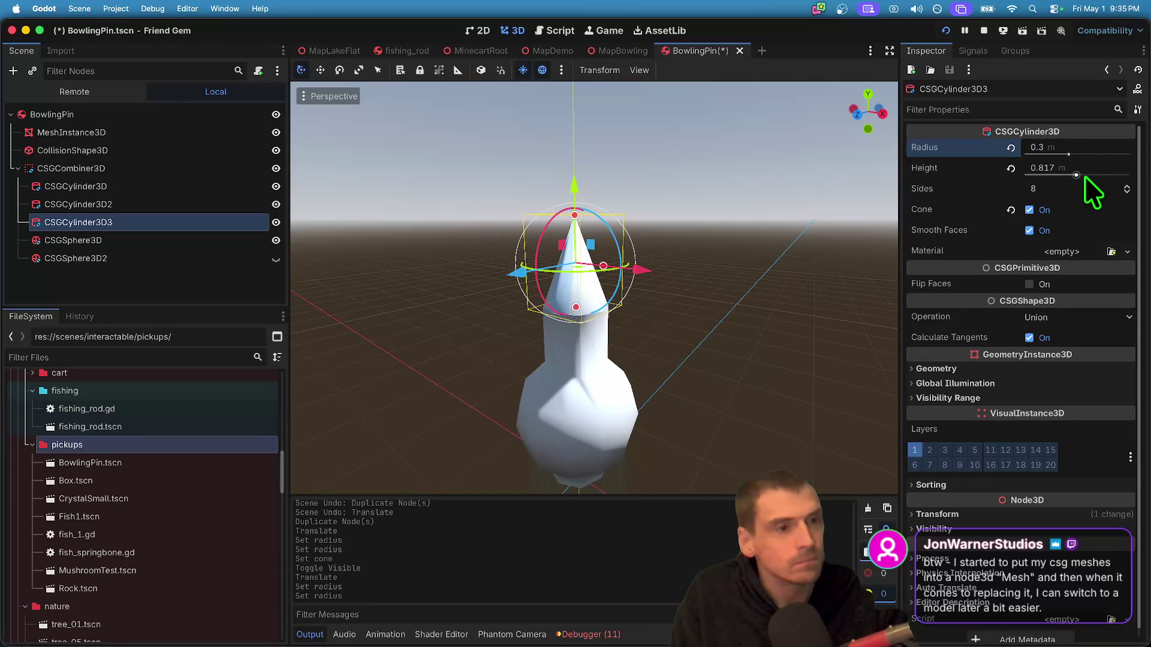
{"action": "left_click_drag", "start_coordinate": [1079, 176], "coordinate": [1084, 170]}
- Lower the 1.42 m cone onto the pin body and hide CSGCylinder3D2
{"action": "left_click_drag", "start_coordinate": [572, 181], "coordinate": [595, 244]}
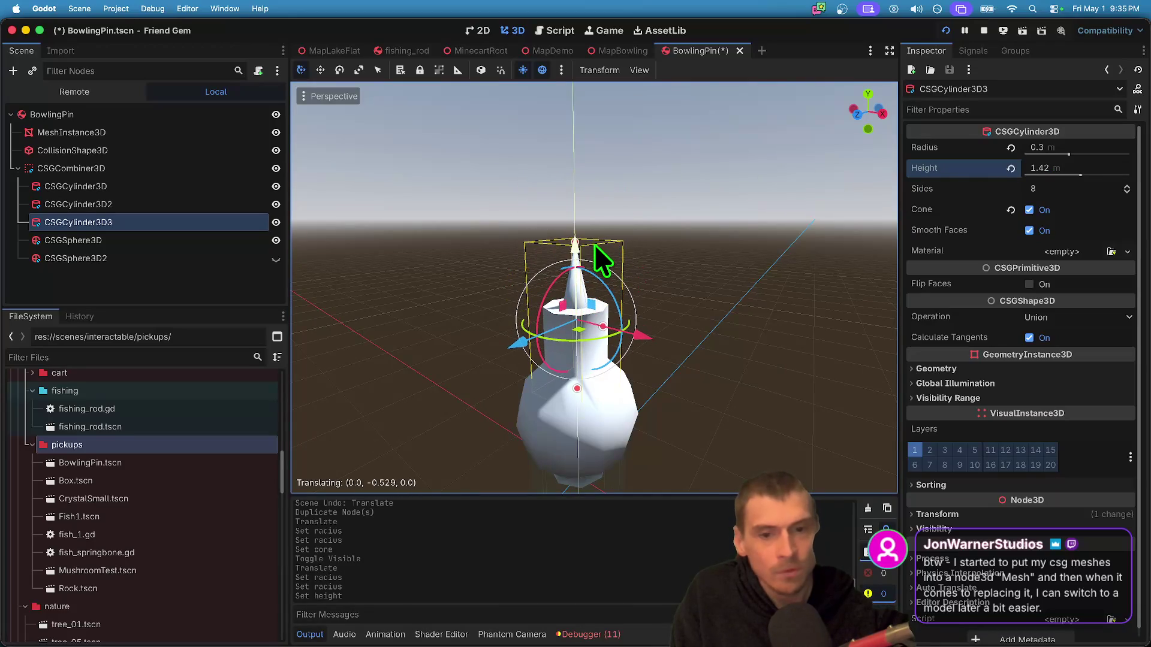
{"action": "left_click", "coordinate": [275, 205]}
{"action": "left_click", "coordinate": [1055, 168]}
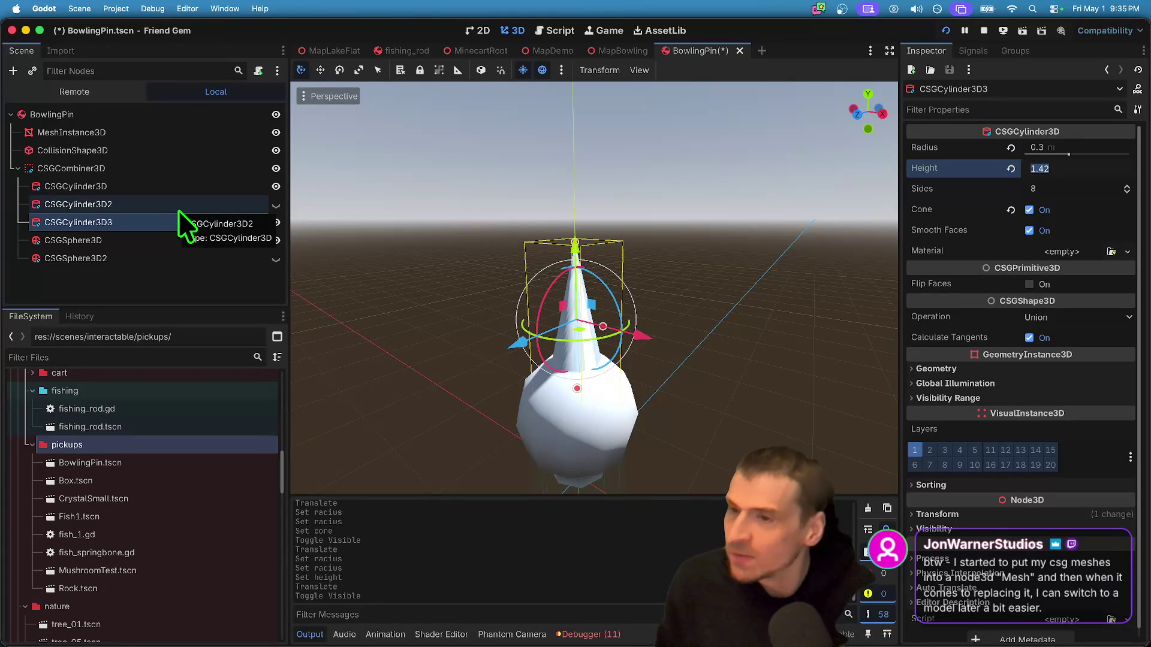
{"action": "left_click", "coordinate": [174, 172]}
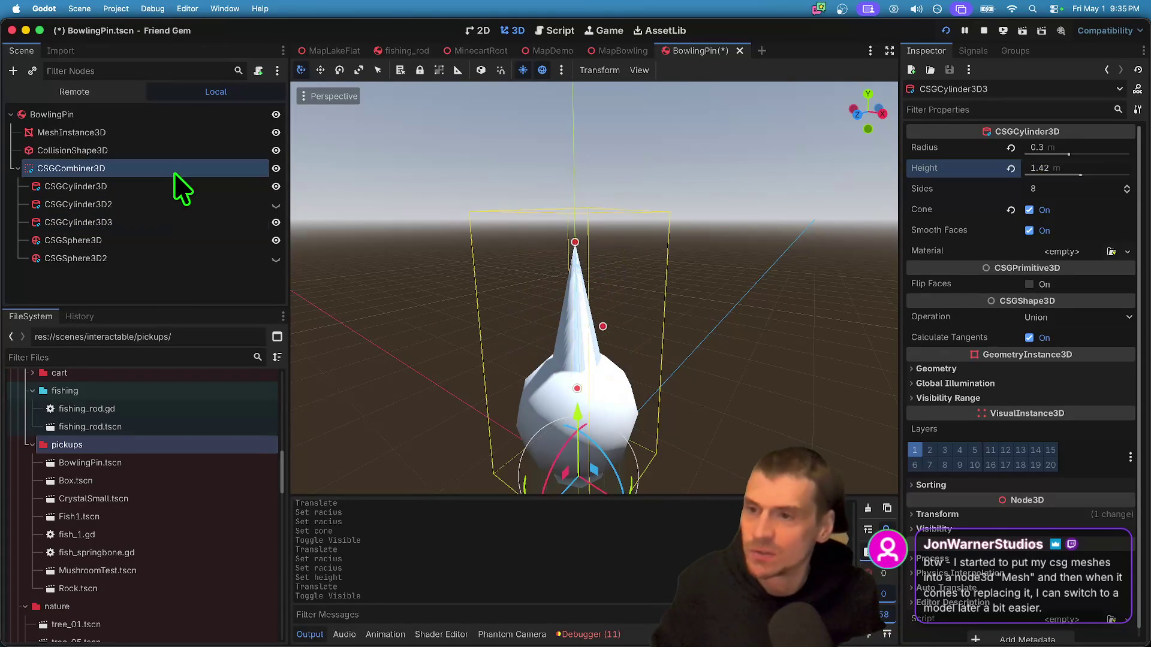
- Check the CSG bake menu and step through the combiner's child nodes to CSGCylinder3D3
{"action": "left_click", "coordinate": [677, 70]}
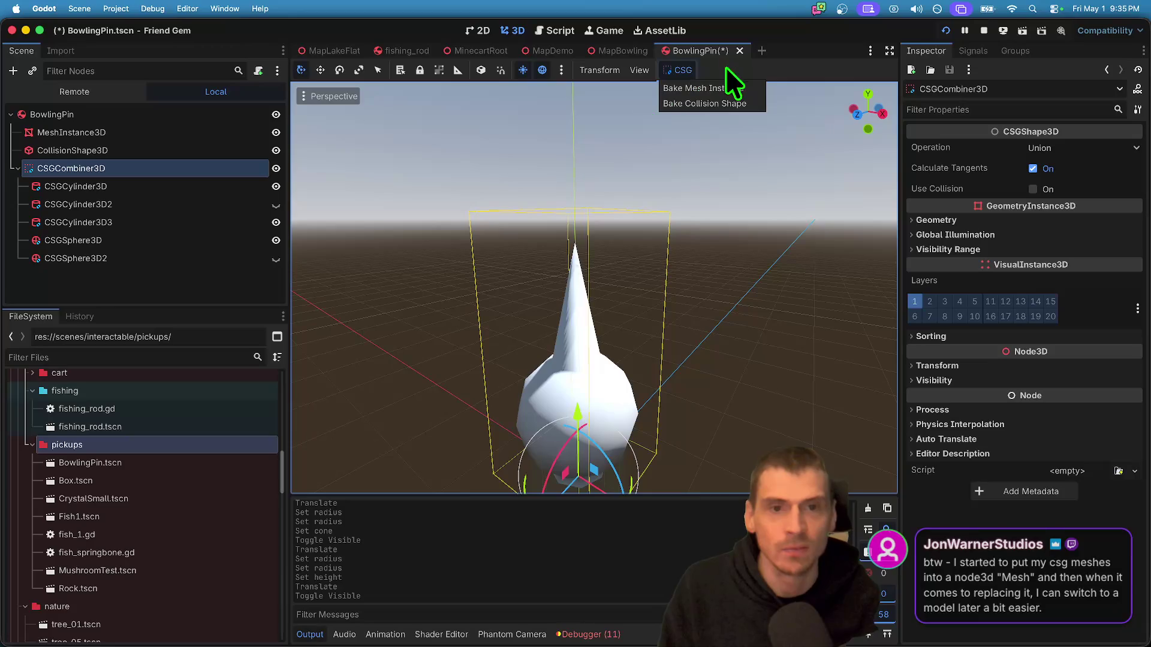
{"action": "left_click", "coordinate": [84, 281]}
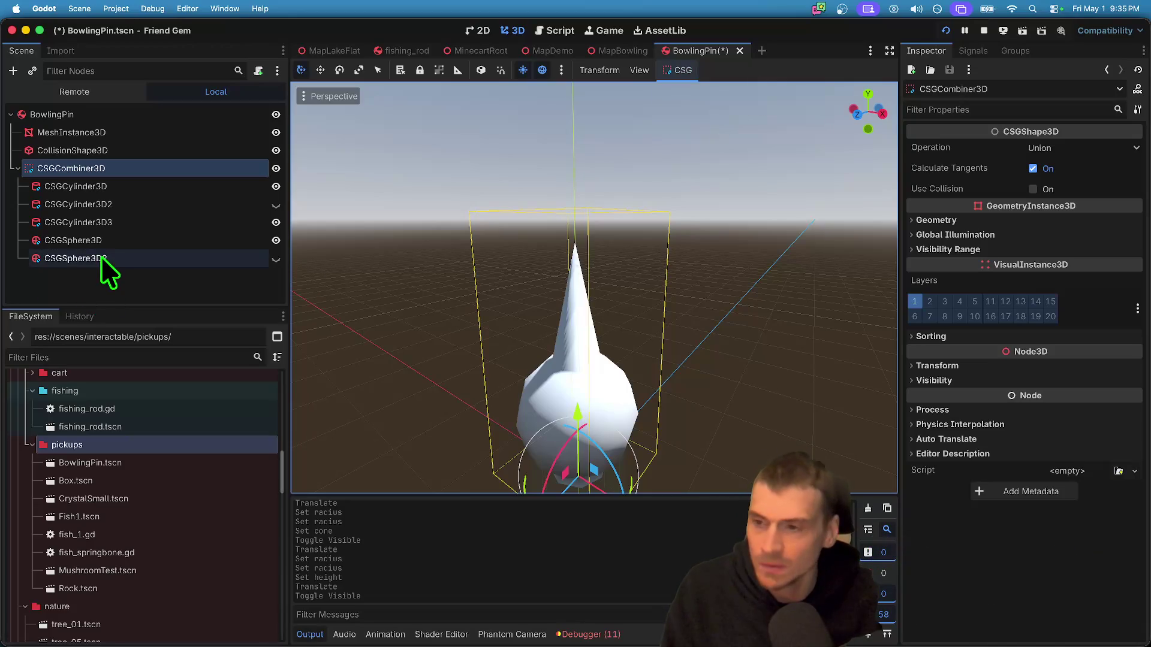
{"action": "left_click", "coordinate": [114, 186]}
{"action": "left_click", "coordinate": [122, 205]}
{"action": "left_click", "coordinate": [132, 221]}
{"action": "left_click", "coordinate": [132, 239]}
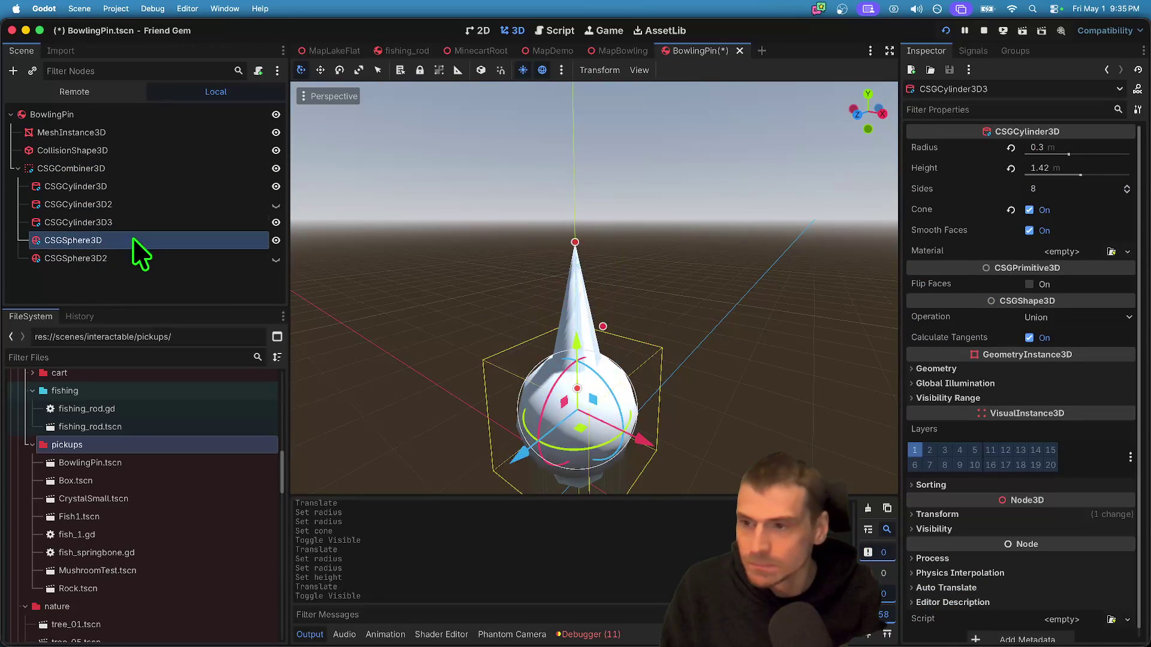
{"action": "left_click", "coordinate": [136, 255]}
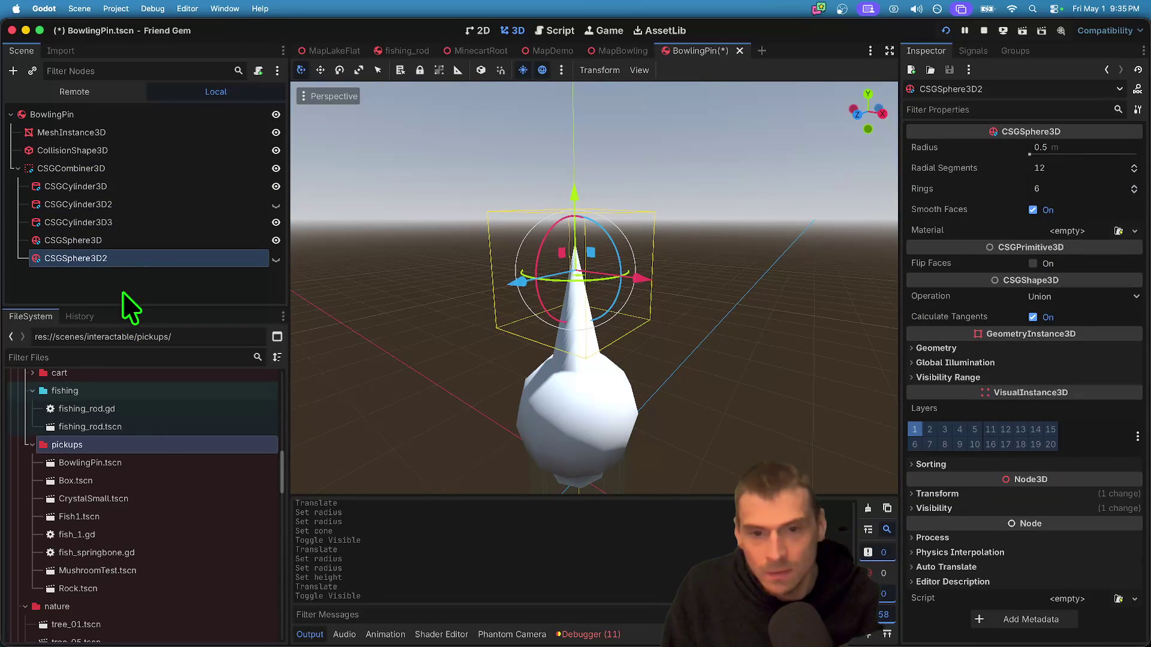
{"action": "left_click", "coordinate": [157, 221]}
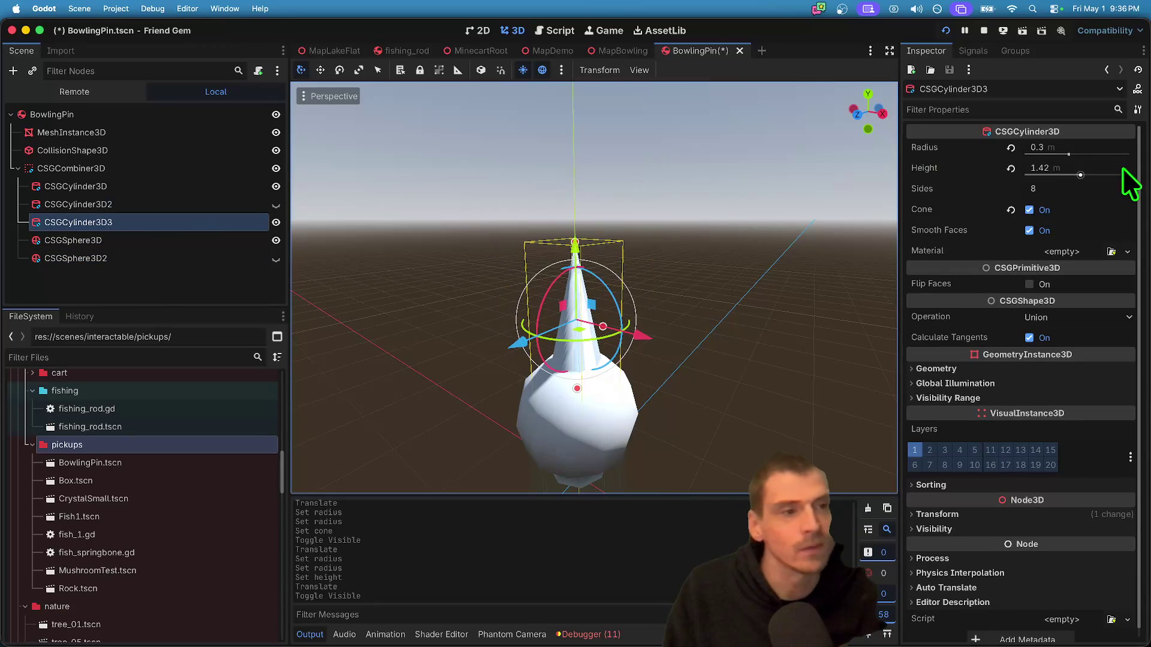
- Rename CSGCylinder3D3 to 'Cone' and widen its radius to 0.365
{"action": "left_click", "coordinate": [1074, 153]}
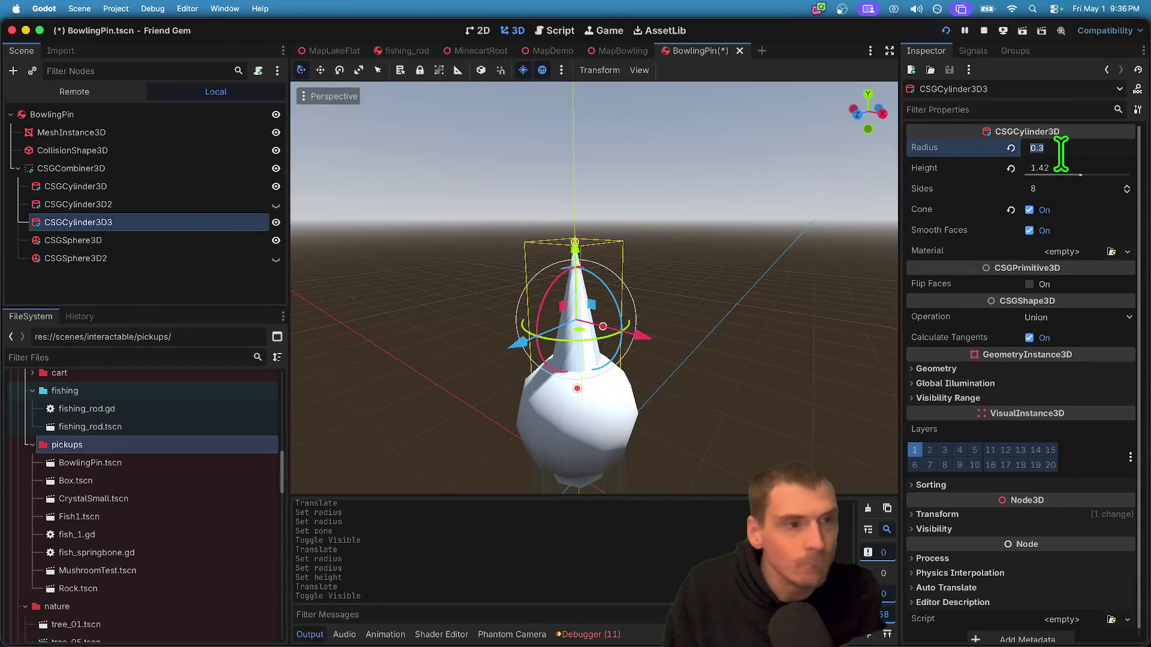
{"action": "left_click", "coordinate": [169, 209]}
{"action": "left_click", "coordinate": [175, 198]}
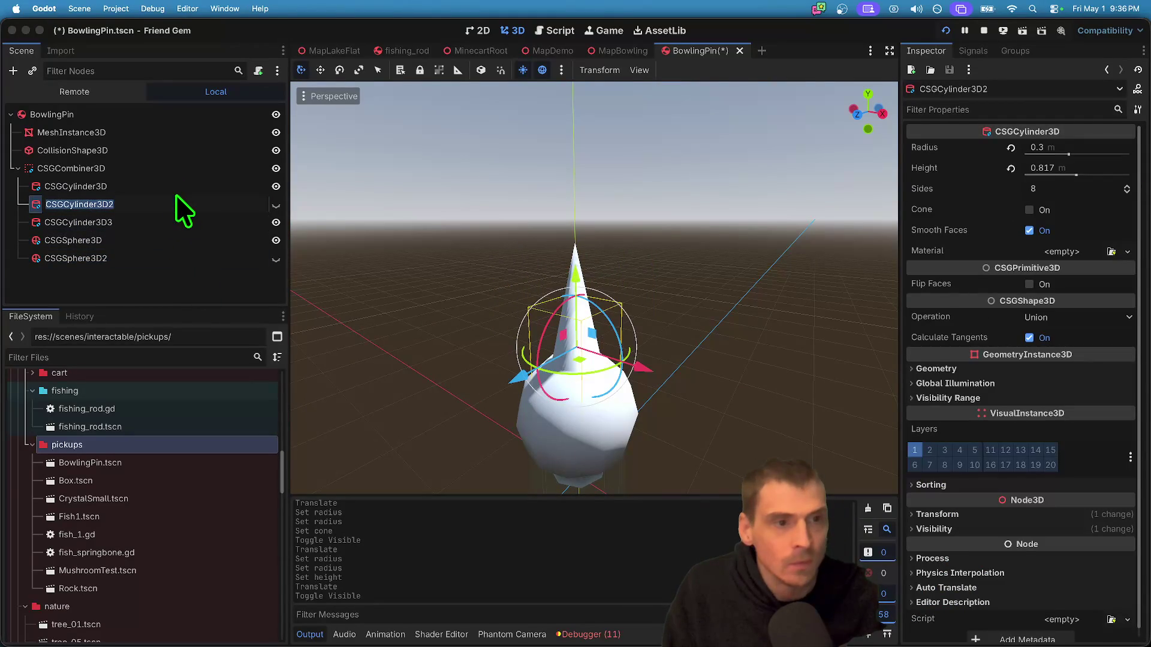
{"action": "left_click", "coordinate": [175, 215]}
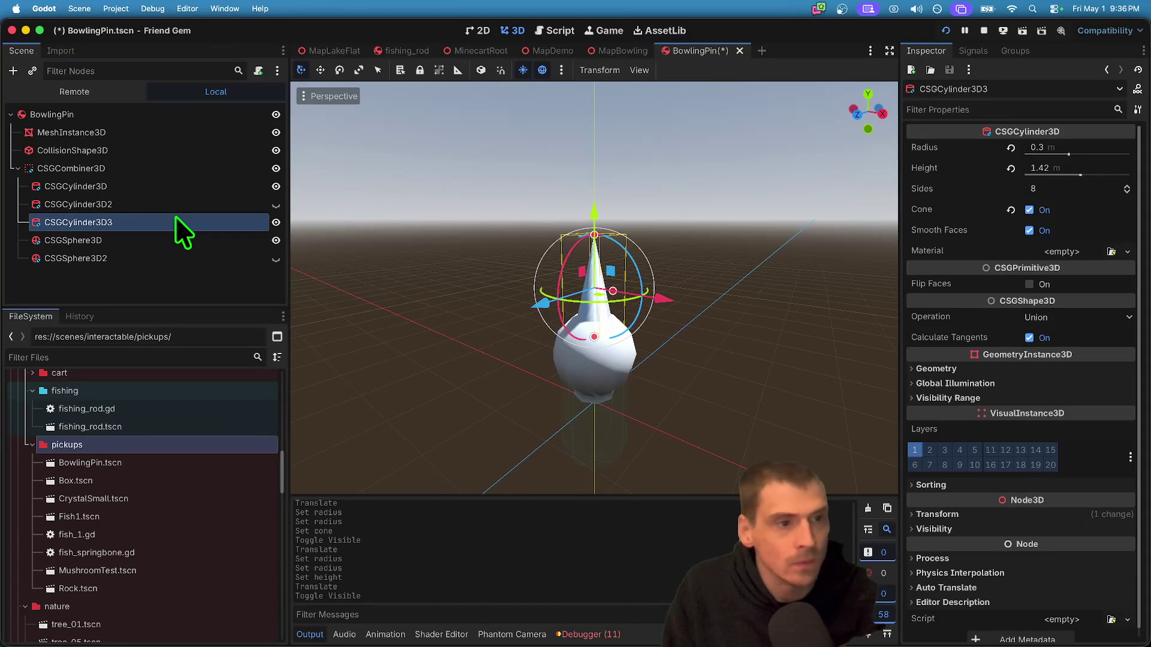
{"action": "left_click", "coordinate": [175, 215]}
{"action": "type", "text": "Cone"}
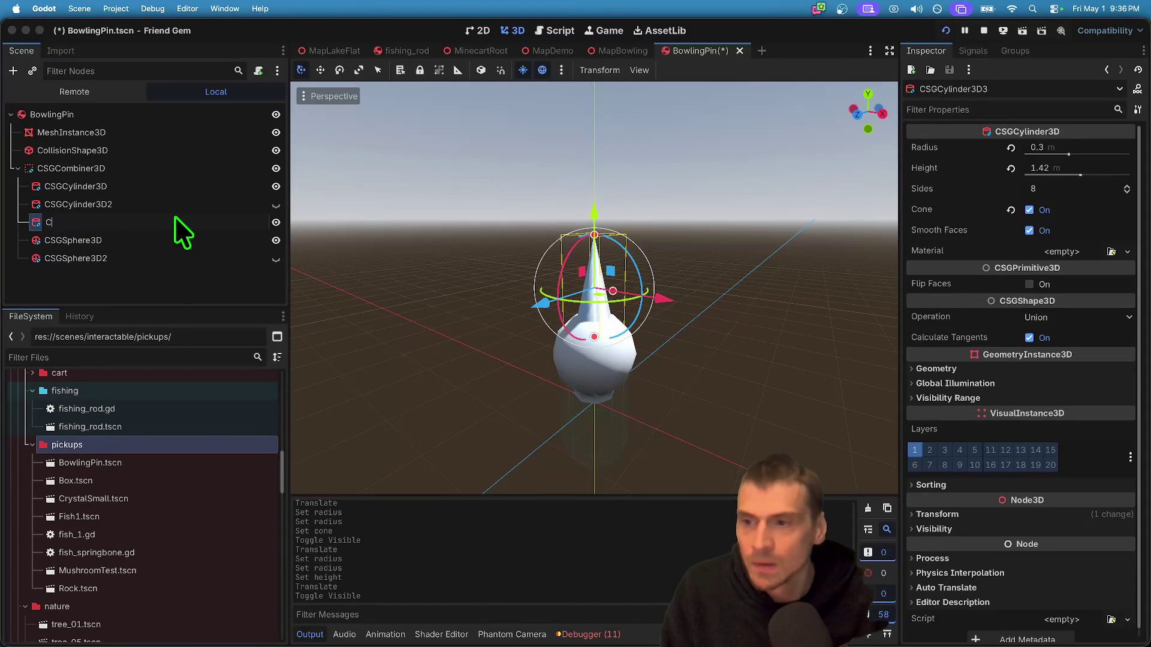
{"action": "key", "text": "Return"}
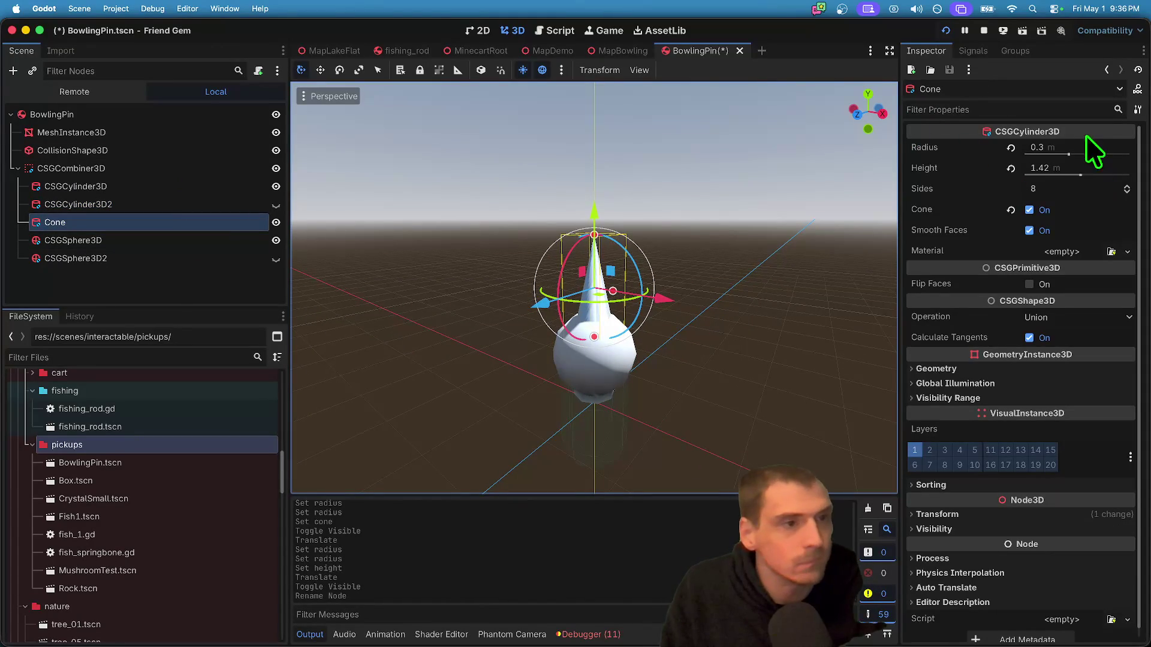
{"action": "left_click_drag", "start_coordinate": [1069, 155], "coordinate": [1070, 151]}
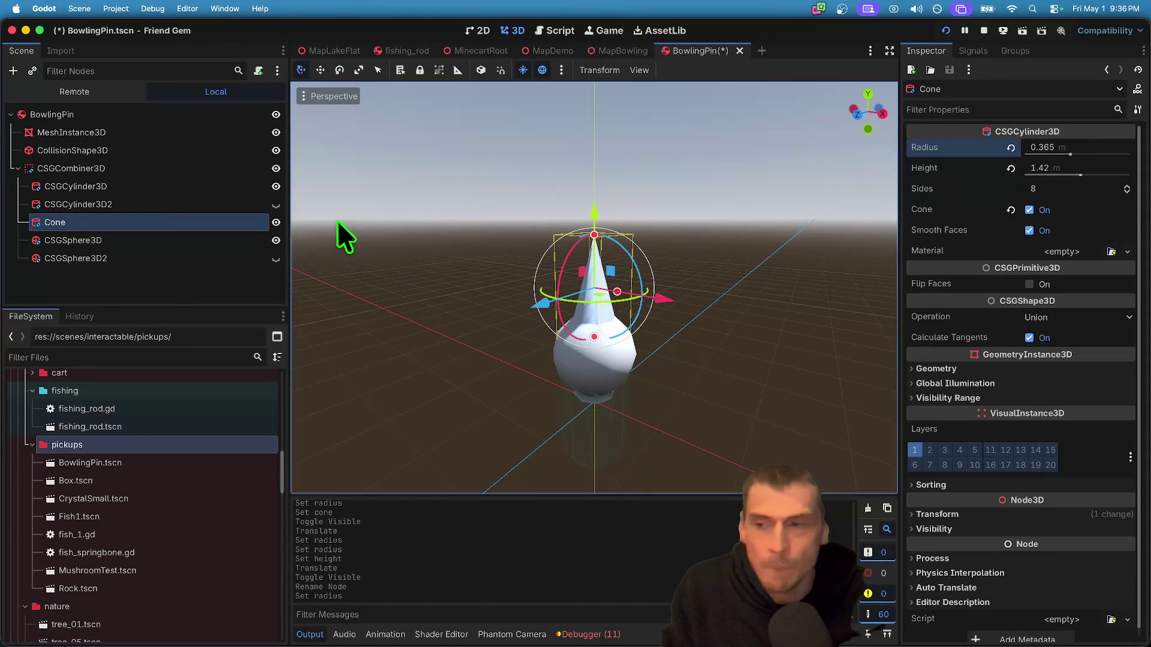
- Unhide CSGSphere3D2 and set its radius to 0.4
{"action": "left_click", "coordinate": [276, 258]}
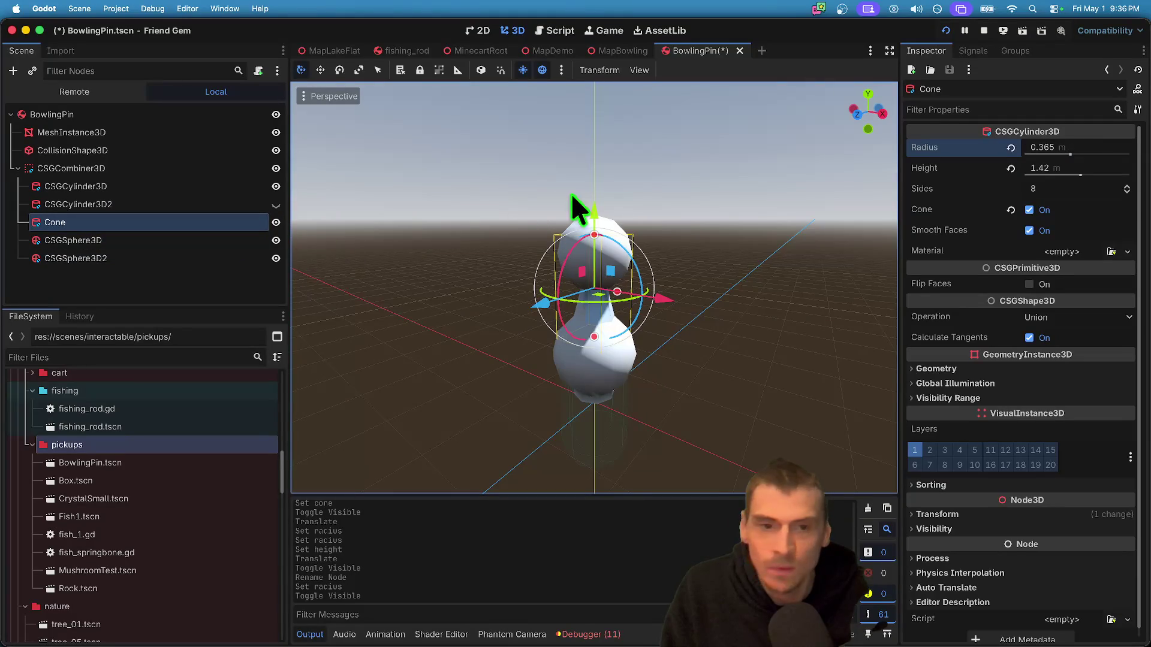
{"action": "left_click", "coordinate": [121, 255]}
{"action": "left_click", "coordinate": [1095, 149]}
{"action": "type", "text": "0.2"}
{"action": "key", "text": "Return"}
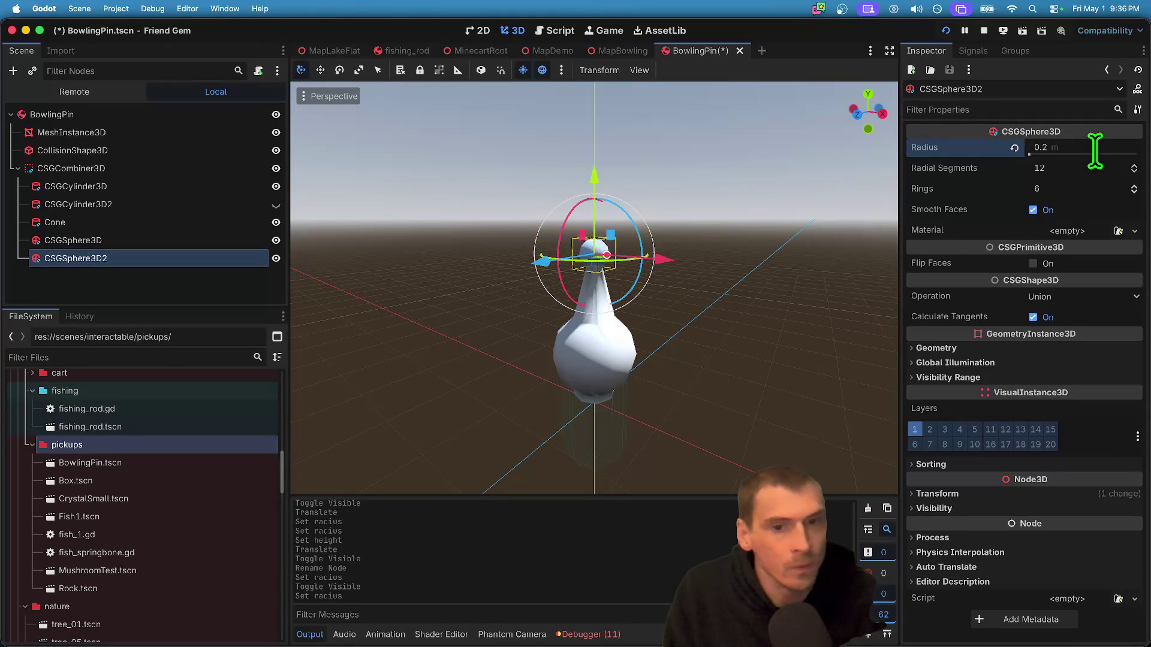
{"action": "left_click", "coordinate": [1088, 150]}
{"action": "type", "text": "0.4"}
{"action": "key", "text": "Return"}
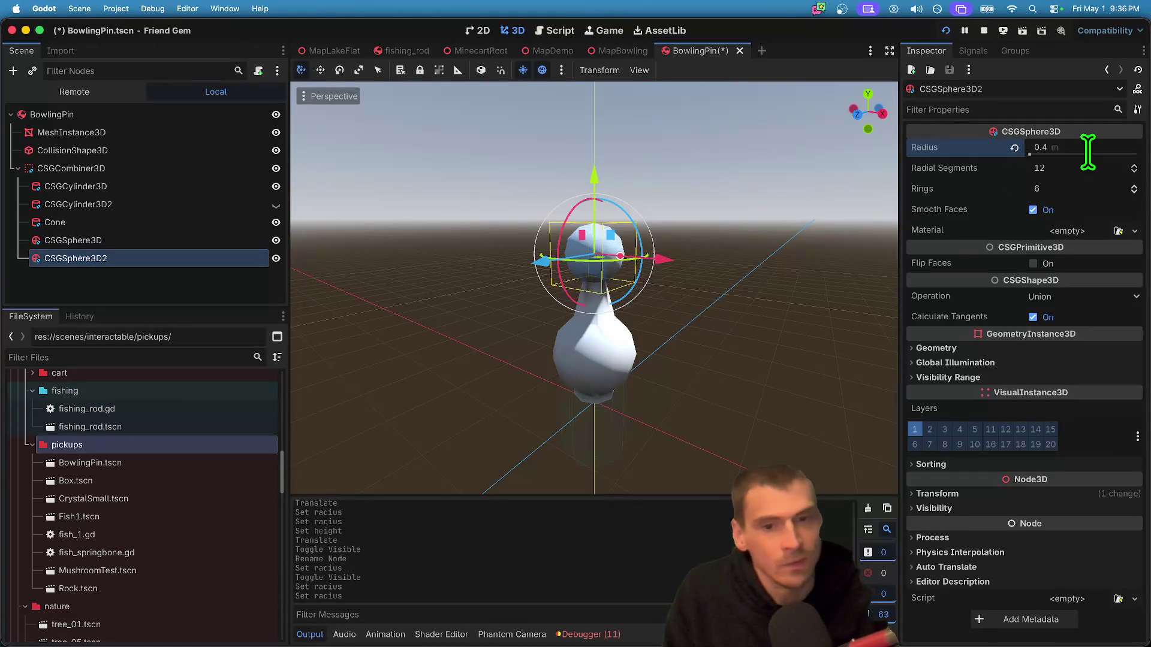
- Deselect to view the whole pin, then select CSGCombiner3D
{"action": "left_click", "coordinate": [652, 347]}
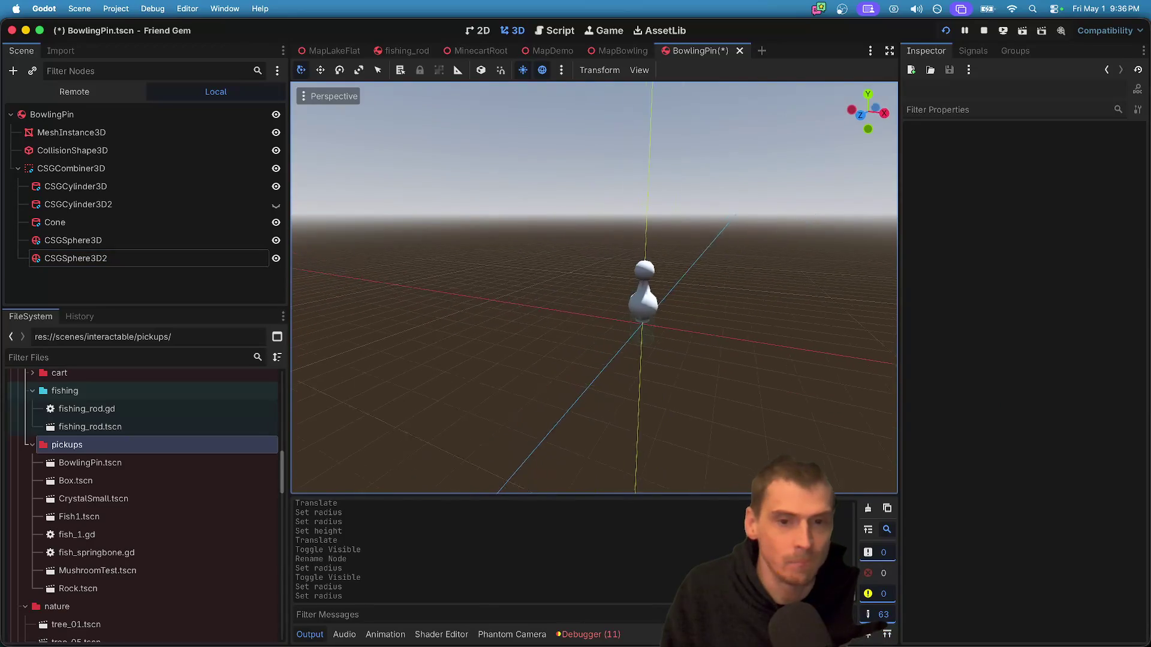
{"action": "scroll", "coordinate": [598, 354], "scroll_direction": "left", "scroll_amount": 5}
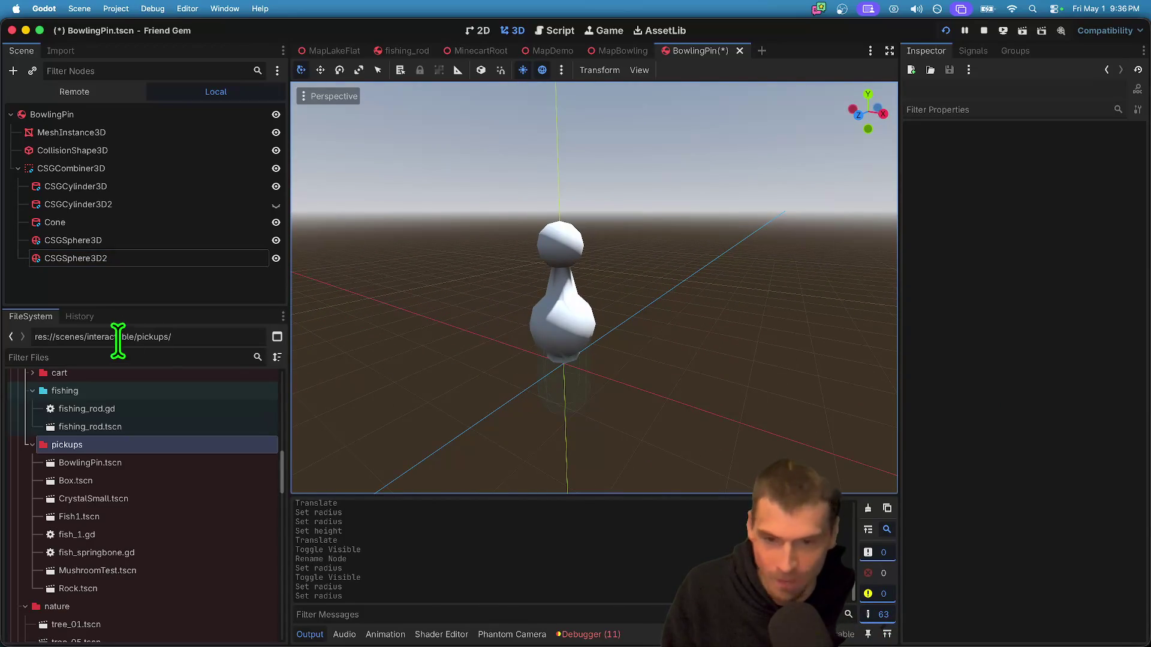
{"action": "left_click", "coordinate": [174, 258]}
{"action": "right_click", "coordinate": [175, 166]}
{"action": "key", "text": "Escape"}
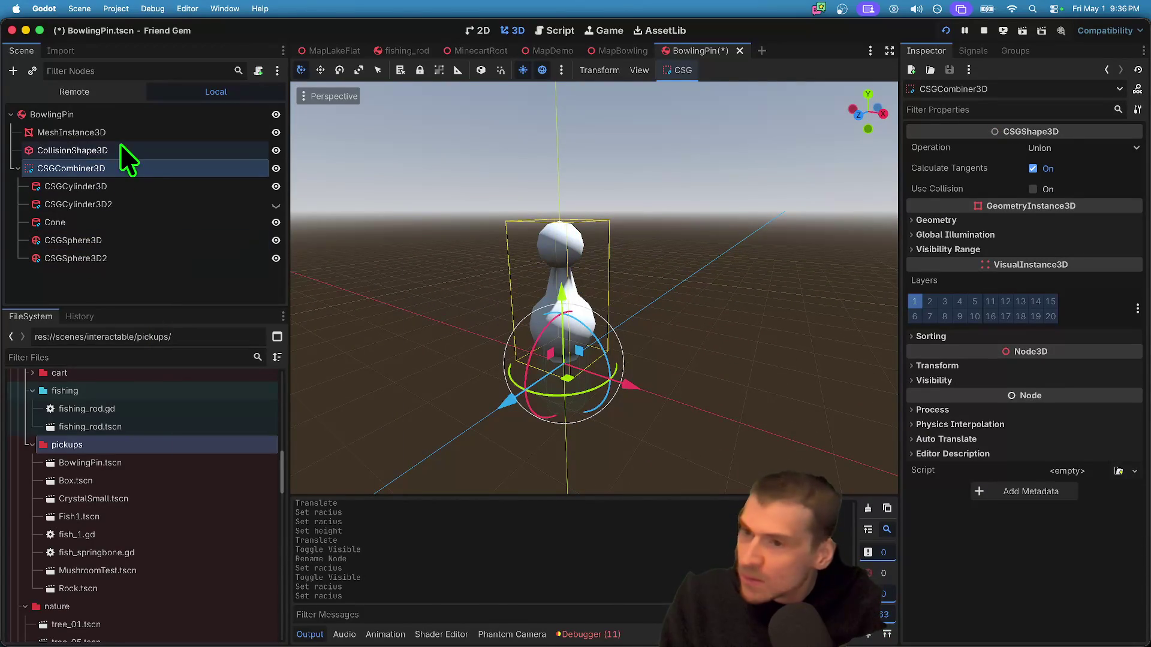
- Bake a ConcavePolygonShape3D collision from CSGCombiner3D and select the new CSGBakedCollisionShape3D
{"action": "right_click", "coordinate": [113, 162]}
{"action": "left_click", "coordinate": [692, 67]}
{"action": "left_click", "coordinate": [695, 70]}
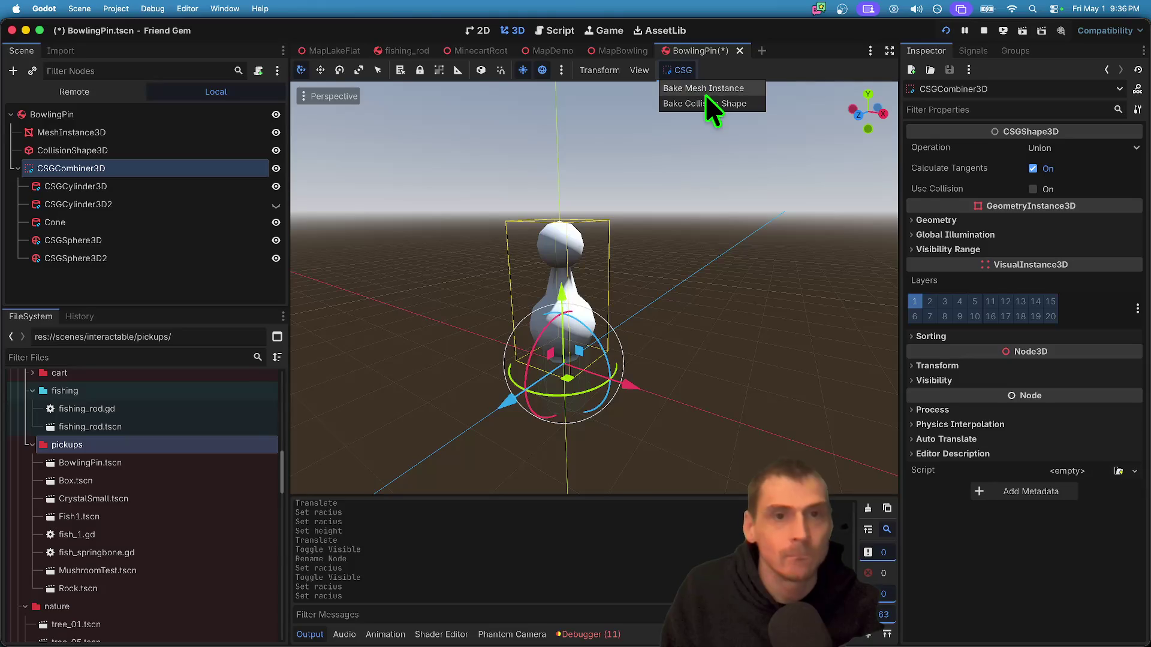
{"action": "left_click", "coordinate": [699, 103]}
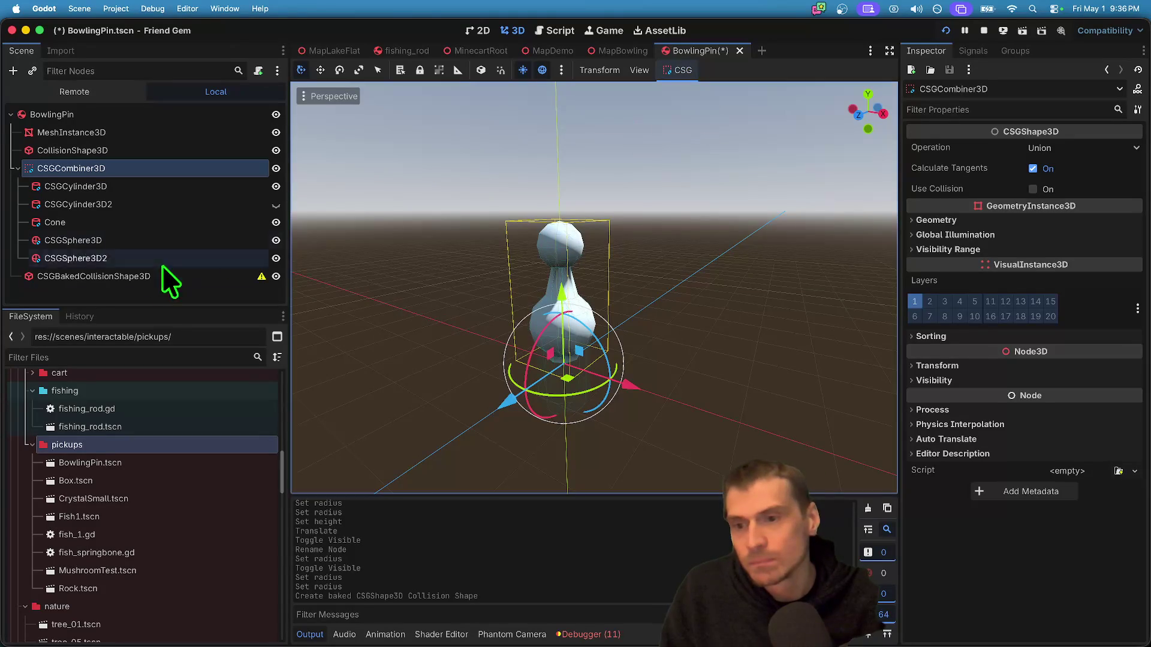
{"action": "left_click", "coordinate": [131, 280]}
{"action": "mouse_move", "coordinate": [260, 278]}
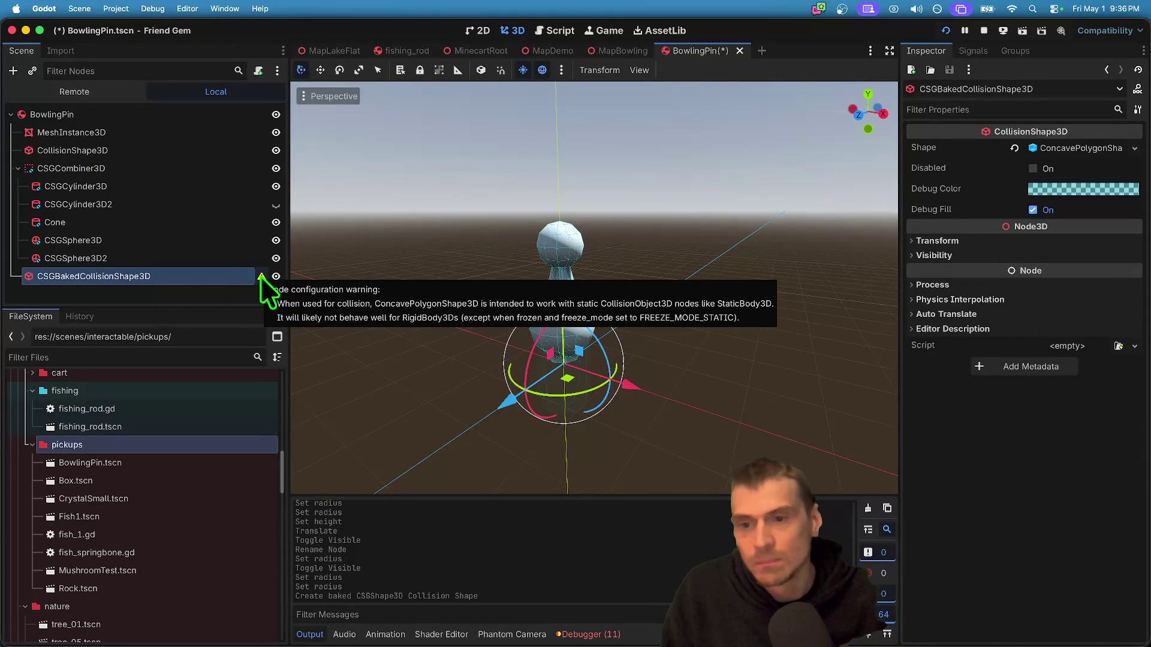
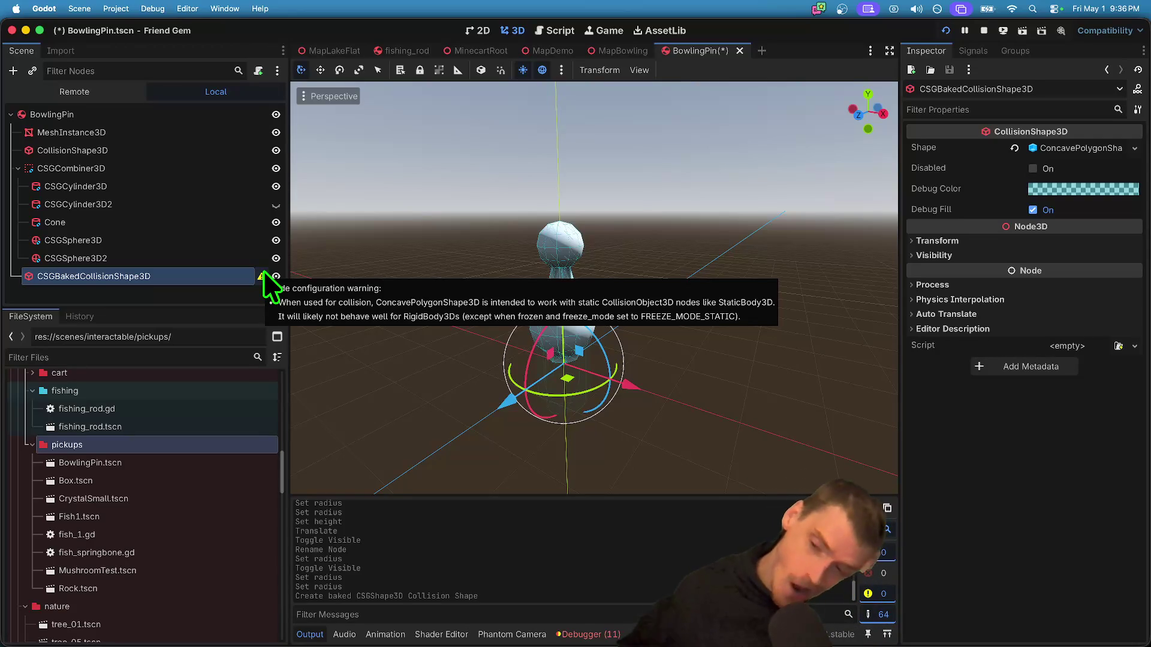
- Save the scene and start attaching a script to the BowlingPin root node
{"action": "key", "text": "super+s"}
{"action": "left_click", "coordinate": [128, 128]}
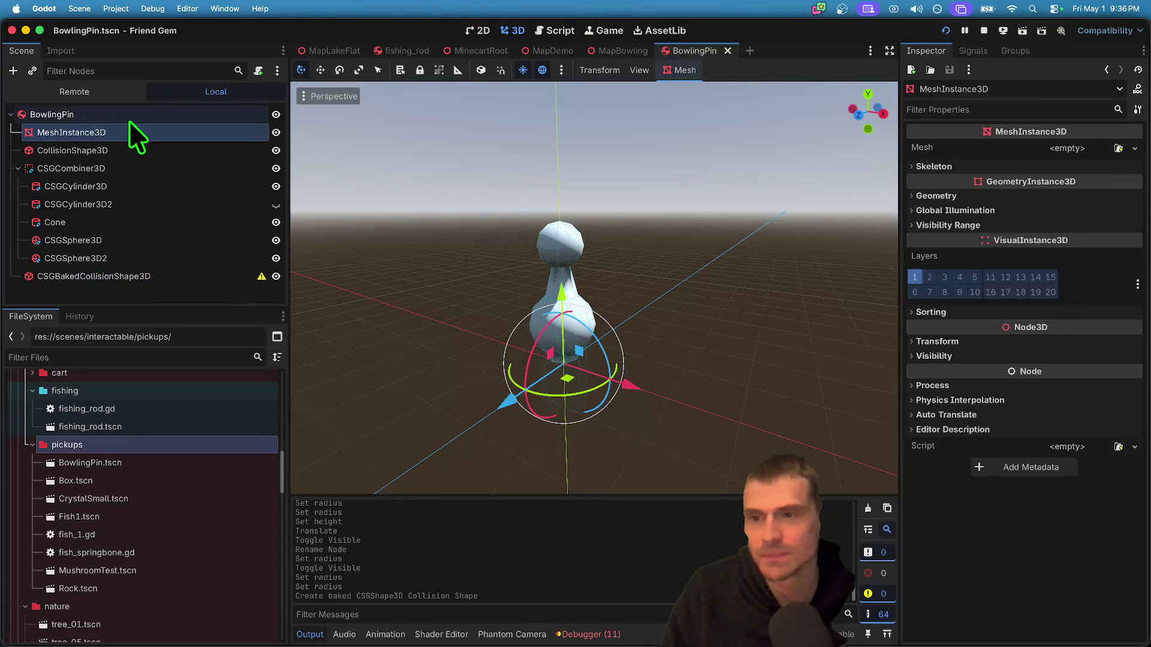
{"action": "left_click", "coordinate": [131, 117]}
{"action": "right_click", "coordinate": [131, 117]}
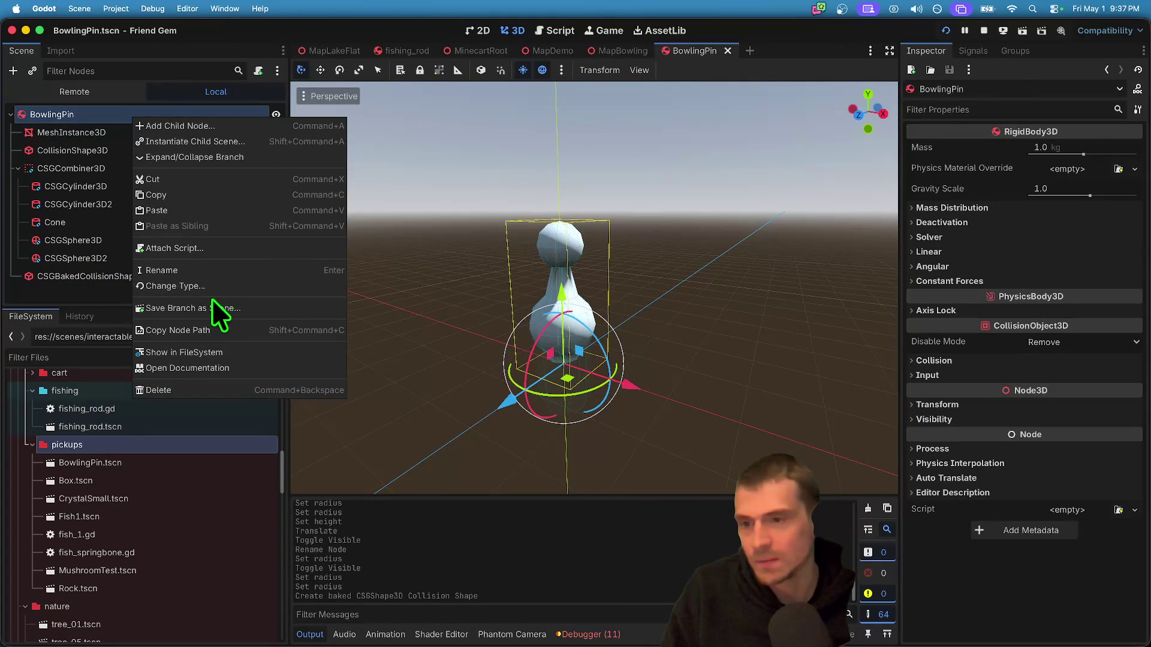
{"action": "left_click", "coordinate": [204, 248]}
- Browse to res://components and load the existing pickup_body.gd script
{"action": "left_click", "coordinate": [703, 296]}
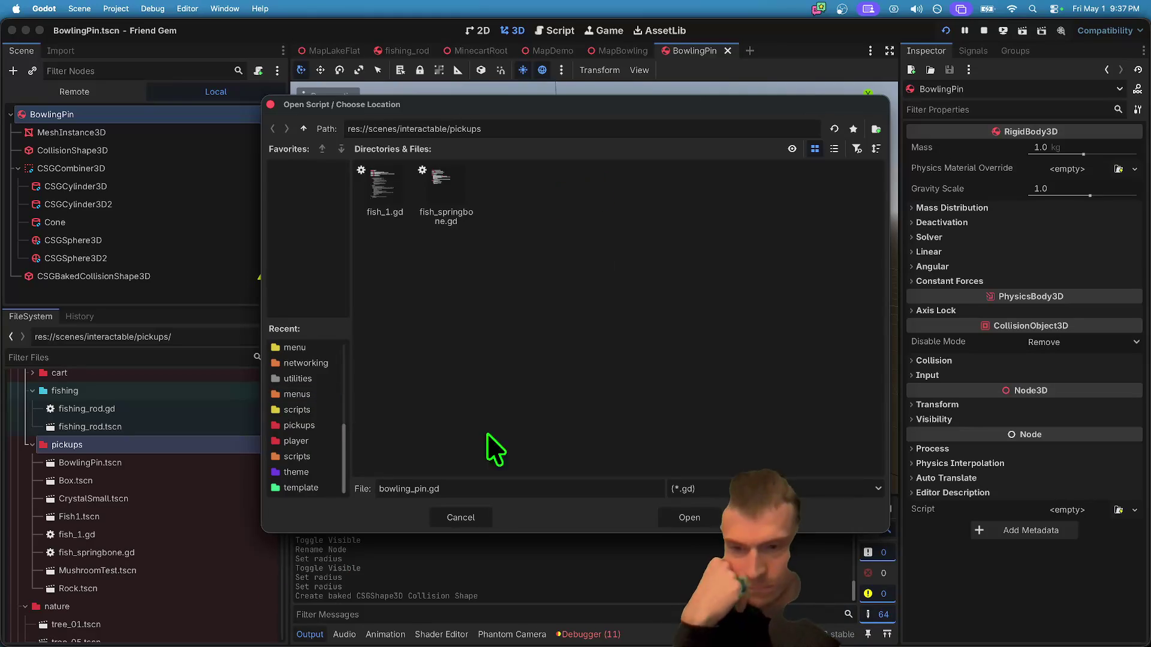
{"action": "scroll", "coordinate": [307, 456], "scroll_direction": "up", "scroll_amount": 3}
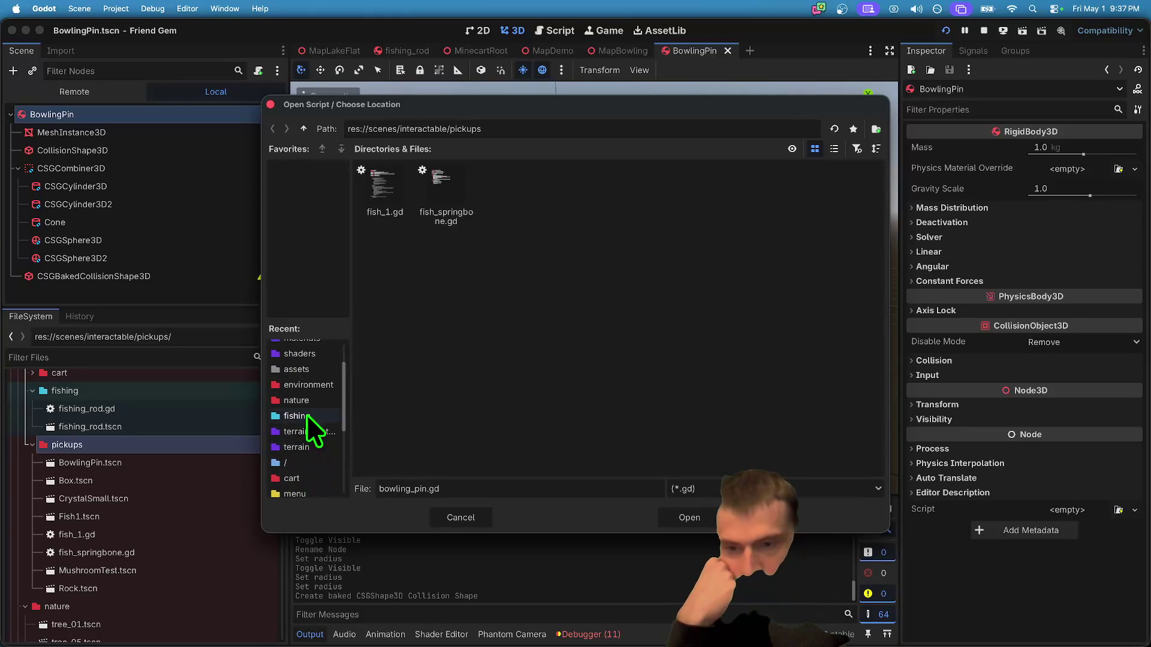
{"action": "scroll", "coordinate": [304, 432], "scroll_direction": "up", "scroll_amount": 5}
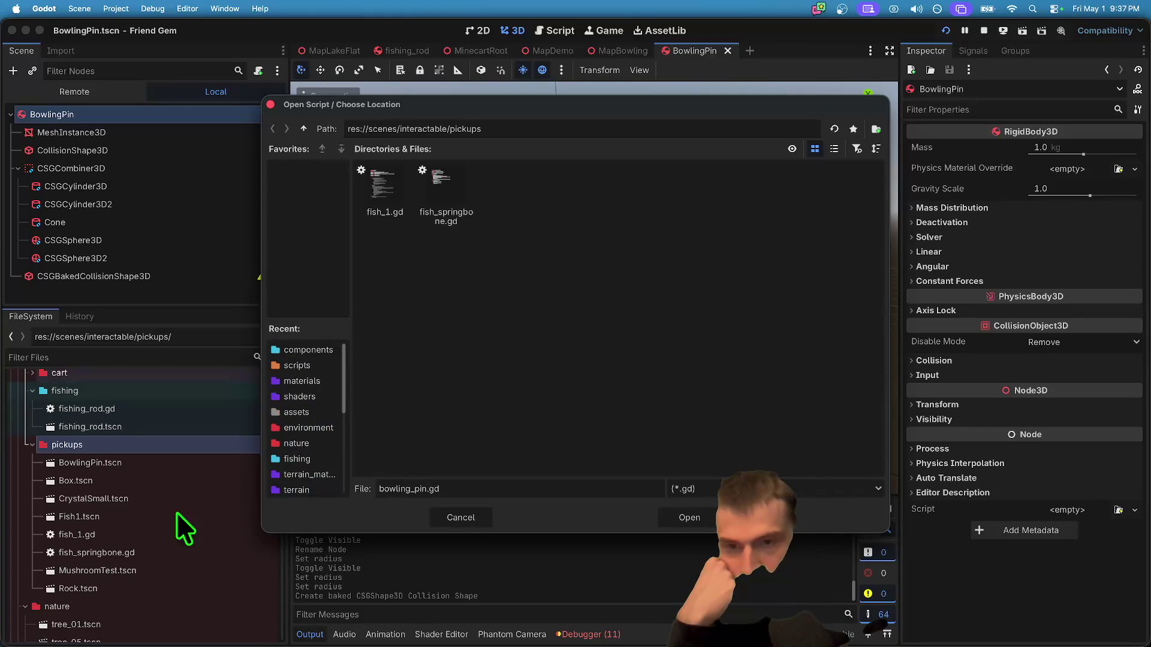
{"action": "left_click", "coordinate": [304, 129]}
{"action": "left_click", "coordinate": [305, 128]}
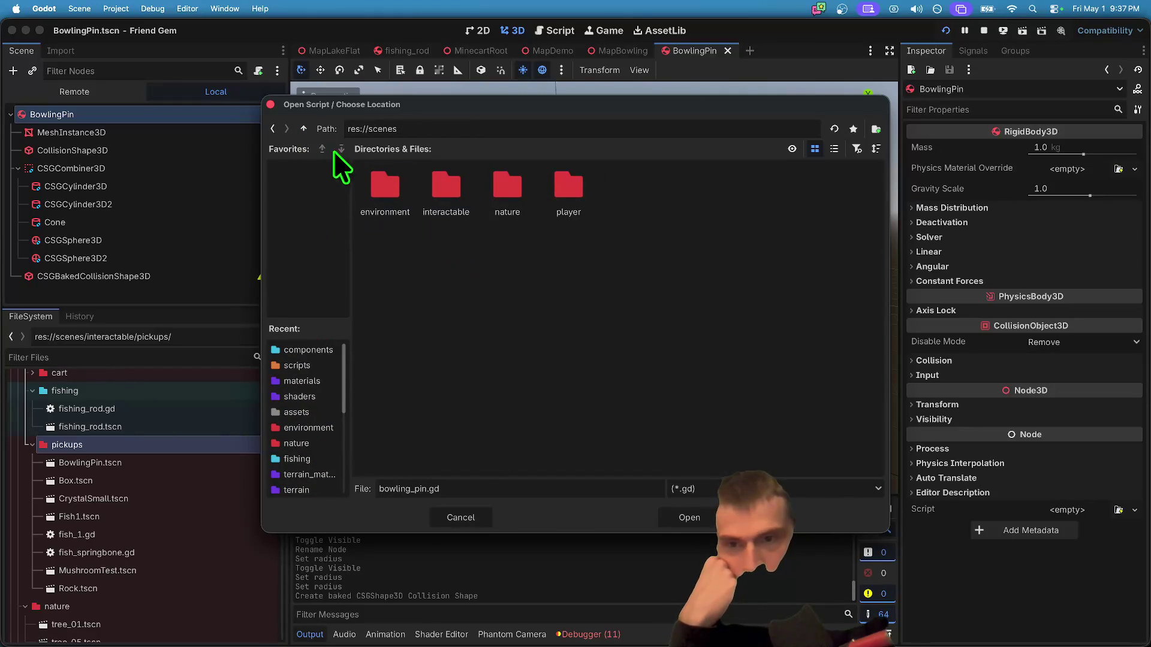
{"action": "left_click", "coordinate": [302, 129]}
{"action": "double_click", "coordinate": [507, 192]}
{"action": "double_click", "coordinate": [505, 207]}
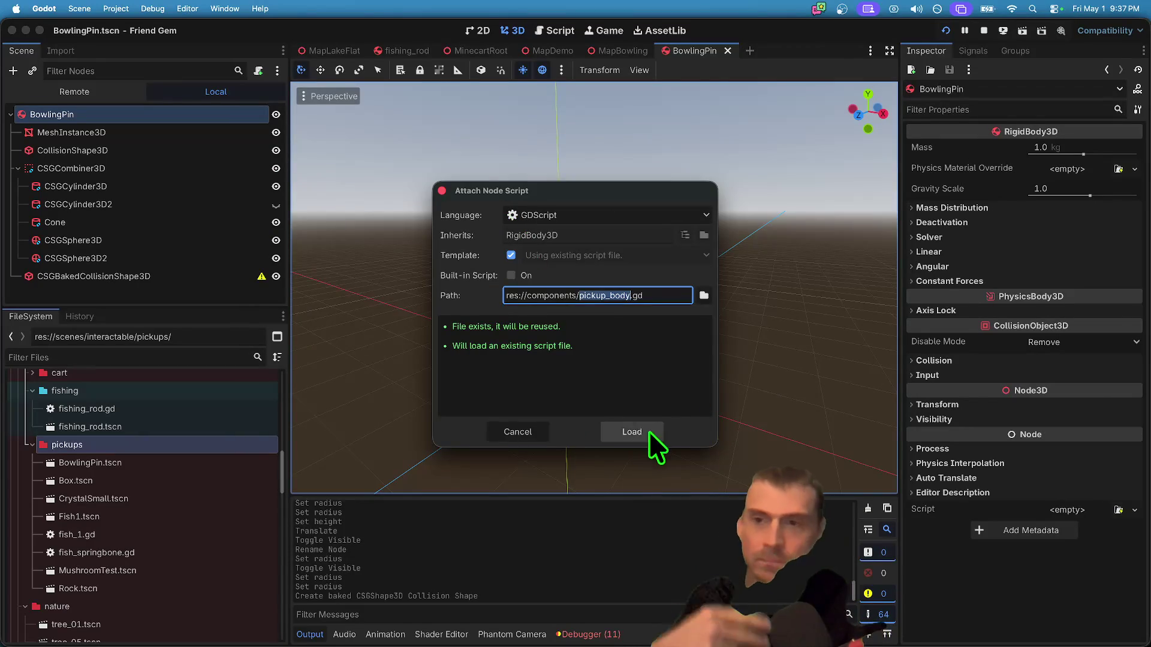
{"action": "left_click", "coordinate": [647, 432]}
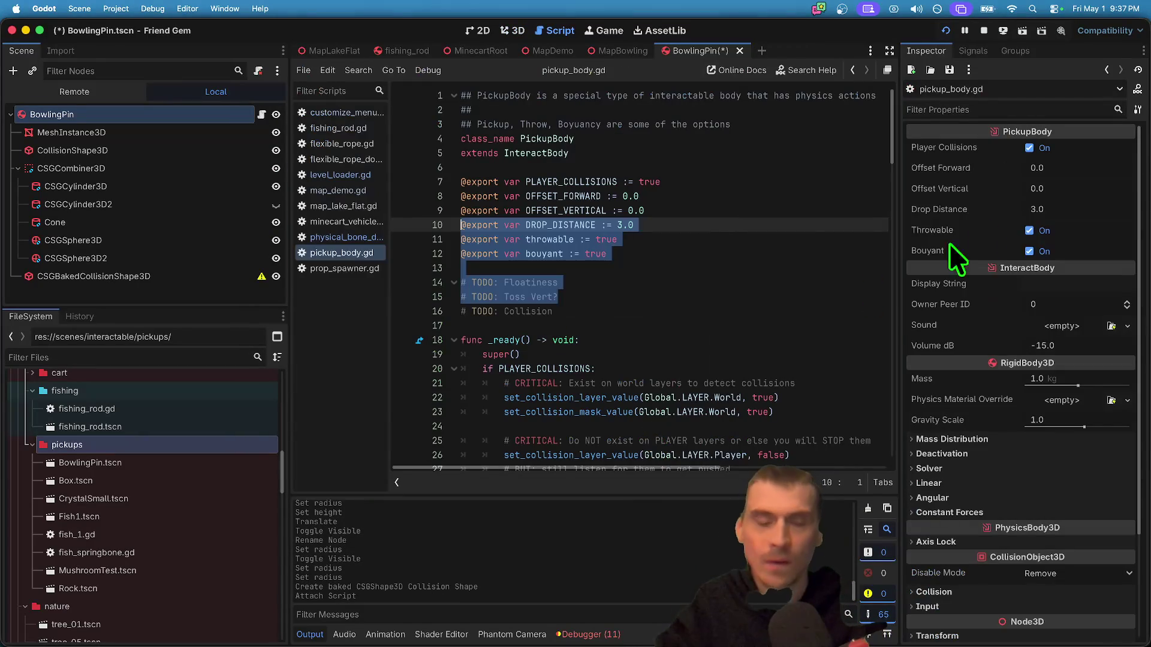
- Set the pin's Display String to 'Bowling Pin' and save the scene
{"action": "left_click", "coordinate": [1086, 286]}
{"action": "type", "text": "Bowling P"}
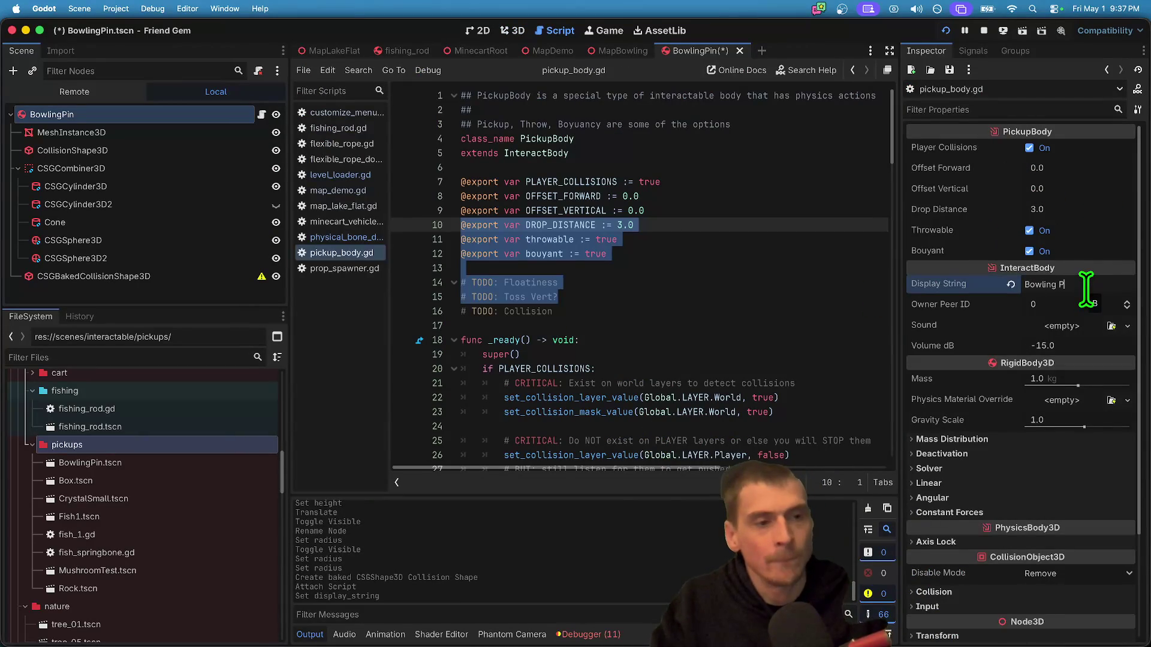
{"action": "type", "text": "in"}
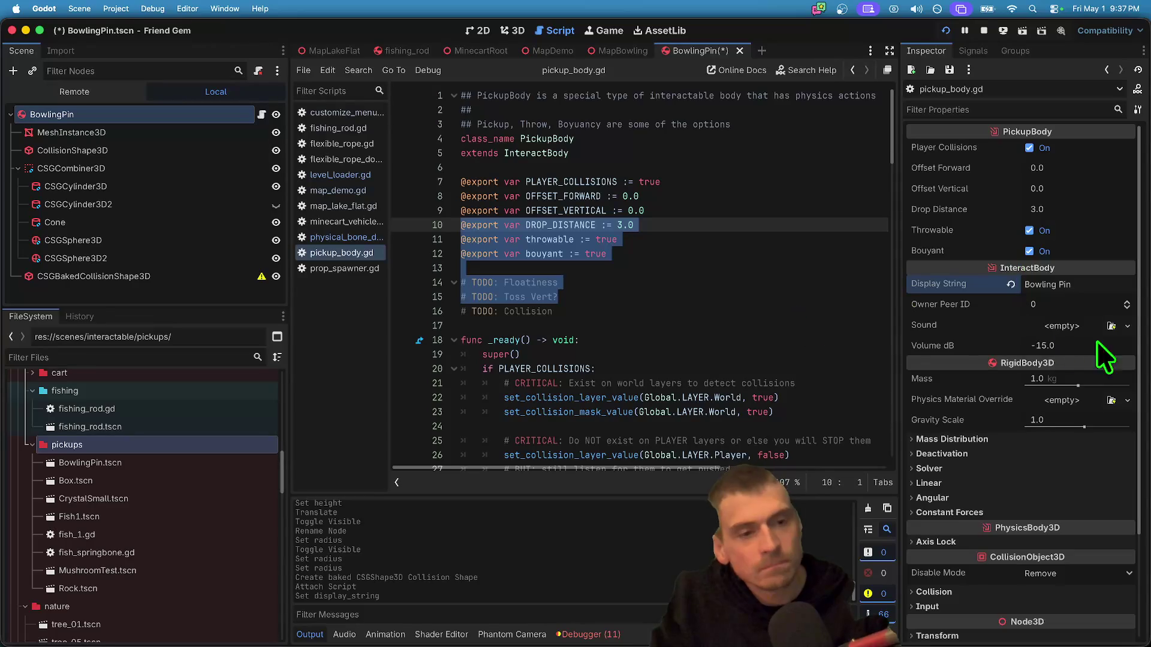
{"action": "left_click", "coordinate": [797, 326]}
{"action": "key", "text": "ctrl+s"}
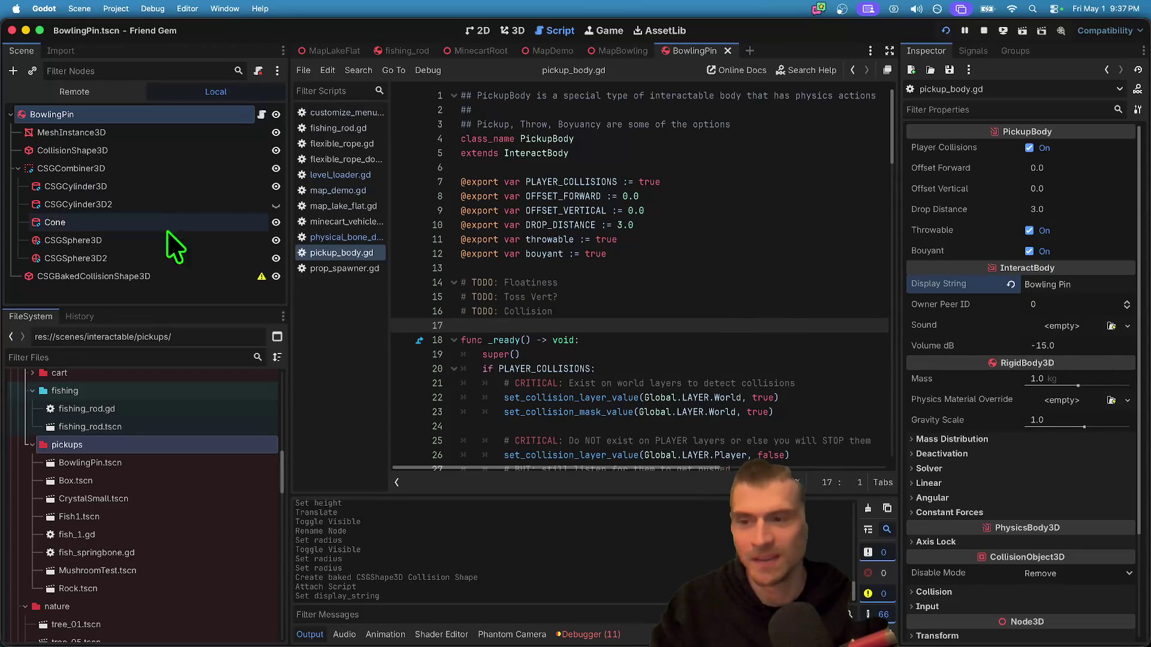
- Return to the 3D view, save, clear the selection and enlarge the scene tree
{"action": "left_click", "coordinate": [511, 30]}
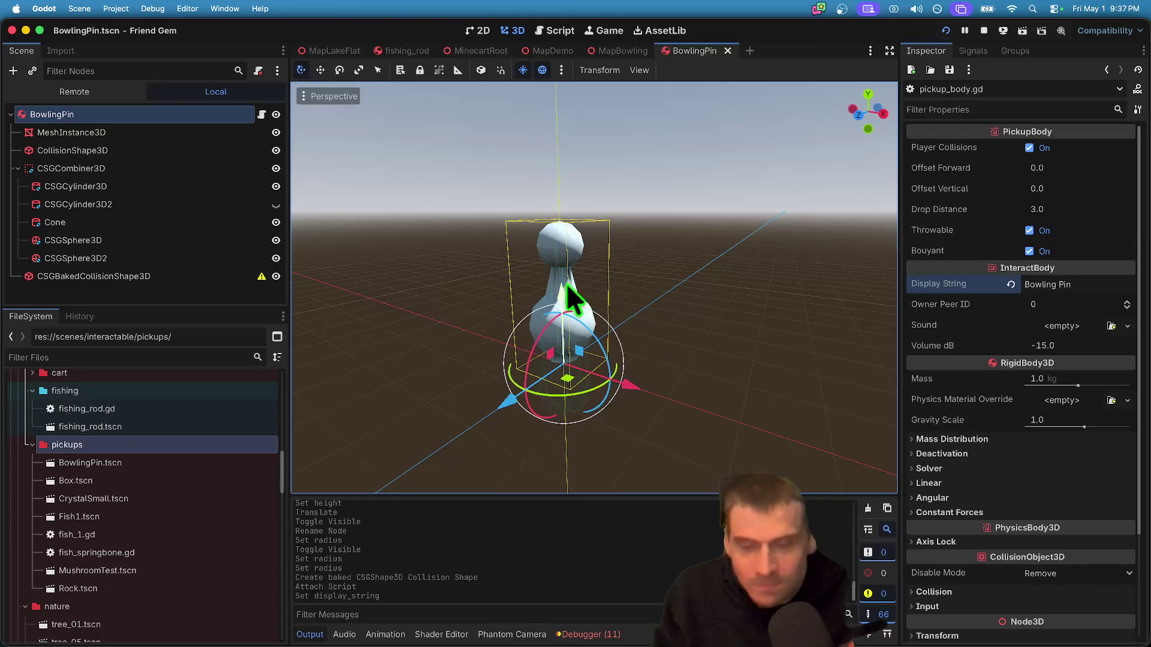
{"action": "key", "text": "super+s"}
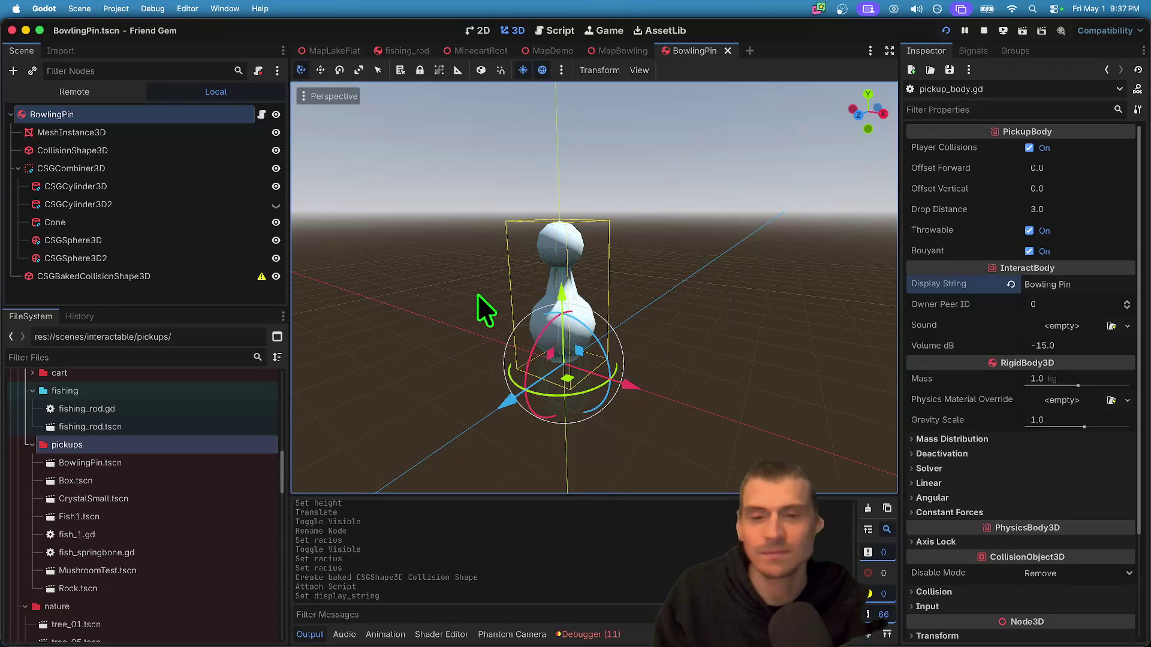
{"action": "left_click", "coordinate": [478, 296]}
{"action": "left_click_drag", "start_coordinate": [157, 307], "coordinate": [179, 406]}
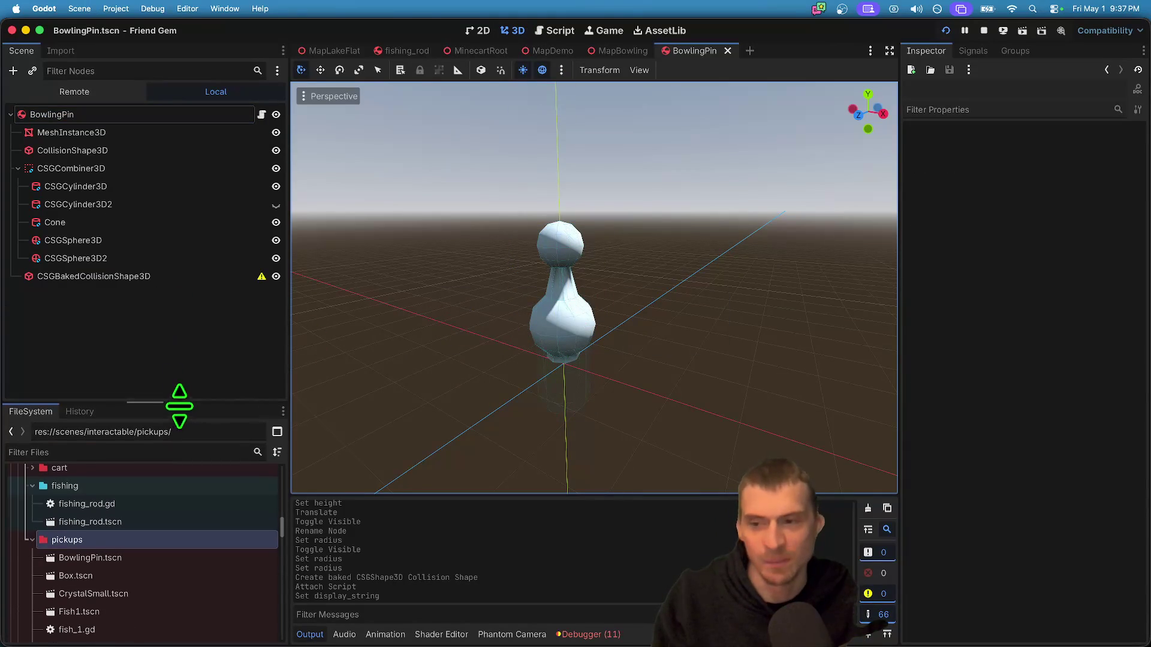
- Instance godot_plush_model as a child and move it to the pin's right
{"action": "key", "text": "super+shift+a"}
{"action": "key", "text": "Return"}
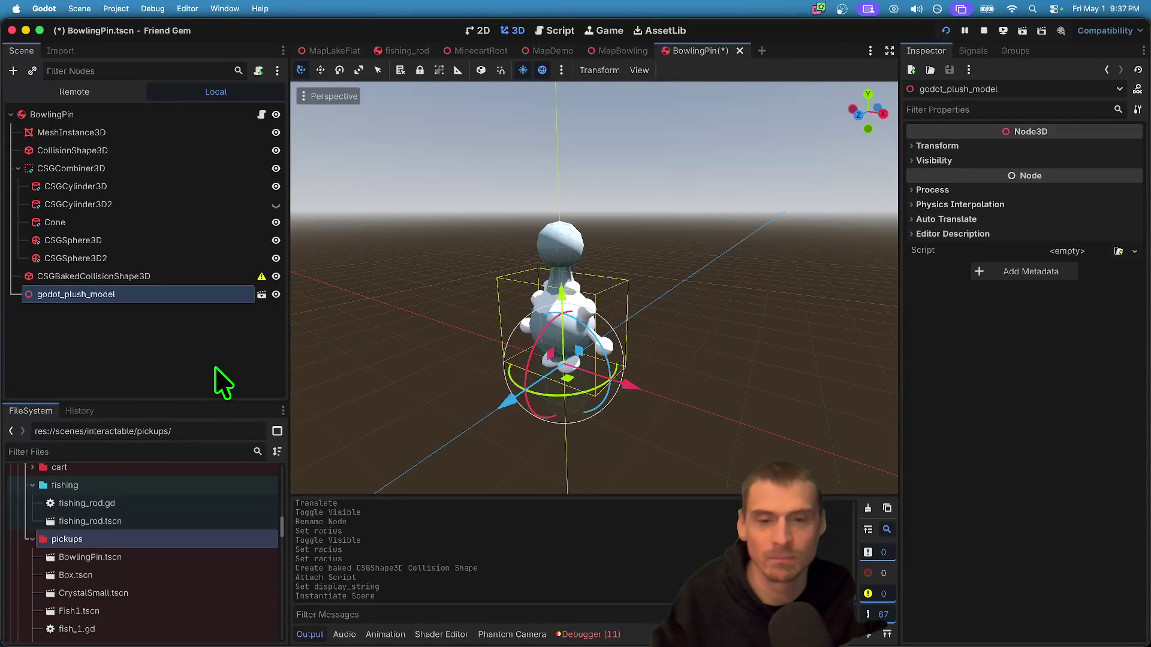
{"action": "left_click_drag", "start_coordinate": [661, 392], "coordinate": [768, 411]}
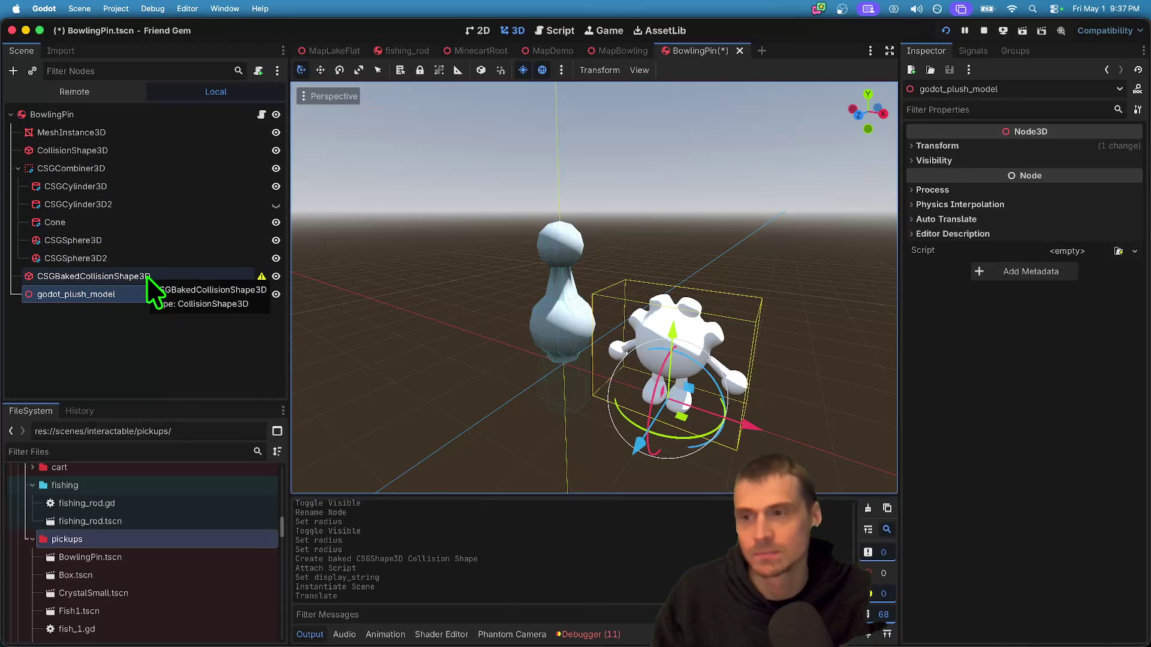
- Select the five CSG primitives together and edit their Transform scale
{"action": "left_click", "coordinate": [120, 187]}
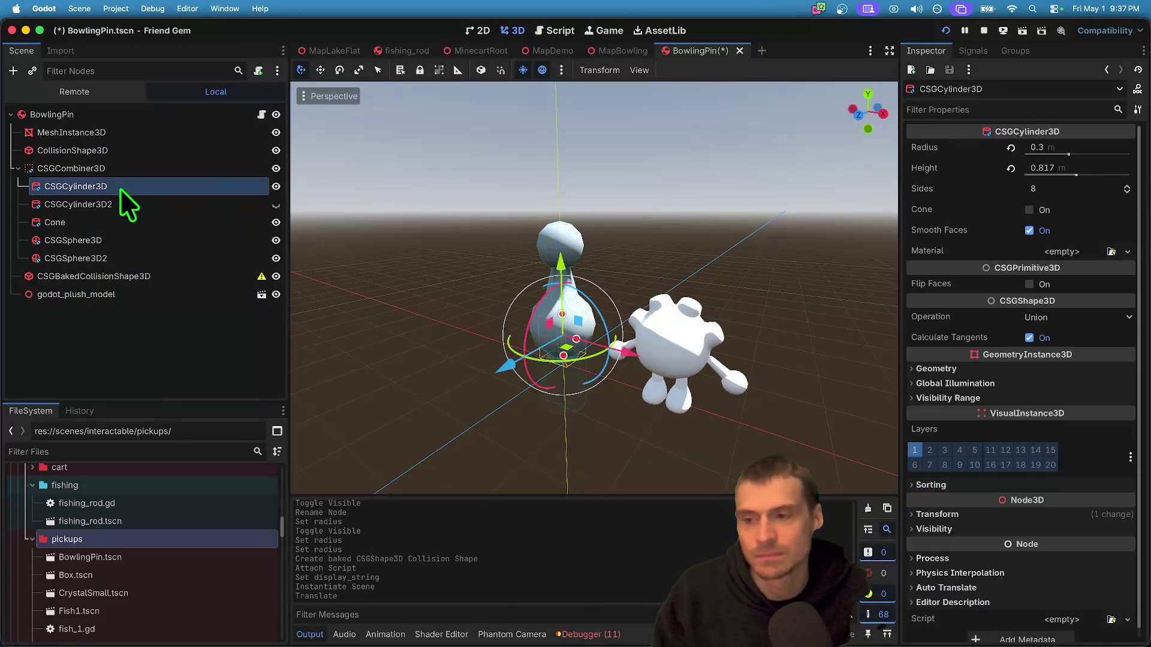
{"action": "left_click", "coordinate": [109, 258], "text": "shift"}
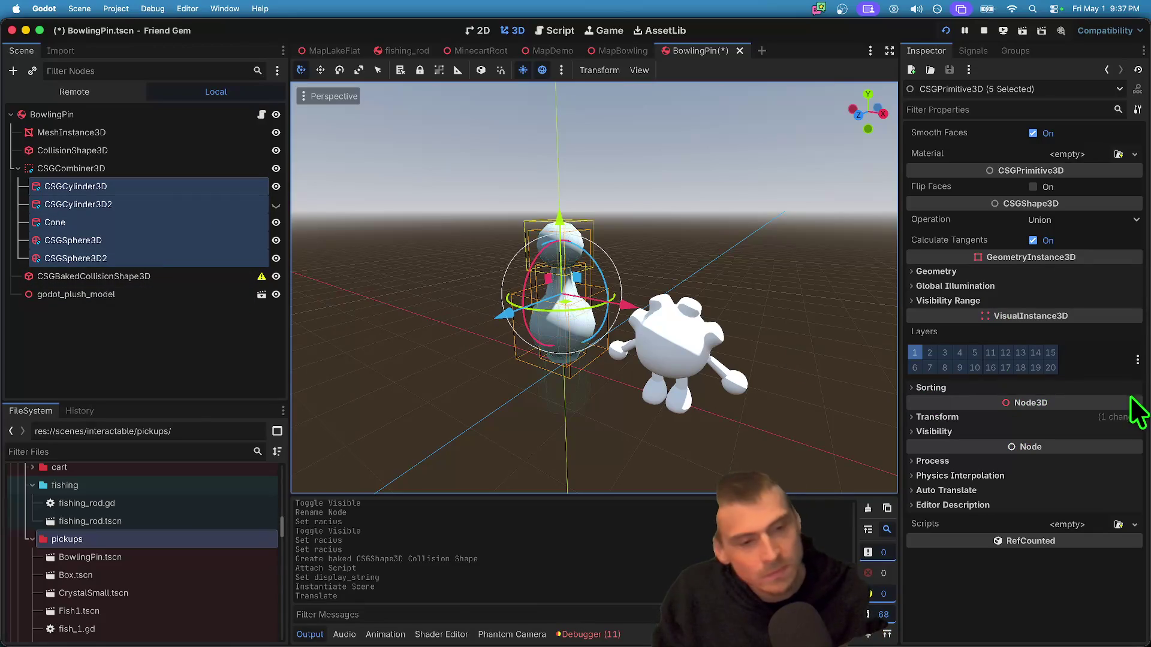
{"action": "left_click", "coordinate": [1043, 415]}
{"action": "left_click", "coordinate": [1021, 527]}
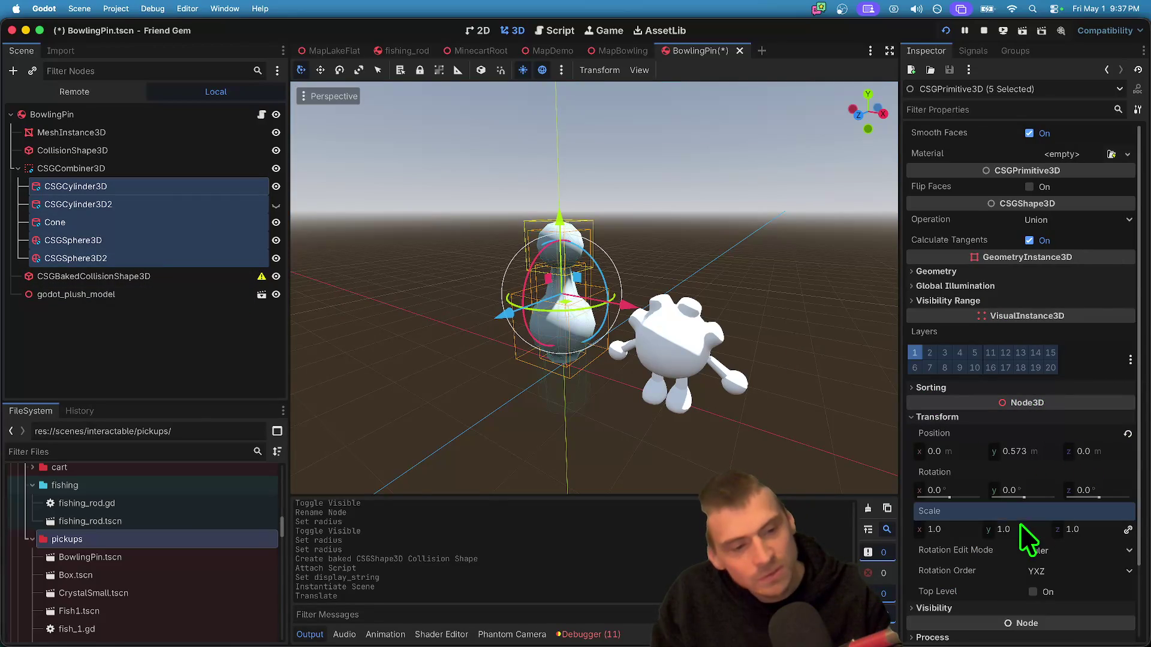
{"action": "key", "text": "Return"}
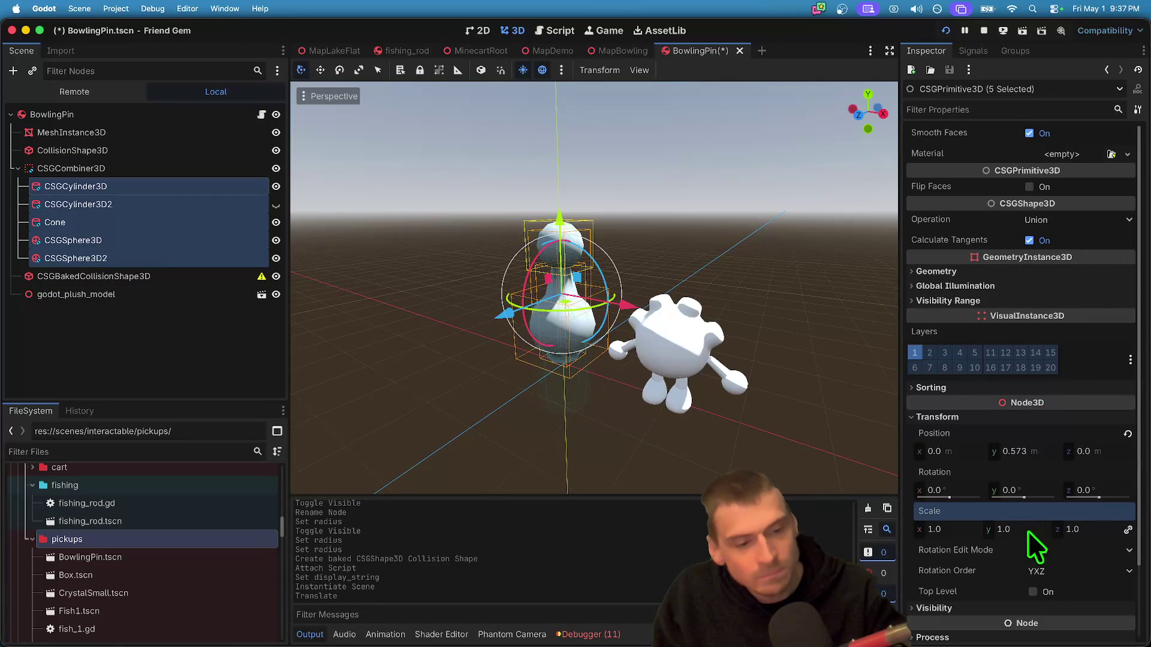
{"action": "type", "text": "2"}
{"action": "key", "text": "Return"}
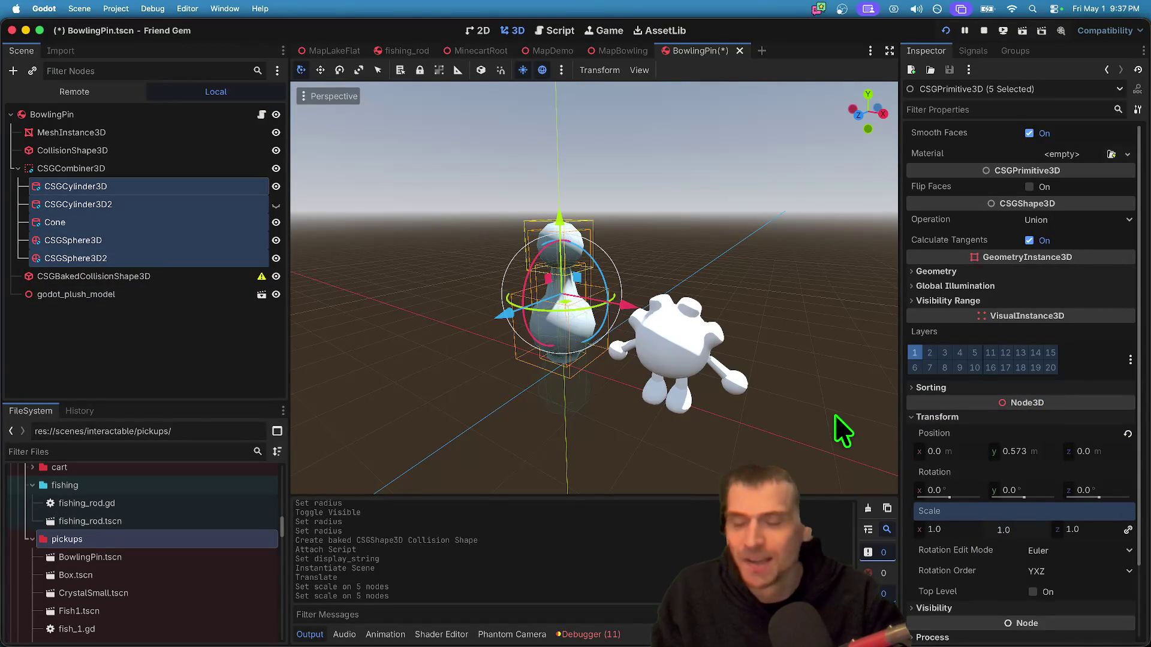
{"action": "left_click", "coordinate": [228, 358]}
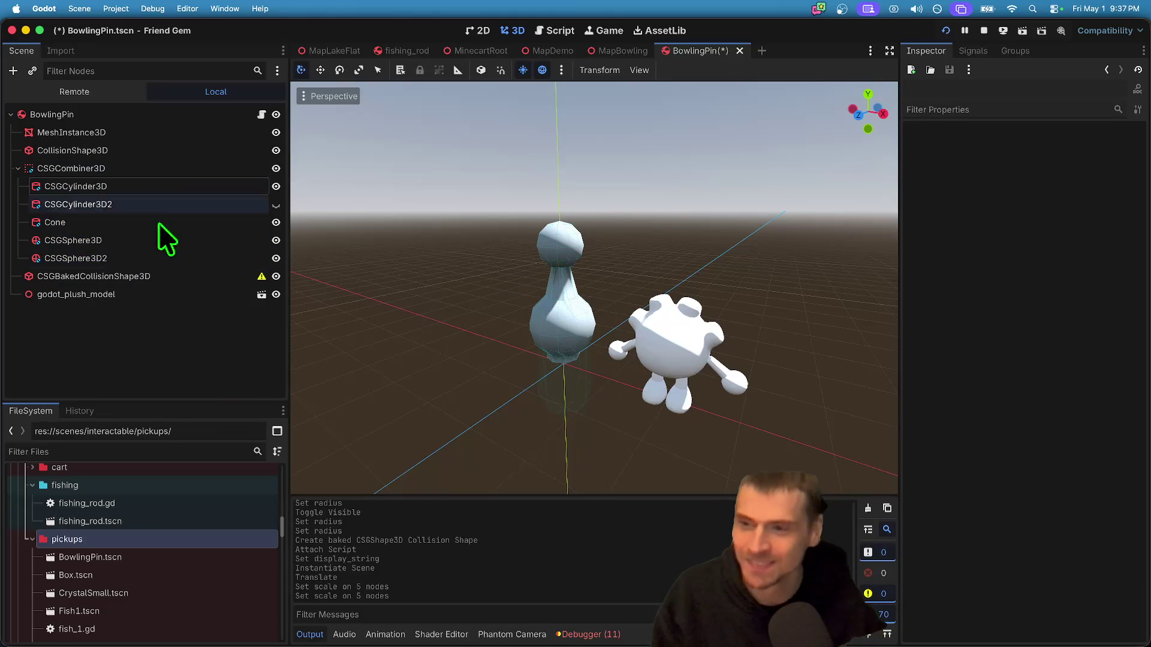
- Bake the CSGCombiner3D shapes into a baked mesh and collision shape
{"action": "left_click", "coordinate": [124, 173]}
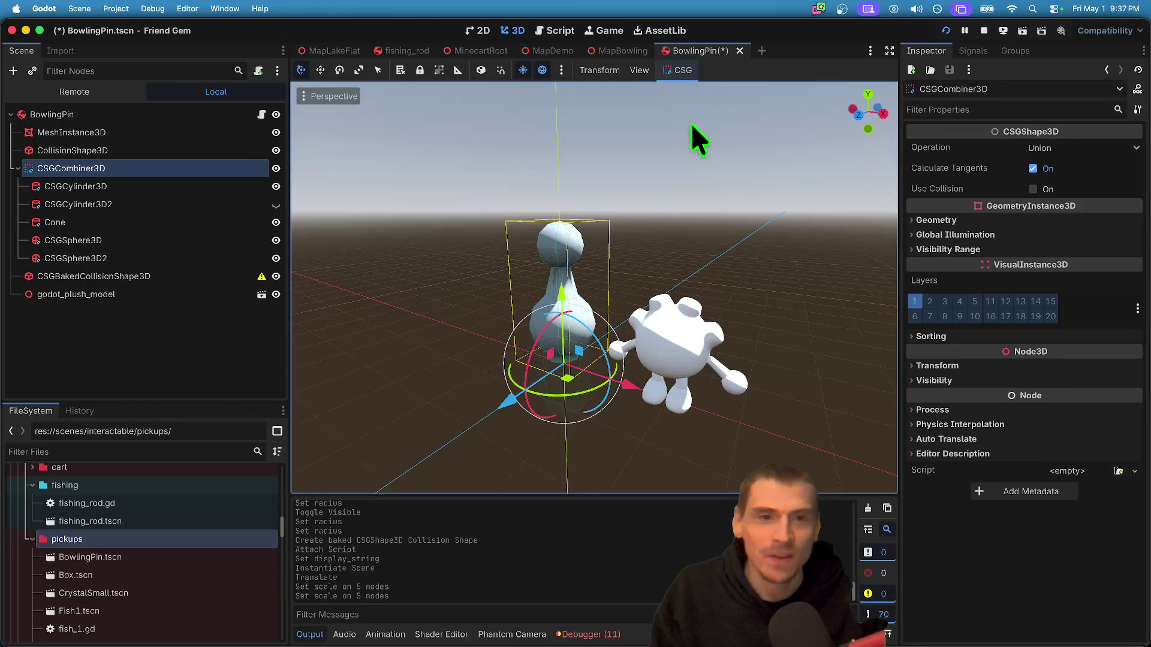
{"action": "left_click", "coordinate": [677, 70]}
{"action": "left_click", "coordinate": [700, 91]}
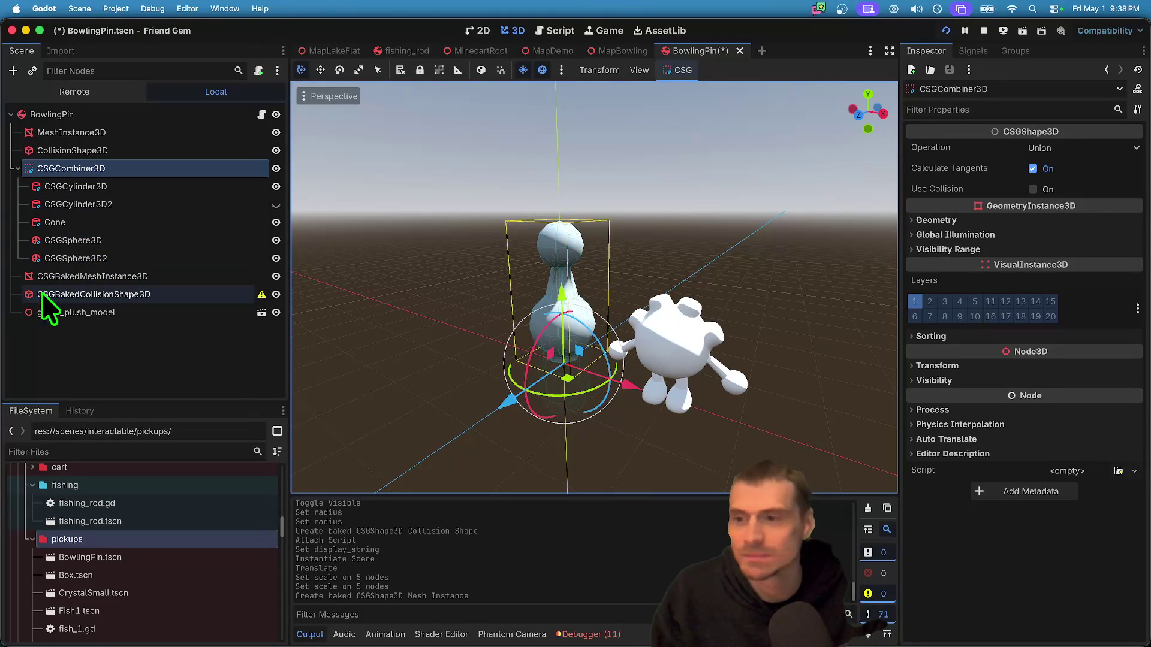
{"action": "left_click", "coordinate": [139, 276]}
{"action": "left_click", "coordinate": [140, 293], "text": "shift"}
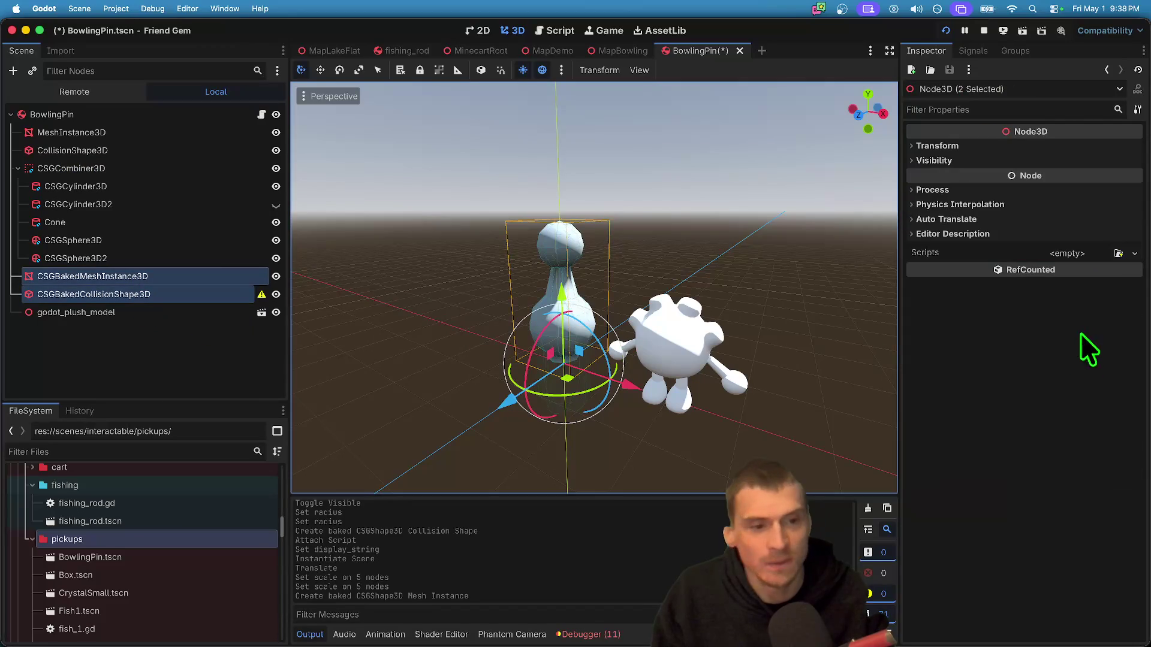
{"action": "left_click", "coordinate": [1091, 144]}
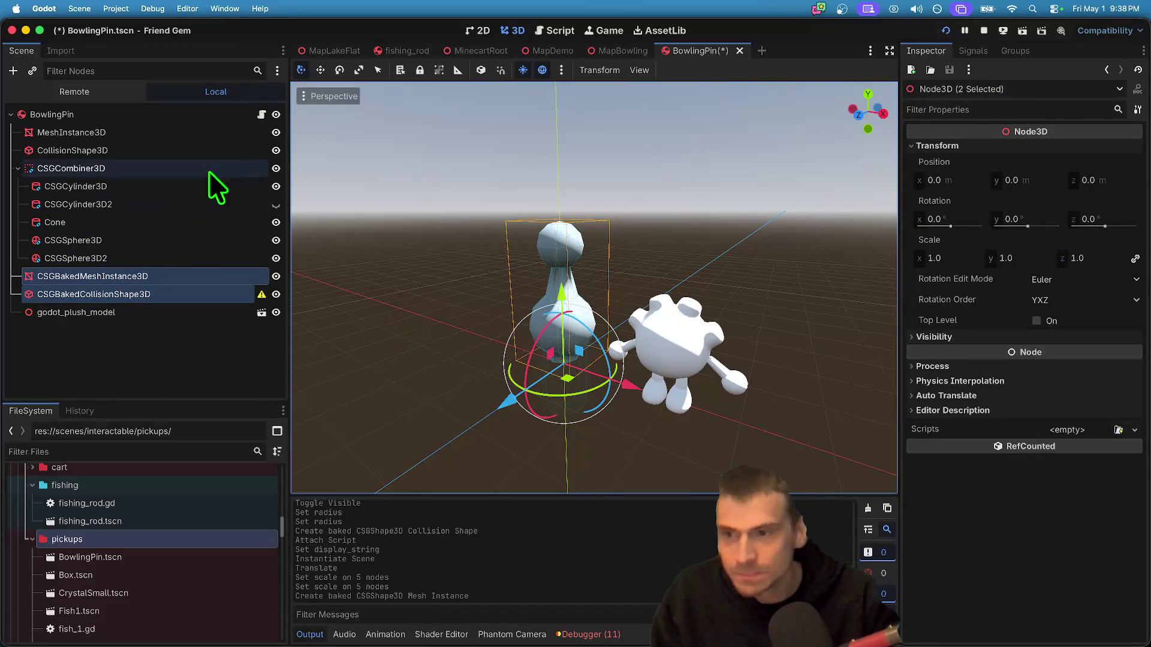
- Hide the CSG shapes and delete the original MeshInstance3D and CollisionShape3D nodes
{"action": "left_click", "coordinate": [275, 168]}
{"action": "left_click", "coordinate": [188, 149]}
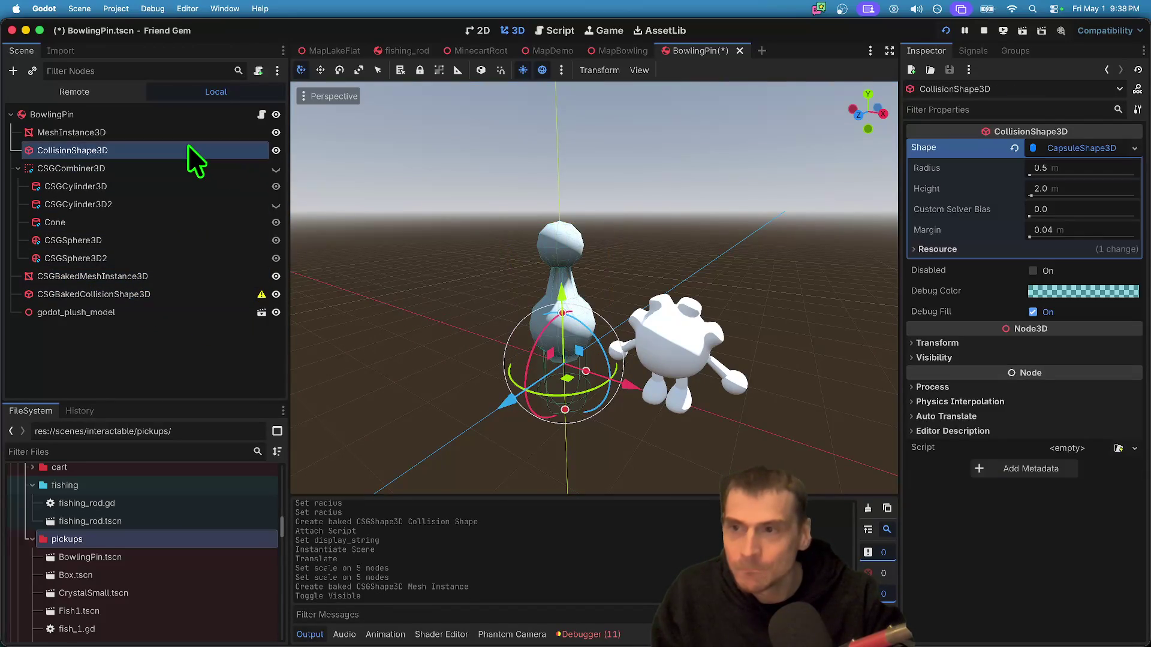
{"action": "left_click", "coordinate": [189, 132], "text": "shift"}
{"action": "right_click", "coordinate": [190, 130]}
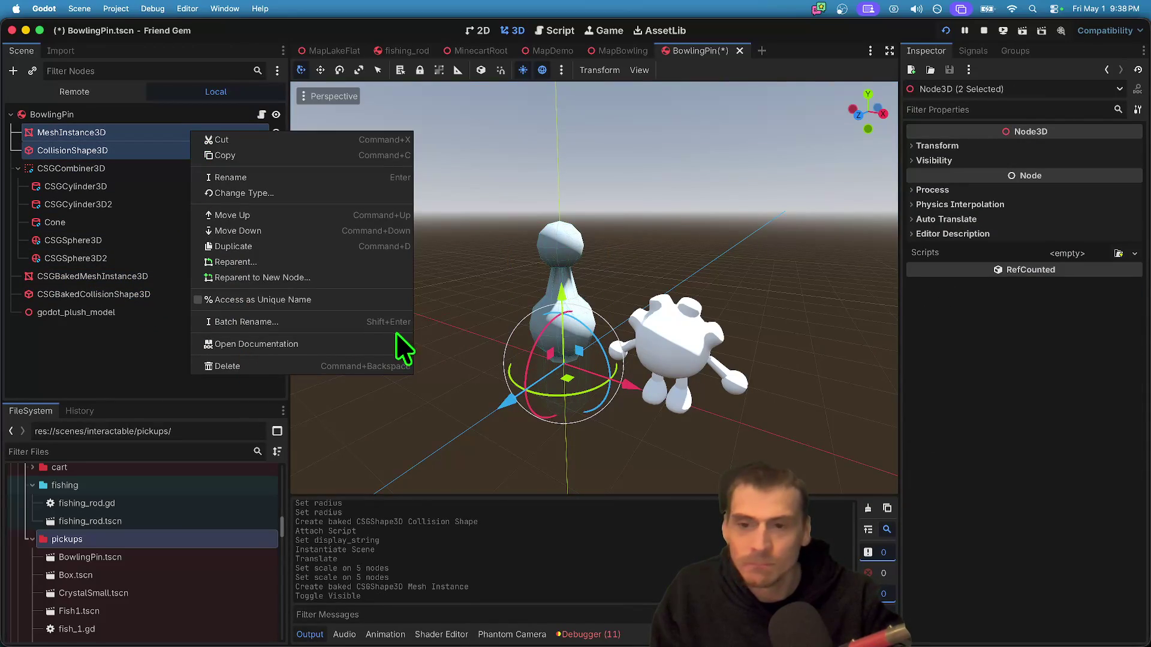
{"action": "left_click", "coordinate": [384, 366]}
{"action": "left_click", "coordinate": [599, 340]}
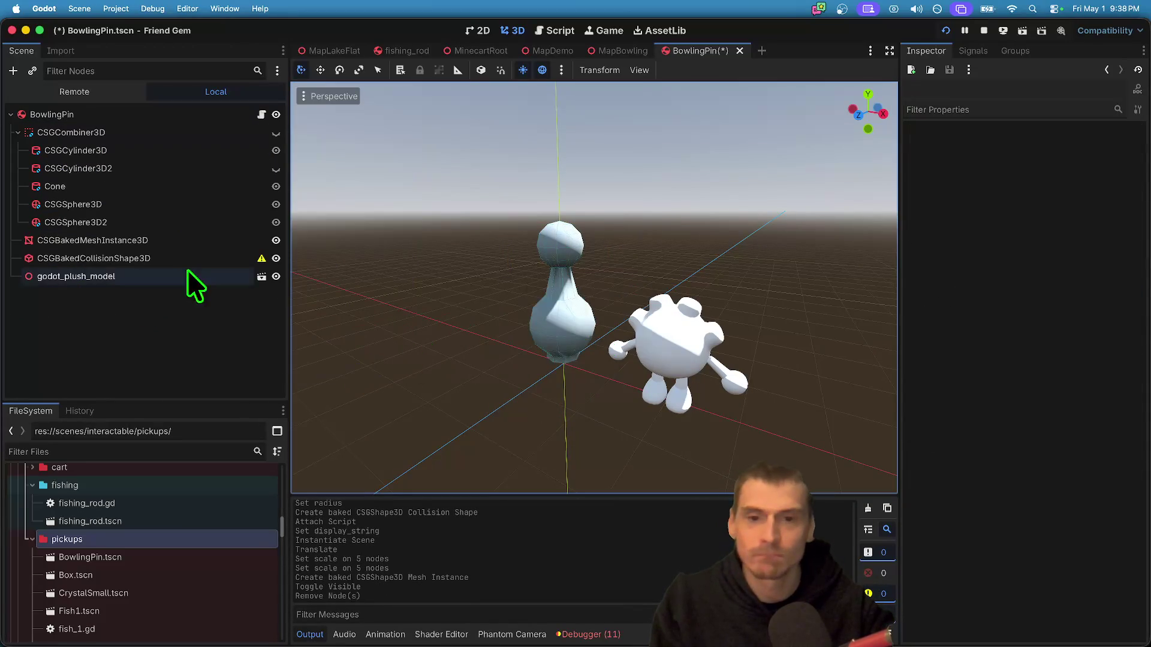
- Scale the baked mesh and baked collision shape together to 1.2
{"action": "left_click", "coordinate": [157, 241]}
{"action": "left_click", "coordinate": [224, 260], "text": "shift"}
{"action": "left_click", "coordinate": [1020, 145]}
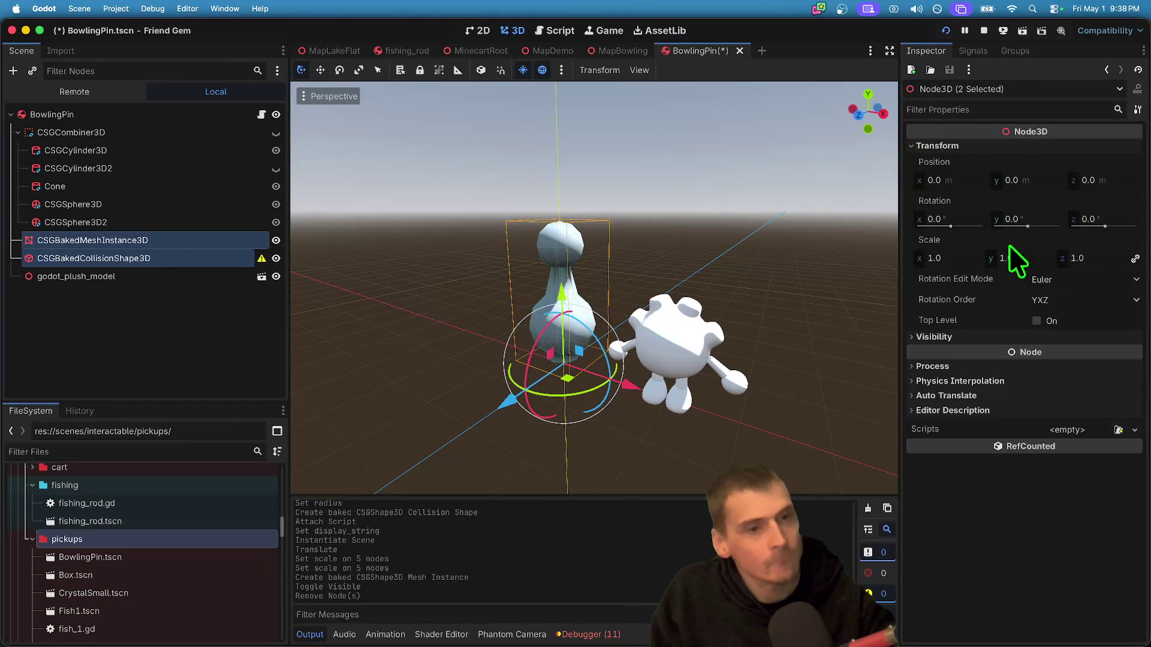
{"action": "left_click", "coordinate": [1007, 258]}
{"action": "type", "text": "2"}
{"action": "key", "text": "Return"}
{"action": "scroll", "coordinate": [734, 347], "scroll_direction": "down", "scroll_amount": 1}
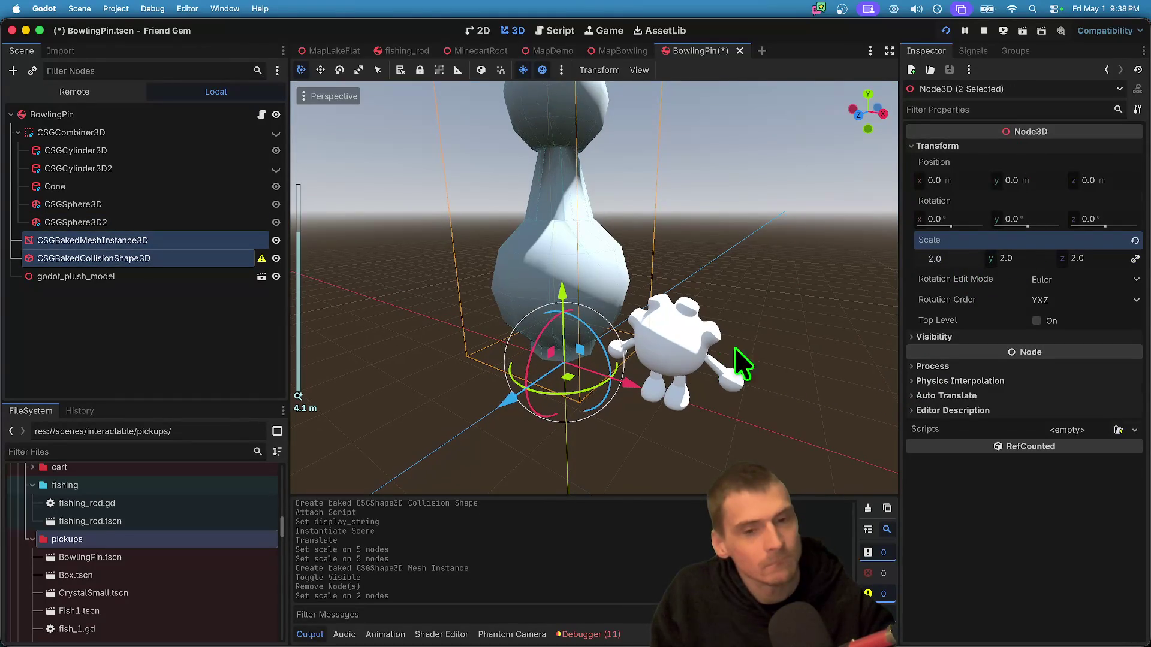
{"action": "double_click", "coordinate": [952, 254]}
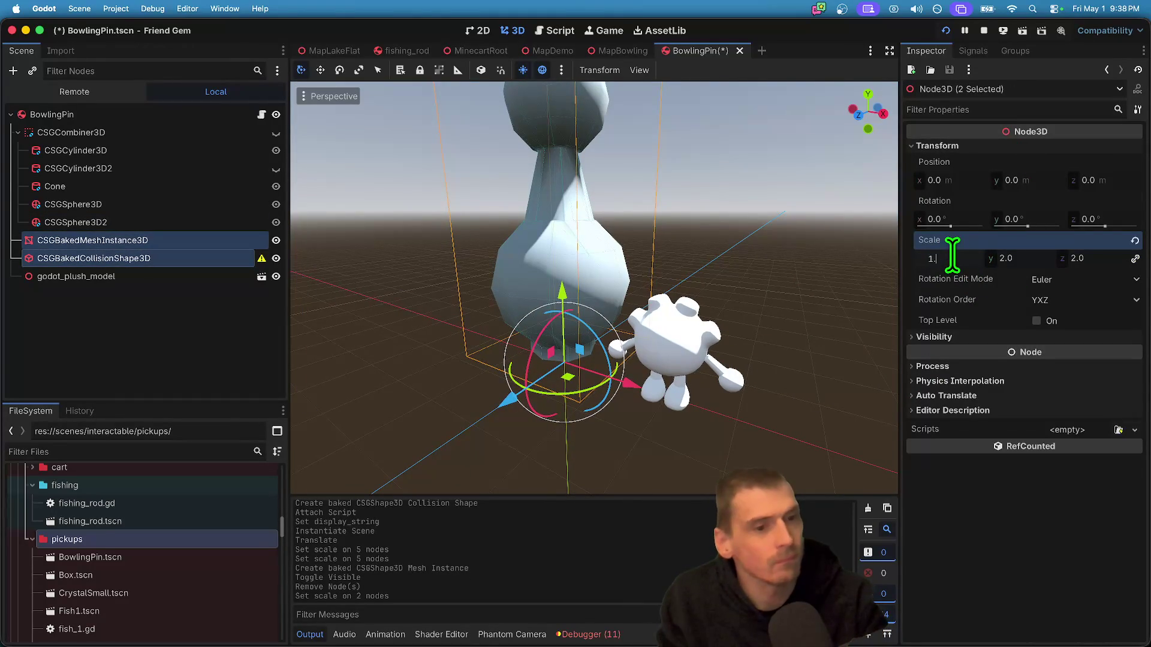
{"action": "type", "text": ".5"}
{"action": "key", "text": "Return"}
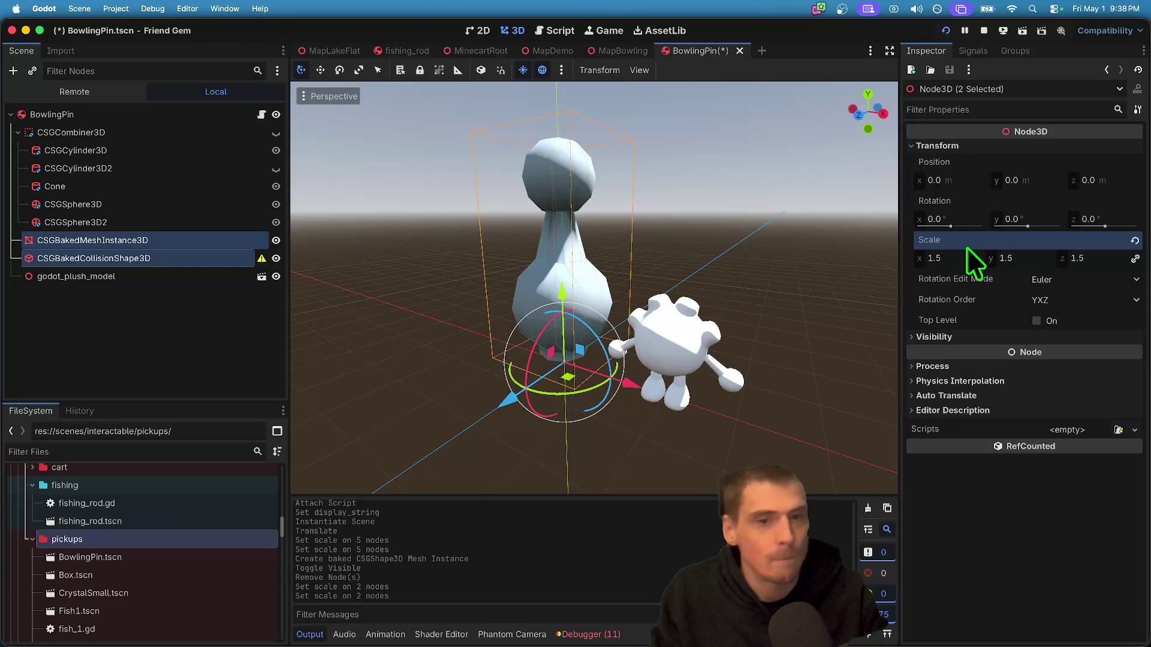
{"action": "left_click", "coordinate": [964, 255]}
{"action": "type", "text": "1.2"}
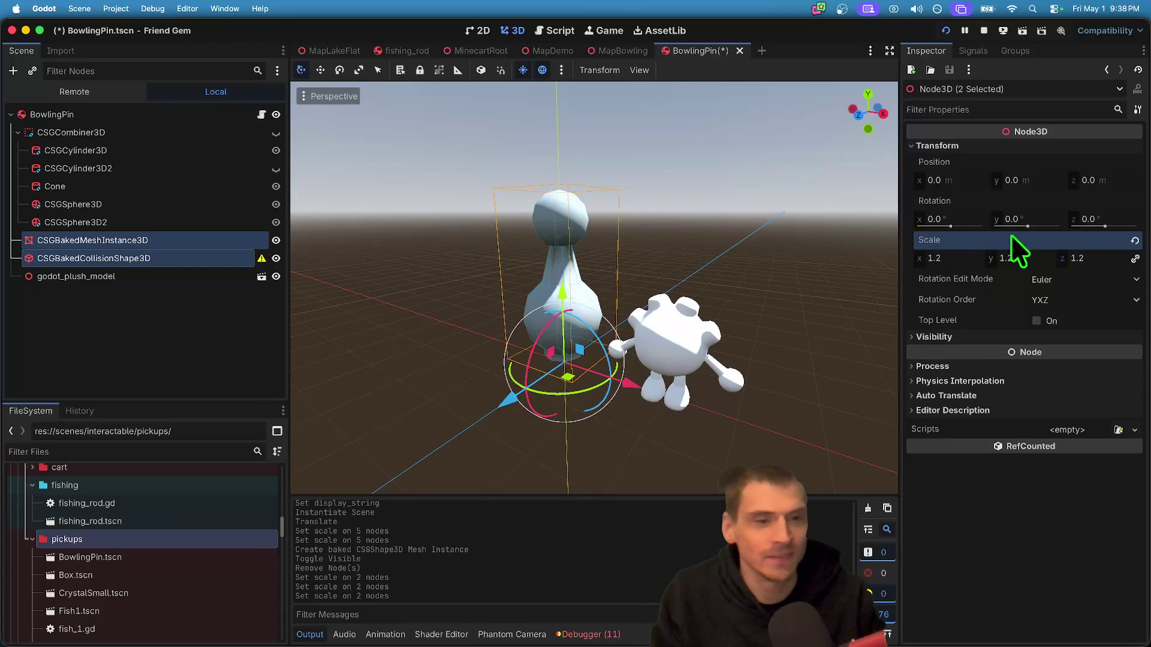
{"action": "scroll", "coordinate": [873, 303], "scroll_direction": "down", "scroll_amount": 4}
{"action": "scroll", "coordinate": [730, 375], "scroll_direction": "up", "scroll_amount": 3}
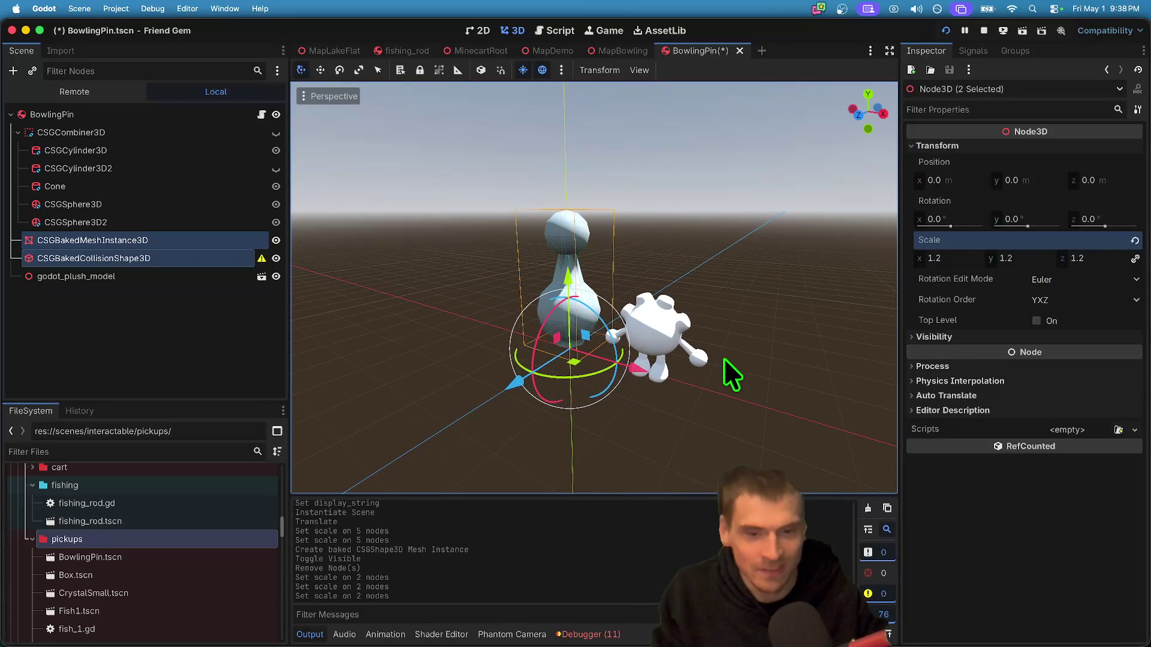
- Save the scene and set the BowlingPin body's mass to 20 kg
{"action": "left_click", "coordinate": [34, 339]}
{"action": "key", "text": "super+s"}
{"action": "left_click", "coordinate": [91, 113]}
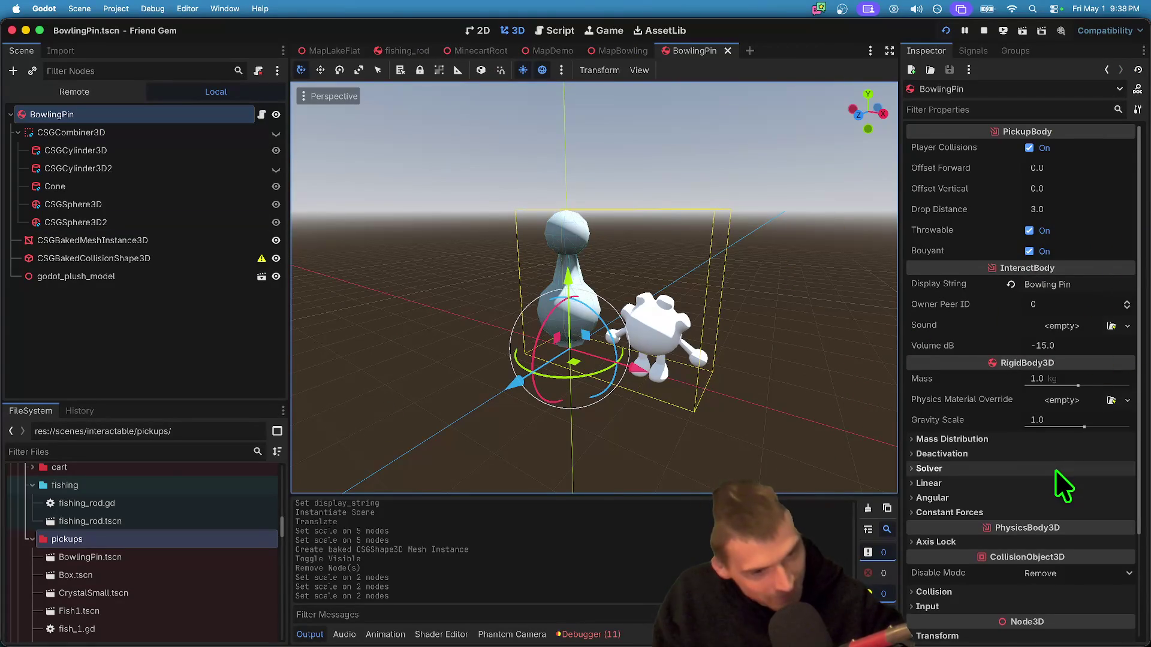
{"action": "scroll", "coordinate": [1055, 469], "scroll_direction": "down", "scroll_amount": 3}
{"action": "scroll", "coordinate": [1020, 524], "scroll_direction": "up", "scroll_amount": 3}
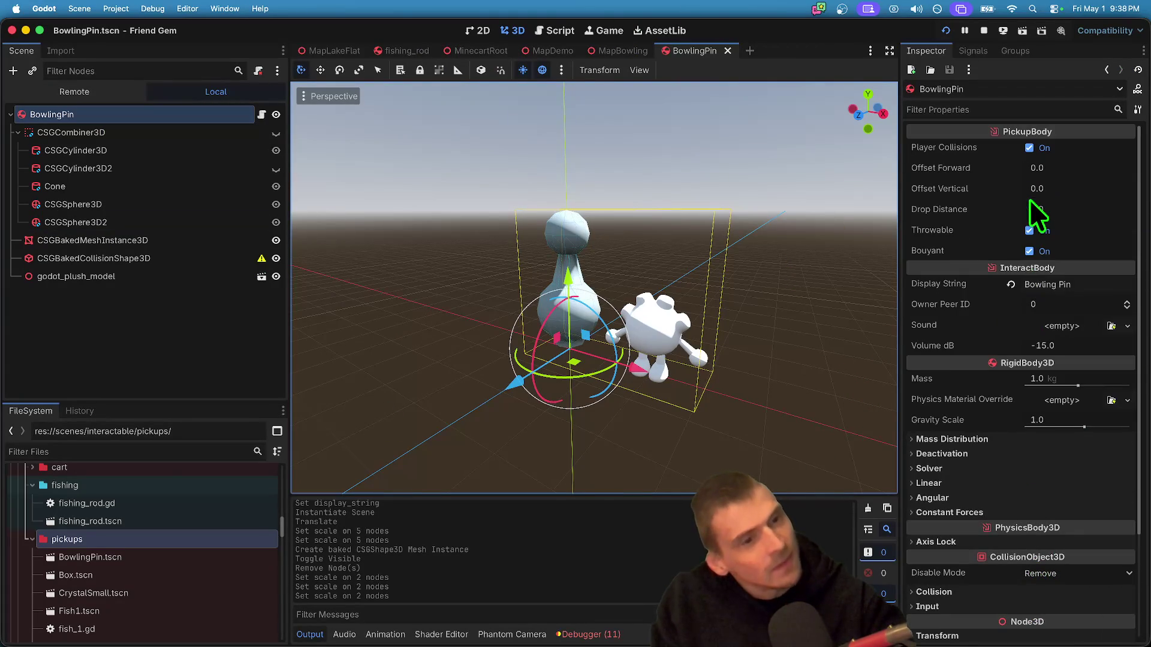
{"action": "left_click", "coordinate": [1068, 379]}
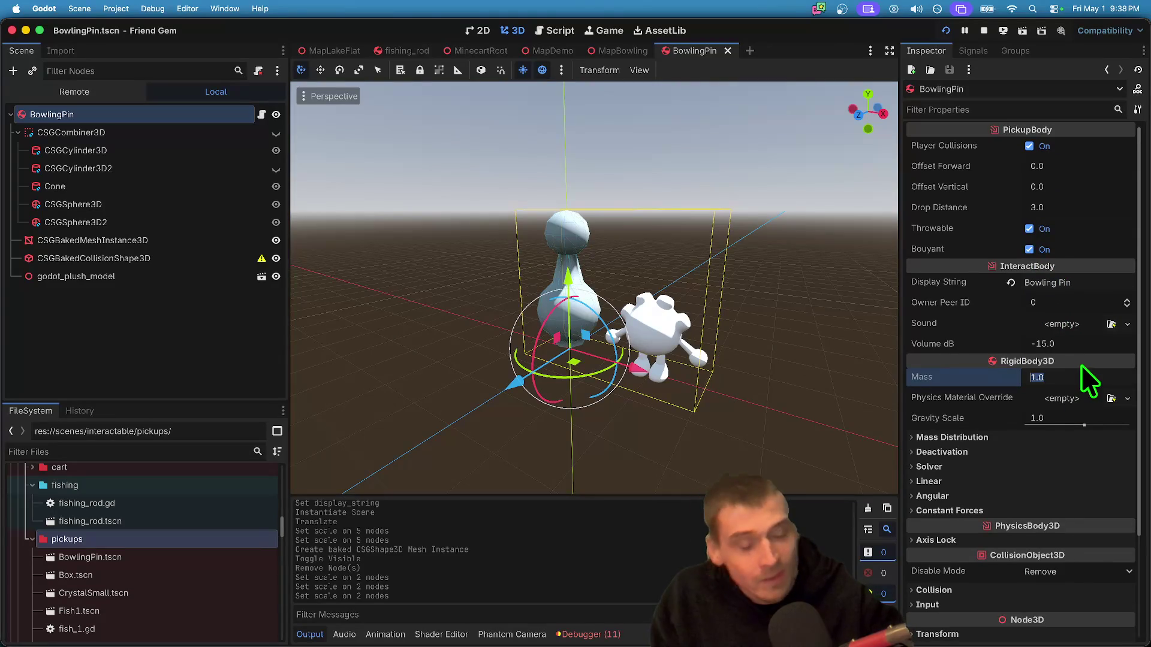
{"action": "type", "text": "20"}
{"action": "key", "text": "Return"}
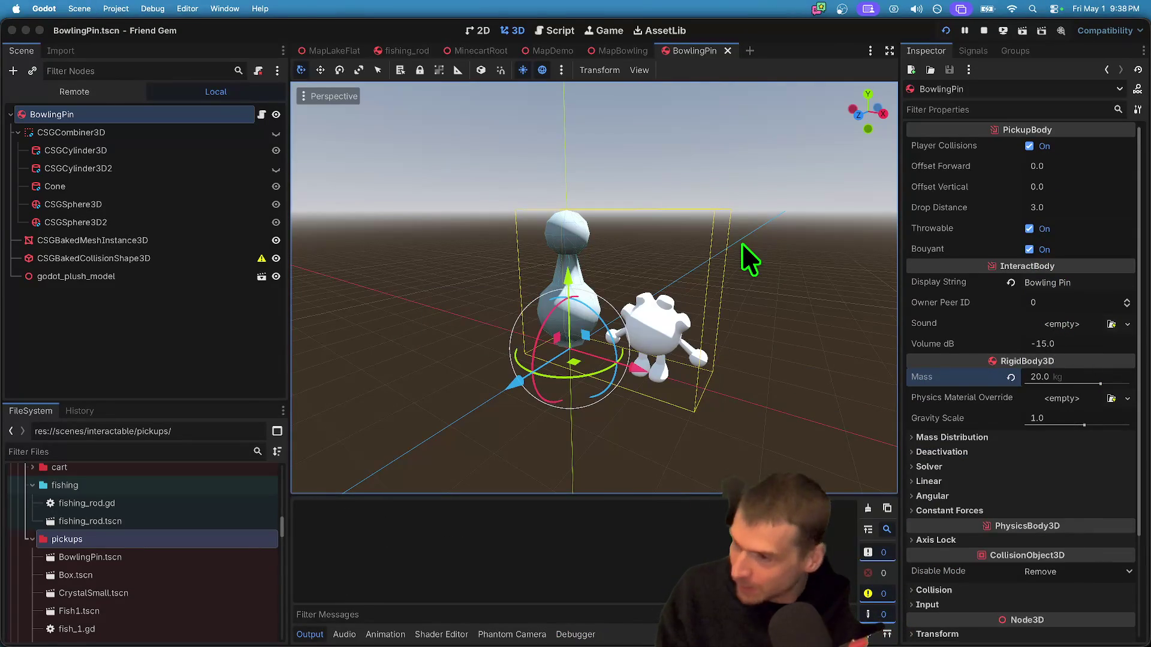
- Playtest the game briefly, then open prop_spawner.gd via the FileSystem filter
{"action": "key", "text": "super+b"}
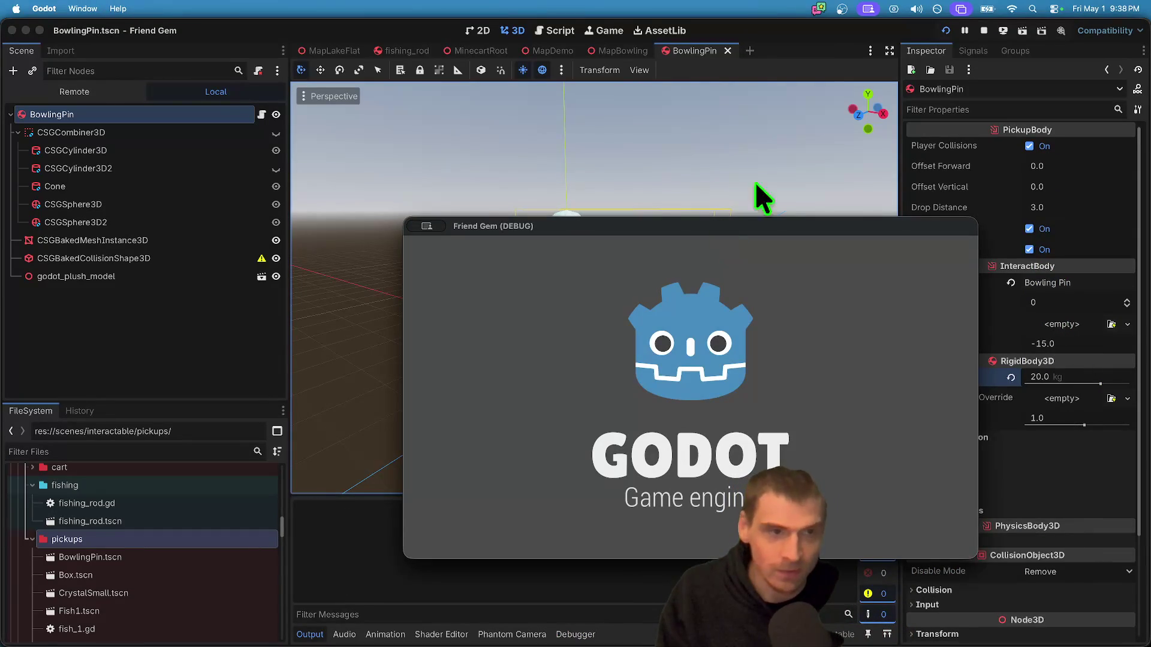
{"action": "left_click", "coordinate": [984, 30]}
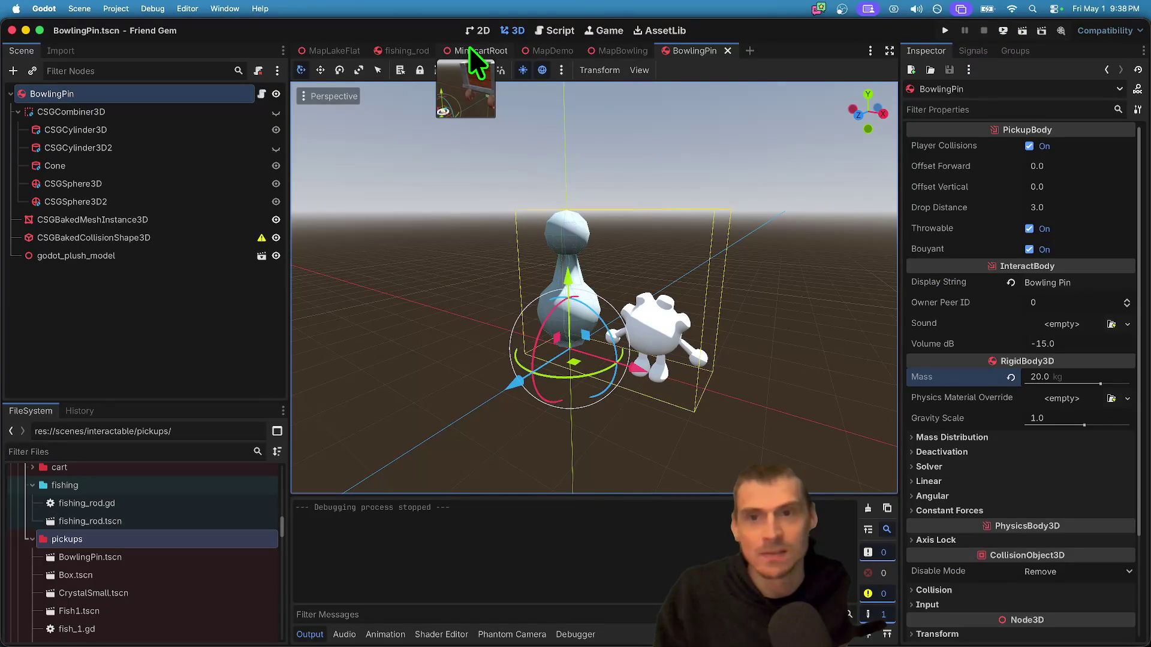
{"action": "left_click", "coordinate": [221, 467]}
{"action": "type", "text": "spawne"}
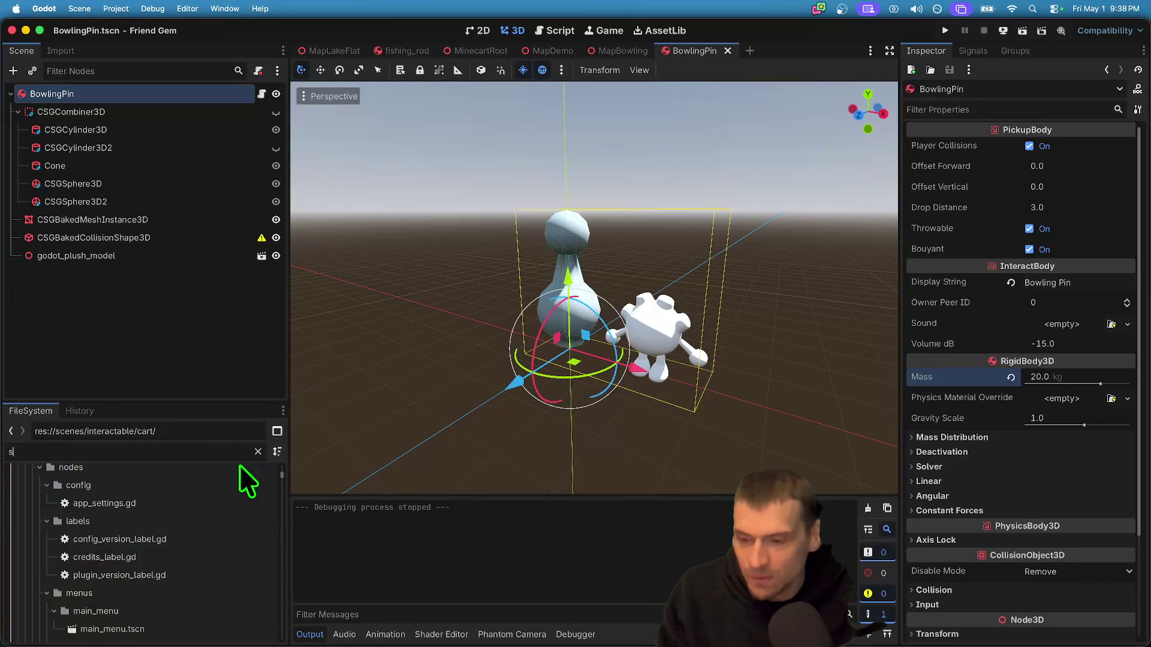
{"action": "double_click", "coordinate": [211, 532]}
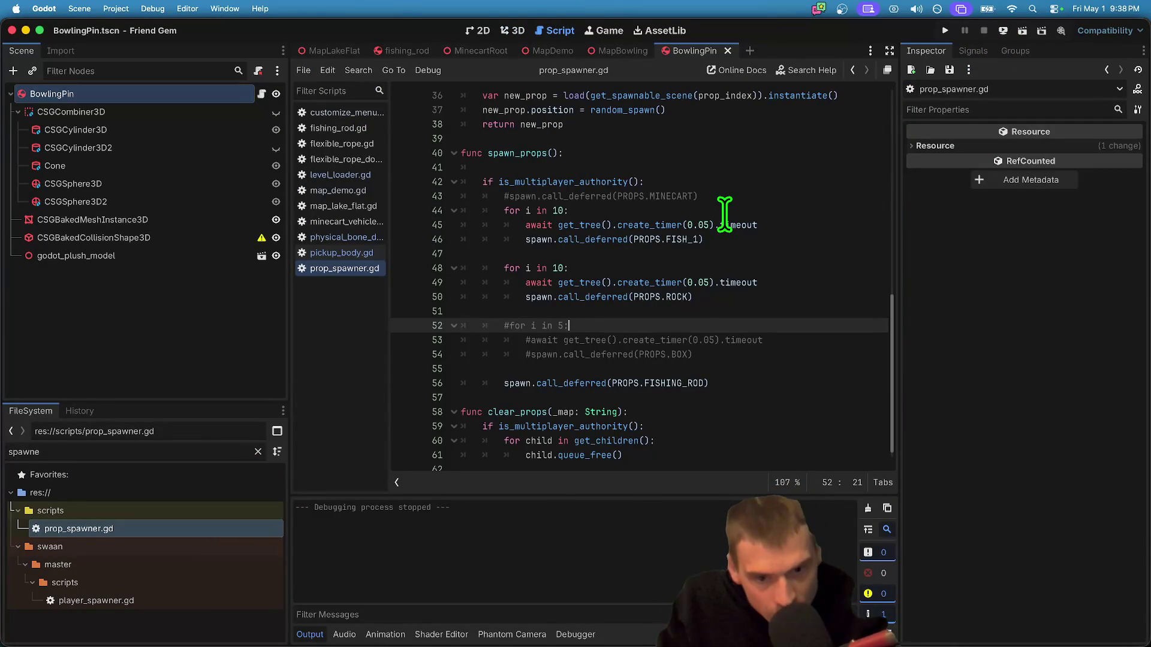
- Uncomment the five-iteration spawn loop in prop_spawner.gd
{"action": "left_click_drag", "start_coordinate": [792, 352], "coordinate": [416, 331]}
{"action": "key", "text": "super+k"}
{"action": "left_click", "coordinate": [416, 331]}
{"action": "key", "text": "super+k"}
{"action": "key", "text": "Down"}
{"action": "key", "text": "super+k"}
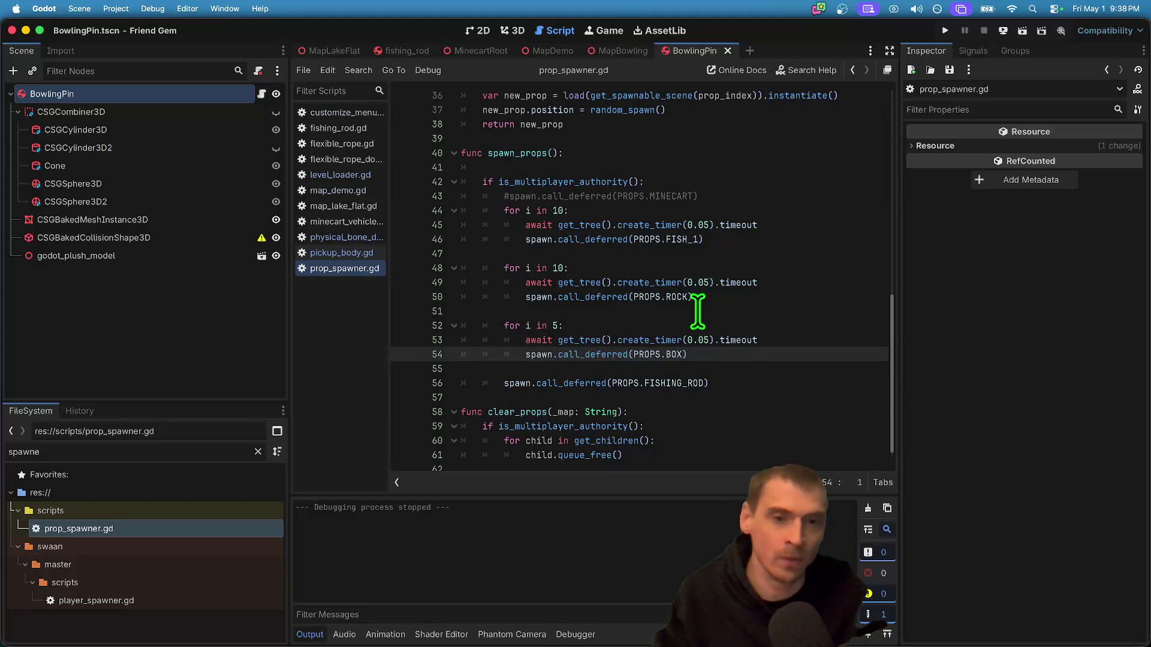
{"action": "scroll", "coordinate": [706, 326], "scroll_direction": "up", "scroll_amount": 4}
- Copy BowlingPin.tscn's UID and paste it as a new entry in the prop list
{"action": "right_click", "coordinate": [137, 95]}
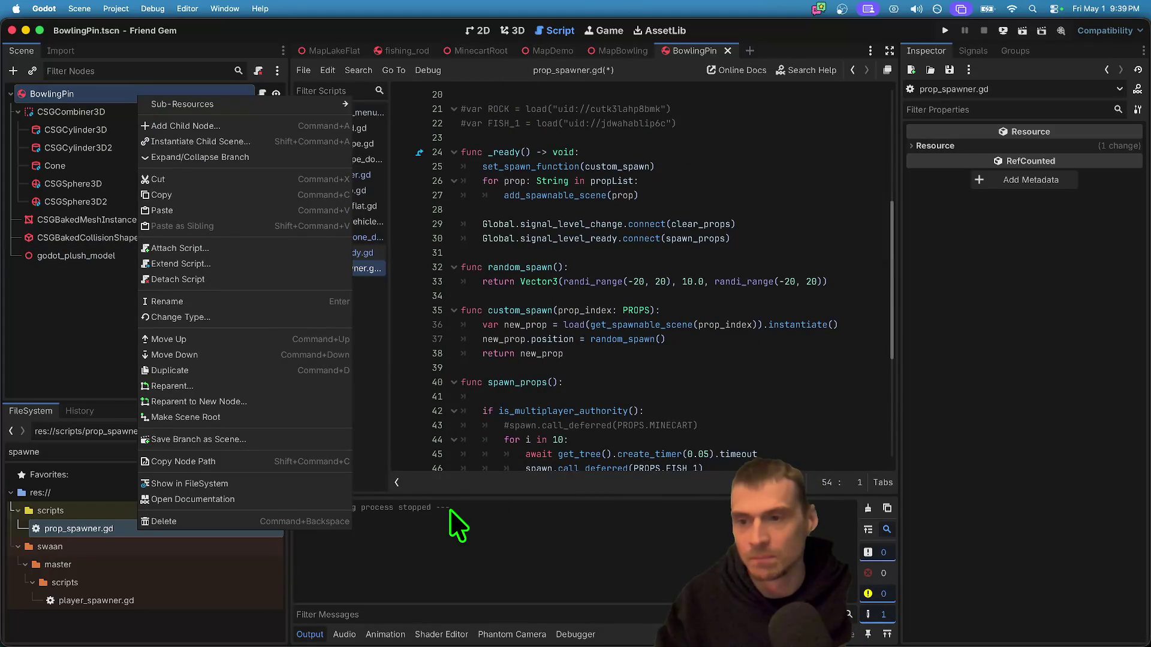
{"action": "double_click", "coordinate": [39, 451]}
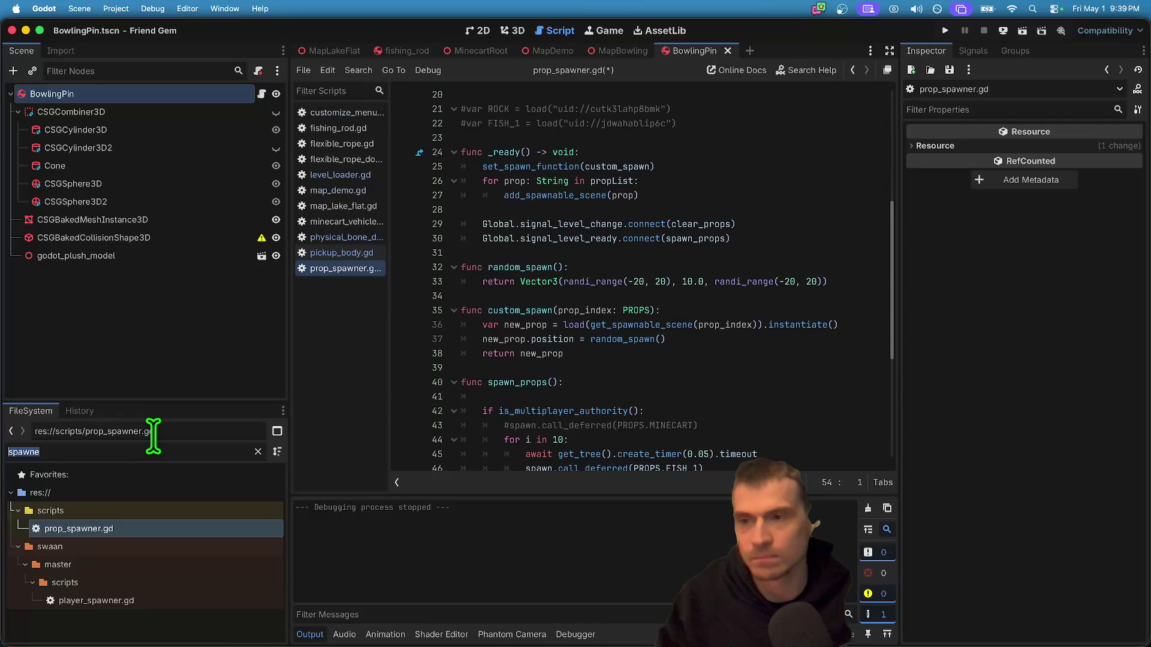
{"action": "type", "text": "bowl"}
{"action": "left_click", "coordinate": [192, 629]}
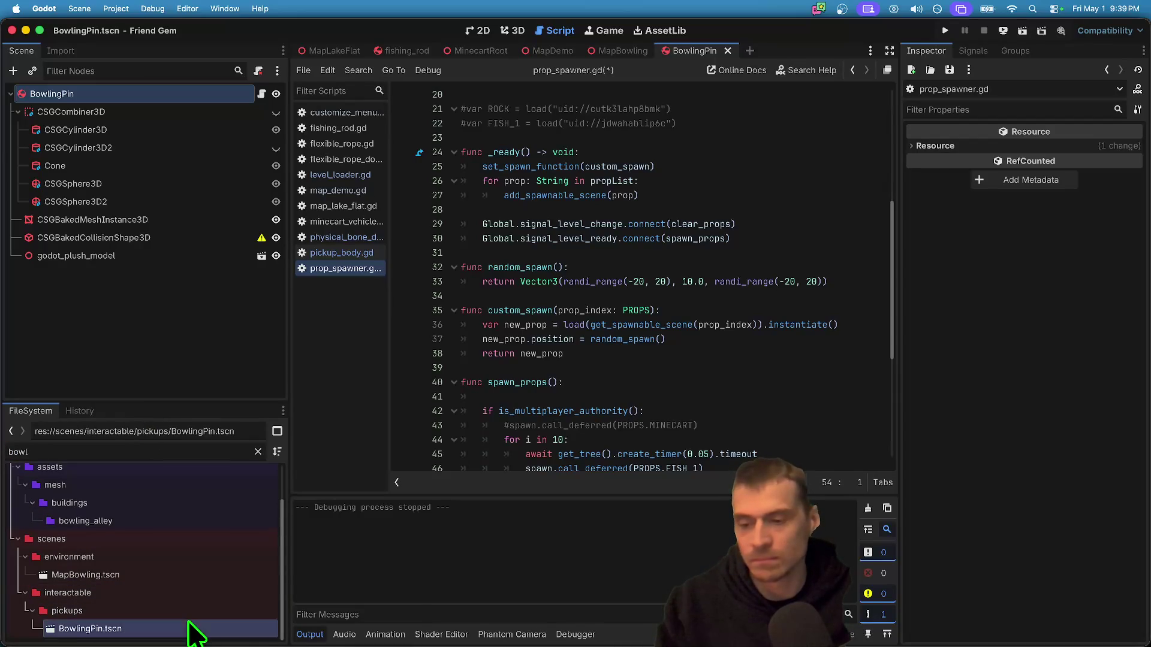
{"action": "right_click", "coordinate": [192, 629]}
{"action": "left_click", "coordinate": [274, 505]}
{"action": "left_click", "coordinate": [819, 239]}
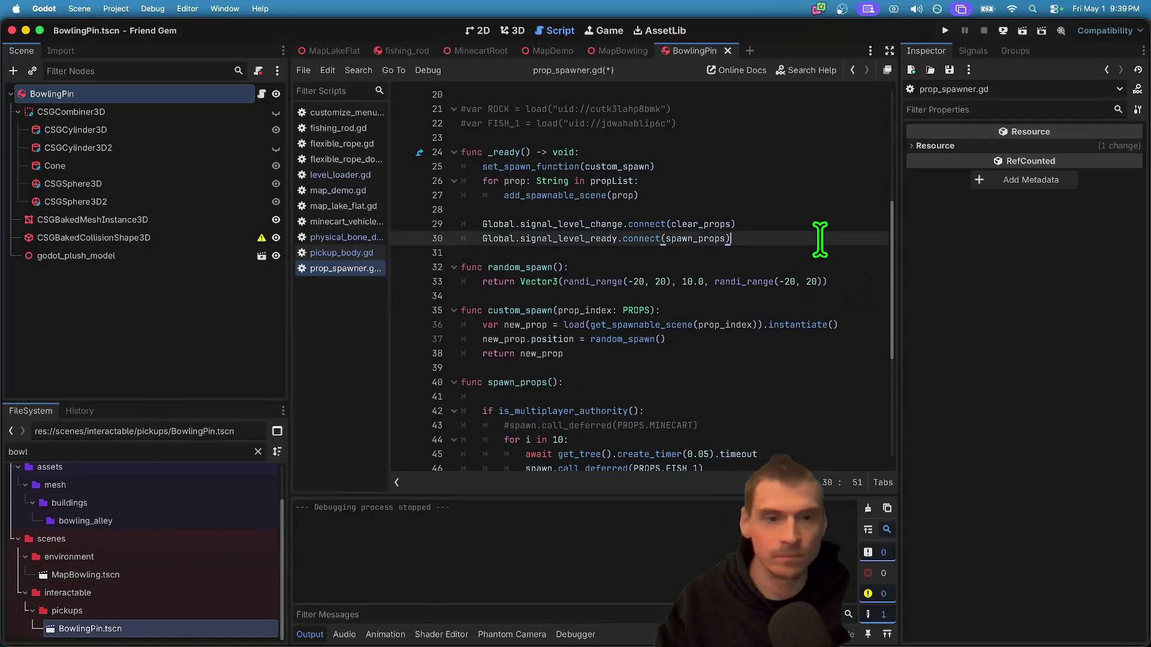
{"action": "scroll", "coordinate": [819, 239], "scroll_direction": "up", "scroll_amount": 5}
{"action": "left_click", "coordinate": [785, 207]}
{"action": "key", "text": "Return"}
{"action": "key", "text": "Return"}
{"action": "key", "text": "Up"}
{"action": "key", "text": "Up"}
{"action": "key", "text": "Up"}
{"action": "key", "text": "Return"}
{"action": "type", "text": "uid://dmphc3o80eao"}
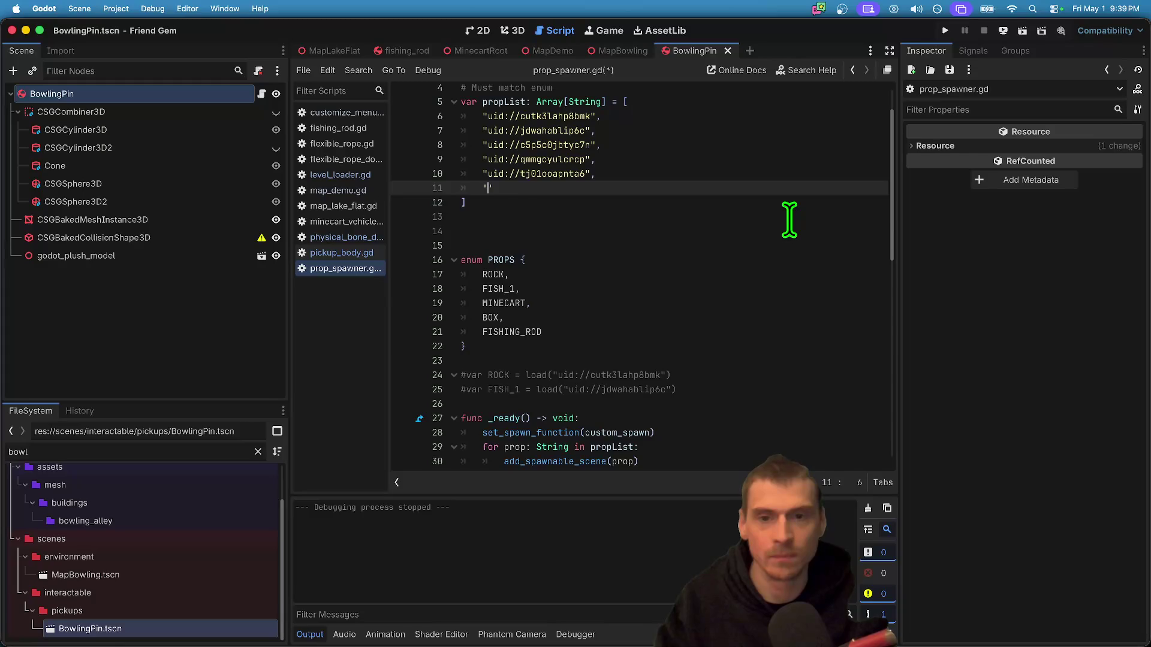
- Add BOWLING_PIN to the PROPS enum, spawn it instead of BOX, and save
{"action": "left_click", "coordinate": [541, 332]}
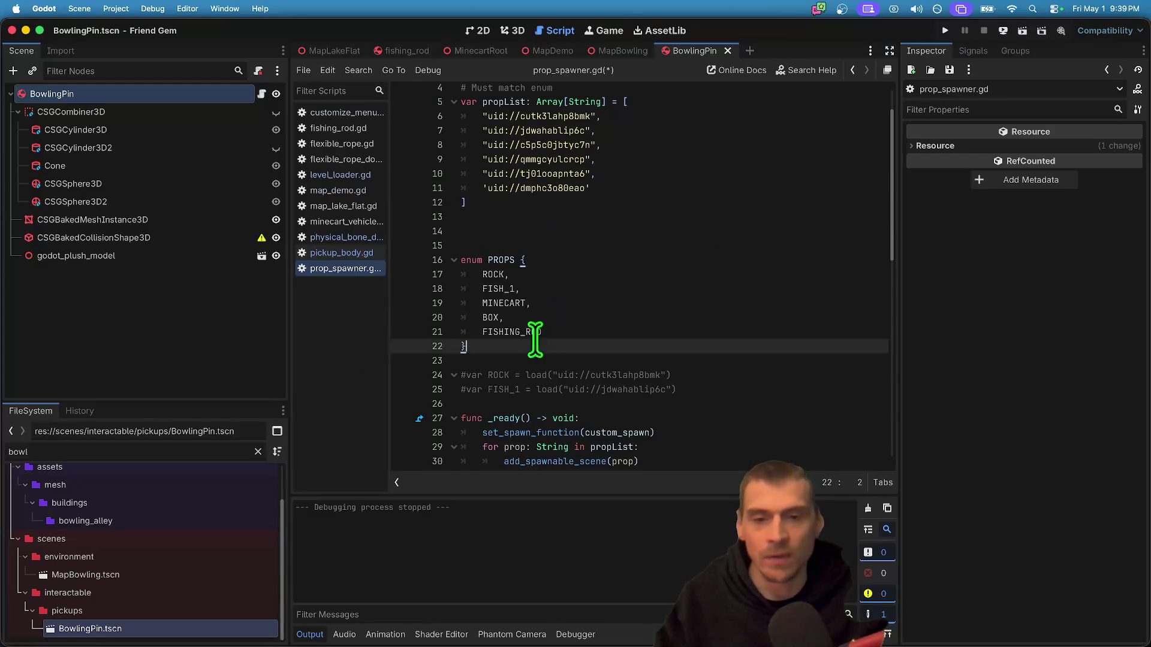
{"action": "type", "text": ","}
{"action": "key", "text": "Return"}
{"action": "type", "text": "BOWLING_PIN"}
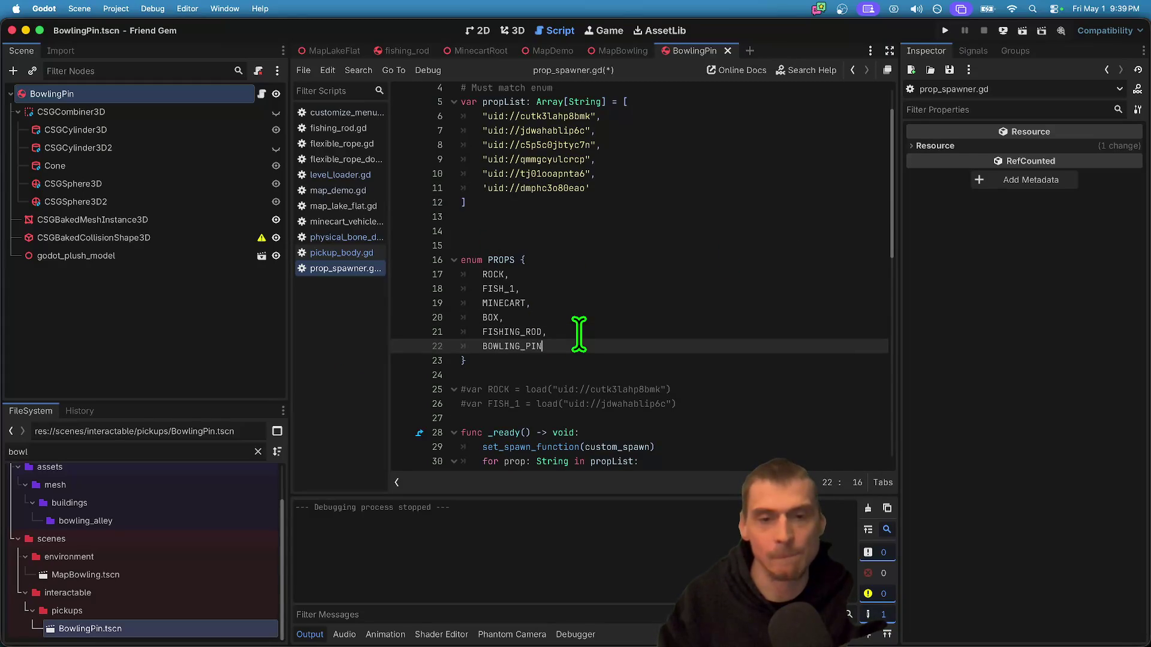
{"action": "double_click", "coordinate": [518, 346]}
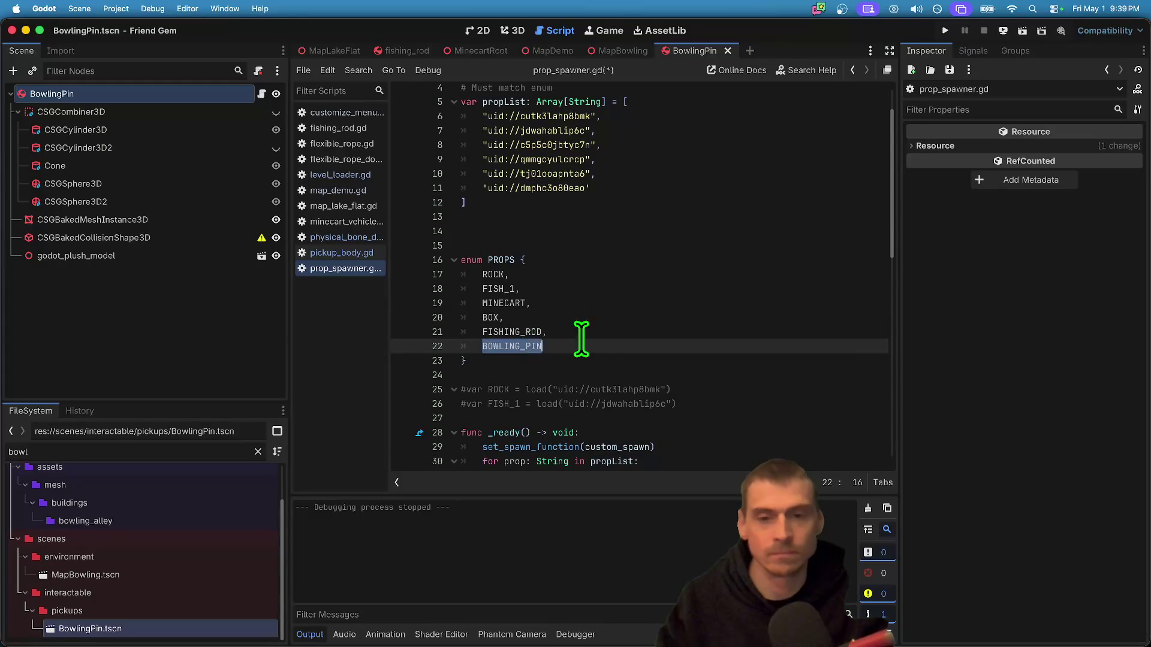
{"action": "scroll", "coordinate": [576, 336], "scroll_direction": "down", "scroll_amount": 10}
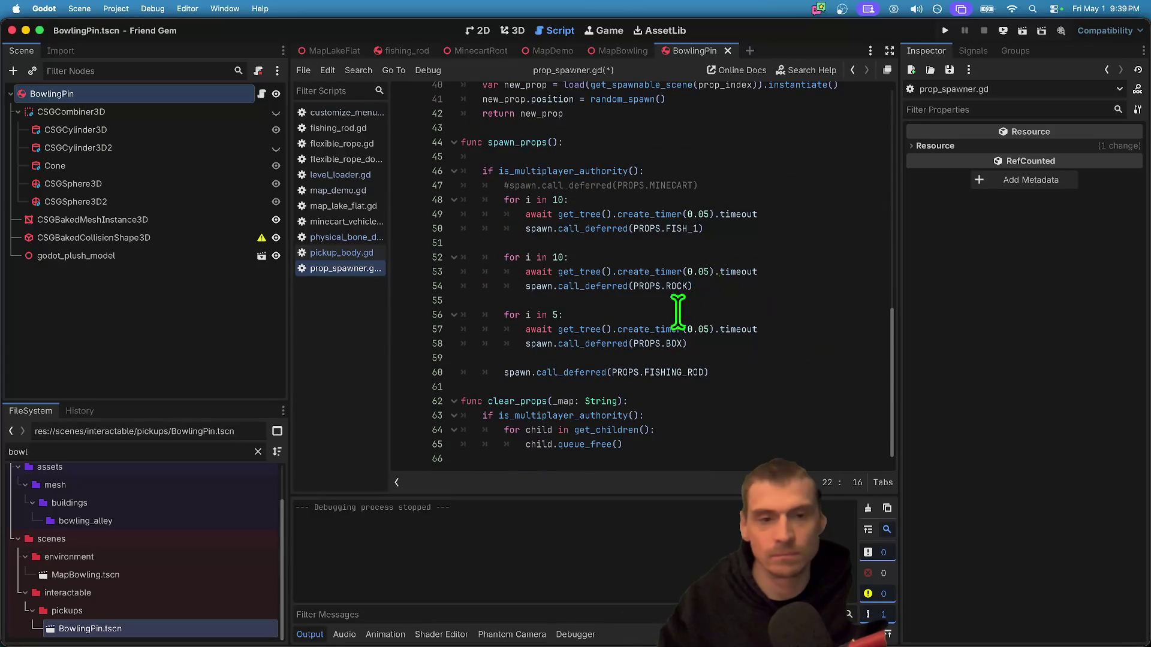
{"action": "left_click", "coordinate": [668, 343]}
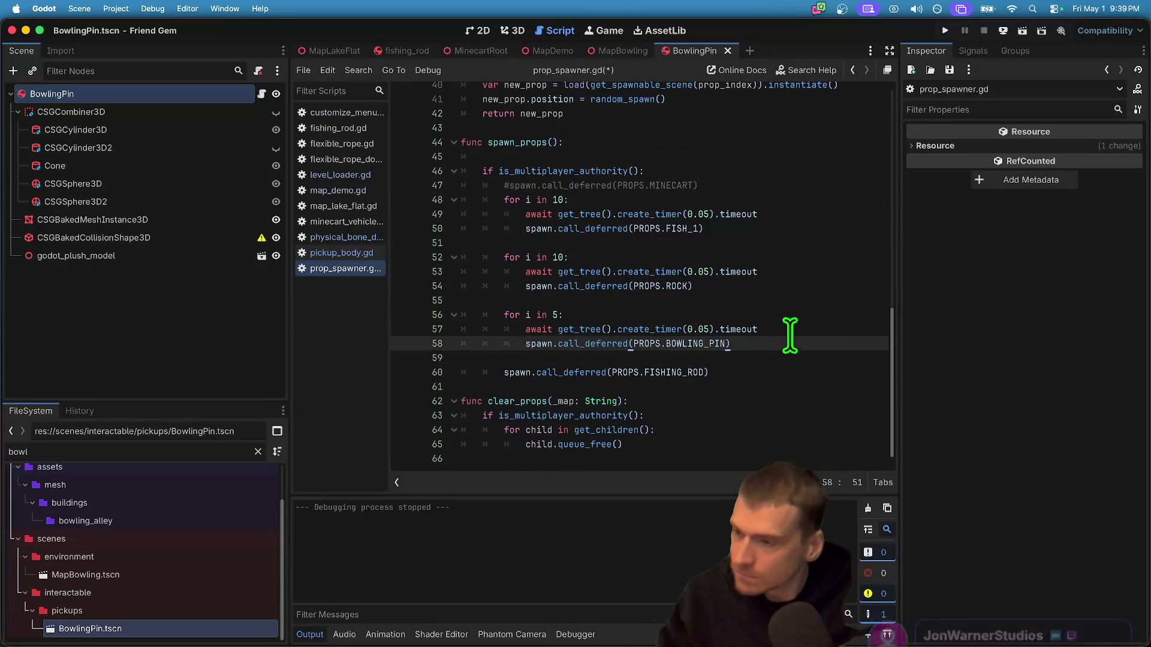
{"action": "left_click_drag", "start_coordinate": [773, 298], "coordinate": [437, 256]}
{"action": "key", "text": "ctrl+s"}
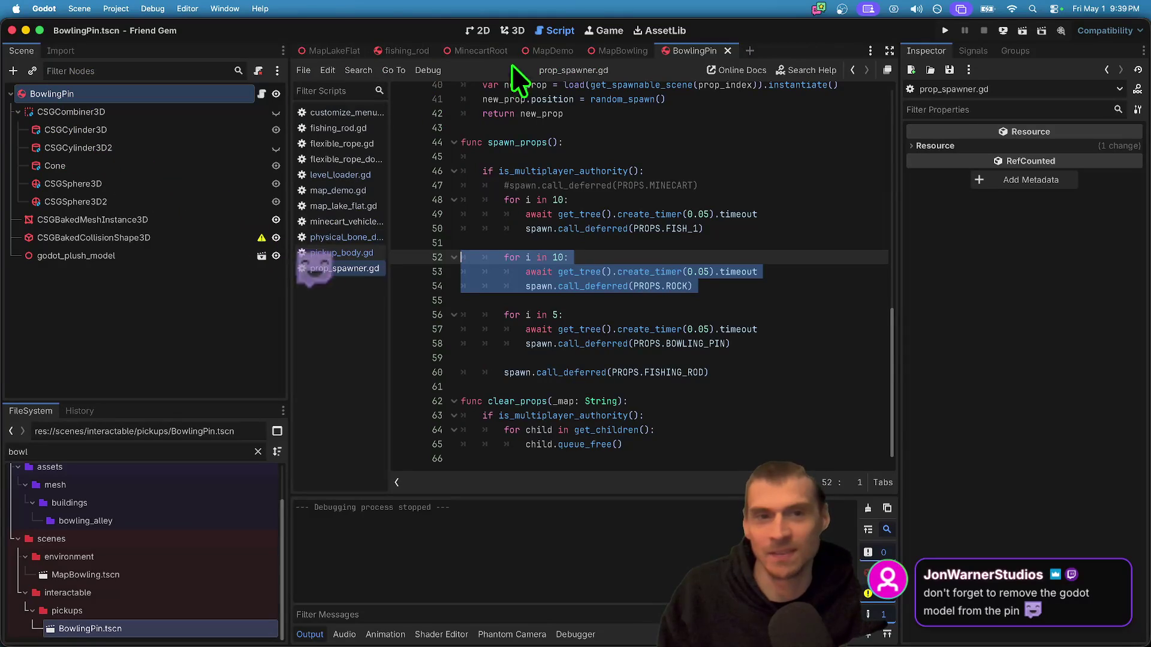
- Delete the godot_plush_model node from BowlingPin and save the scene
{"action": "left_click", "coordinate": [514, 31]}
{"action": "left_click", "coordinate": [144, 253]}
{"action": "right_click", "coordinate": [142, 249]}
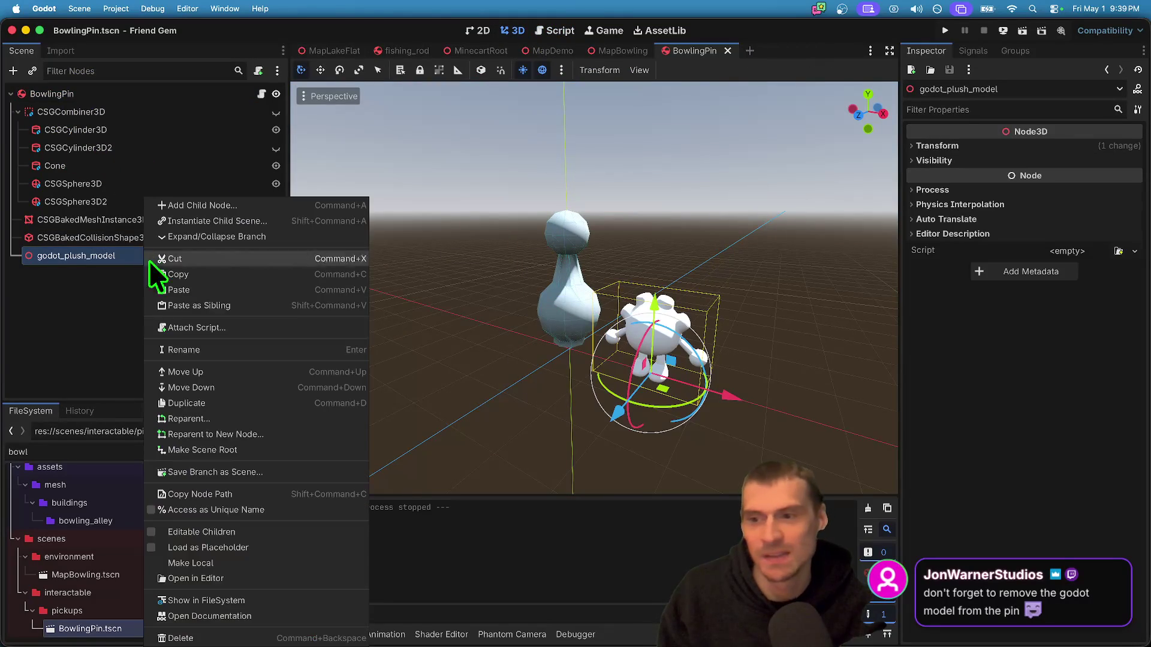
{"action": "left_click", "coordinate": [246, 635]}
{"action": "left_click", "coordinate": [610, 334]}
{"action": "key", "text": "ctrl+s"}
- Cycle through the open scene tabs until MapBowling is shown
{"action": "key", "text": "ctrl+shift+Tab"}
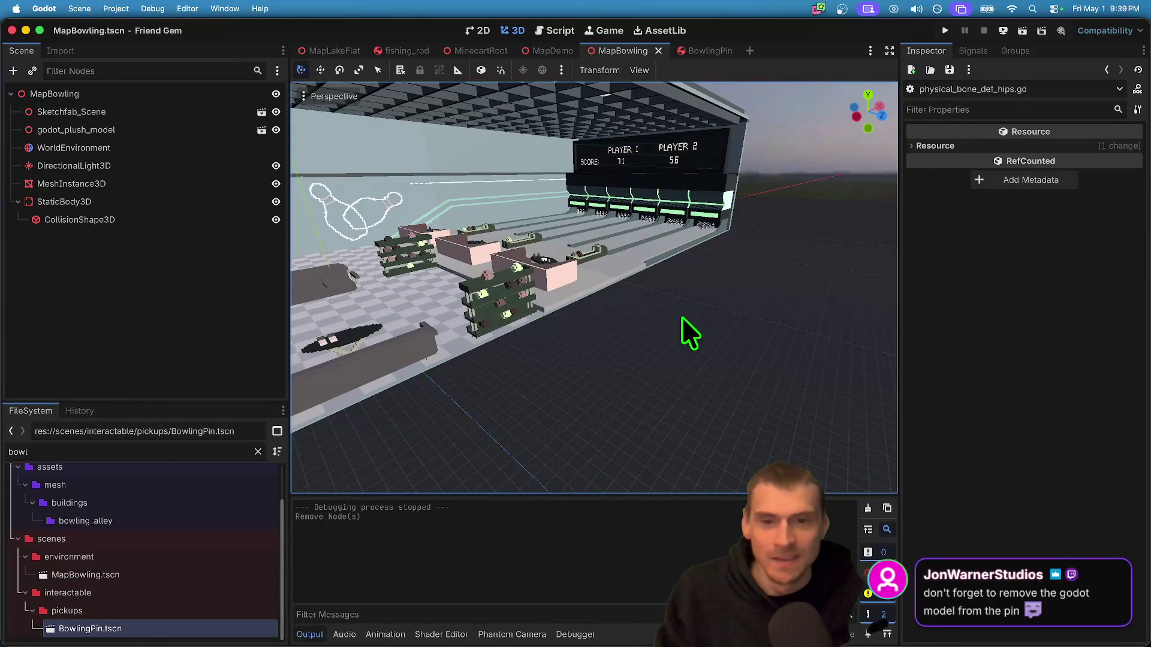
{"action": "key", "text": "ctrl+shift+Tab"}
{"action": "key", "text": "ctrl+shift+Tab"}
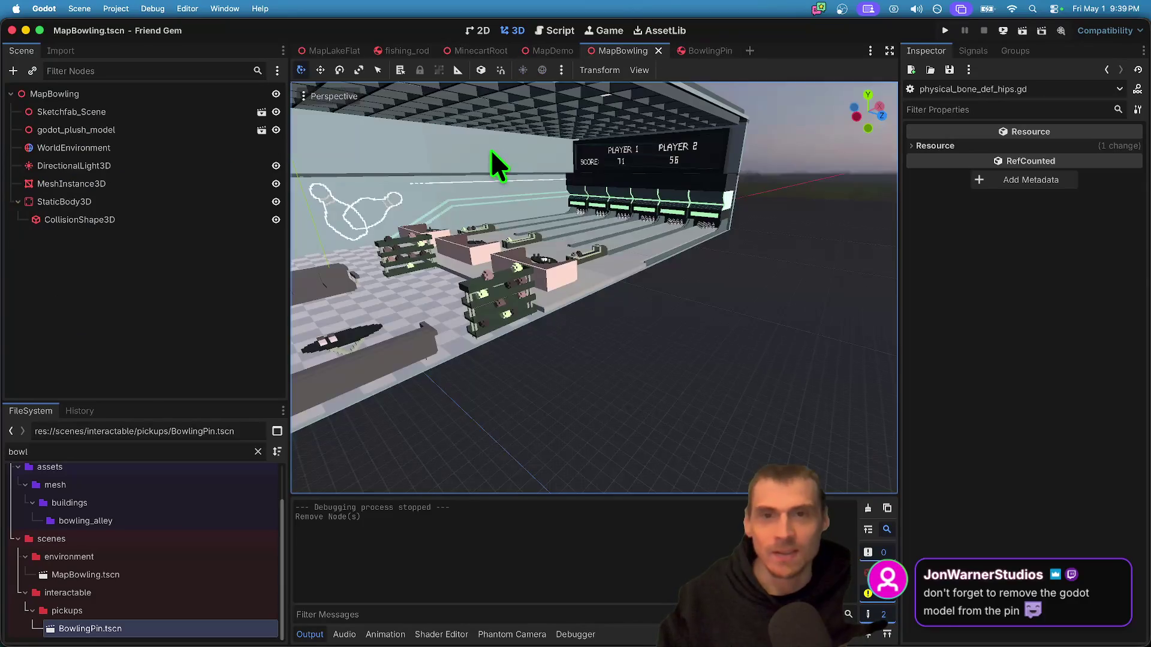
{"action": "key", "text": "ctrl+Tab"}
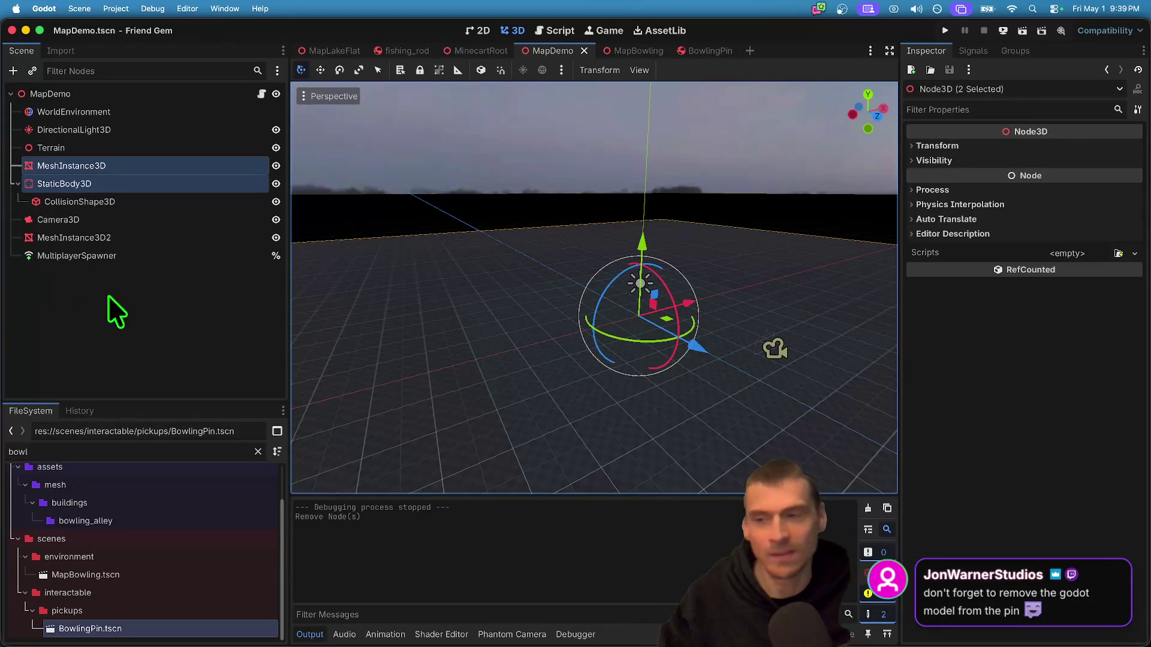
{"action": "key", "text": "ctrl+shift+Tab"}
{"action": "key", "text": "ctrl+shift+Tab"}
{"action": "key", "text": "ctrl+shift+Tab"}
{"action": "key", "text": "ctrl+Tab"}
{"action": "key", "text": "ctrl+Tab"}
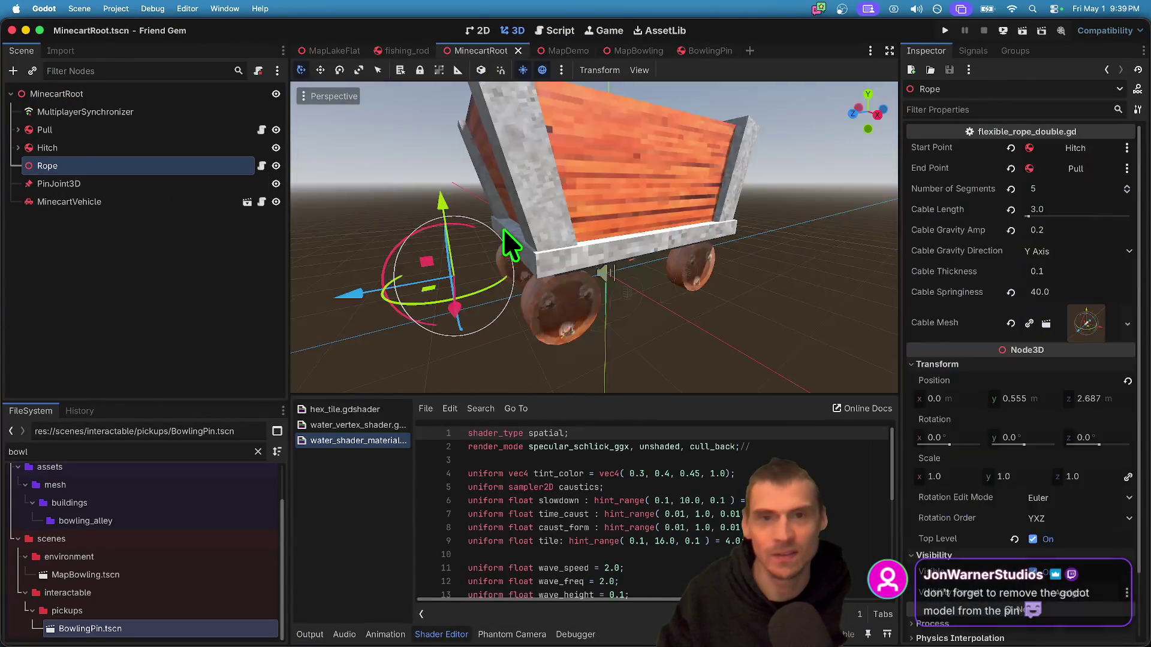
{"action": "key", "text": "ctrl+Tab"}
{"action": "key", "text": "ctrl+Tab"}
{"action": "key", "text": "ctrl+Tab"}
{"action": "key", "text": "ctrl+shift+Tab"}
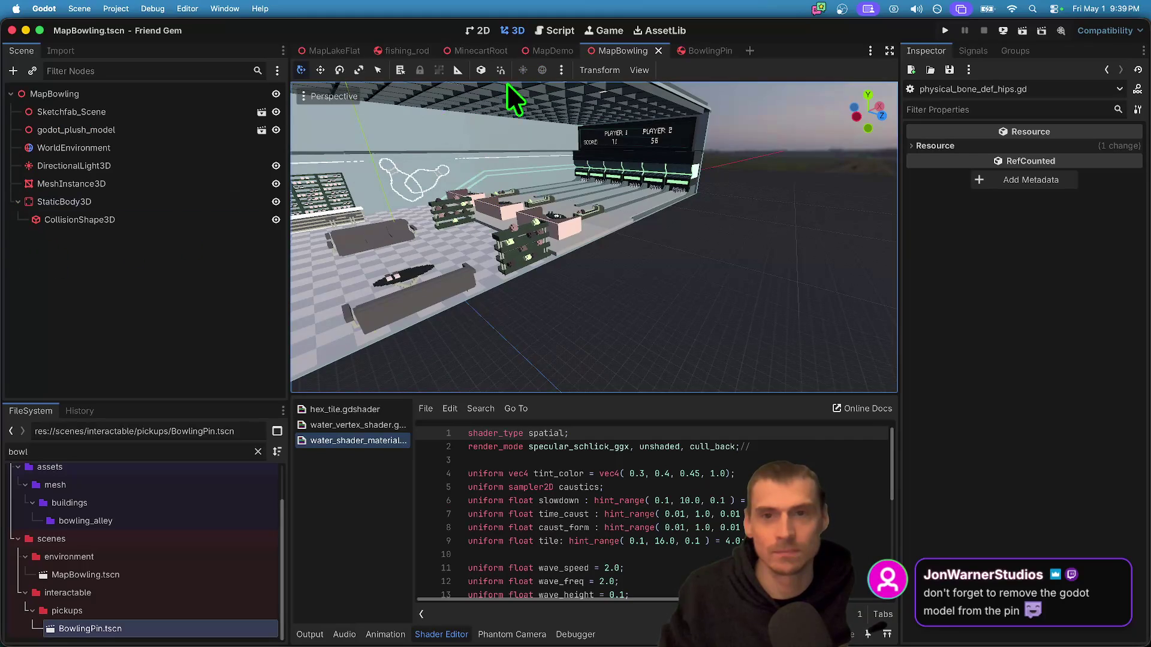
- Comment out the rock and fish spawning loops in prop_spawner.gd
{"action": "left_click", "coordinate": [135, 448]}
{"action": "left_click", "coordinate": [562, 22]}
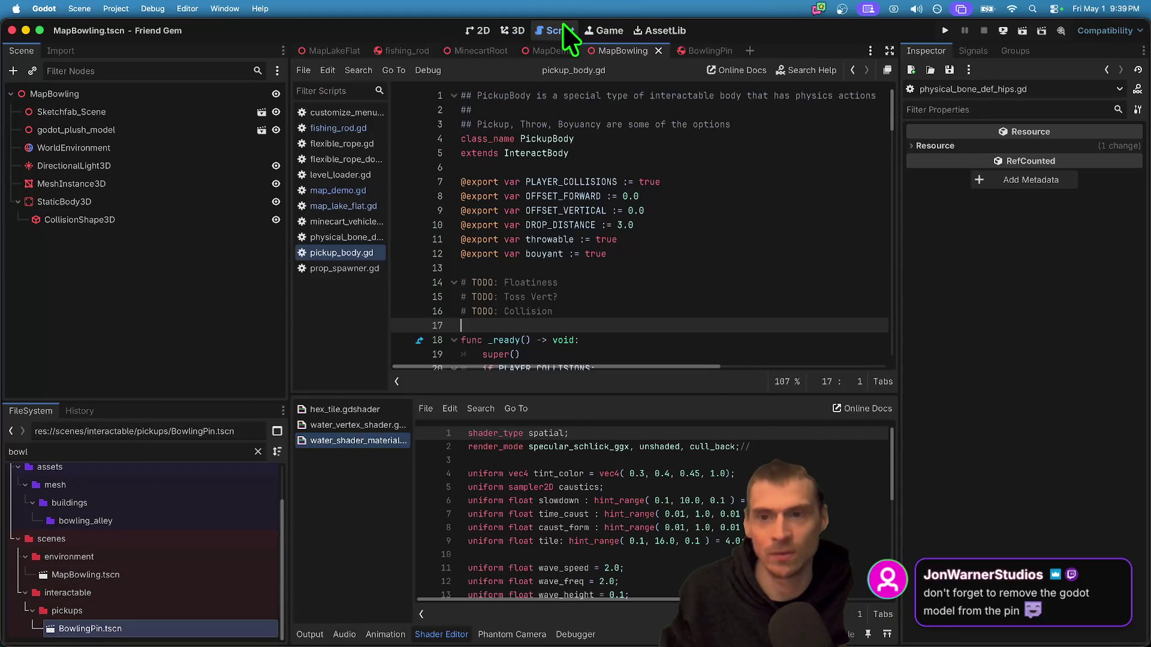
{"action": "scroll", "coordinate": [658, 277], "scroll_direction": "down", "scroll_amount": 10}
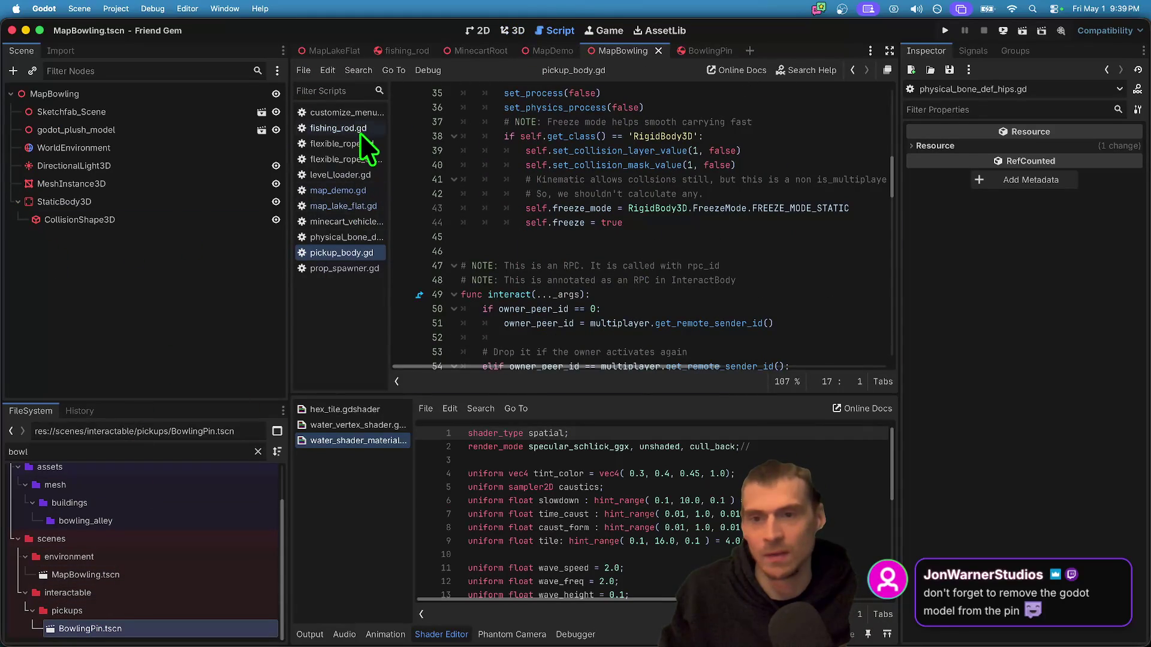
{"action": "left_click", "coordinate": [361, 270]}
{"action": "scroll", "coordinate": [632, 287], "scroll_direction": "down", "scroll_amount": 1}
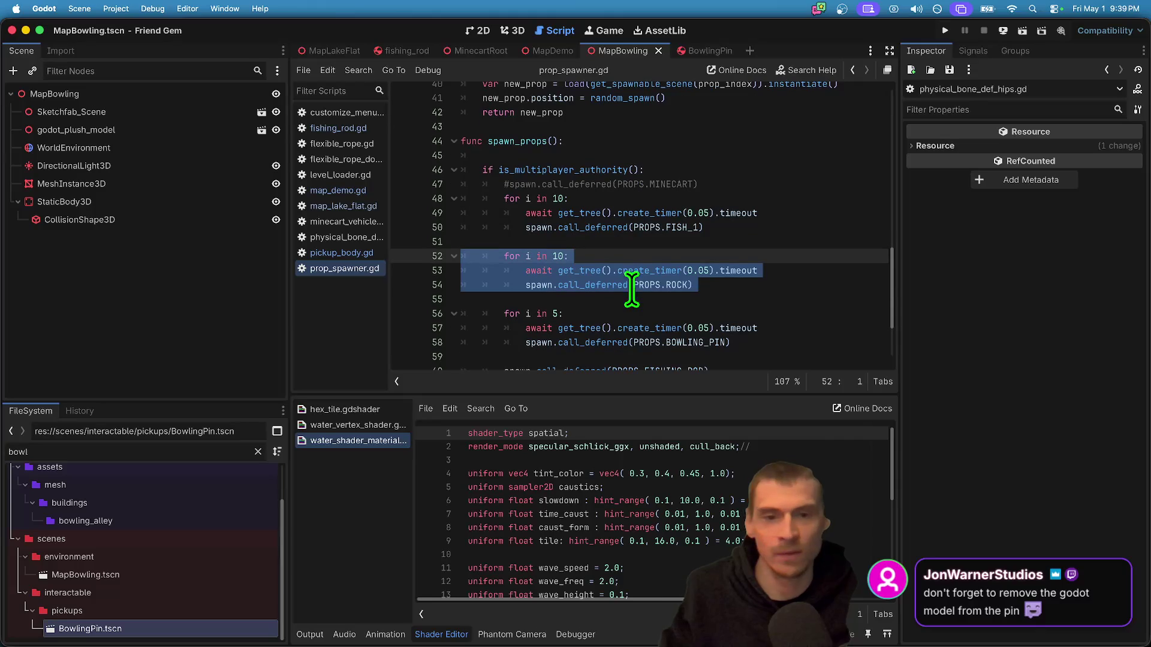
{"action": "key", "text": "super+k"}
{"action": "mouse_move", "coordinate": [709, 227]}
{"action": "left_mouse_down"}
{"action": "mouse_move", "coordinate": [380, 218]}
{"action": "mouse_move", "coordinate": [387, 202]}
{"action": "left_mouse_up"}
{"action": "key", "text": "super+k"}
- Change the bowling pin spawn loop count from 5 to 8
{"action": "scroll", "coordinate": [822, 334], "scroll_direction": "down", "scroll_amount": 7}
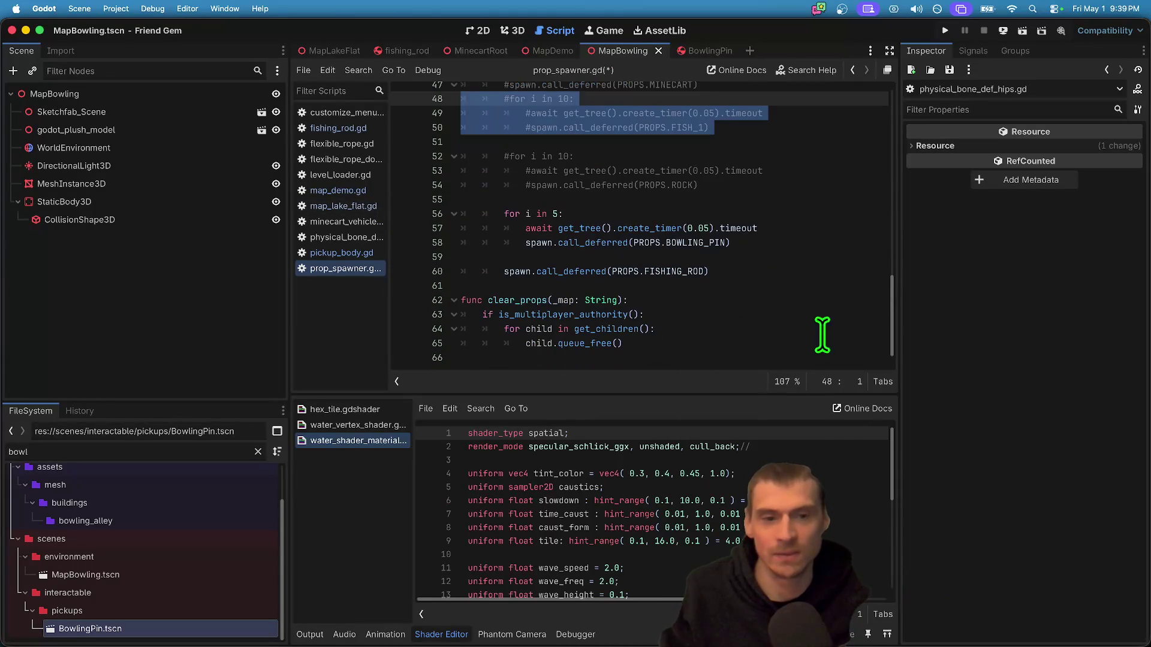
{"action": "left_click", "coordinate": [663, 201]}
{"action": "key", "text": "Down"}
{"action": "key", "text": "End"}
{"action": "key", "text": "Left"}
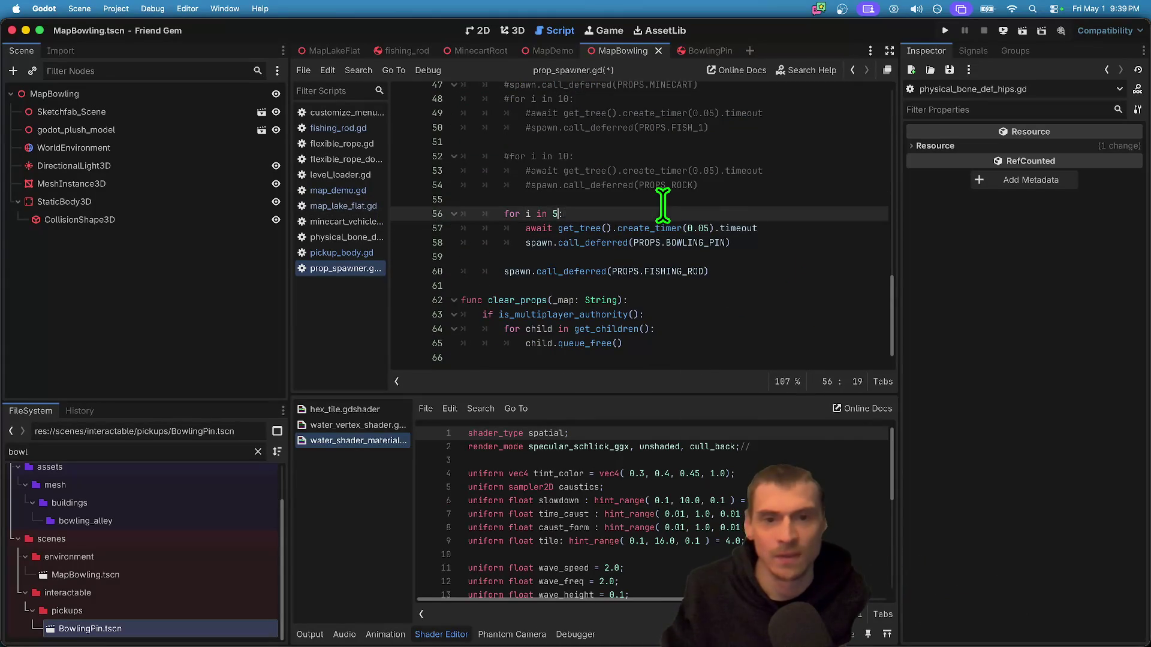
- Playtest the bowling map to check the eight spawned pins, then stop it
{"action": "key", "text": "super+b"}
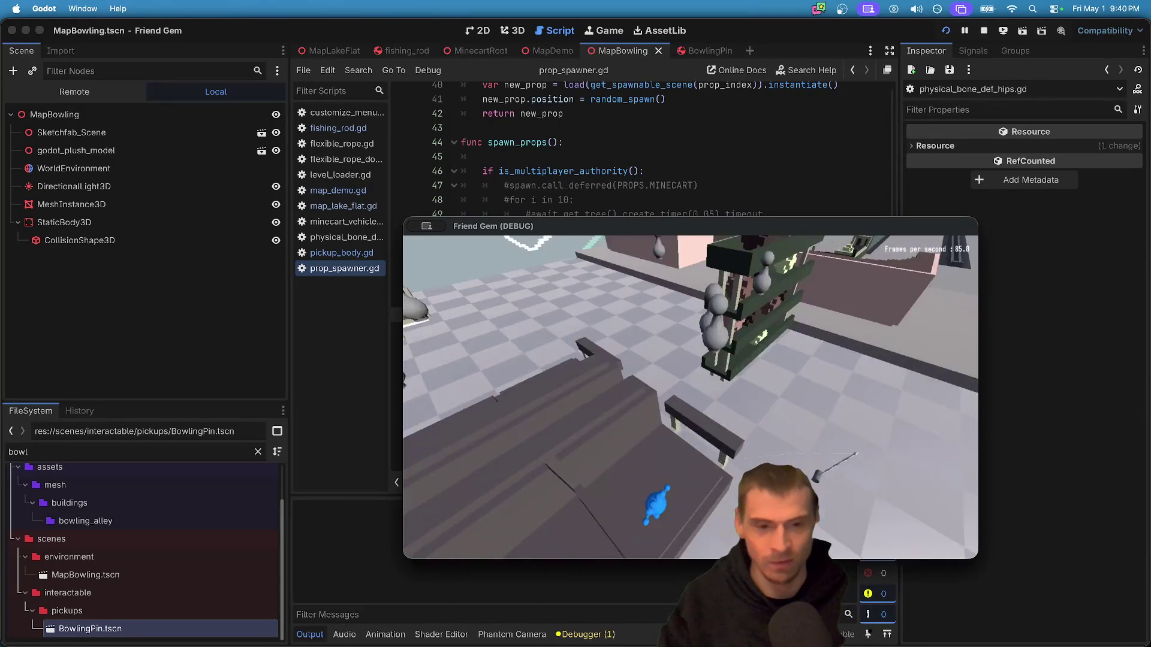
{"action": "key", "text": "w"}
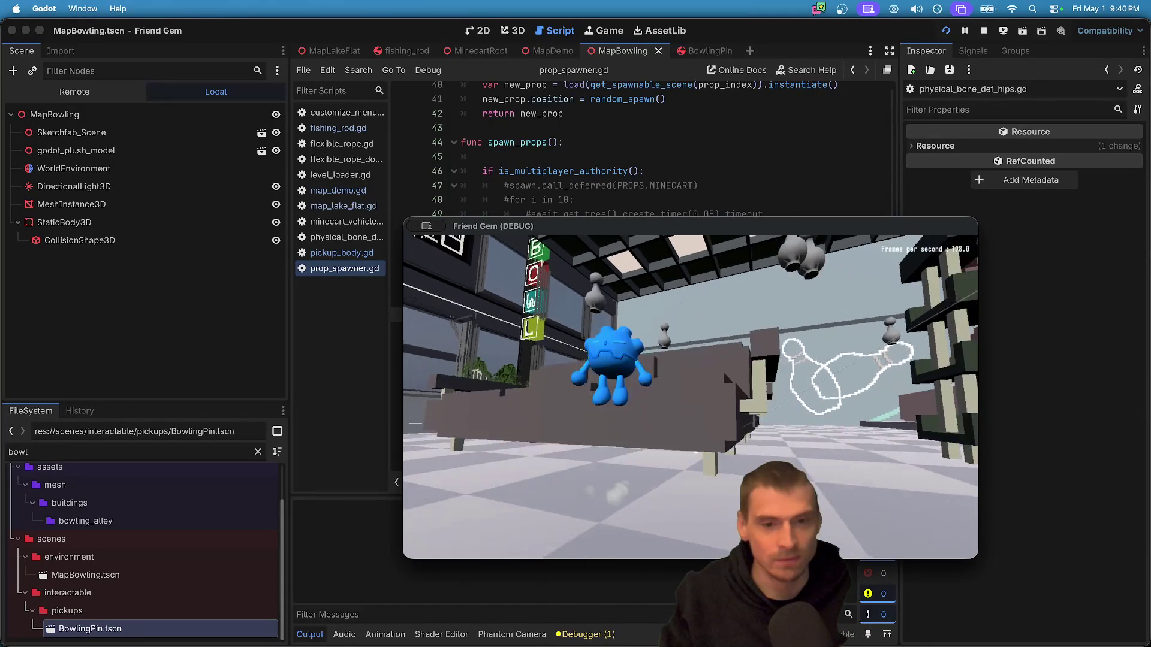
{"action": "key", "text": "Escape"}
{"action": "left_click", "coordinate": [983, 30]}
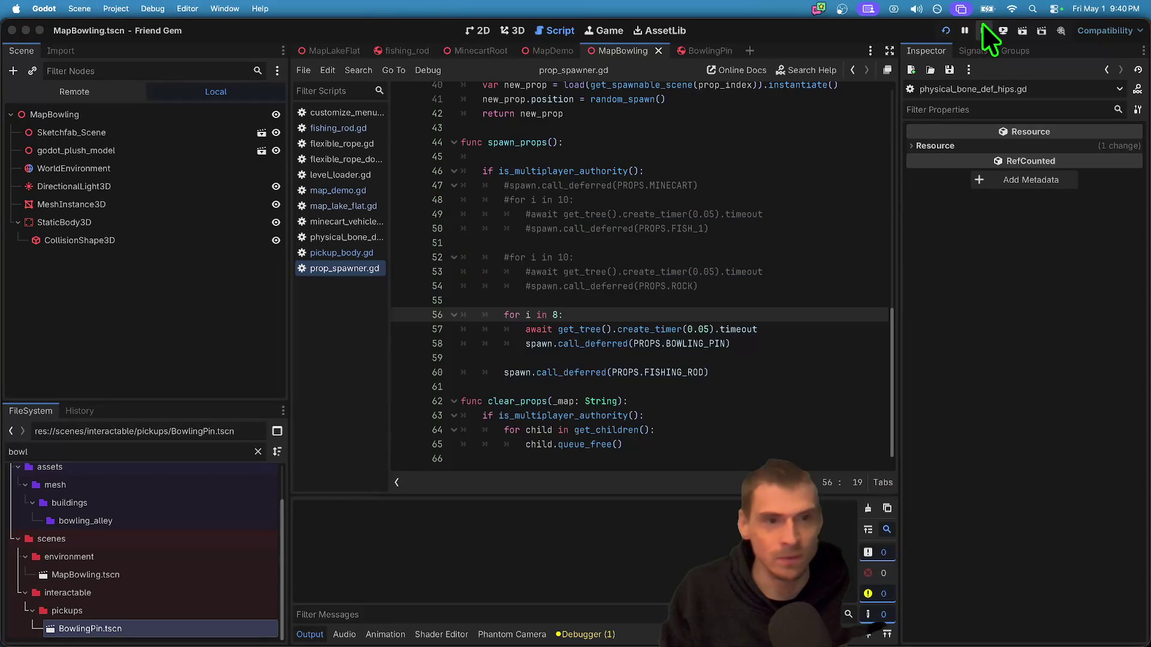
{"action": "key", "text": "ctrl+Tab"}
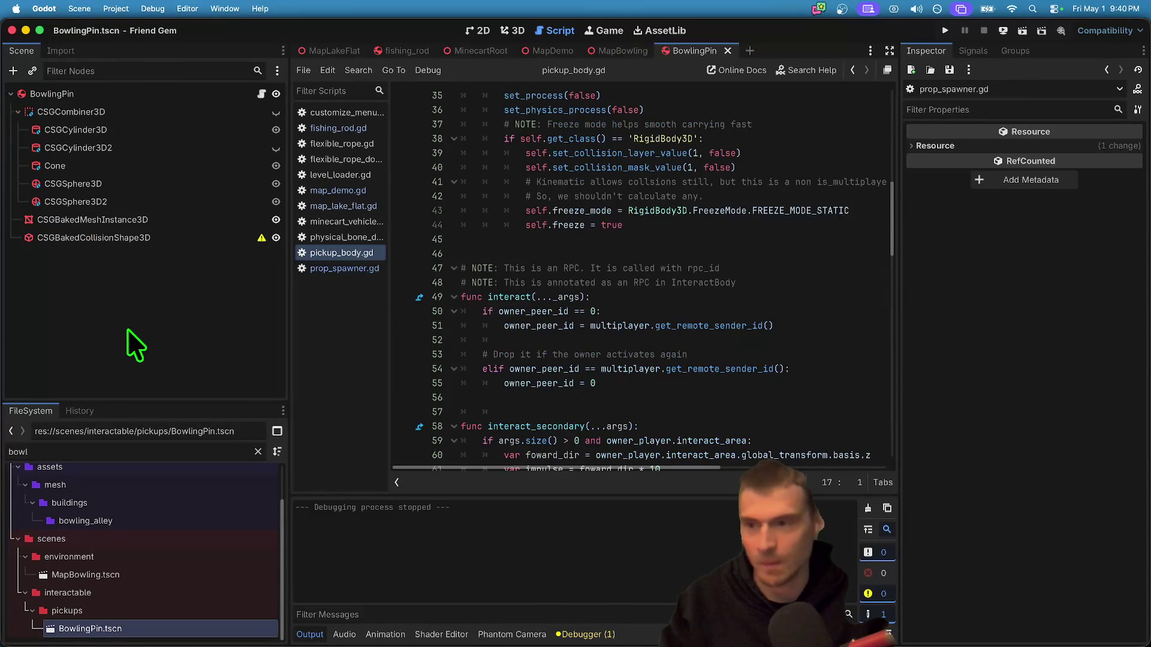
- Add a MultiplayerSynchronizer child node to the BowlingPin scene
{"action": "key", "text": "super+a"}
{"action": "type", "text": "mulit"}
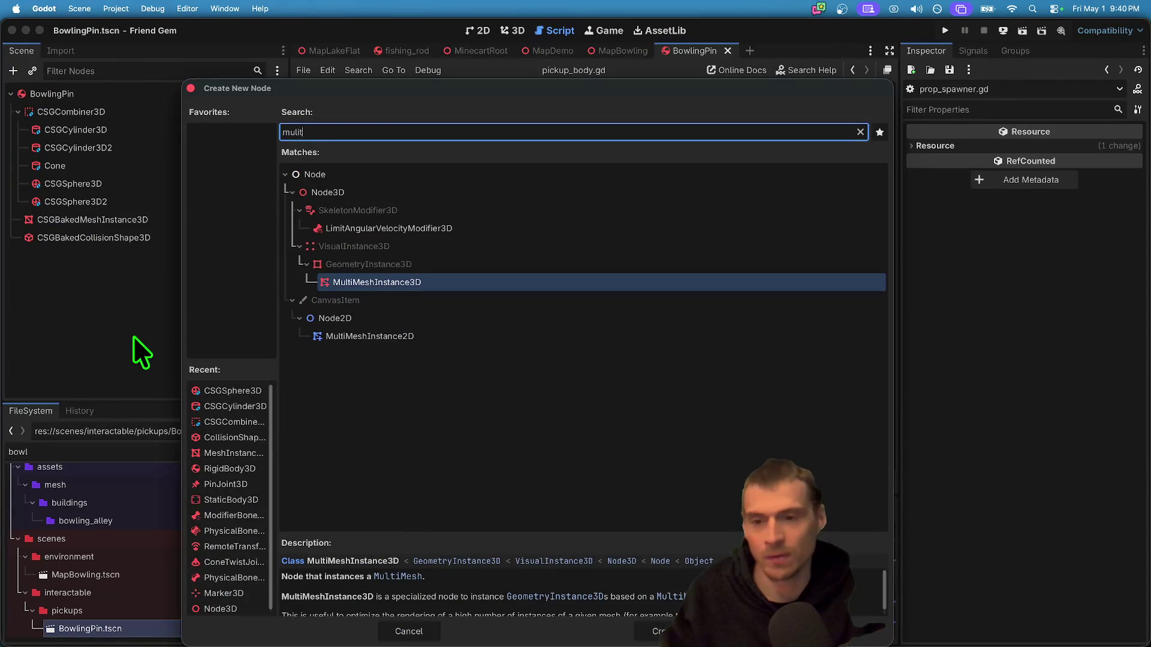
{"action": "key", "text": "super+a"}
{"action": "type", "text": "sync"}
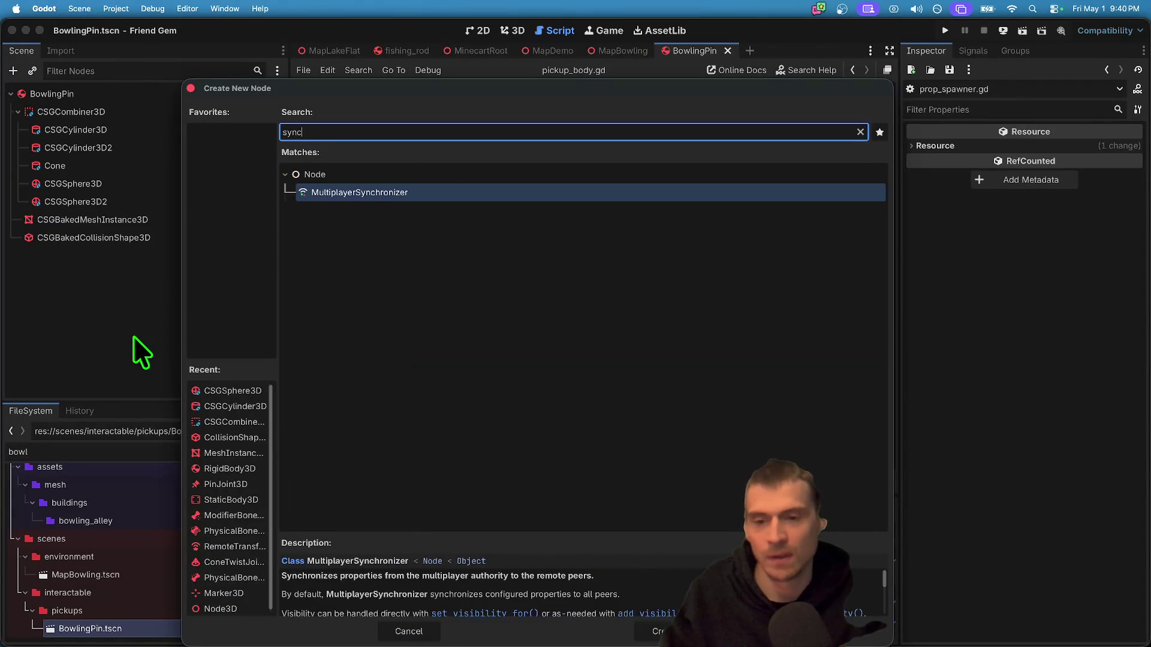
{"action": "key", "text": "Return"}
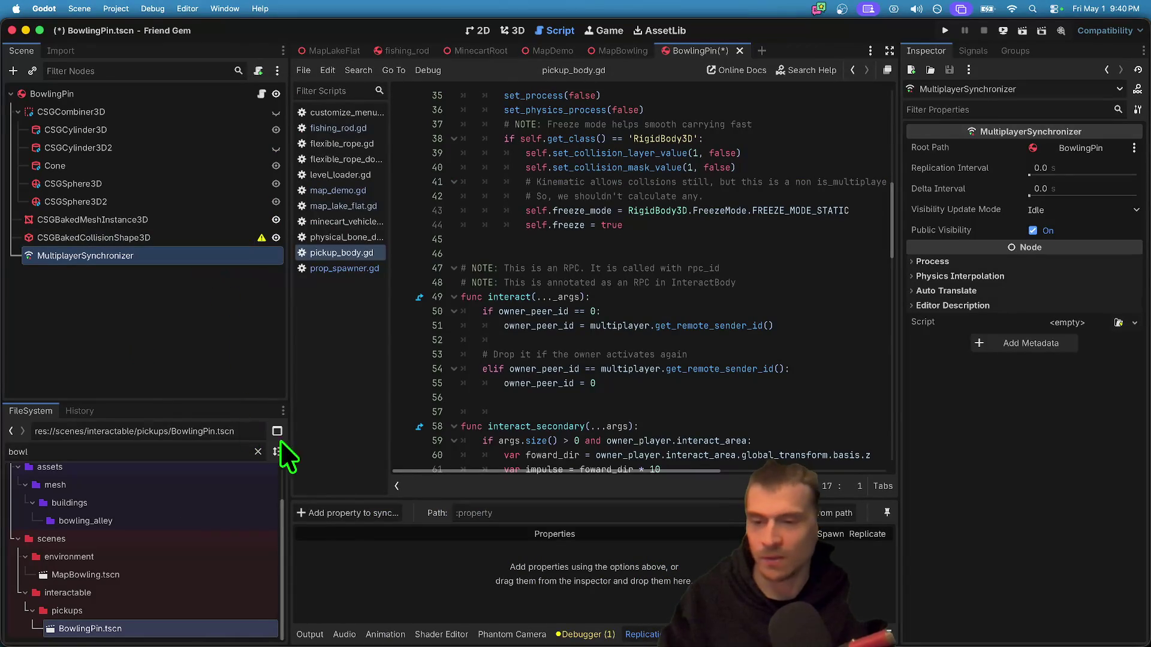
- Replicate BowlingPin's position, then pick BowlingPin again for another synced property
{"action": "left_click", "coordinate": [350, 514]}
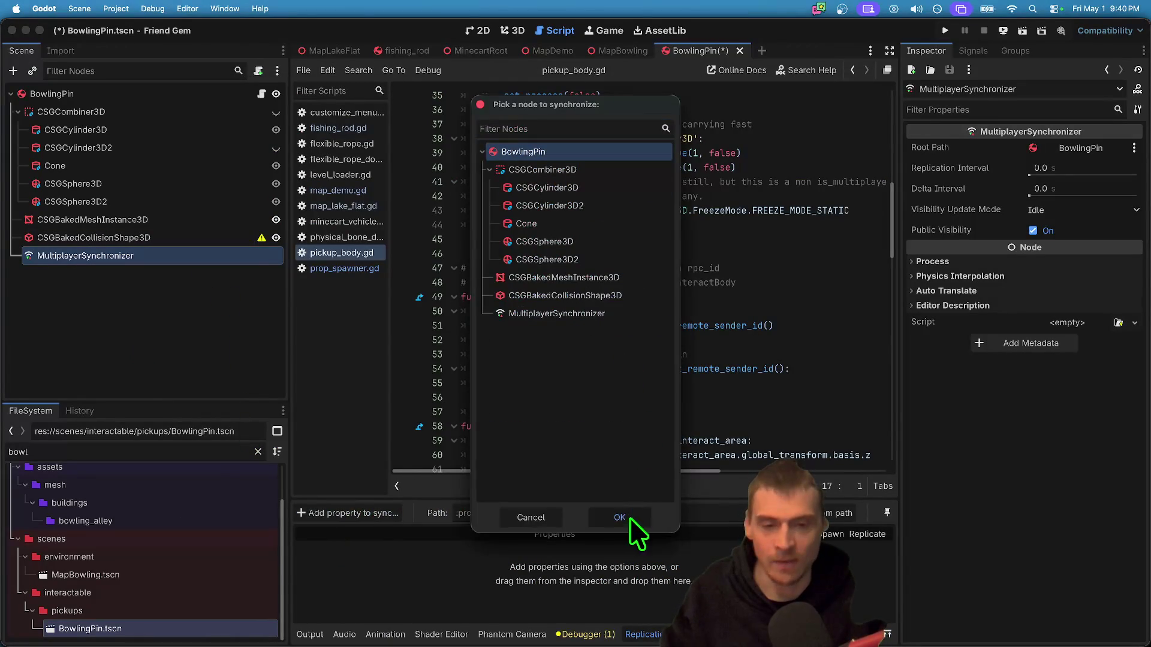
{"action": "left_click", "coordinate": [619, 517]}
{"action": "type", "text": "pos"}
{"action": "key", "text": "Return"}
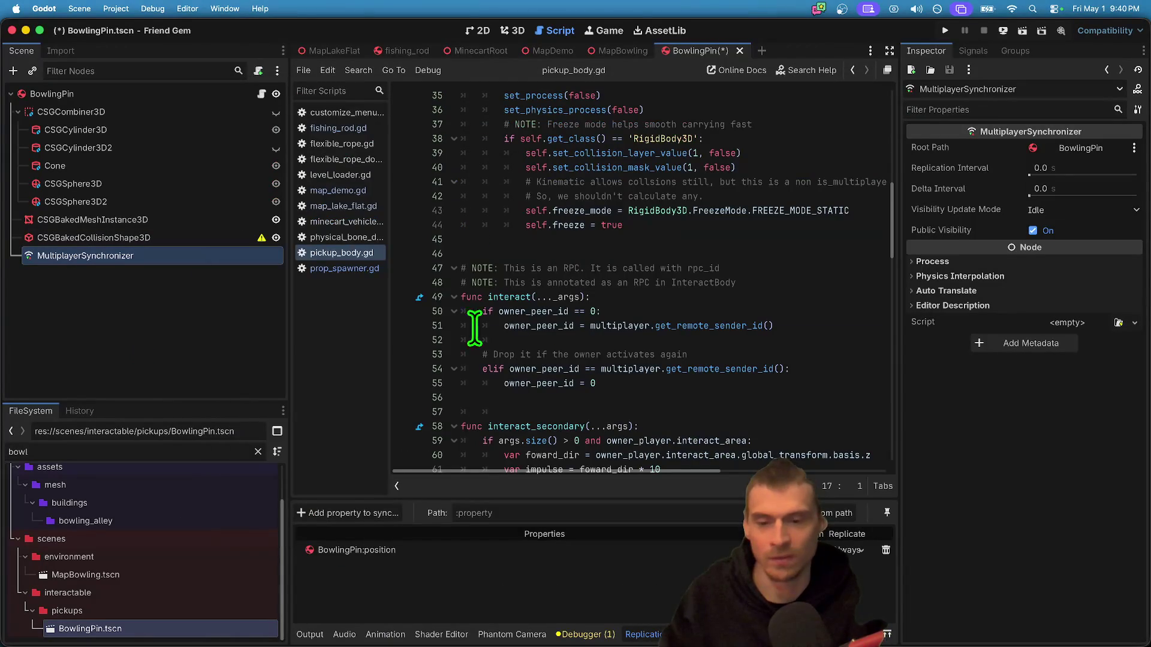
{"action": "left_click", "coordinate": [304, 514]}
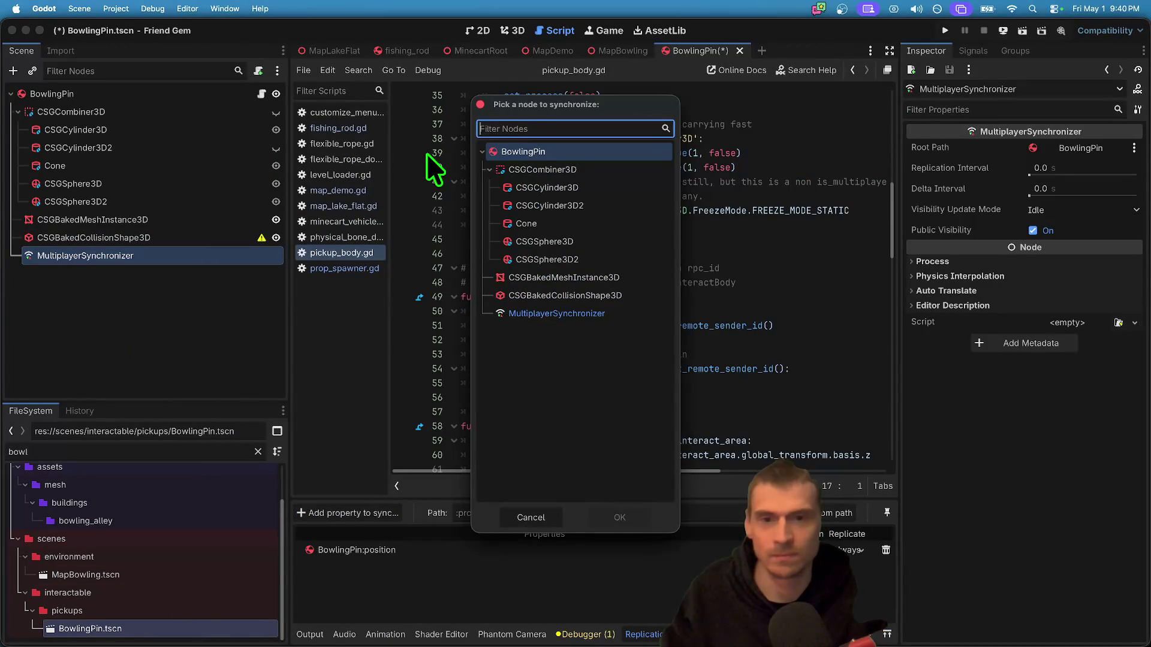
{"action": "left_click", "coordinate": [522, 154]}
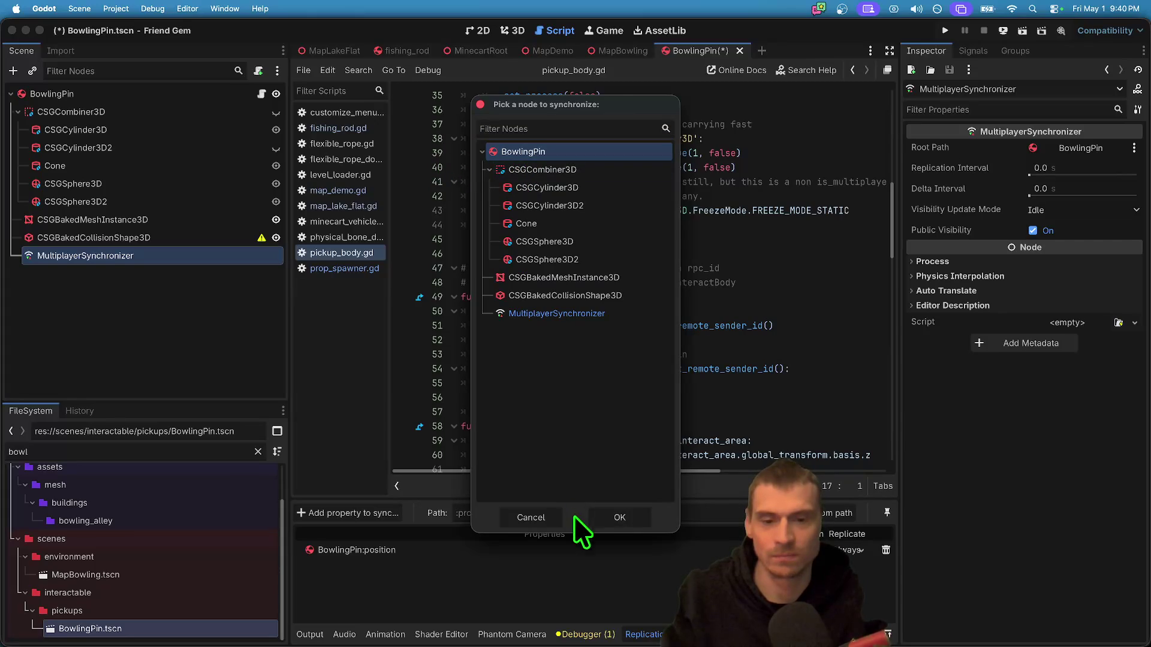
{"action": "left_click", "coordinate": [619, 517]}
- Add BowlingPin's rotation to the synced properties
{"action": "type", "text": "rotat"}
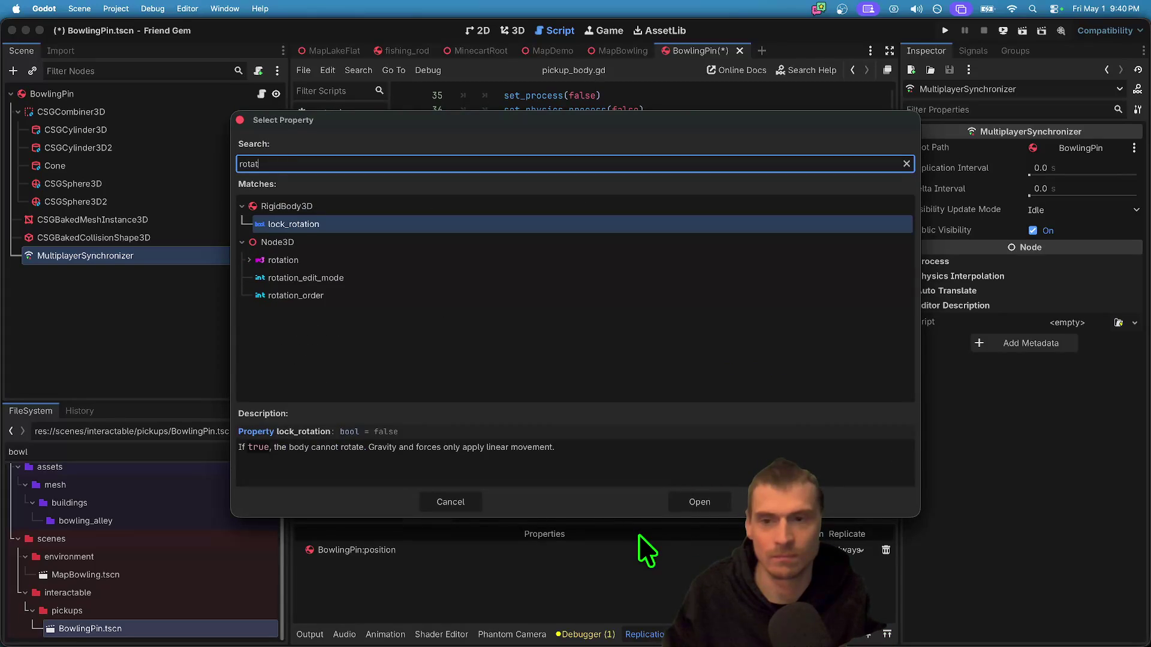
{"action": "key", "text": "Down"}
{"action": "key", "text": "Down"}
{"action": "key", "text": "Up"}
{"action": "key", "text": "Return"}
- Also sync BowlingPin's owner_peer_id, then run the game
{"action": "left_click", "coordinate": [296, 514]}
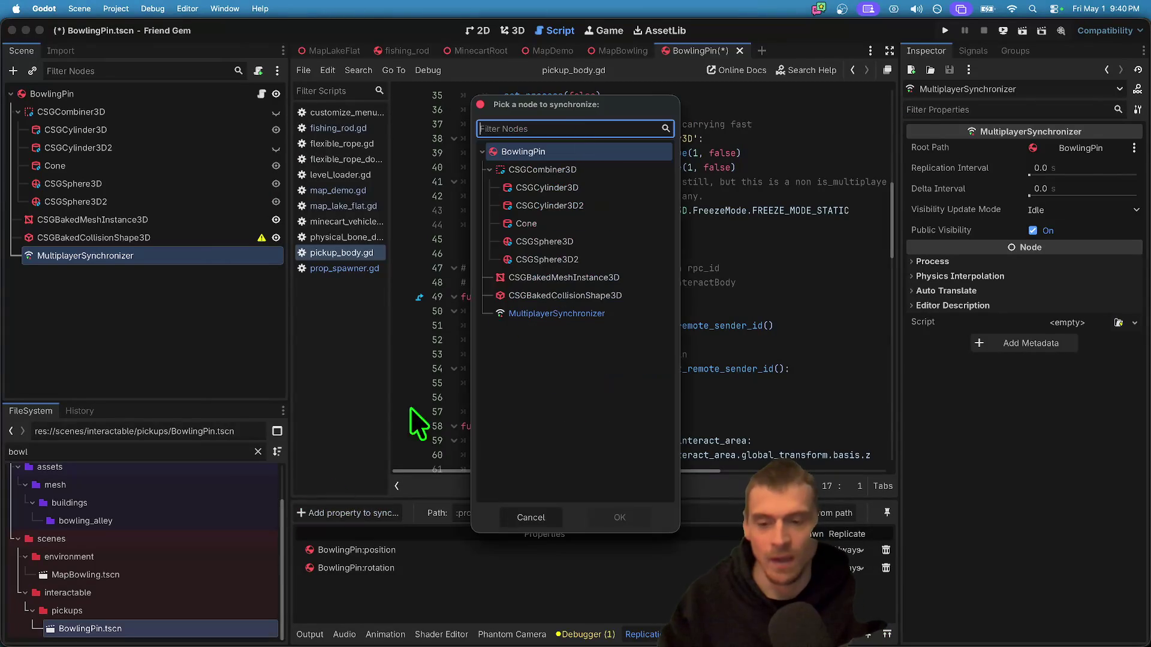
{"action": "left_click", "coordinate": [600, 149]}
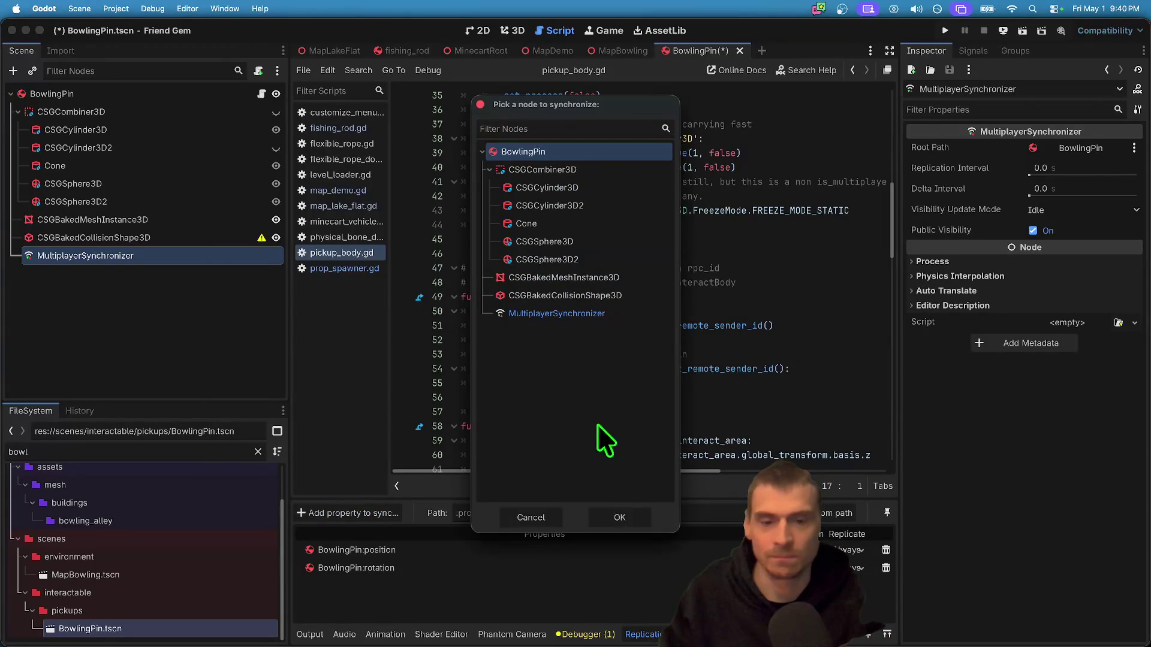
{"action": "left_click", "coordinate": [634, 513]}
{"action": "type", "text": "owner"}
{"action": "key", "text": "Return"}
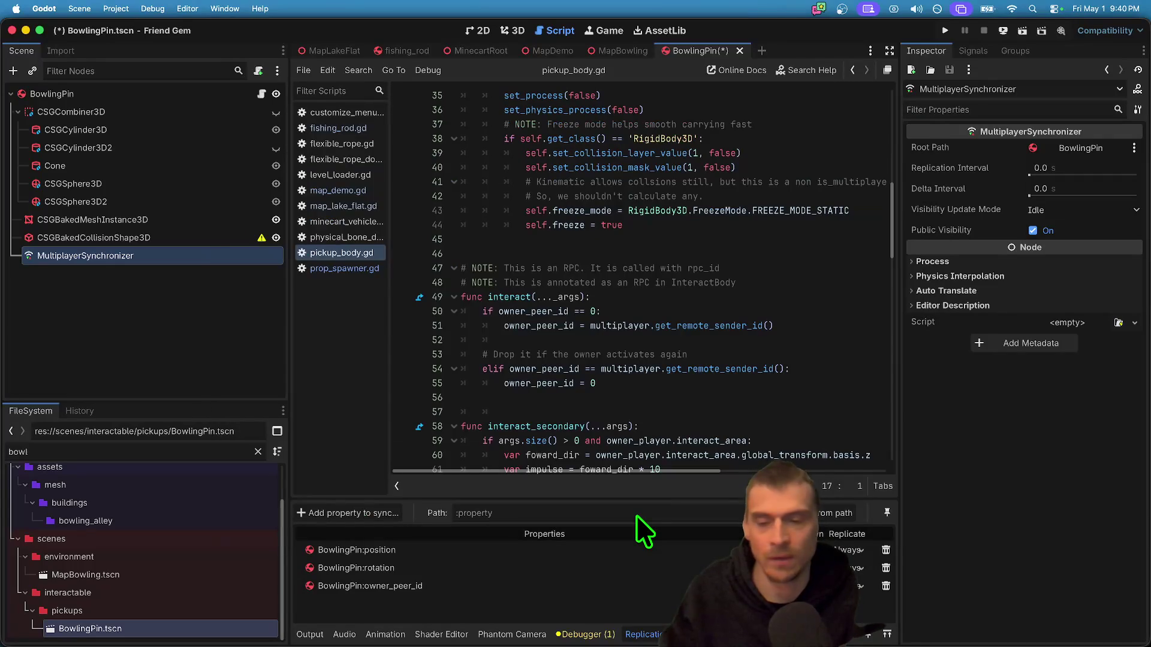
{"action": "key", "text": "super+b"}
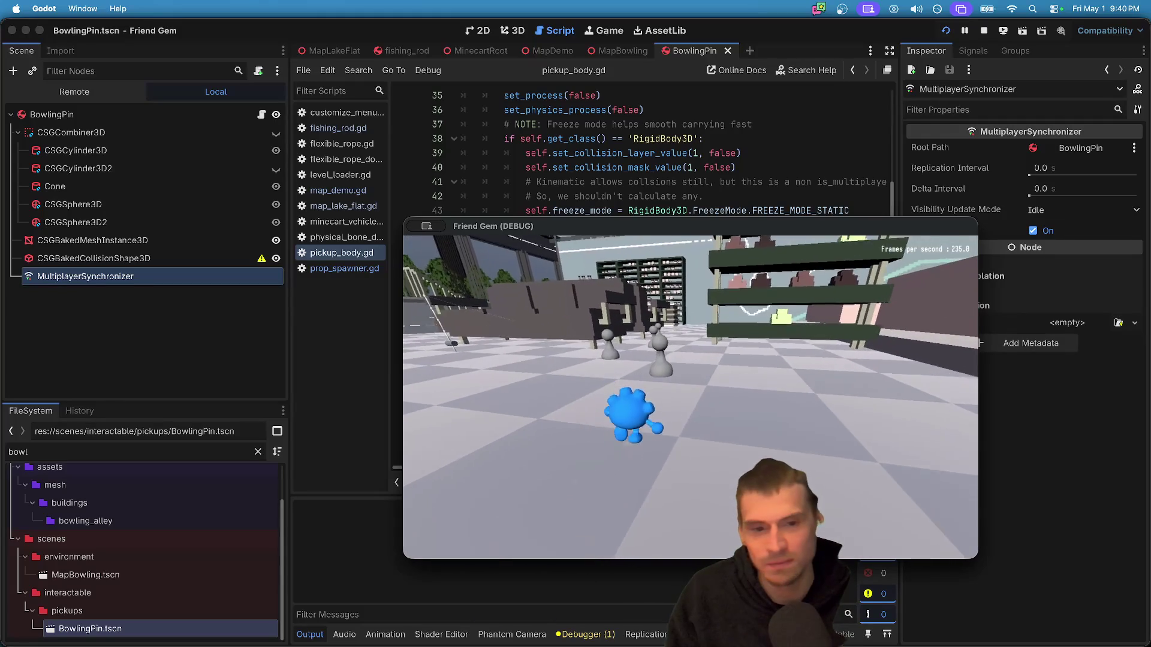
- Pick up a pin in the running game, then select the BowlingPin body back in the 3D editor
{"action": "key", "text": "e"}
{"action": "key", "text": "e"}
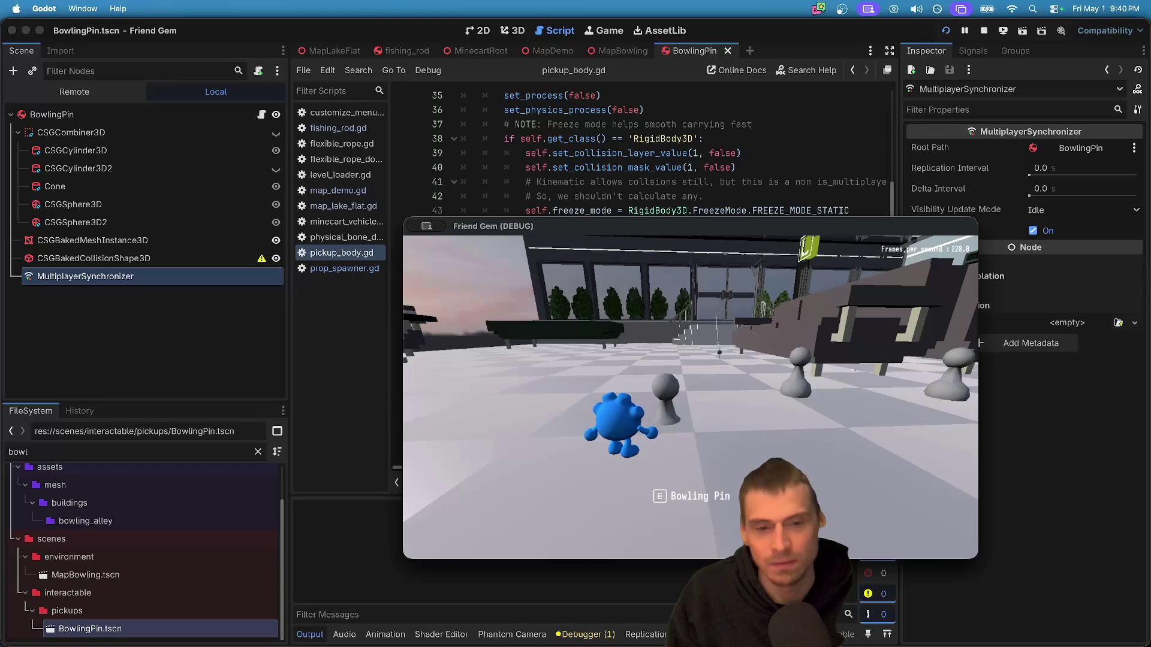
{"action": "left_click", "coordinate": [127, 98]}
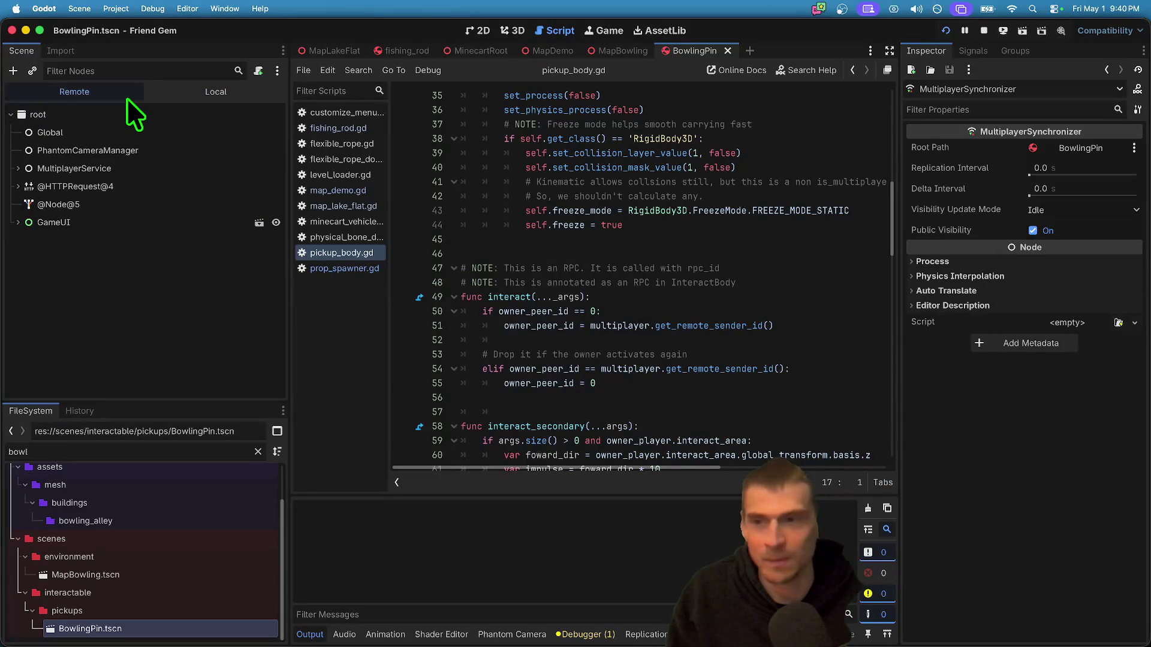
{"action": "left_click", "coordinate": [150, 93]}
{"action": "left_click", "coordinate": [525, 30]}
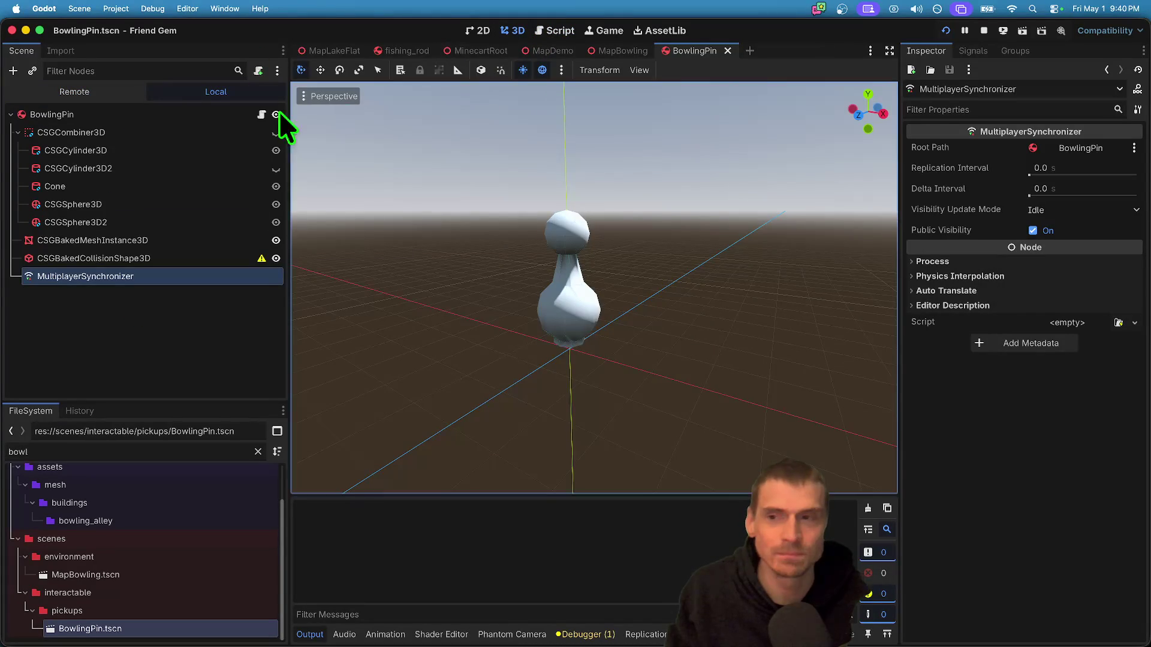
{"action": "left_click", "coordinate": [188, 113]}
{"action": "scroll", "coordinate": [1017, 390], "scroll_direction": "down", "scroll_amount": 3}
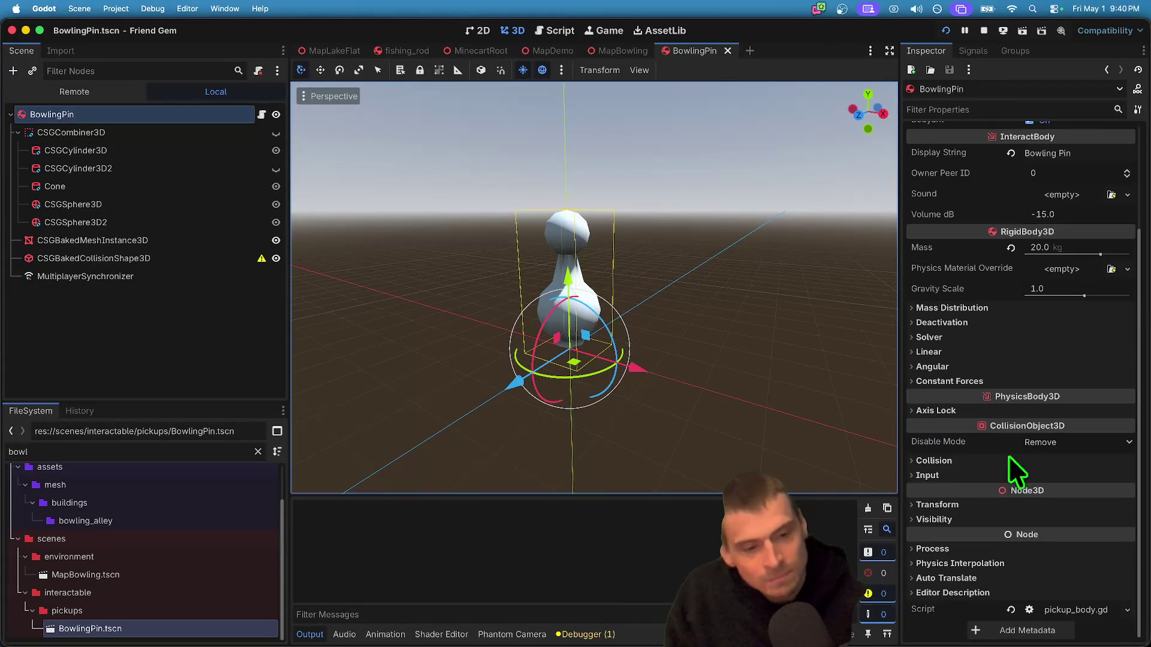
{"action": "left_click", "coordinate": [1007, 463]}
{"action": "left_click", "coordinate": [1005, 462]}
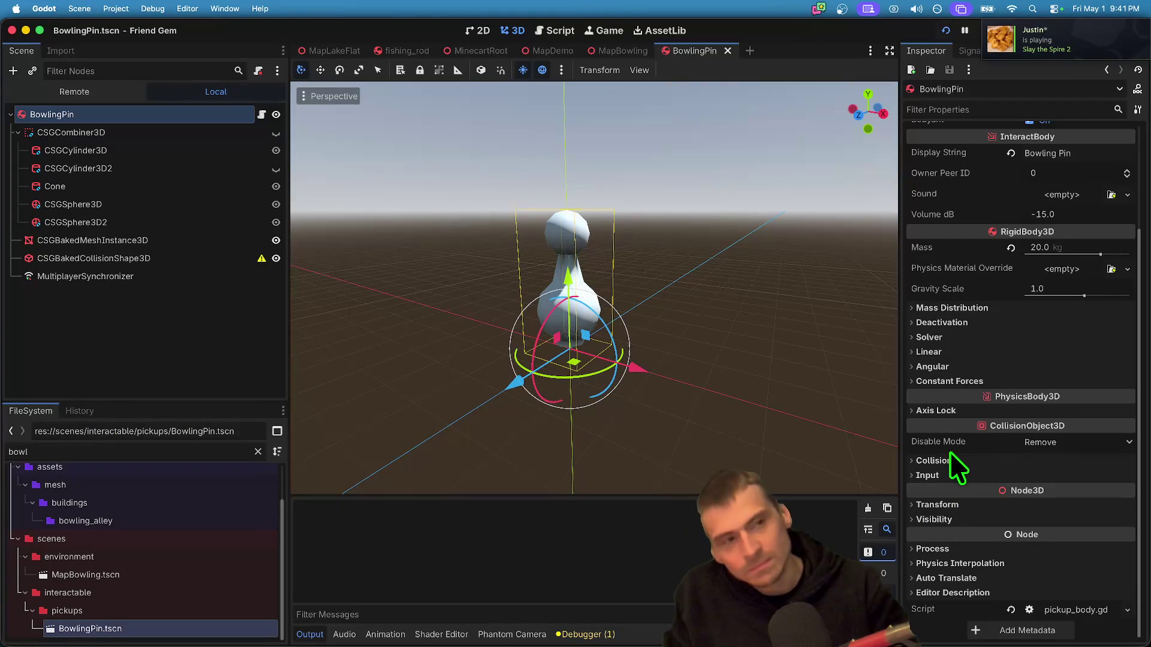
- Save the scene, untick Bouyant on BowlingPin, and run a brief playtest
{"action": "key", "text": "super+s"}
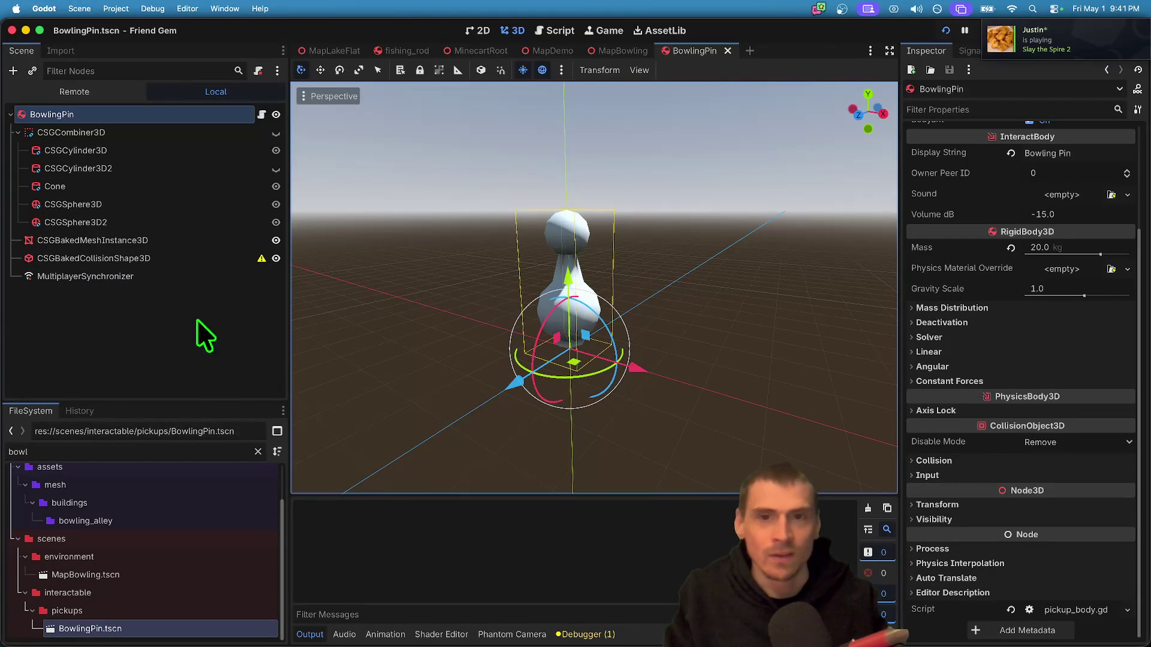
{"action": "scroll", "coordinate": [1030, 174], "scroll_direction": "up", "scroll_amount": 4}
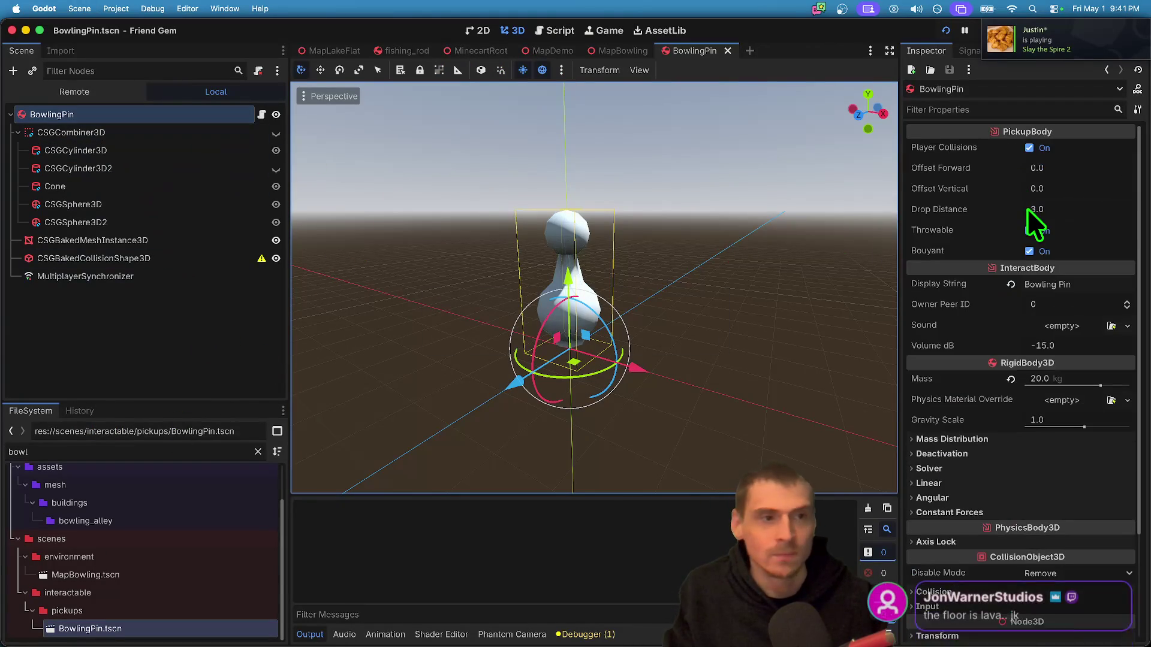
{"action": "left_click", "coordinate": [1053, 254]}
{"action": "key", "text": "super+b"}
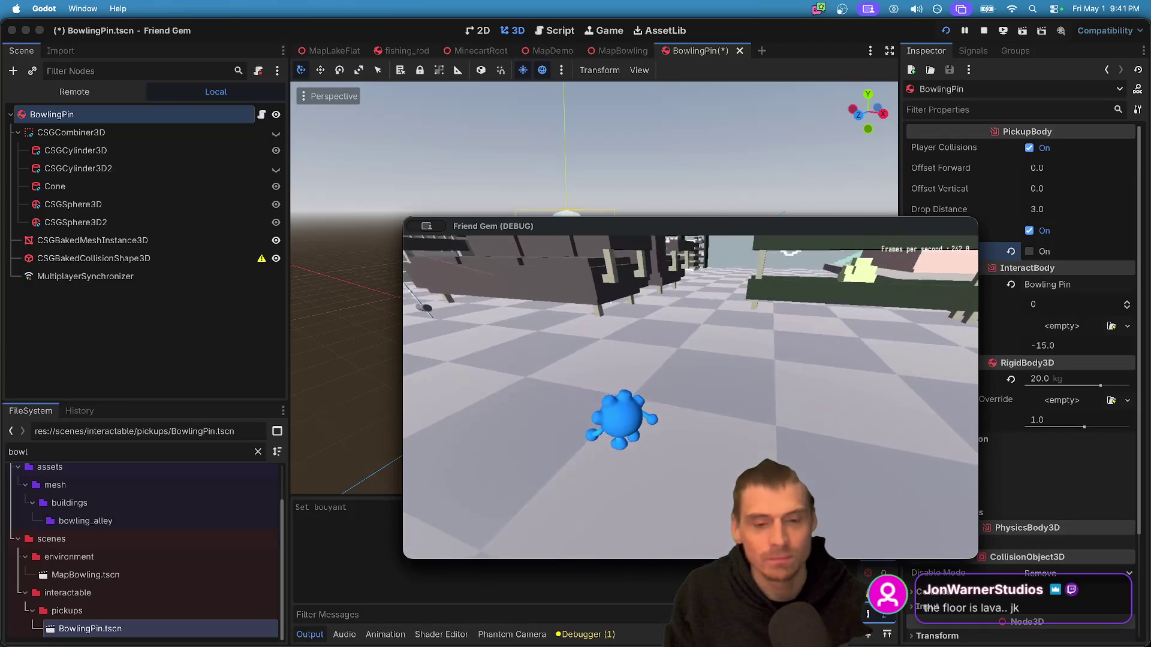
{"action": "key", "text": "super+period"}
{"action": "left_click", "coordinate": [109, 114]}
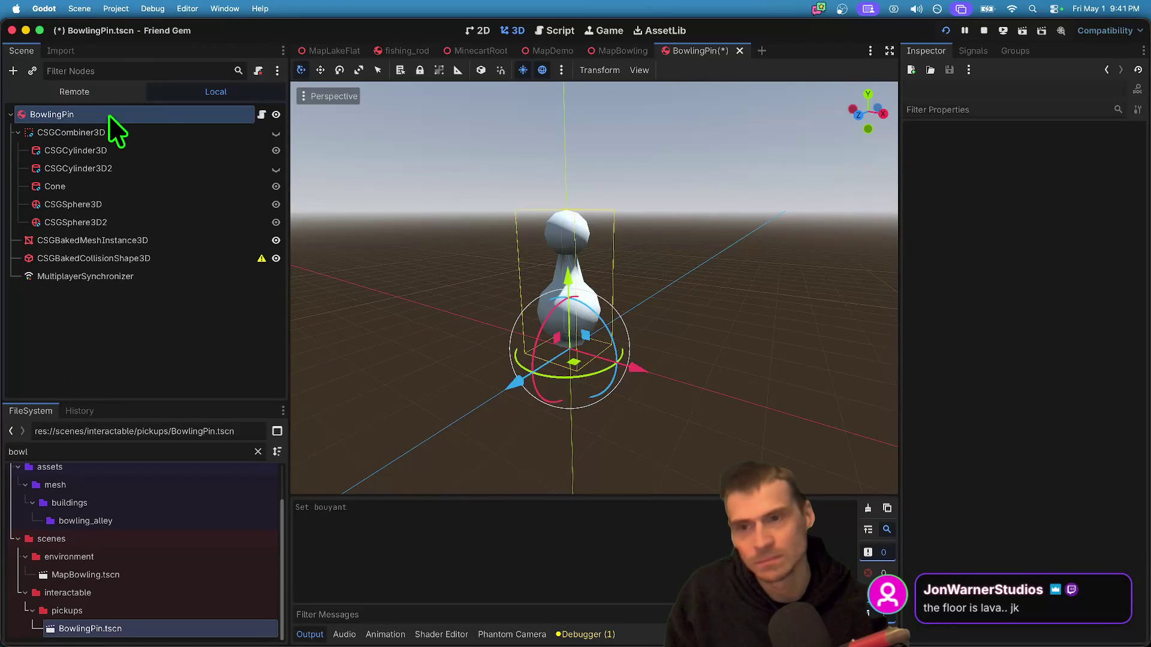
- Check the world collision mask line in pickup_body.gd and save
{"action": "left_click", "coordinate": [262, 115]}
{"action": "scroll", "coordinate": [627, 271], "scroll_direction": "up", "scroll_amount": 5}
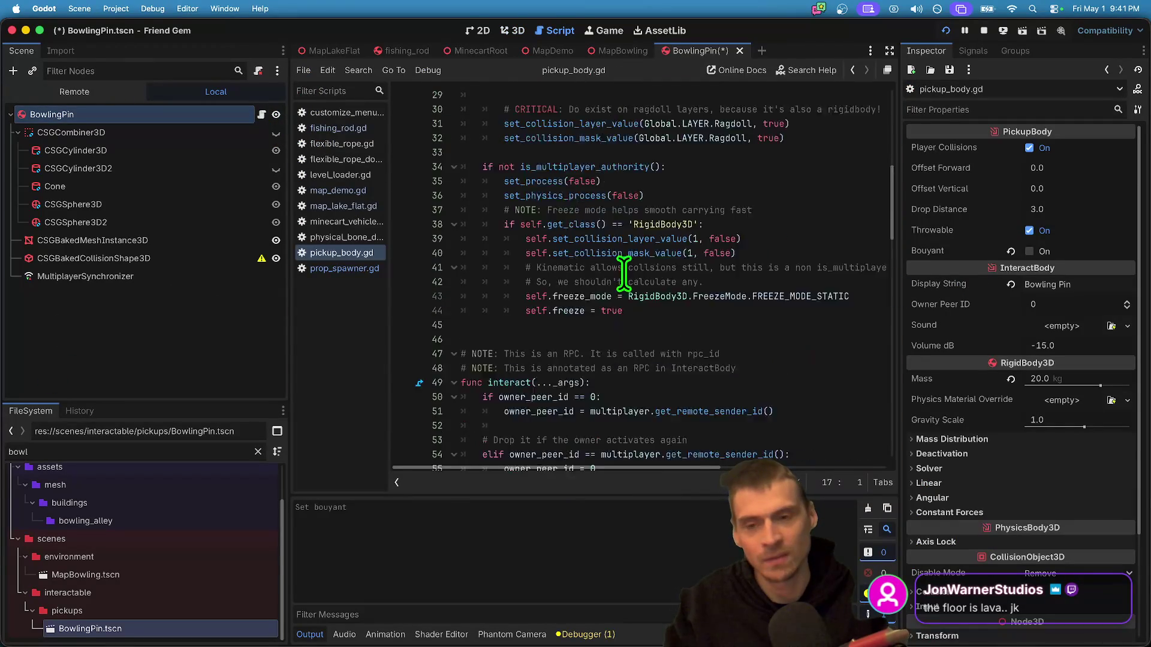
{"action": "scroll", "coordinate": [640, 280], "scroll_direction": "up", "scroll_amount": 4}
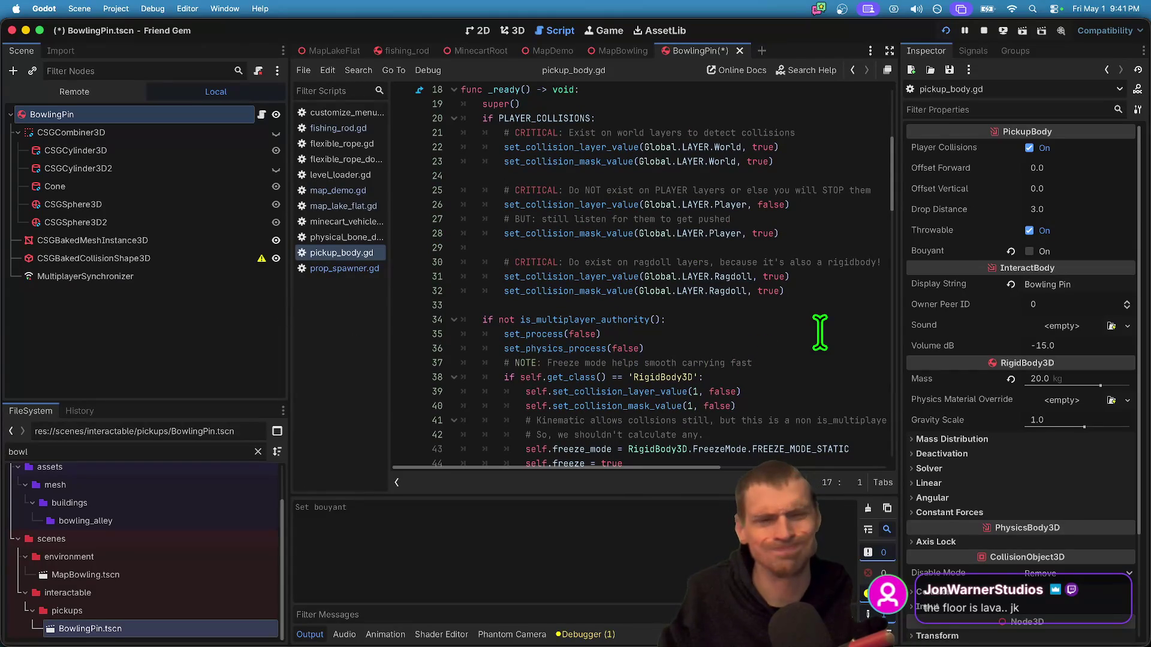
{"action": "left_click", "coordinate": [765, 157]}
{"action": "key", "text": "super+s"}
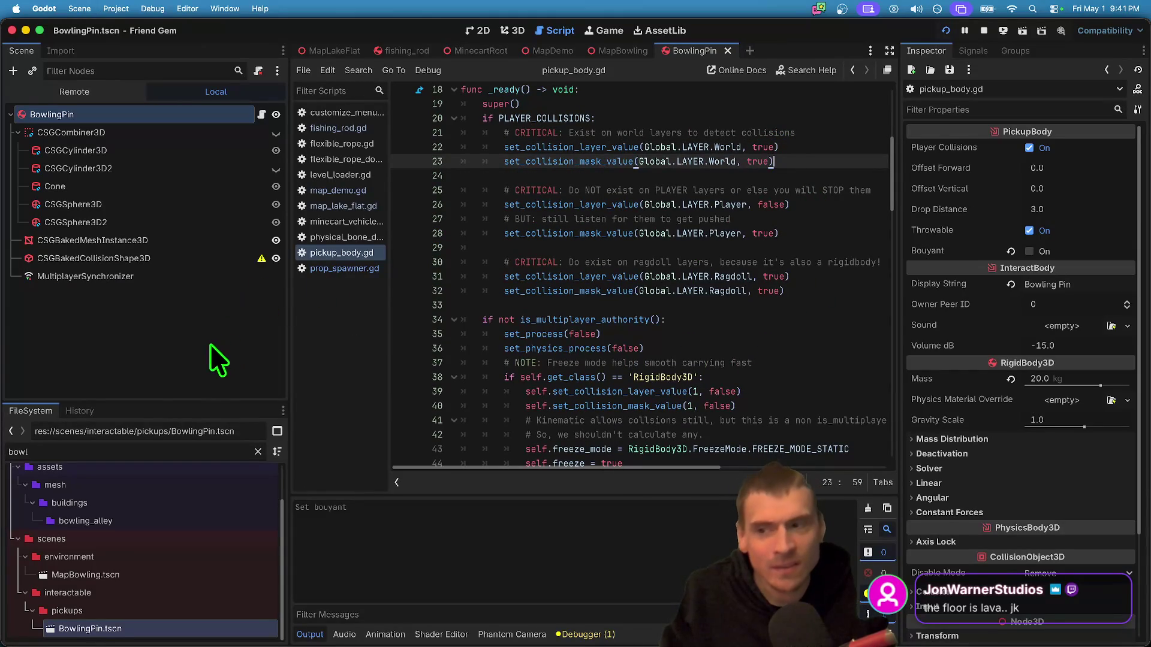
- Disable the CSGBakedCollisionShape3D node
{"action": "left_click", "coordinate": [210, 343]}
{"action": "left_click", "coordinate": [190, 261]}
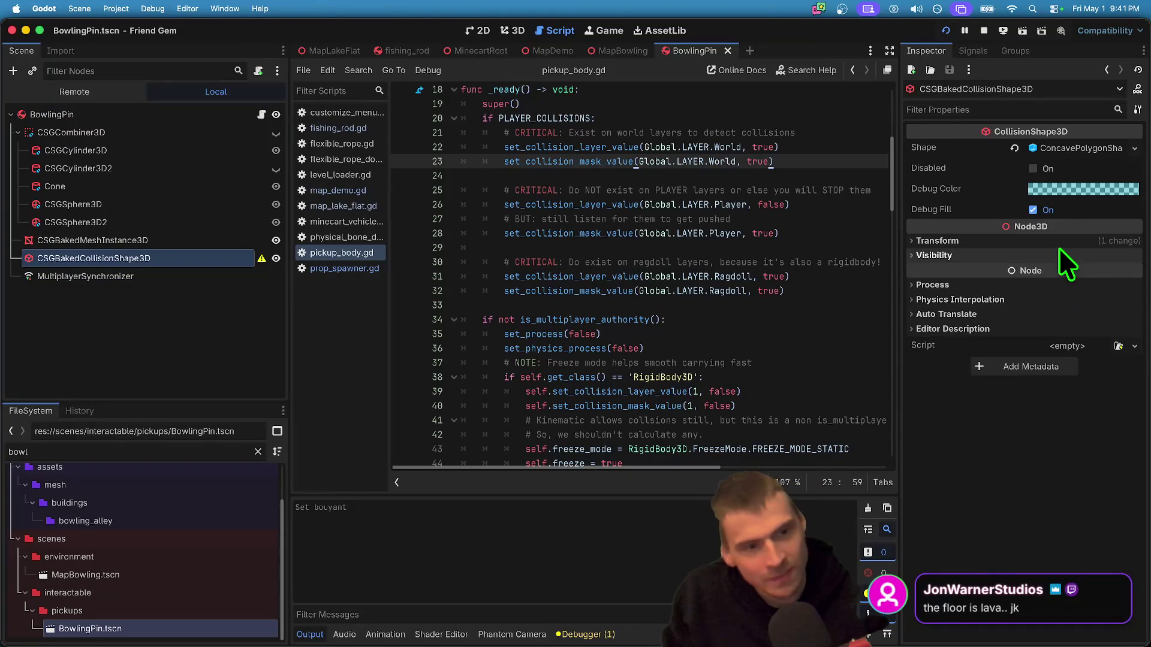
{"action": "left_click", "coordinate": [184, 307]}
{"action": "left_click", "coordinate": [223, 264]}
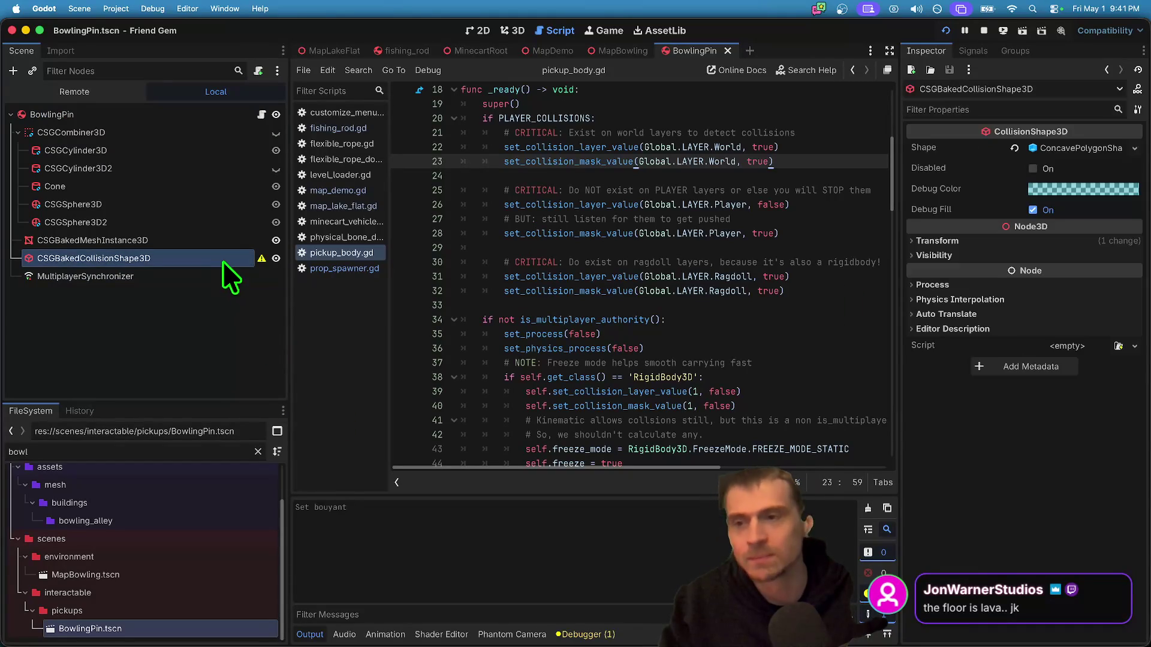
{"action": "left_click", "coordinate": [1043, 162]}
{"action": "left_click", "coordinate": [186, 368]}
- Add a CollisionShape3D and move it to the top of BowlingPin's children
{"action": "key", "text": "super+a"}
{"action": "type", "text": "collisionshape"}
{"action": "key", "text": "Return"}
{"action": "left_click_drag", "start_coordinate": [189, 298], "coordinate": [199, 122]}
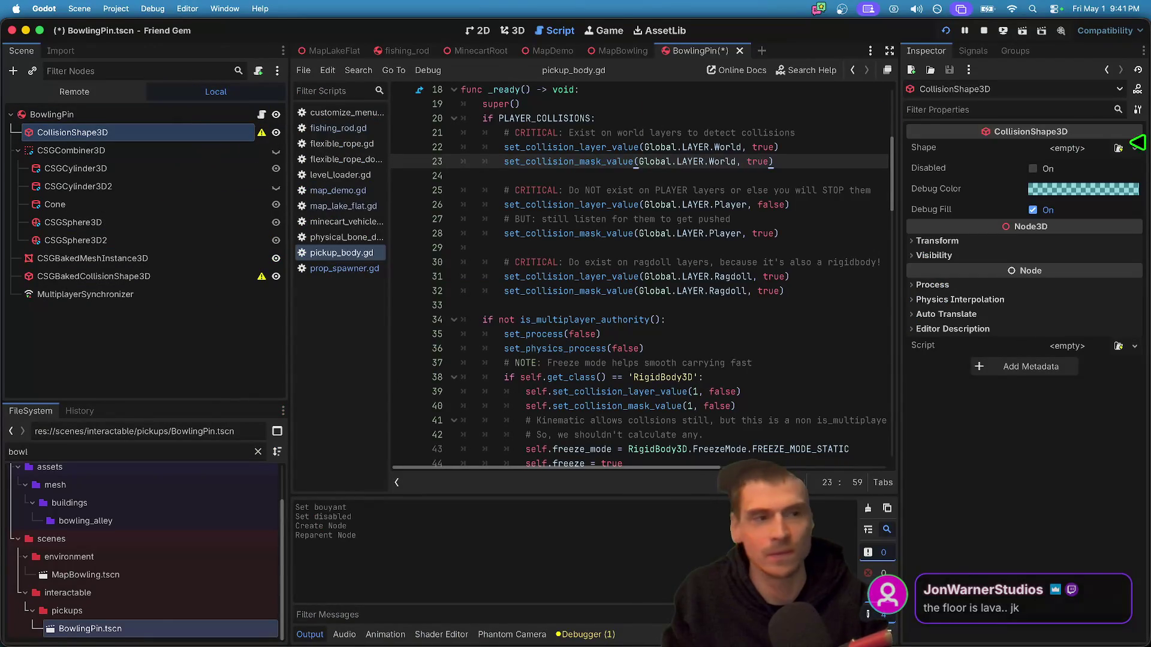
- Give the collision shape a box, raise it about 0.4, then switch it to a cylinder
{"action": "left_click", "coordinate": [1087, 145]}
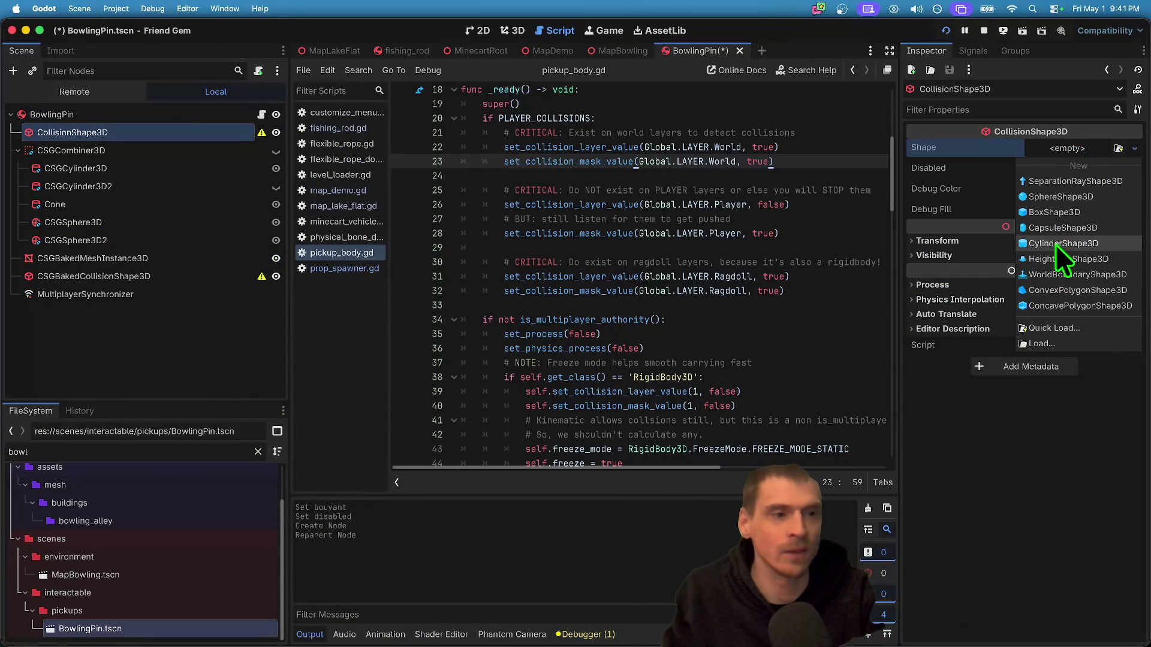
{"action": "left_click", "coordinate": [1057, 208]}
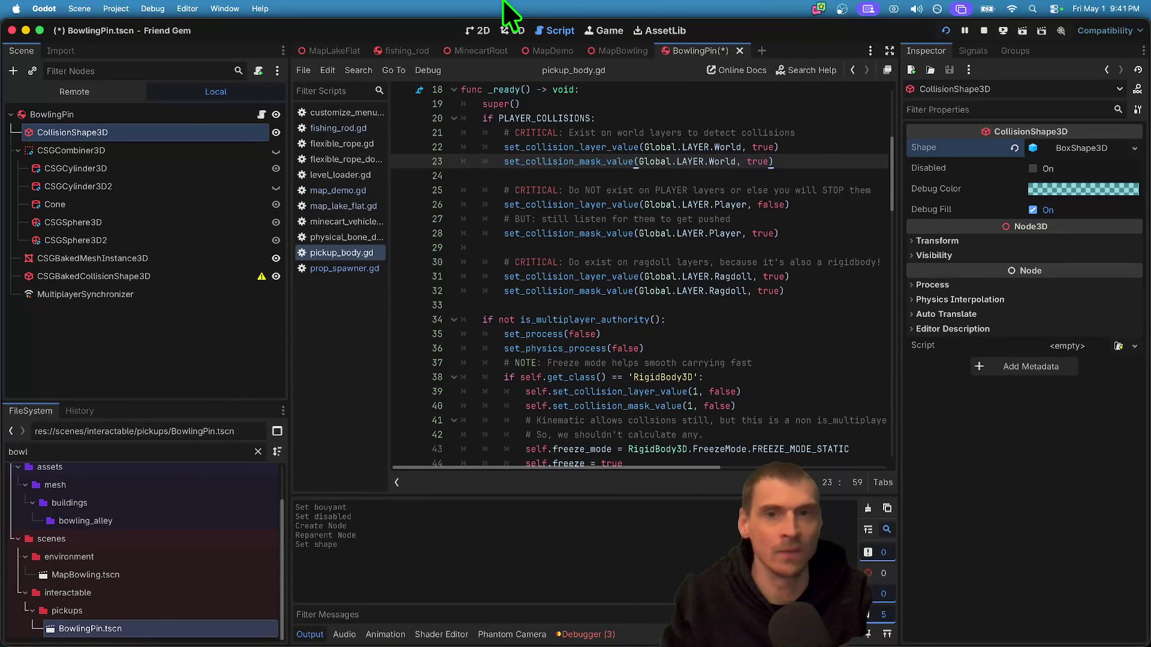
{"action": "left_click", "coordinate": [511, 29]}
{"action": "left_click_drag", "start_coordinate": [562, 269], "coordinate": [561, 251]}
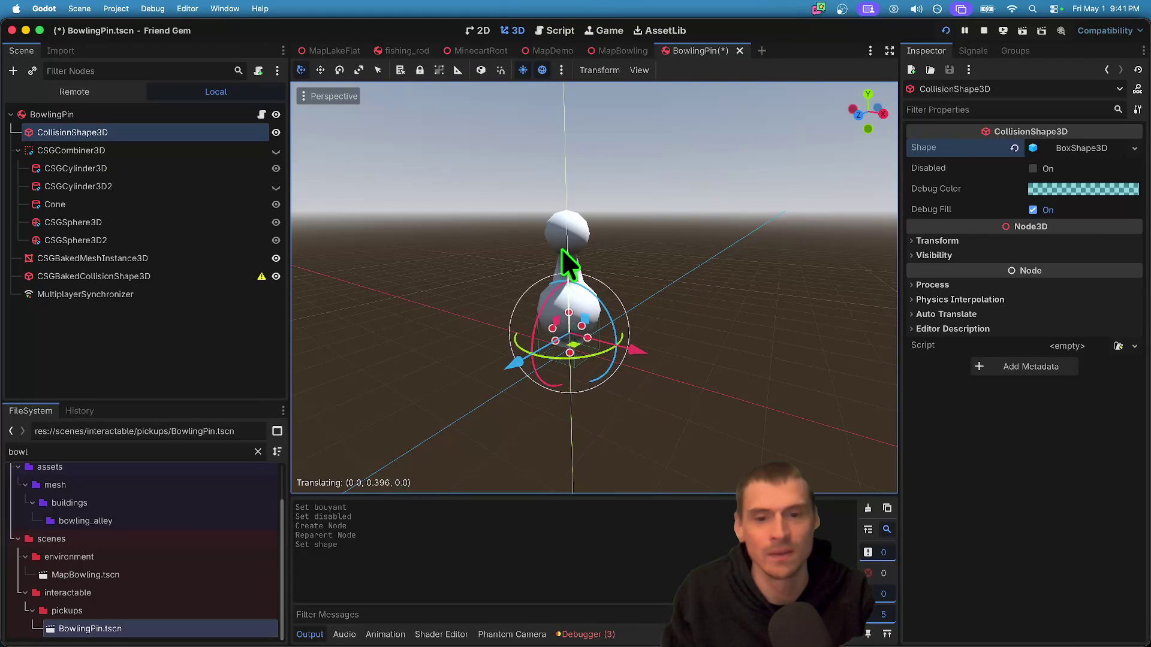
{"action": "left_click", "coordinate": [1133, 149]}
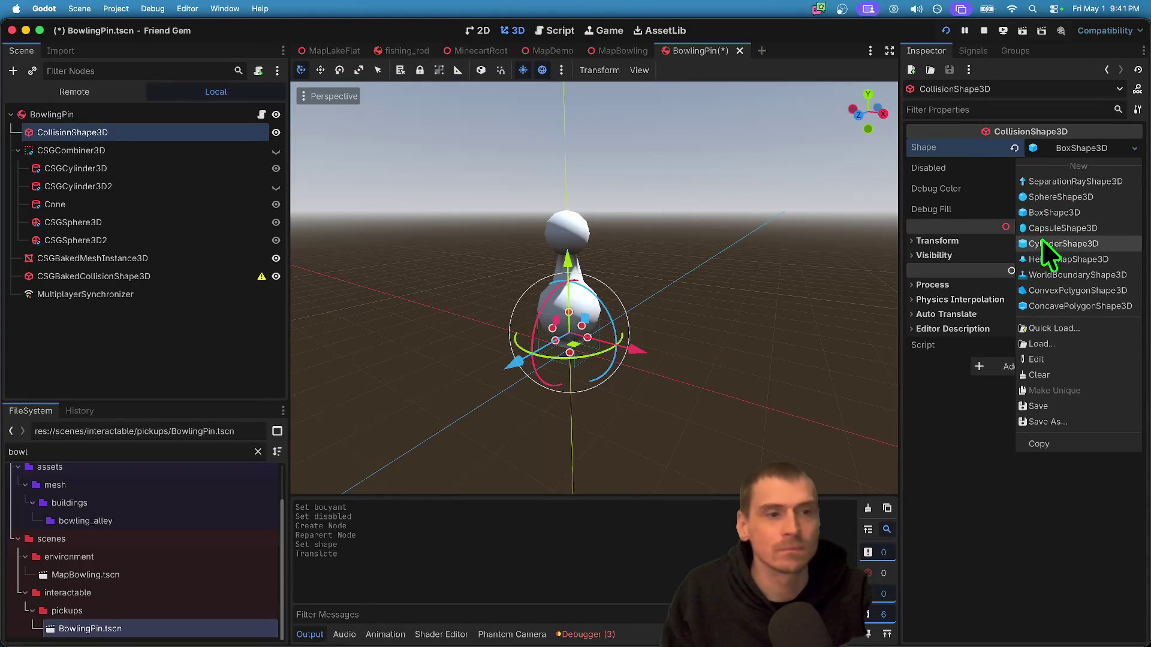
{"action": "left_click", "coordinate": [1041, 240]}
{"action": "mouse_move", "coordinate": [579, 204]}
{"action": "left_mouse_down"}
{"action": "mouse_move", "coordinate": [563, 247]}
{"action": "mouse_move", "coordinate": [573, 211]}
{"action": "left_mouse_up"}
{"action": "left_click", "coordinate": [203, 132]}
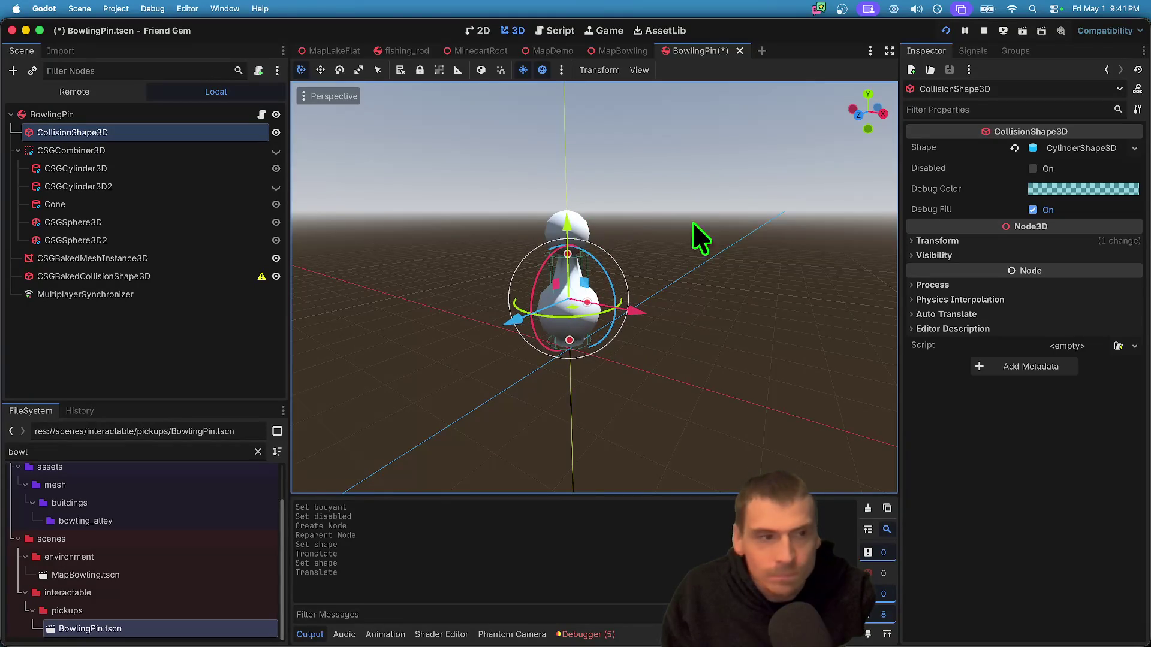
- Set the cylinder to height 2.0 and radius 0.3, nudging it slightly down
{"action": "left_click", "coordinate": [1109, 144]}
{"action": "left_click", "coordinate": [1061, 172]}
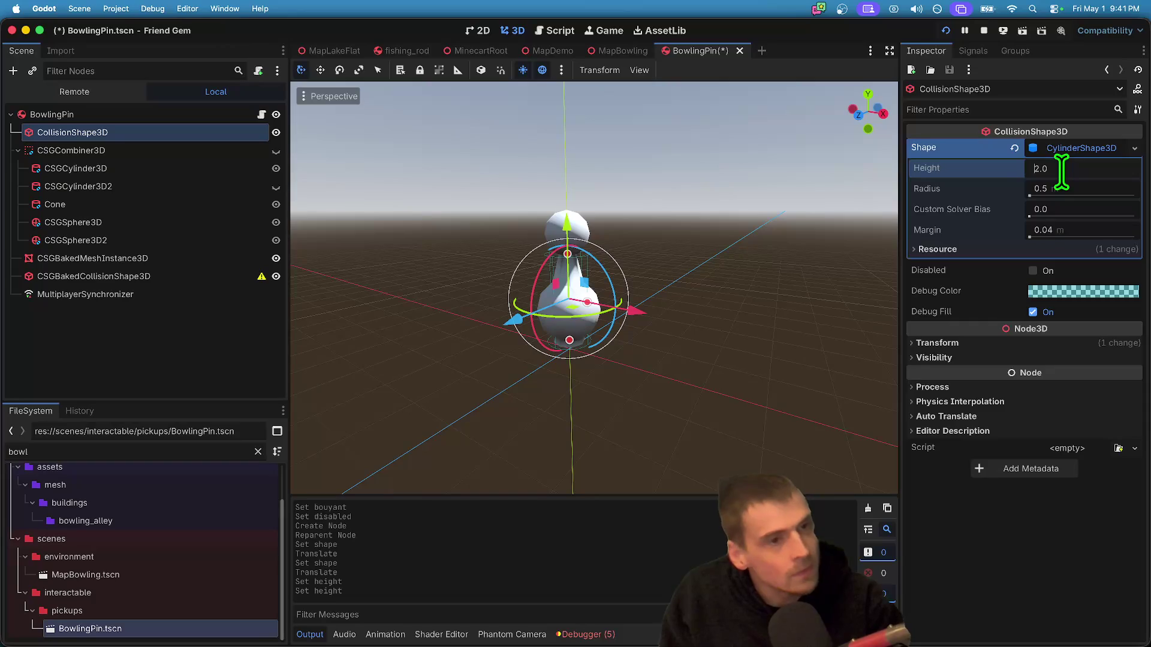
{"action": "key", "text": "Tab"}
{"action": "type", "text": "5"}
{"action": "key", "text": "Return"}
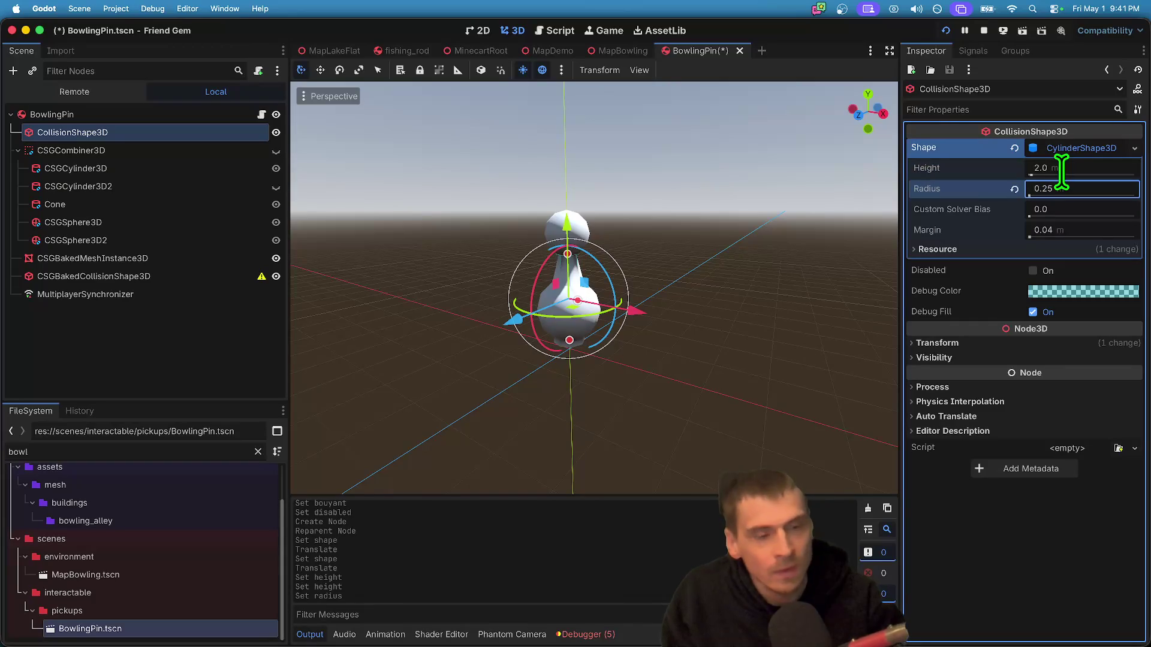
{"action": "key", "text": "super+z"}
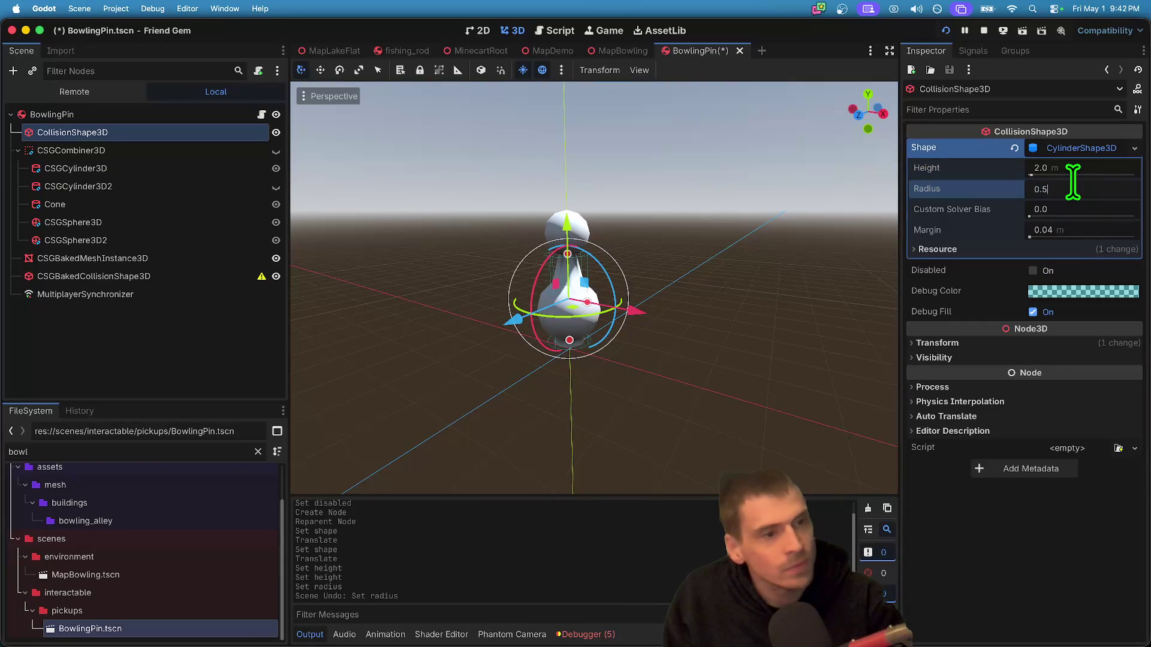
{"action": "type", "text": "0.3"}
{"action": "key", "text": "Return"}
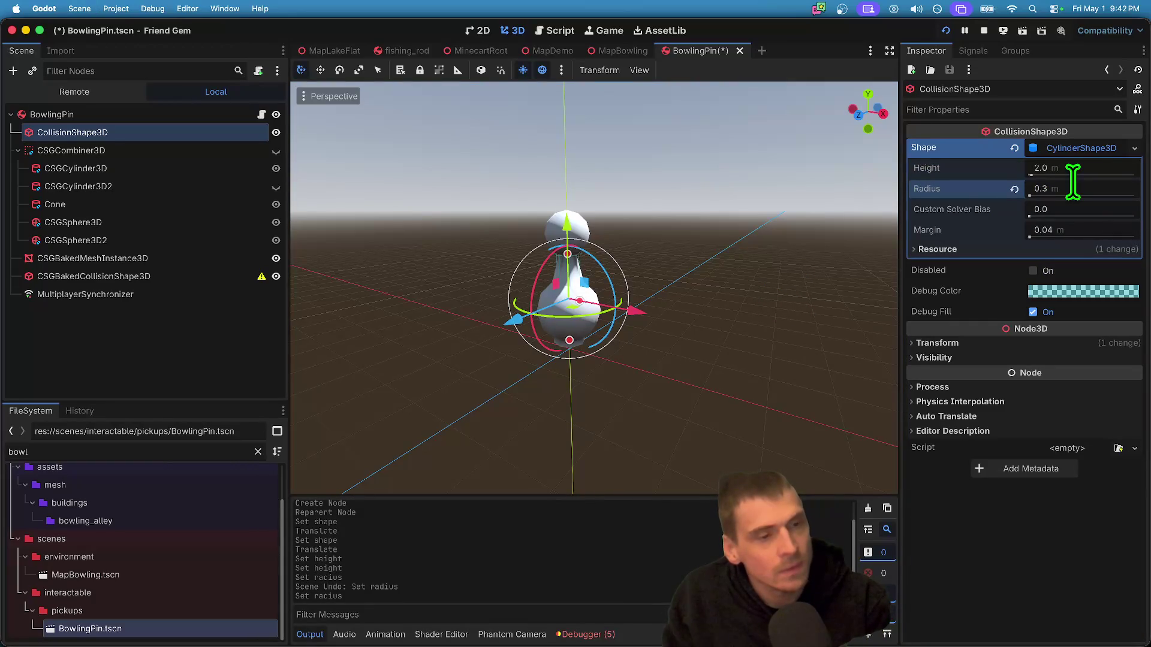
{"action": "left_click_drag", "start_coordinate": [549, 233], "coordinate": [559, 225]}
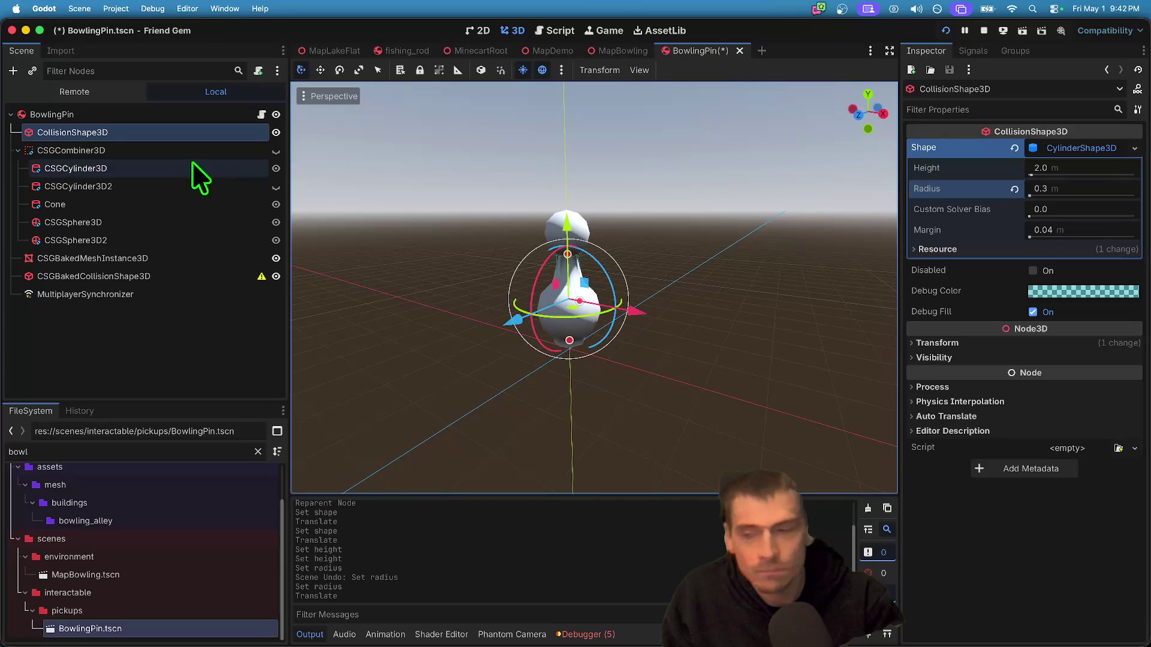
{"action": "left_click", "coordinate": [117, 120]}
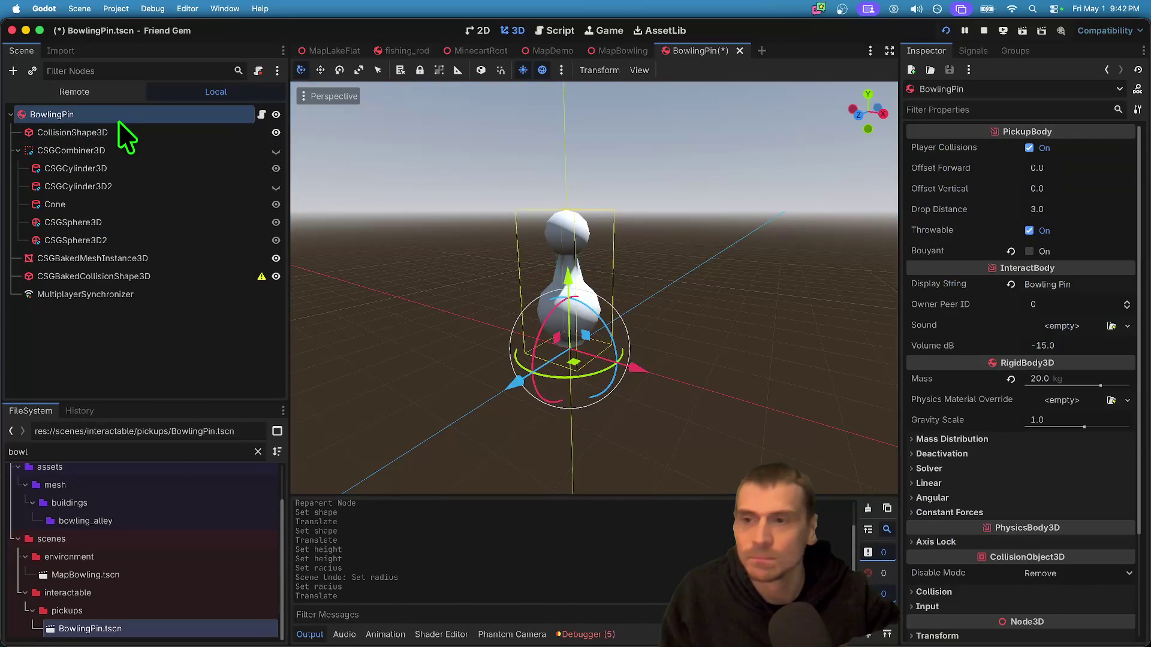
- Add a second collision shape and place CollisionShape3D2 above CollisionShape3D
{"action": "key", "text": "super+a"}
{"action": "type", "text": "coll"}
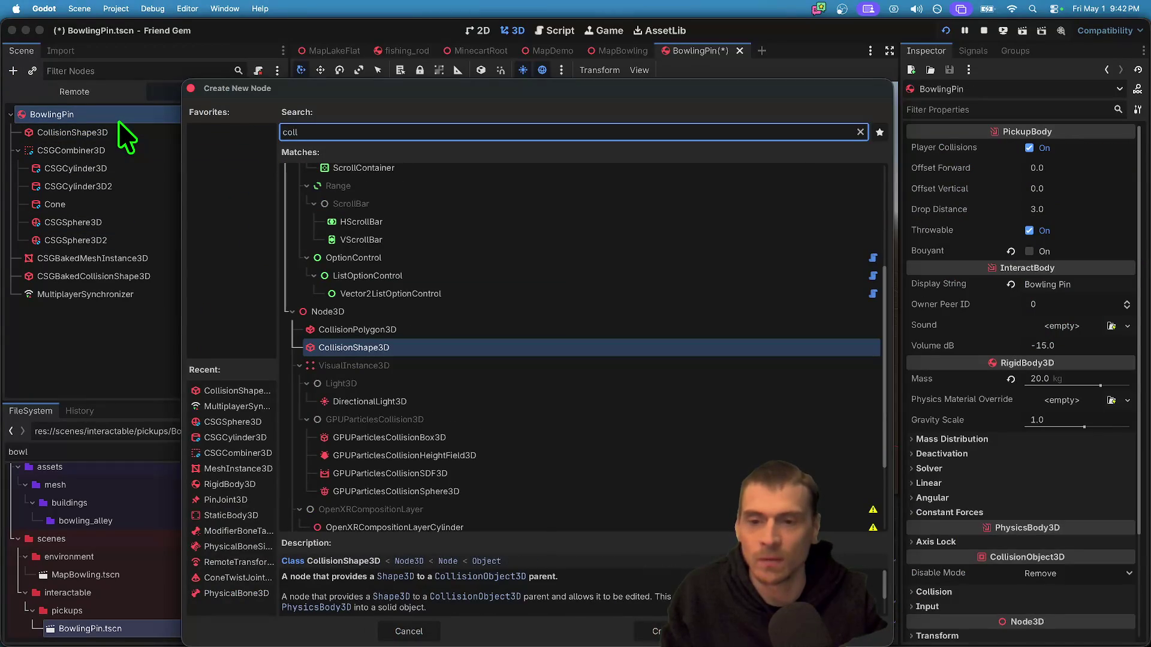
{"action": "key", "text": "Escape"}
{"action": "key", "text": "super+a"}
{"action": "type", "text": "coll"}
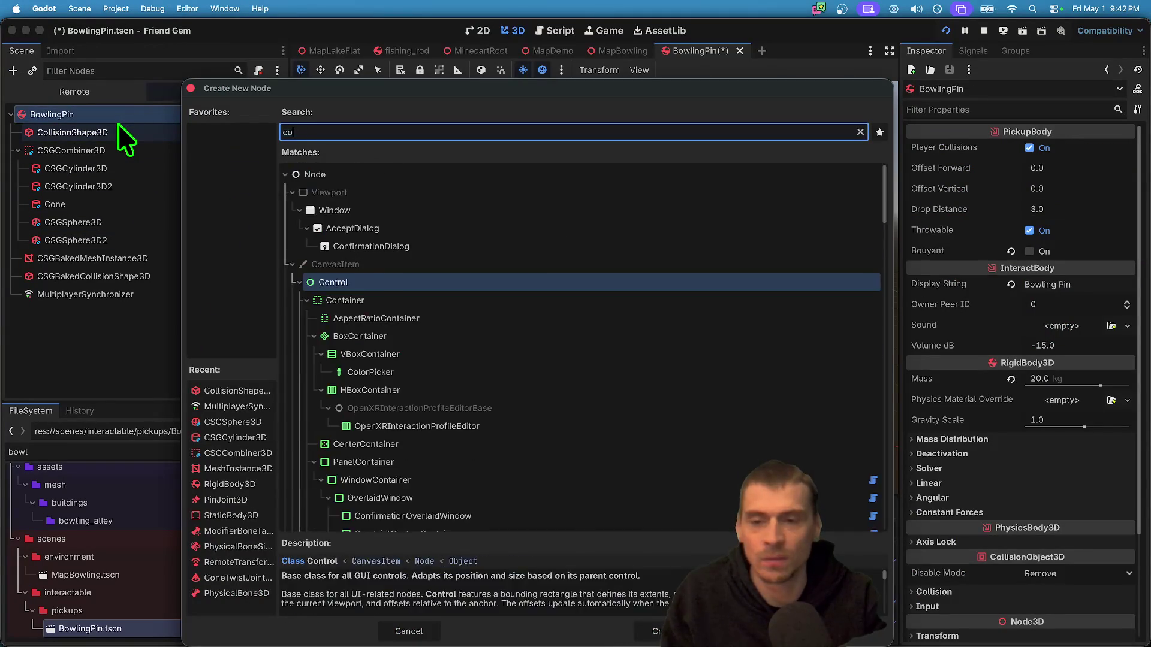
{"action": "key", "text": "Return"}
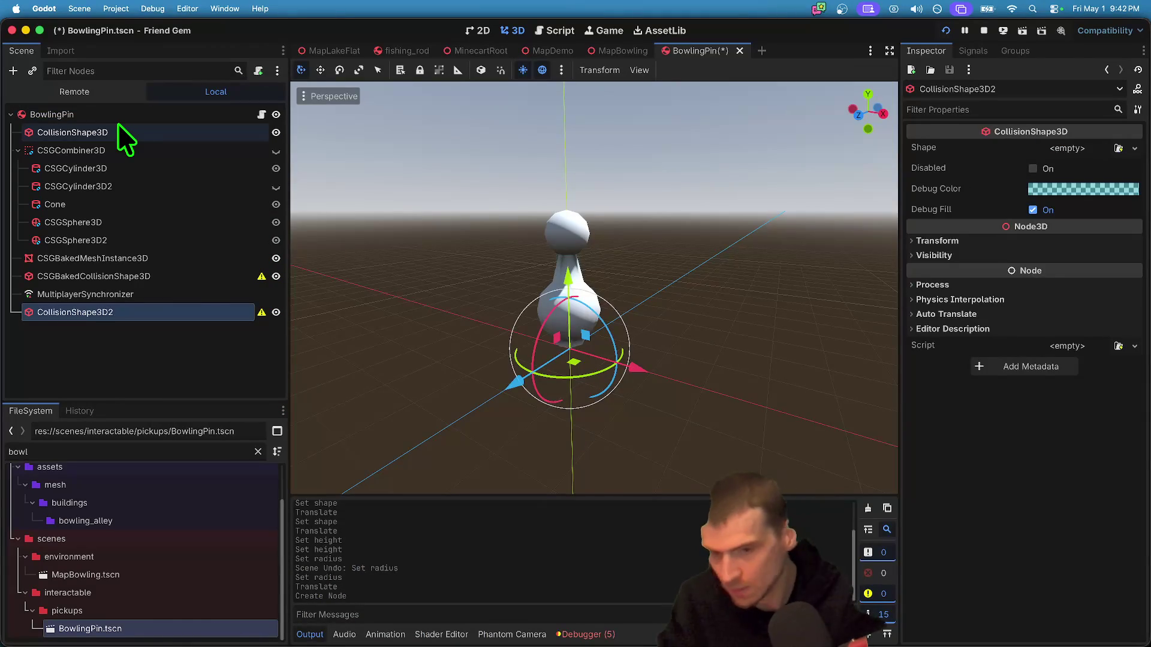
{"action": "left_click_drag", "start_coordinate": [207, 311], "coordinate": [188, 117]}
{"action": "left_click", "coordinate": [218, 290]}
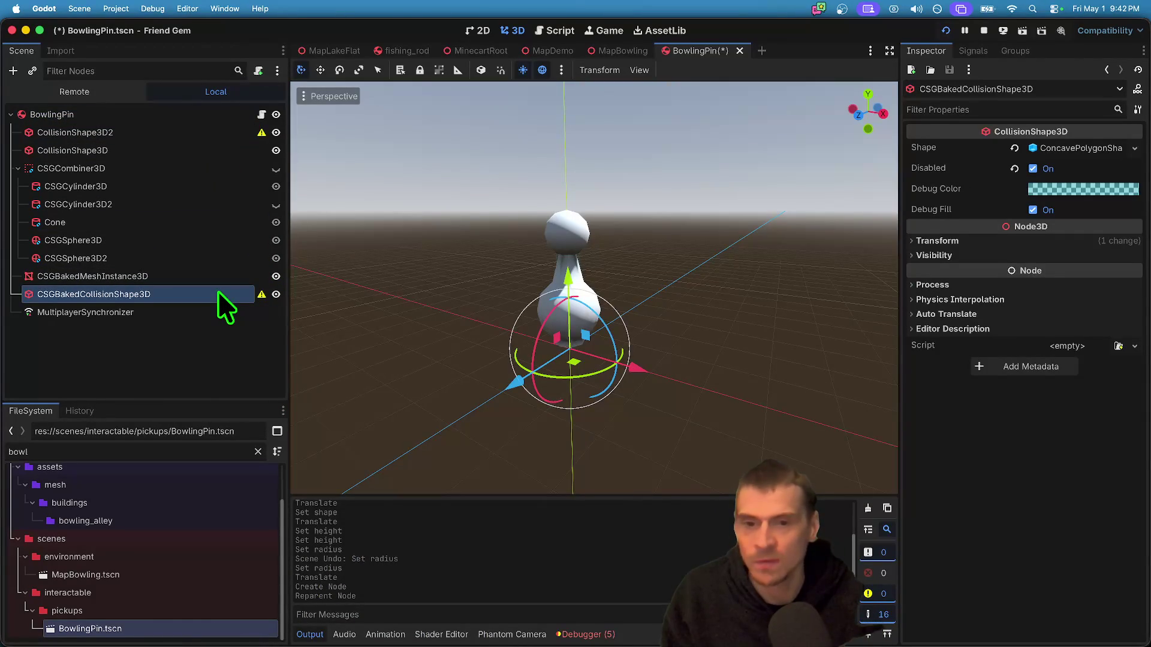
- Delete the CSGBakedCollisionShape3D node and save the BowlingPin scene
{"action": "right_click", "coordinate": [209, 309]}
{"action": "left_click", "coordinate": [88, 306]}
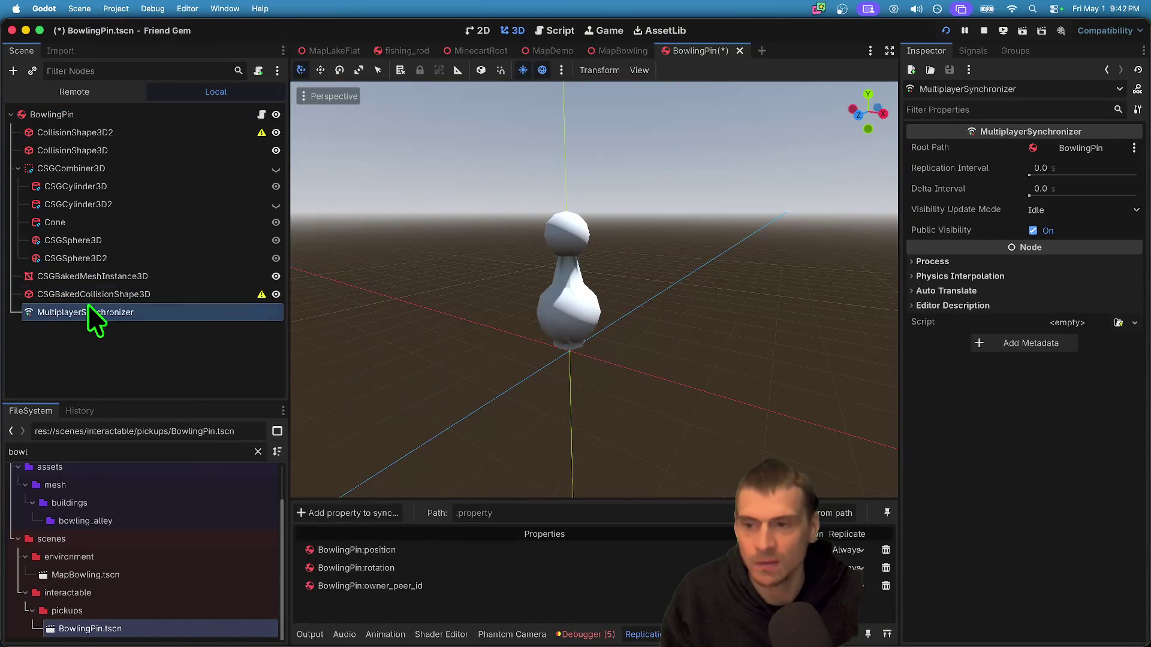
{"action": "left_click", "coordinate": [89, 294]}
{"action": "right_click", "coordinate": [89, 294]}
{"action": "left_click", "coordinate": [281, 636]}
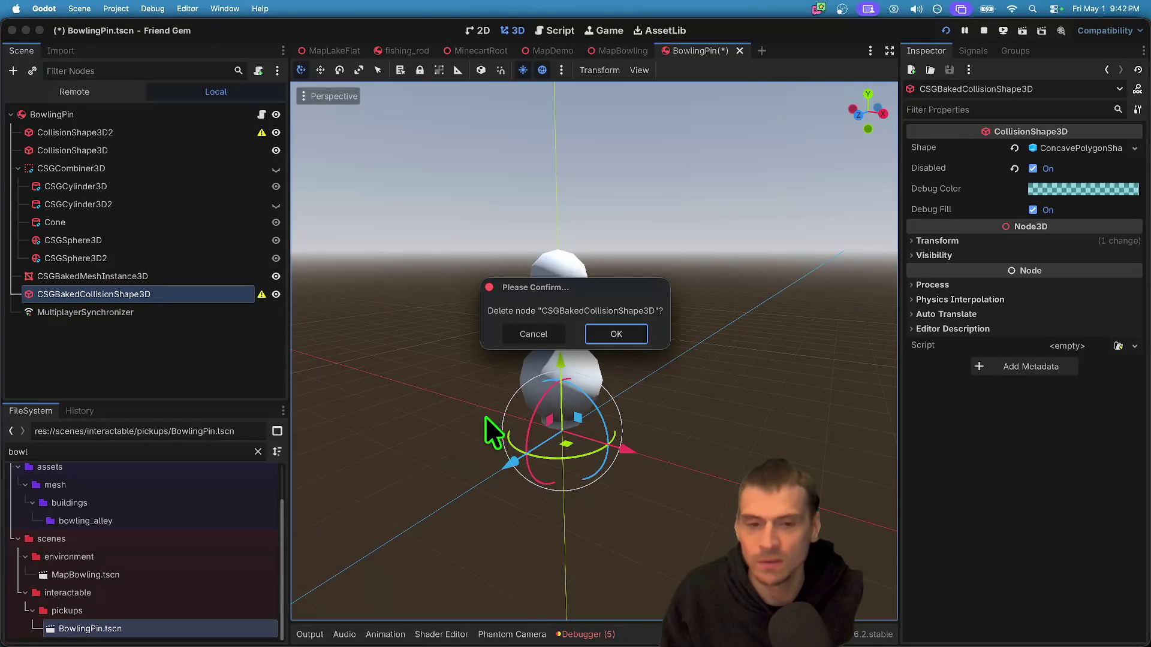
{"action": "left_click", "coordinate": [614, 333]}
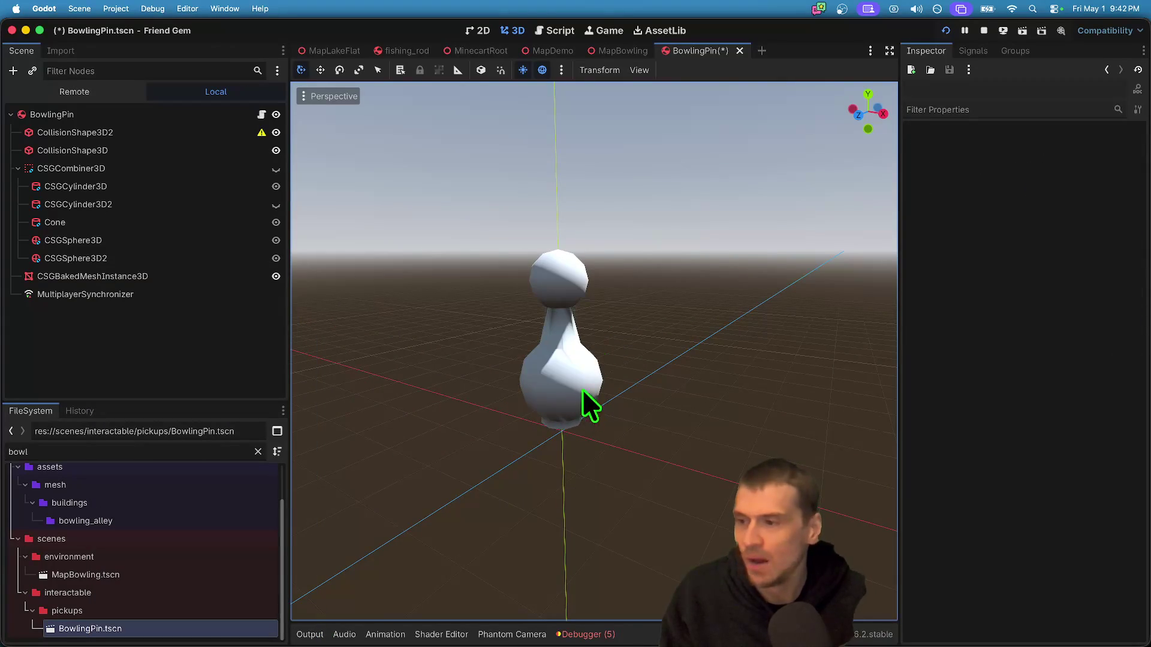
{"action": "key", "text": "cmd+s"}
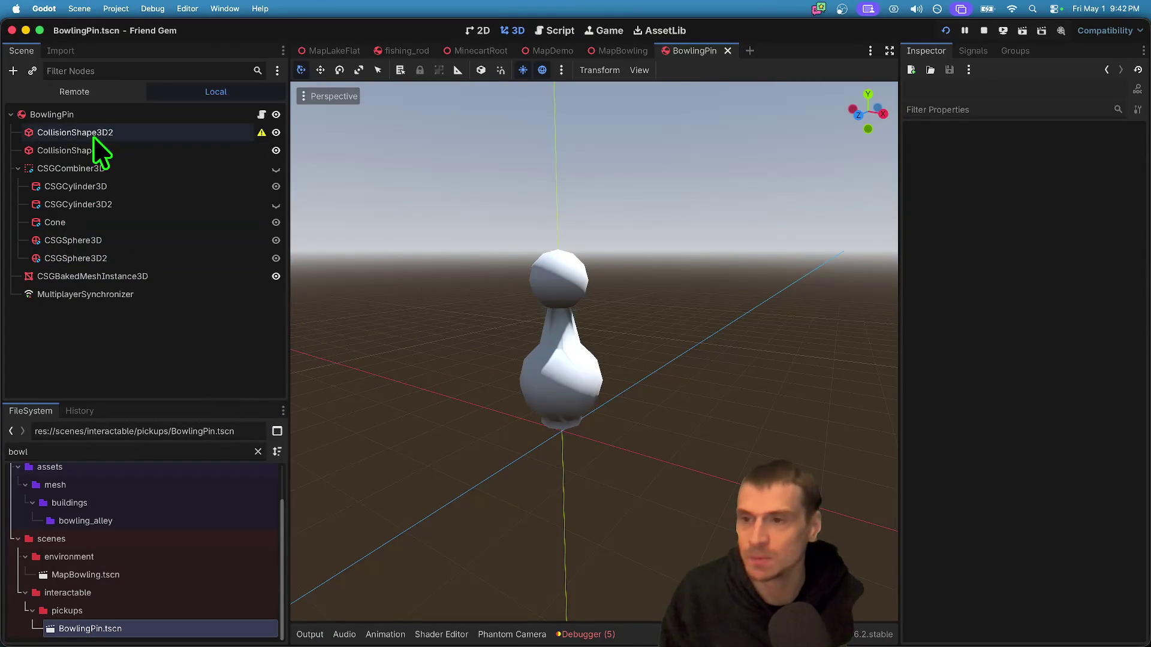
{"action": "left_click", "coordinate": [92, 133]}
{"action": "left_click", "coordinate": [1094, 148]}
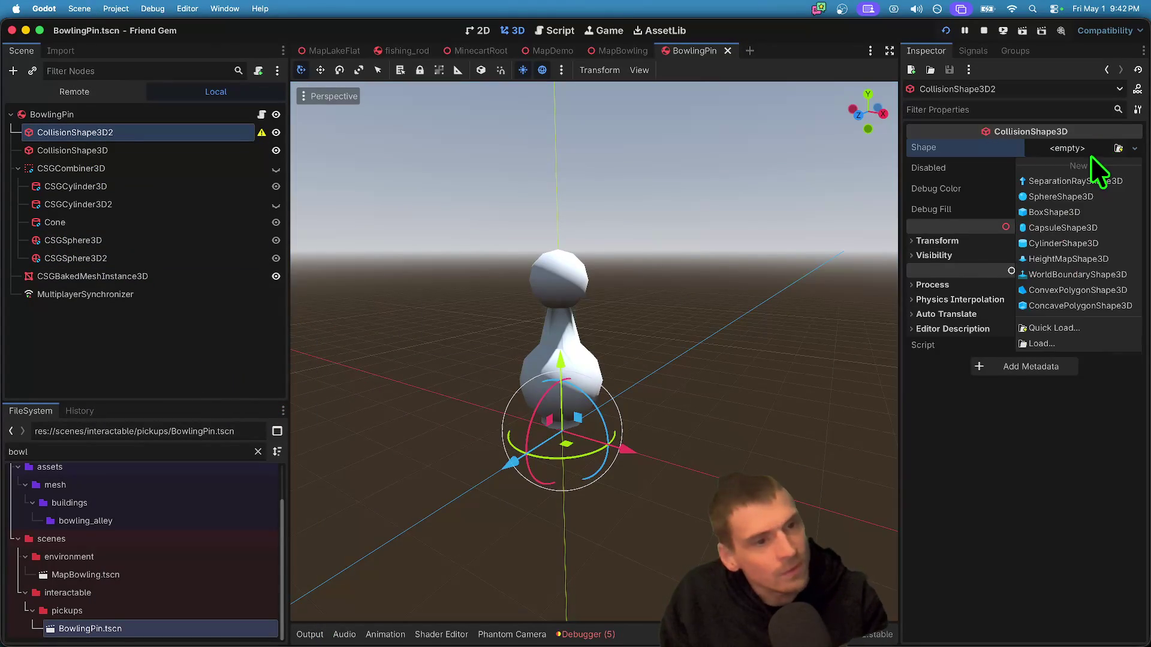
- Give CollisionShape3D2 a SphereShape3D and raise it up the pin
{"action": "left_click", "coordinate": [1091, 199]}
{"action": "left_click_drag", "start_coordinate": [567, 368], "coordinate": [569, 308]}
{"action": "left_click", "coordinate": [1097, 153]}
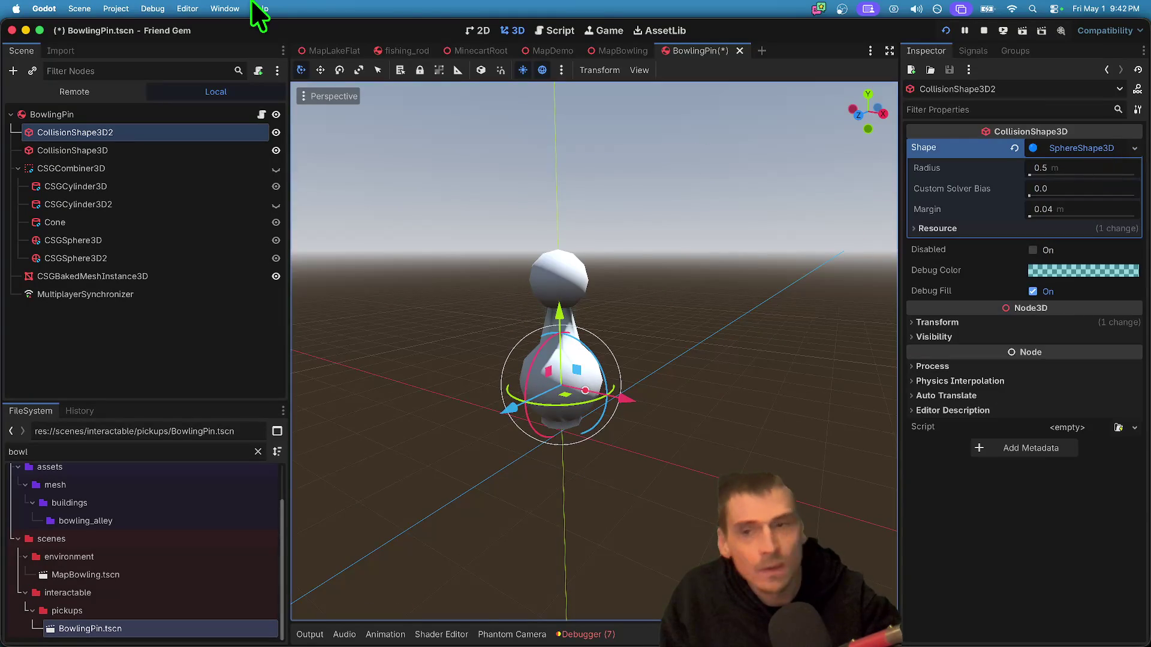
{"action": "left_click", "coordinate": [246, 348]}
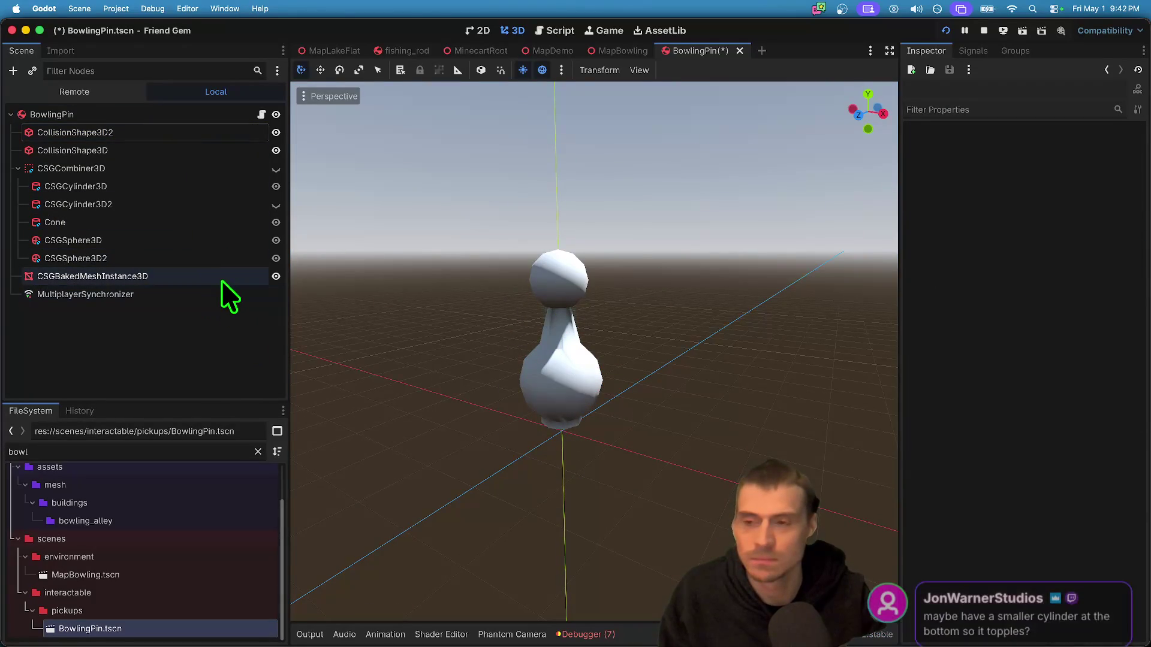
- Inspect the height and radius of CollisionShape3D's cylinder
{"action": "left_click", "coordinate": [220, 150]}
{"action": "left_click", "coordinate": [1101, 147]}
{"action": "left_click", "coordinate": [1101, 147]}
{"action": "left_click", "coordinate": [1100, 149]}
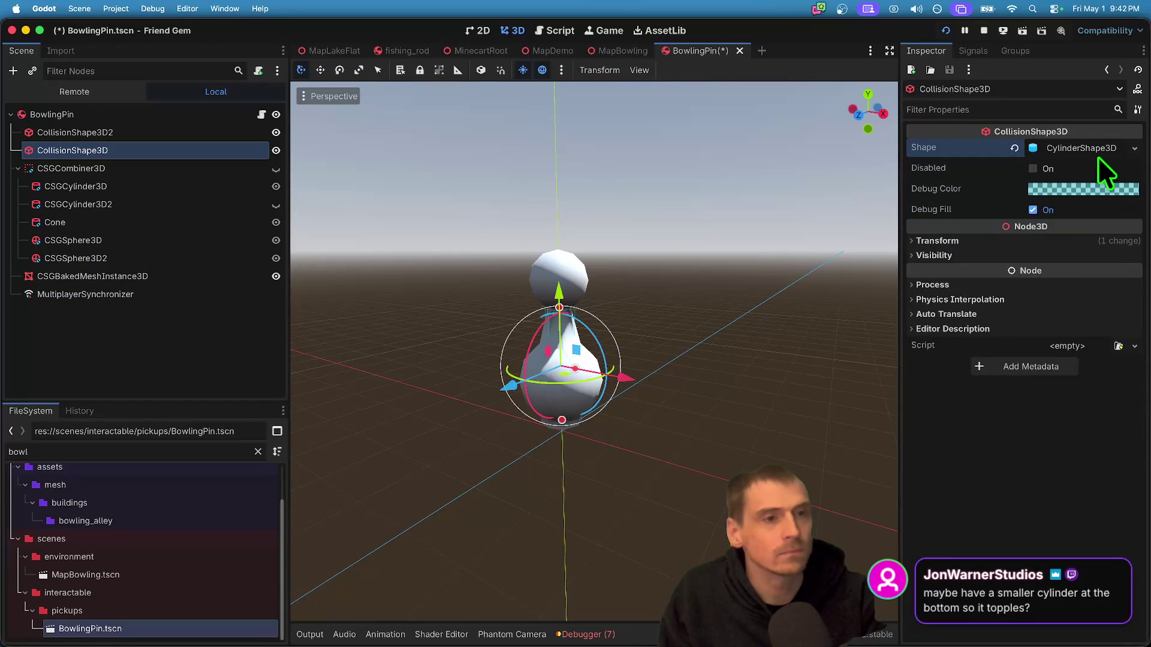
{"action": "left_click", "coordinate": [1098, 151]}
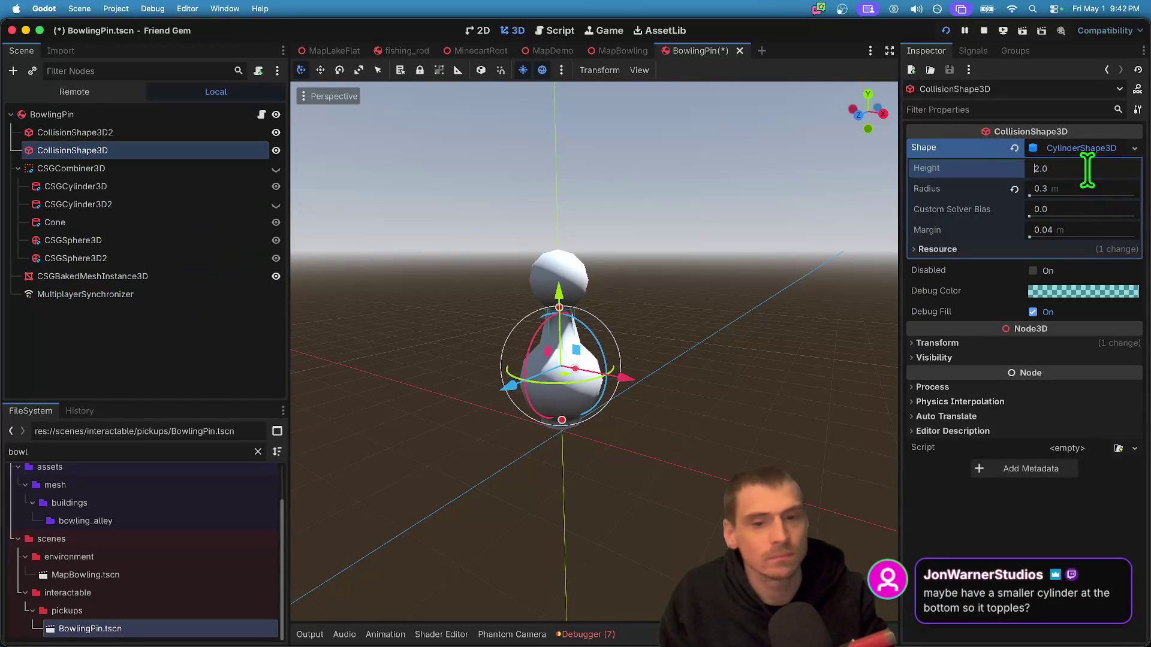
- Set the sphere radius to 0.8, move it higher, and save the scene
{"action": "left_click", "coordinate": [85, 132]}
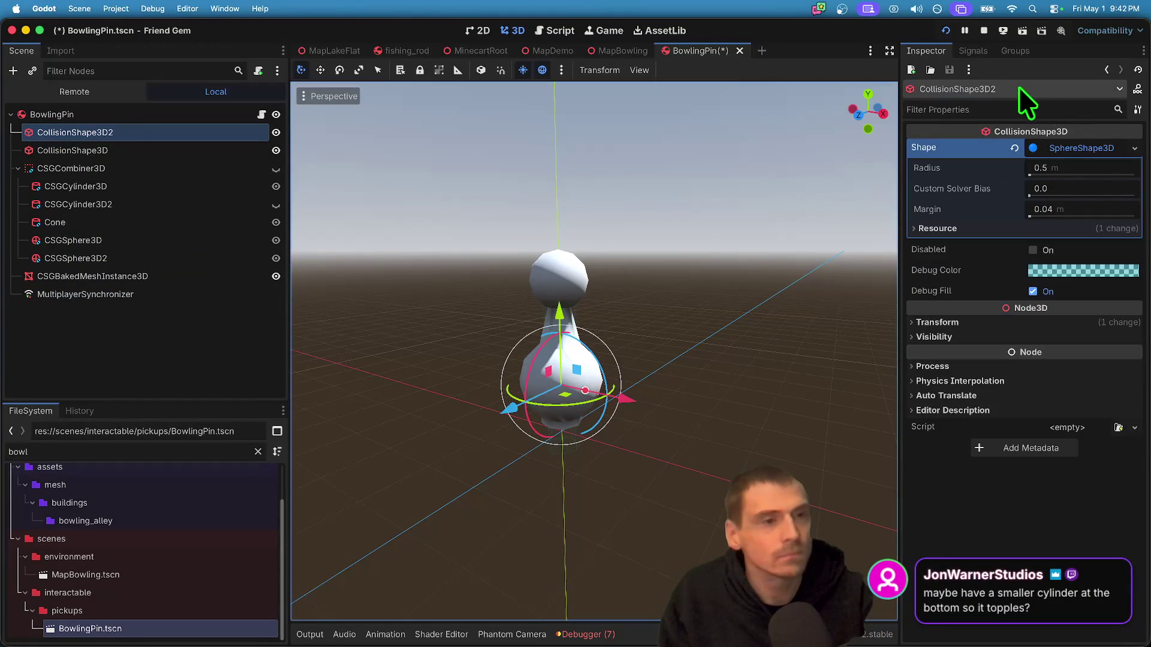
{"action": "type", "text": "0.5"}
{"action": "key", "text": "Return"}
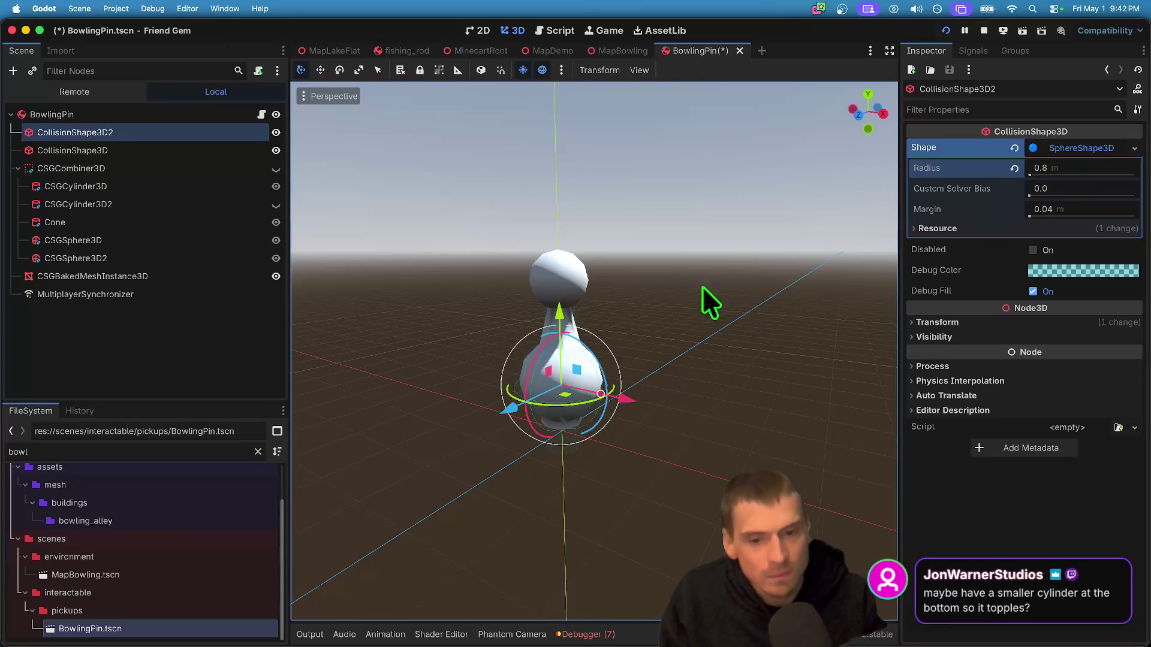
{"action": "key", "text": "g"}
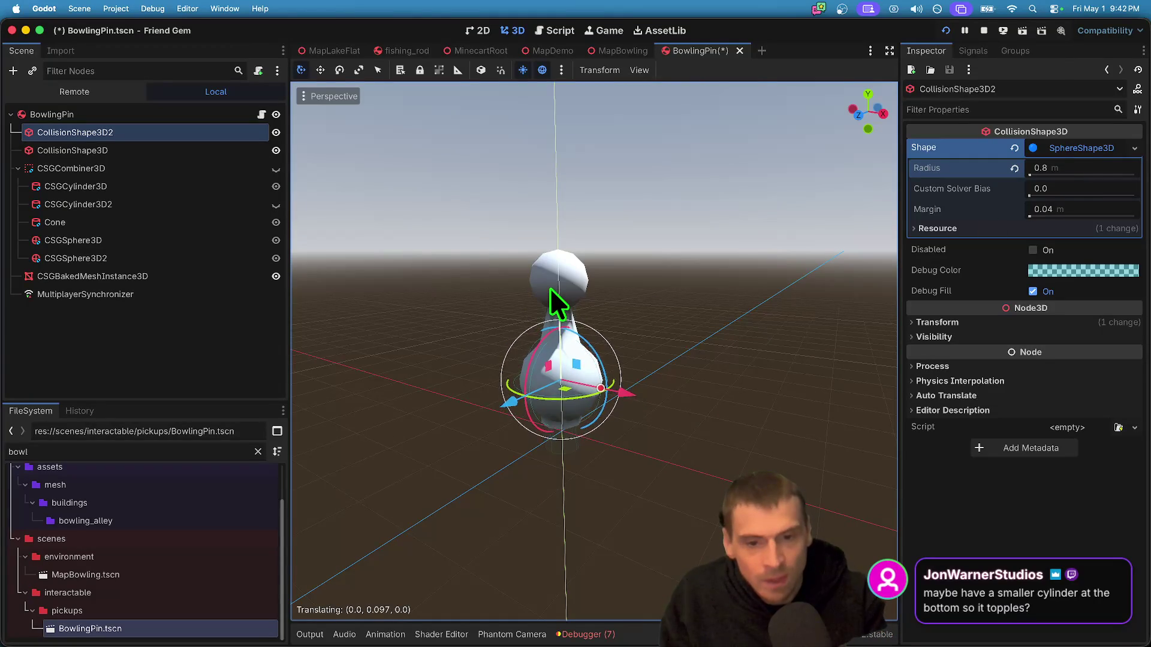
{"action": "left_click", "coordinate": [552, 281]}
{"action": "key", "text": "ctrl+s"}
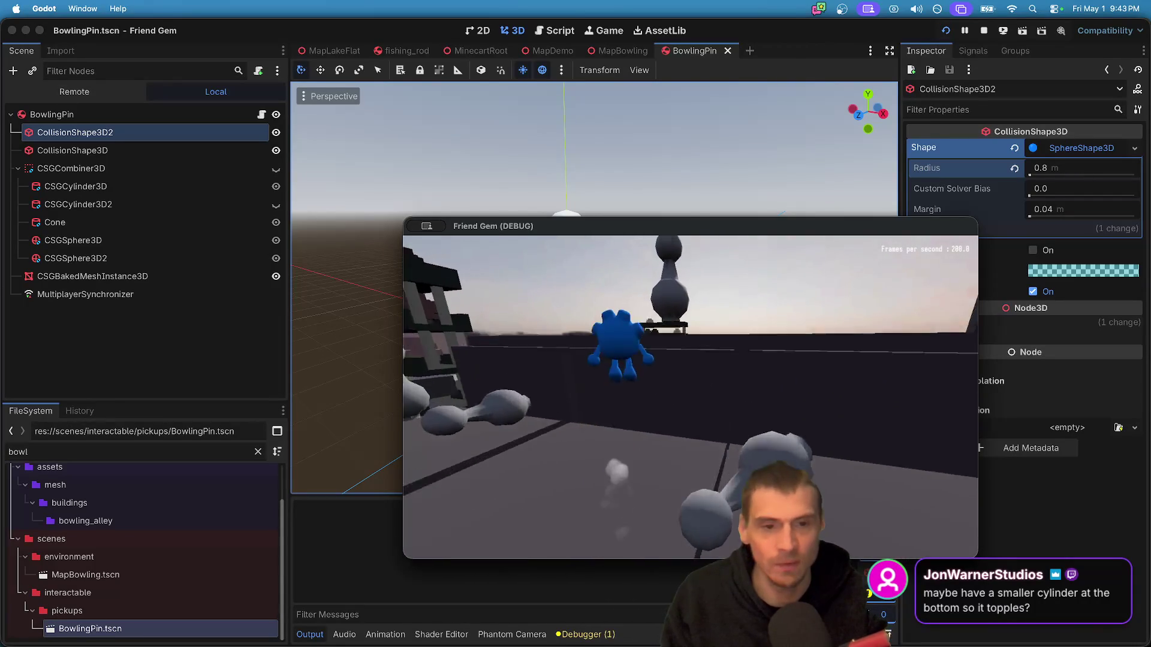
- Move around the bowling pin in the running game, then stop the playtest
{"action": "key", "text": "e"}
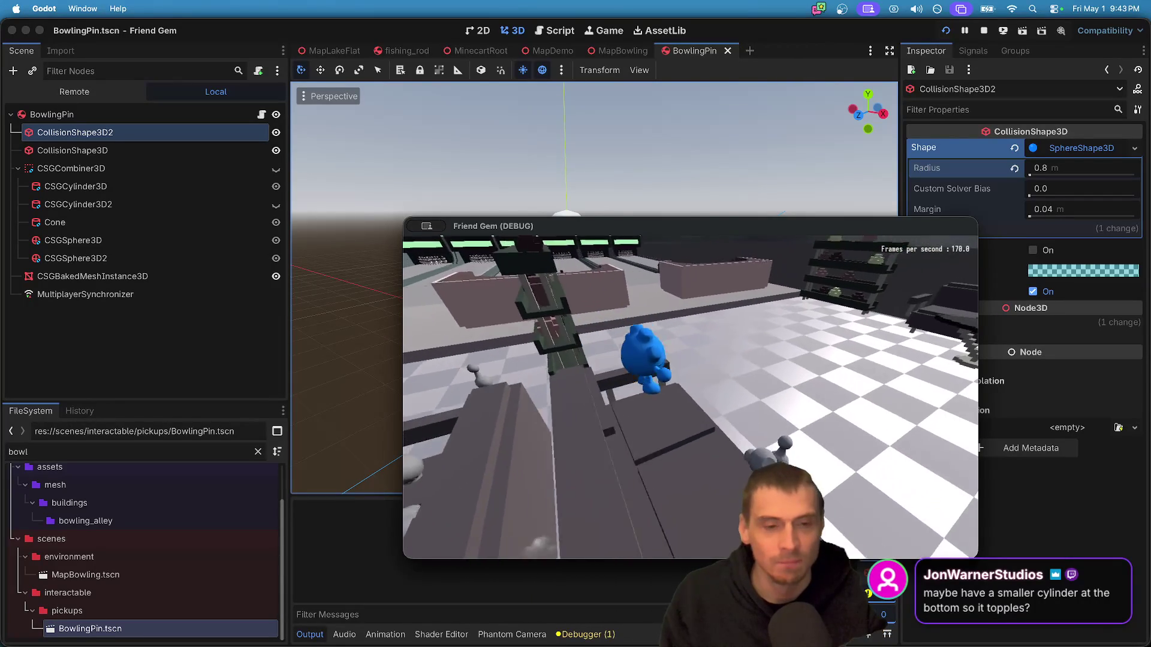
{"action": "key", "text": "Escape"}
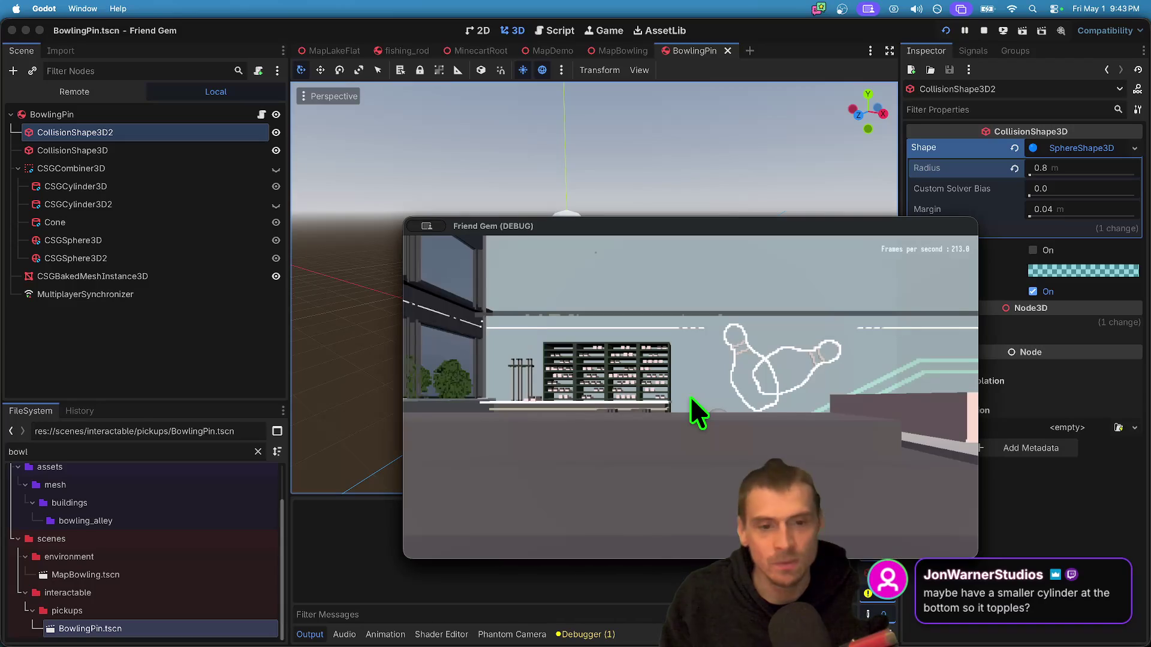
{"action": "left_click", "coordinate": [981, 30]}
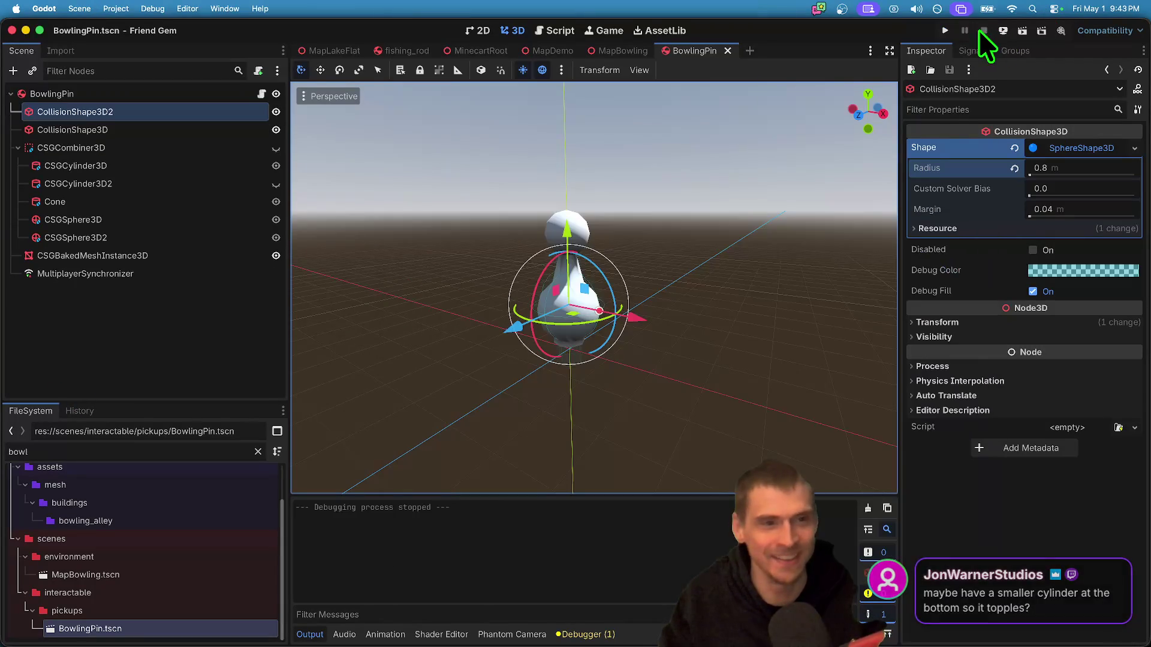
{"action": "left_click", "coordinate": [198, 93]}
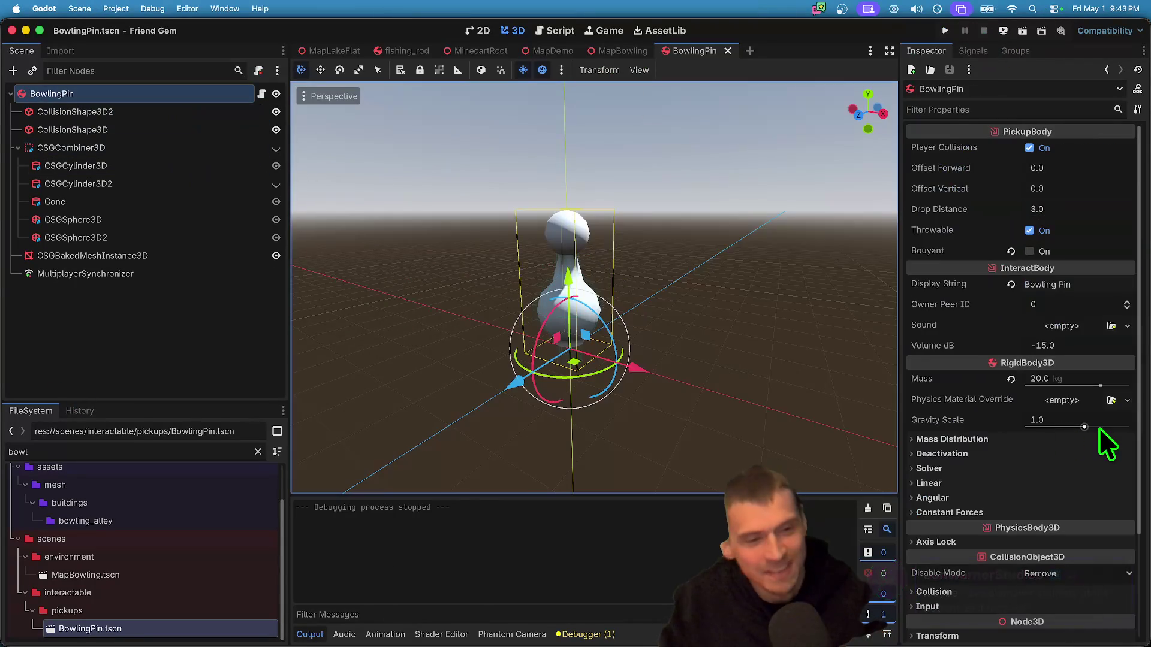
- Set BowlingPin's mass to 40 kg and its Center of Mass Mode to Custom
{"action": "left_click", "coordinate": [1058, 377]}
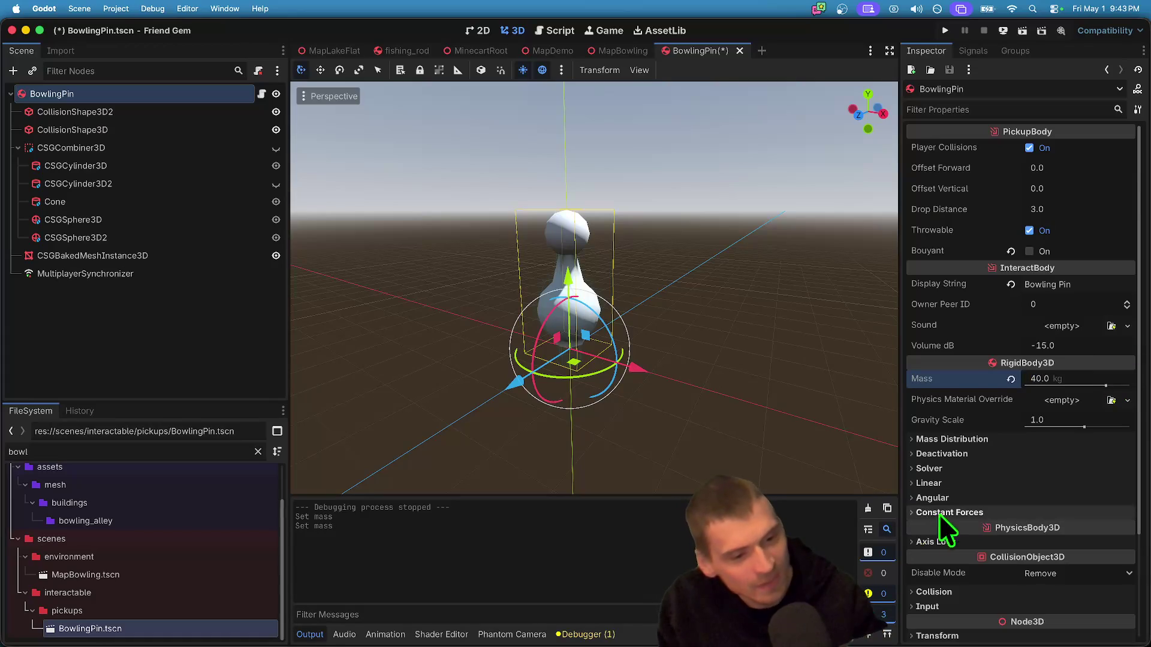
{"action": "scroll", "coordinate": [991, 494], "scroll_direction": "down", "scroll_amount": 3}
{"action": "left_click", "coordinate": [1044, 343]}
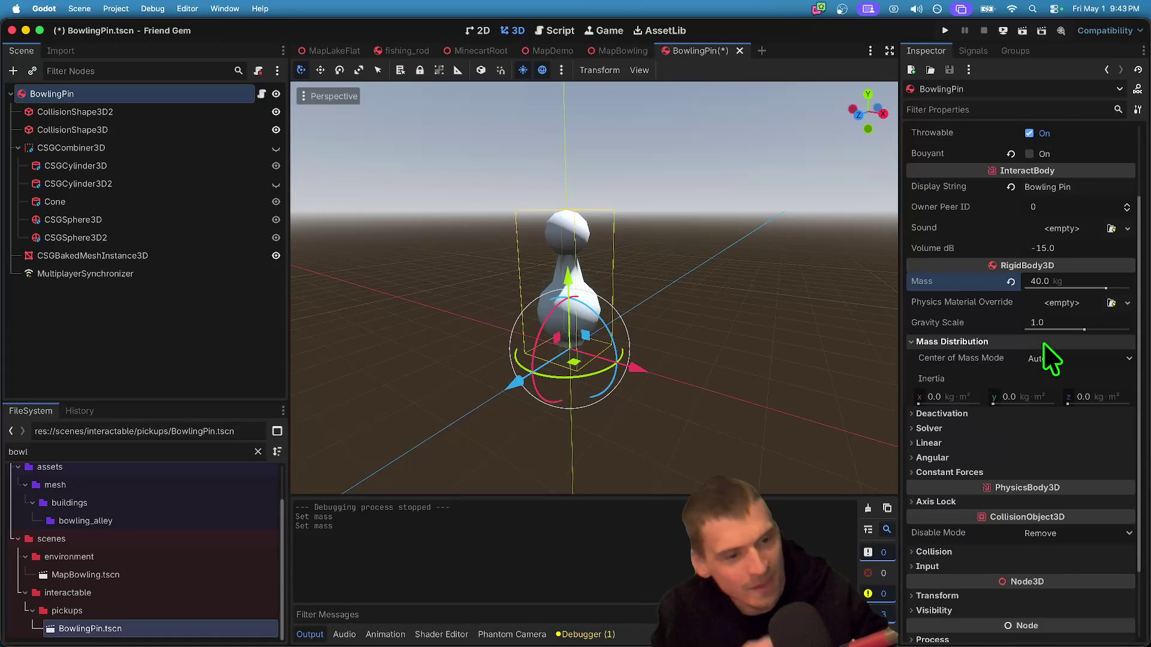
{"action": "left_click", "coordinate": [1051, 359]}
{"action": "left_click", "coordinate": [1073, 355]}
{"action": "left_click", "coordinate": [1073, 354]}
{"action": "left_click", "coordinate": [1055, 391]}
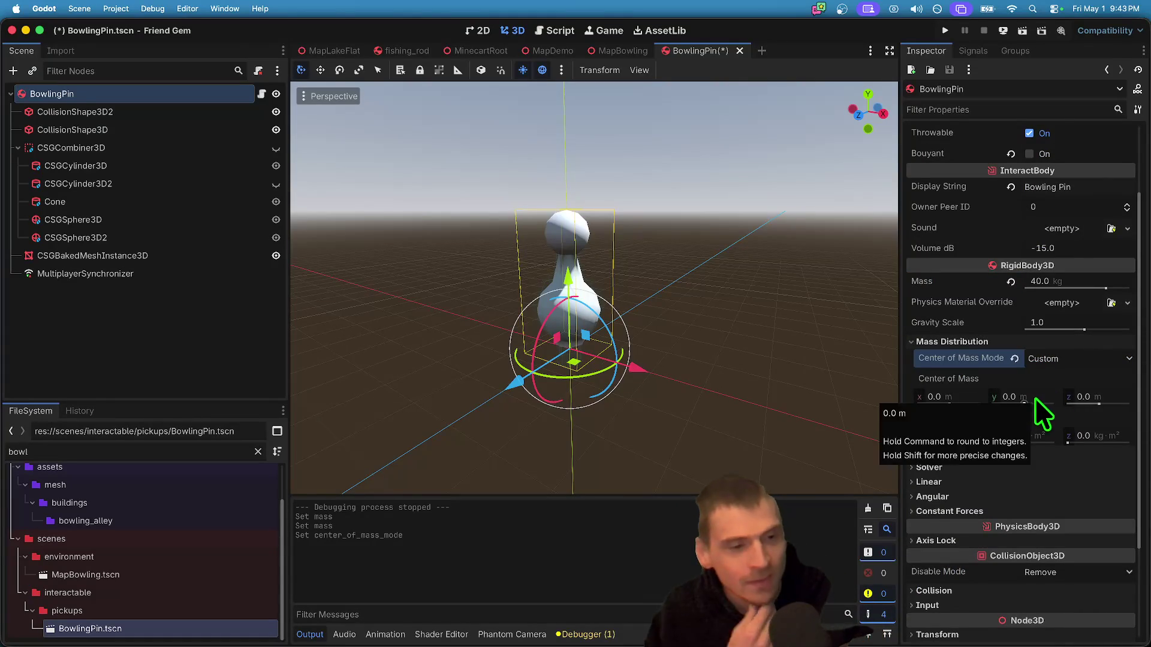
{"action": "left_click", "coordinate": [1042, 396]}
{"action": "scroll", "coordinate": [593, 288], "scroll_direction": "up", "scroll_amount": 5}
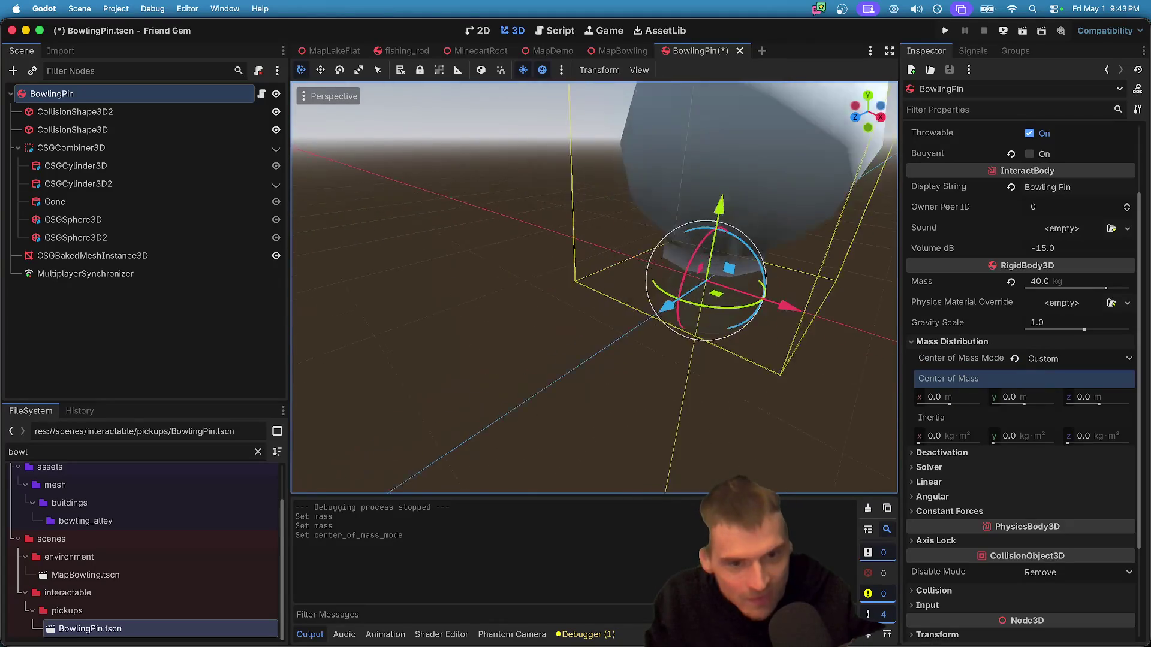
{"action": "scroll", "coordinate": [593, 287], "scroll_direction": "up", "scroll_amount": 5}
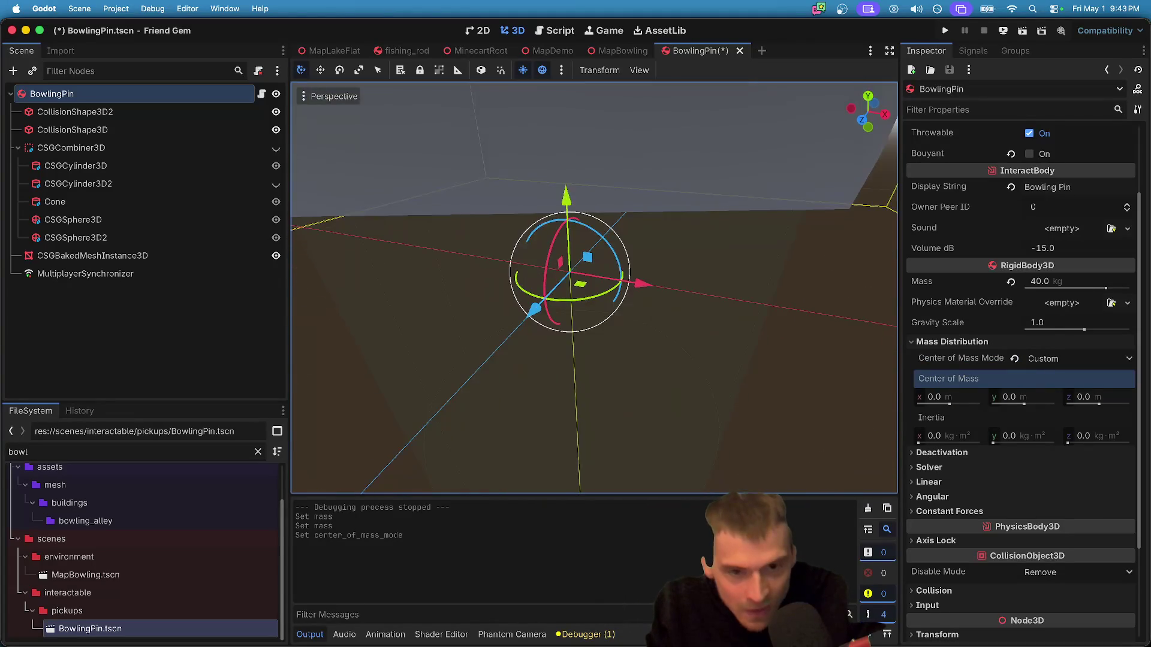
{"action": "scroll", "coordinate": [739, 418], "scroll_direction": "down", "scroll_amount": 5}
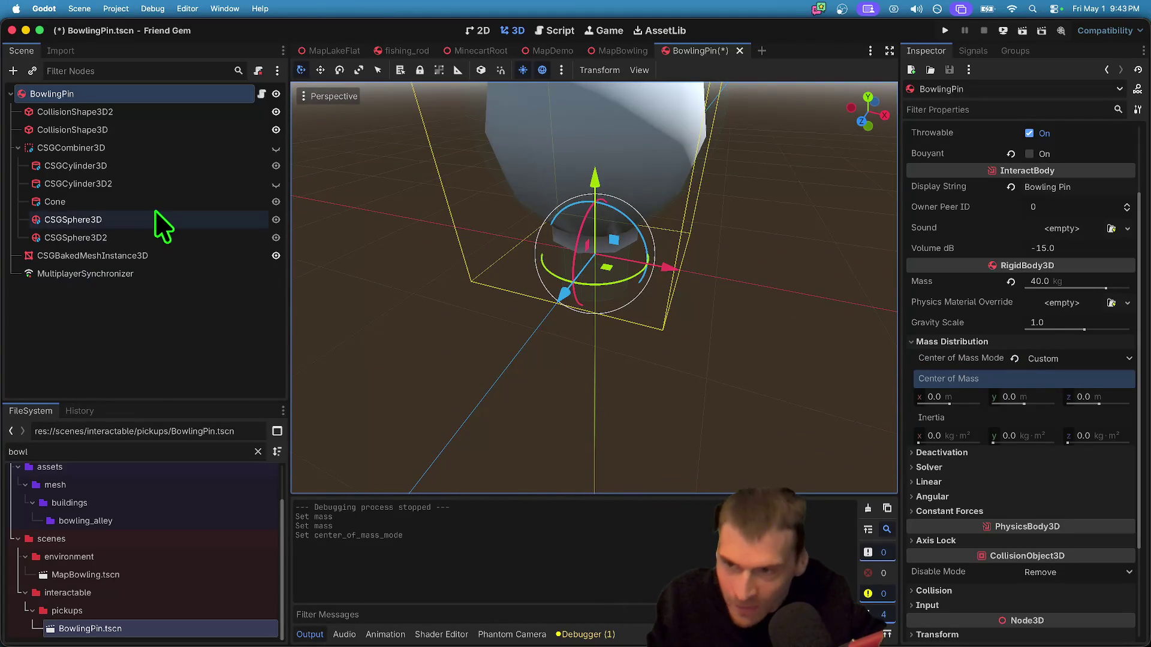
{"action": "left_click", "coordinate": [135, 150]}
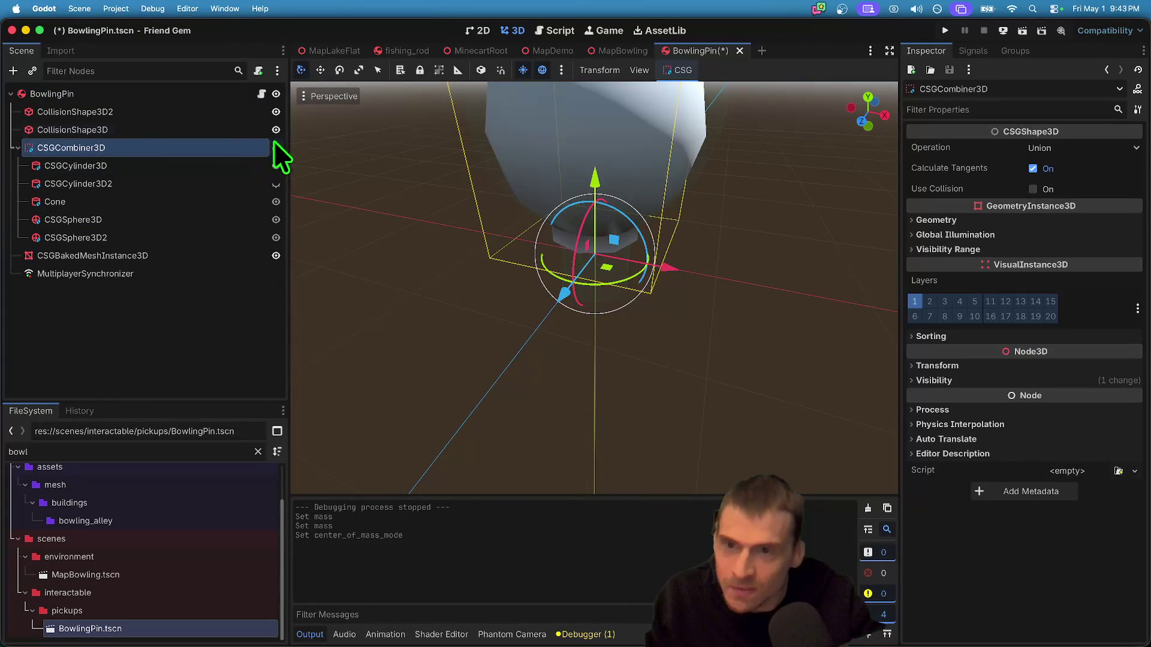
- Hide the baked pin mesh and raise the cylinder collision shape along Y
{"action": "left_click", "coordinate": [276, 255]}
{"action": "scroll", "coordinate": [361, 261], "scroll_direction": "up", "scroll_amount": 5}
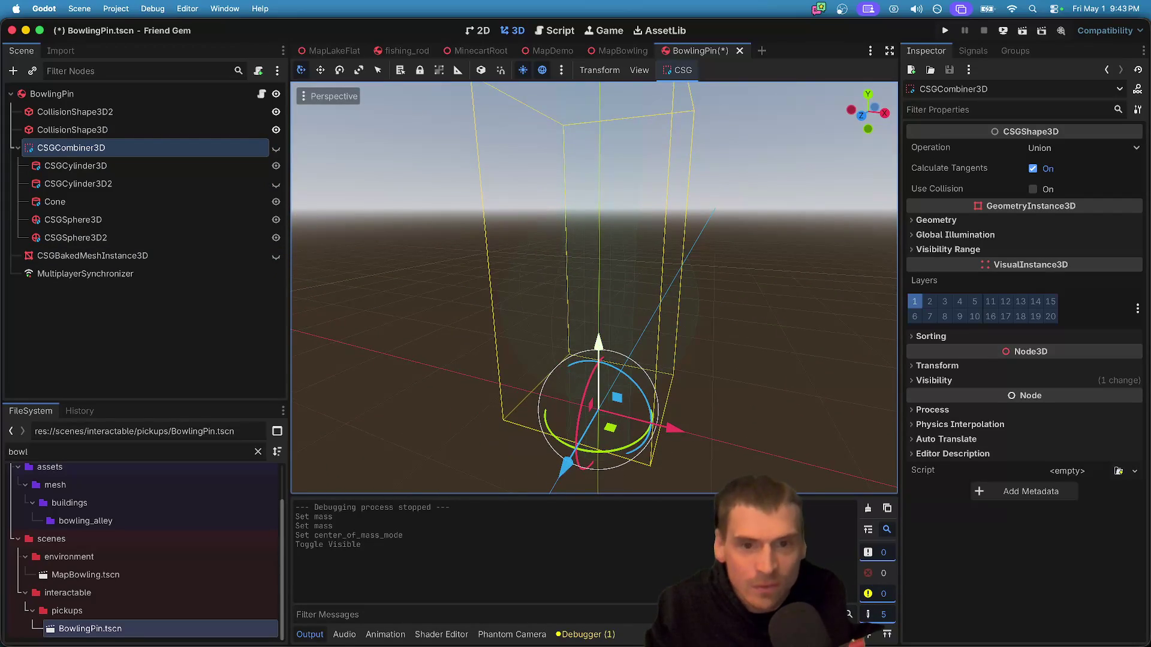
{"action": "left_click", "coordinate": [183, 131]}
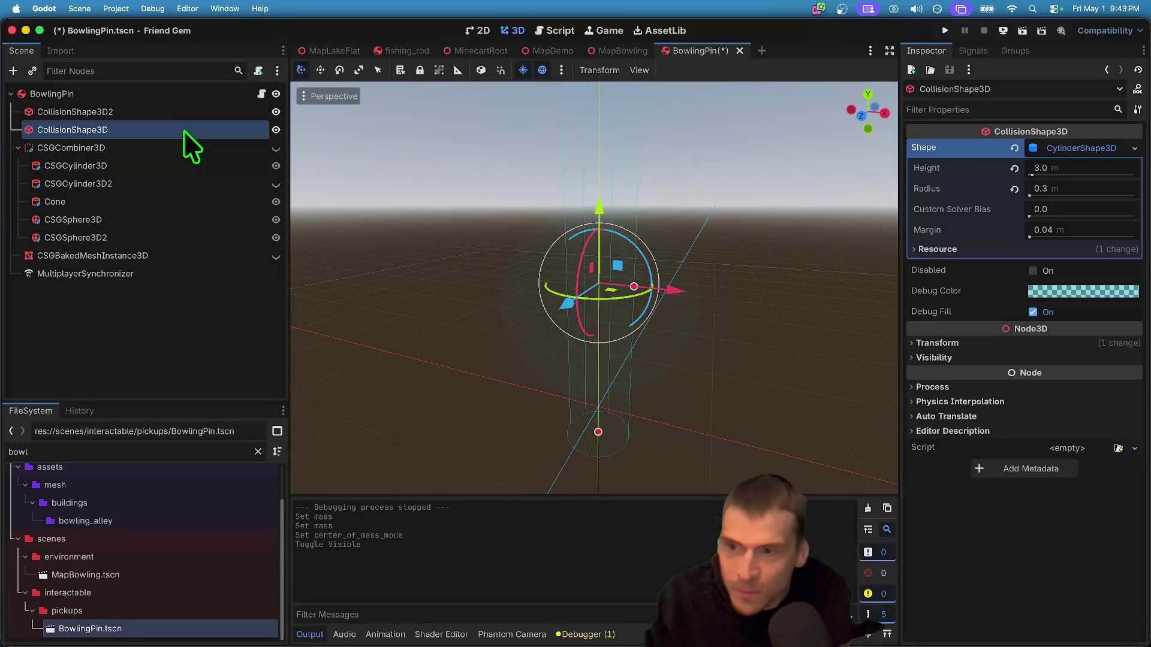
{"action": "scroll", "coordinate": [605, 211], "scroll_direction": "down", "scroll_amount": 3}
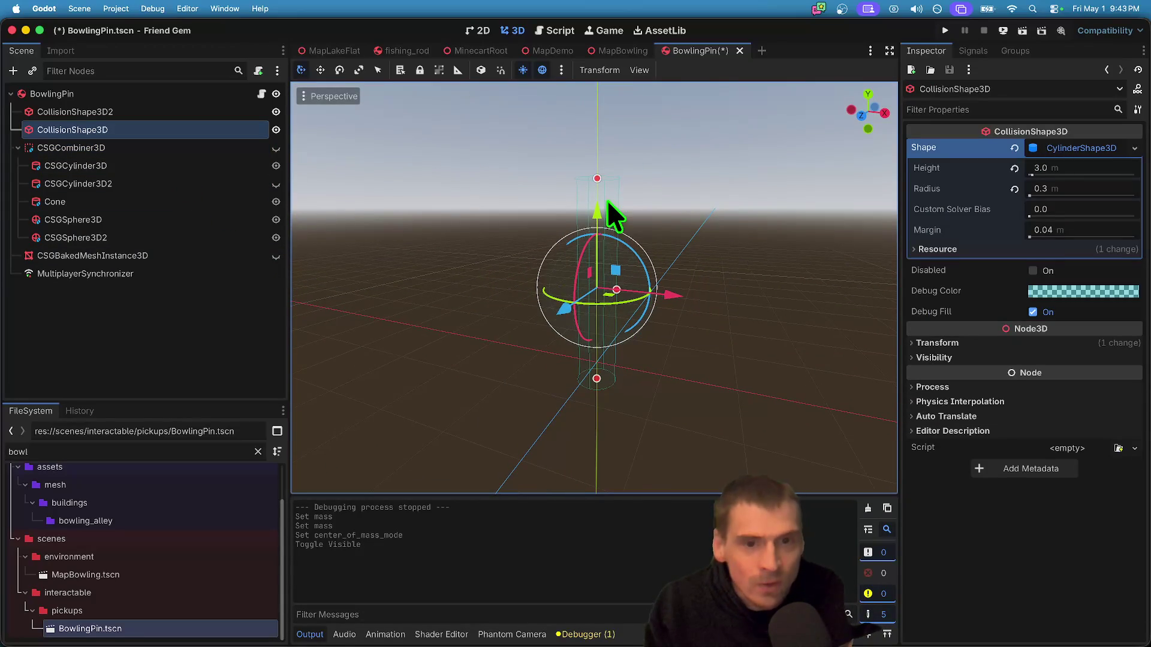
{"action": "left_click_drag", "start_coordinate": [595, 206], "coordinate": [599, 179]}
{"action": "scroll", "coordinate": [596, 288], "scroll_direction": "up", "scroll_amount": 5}
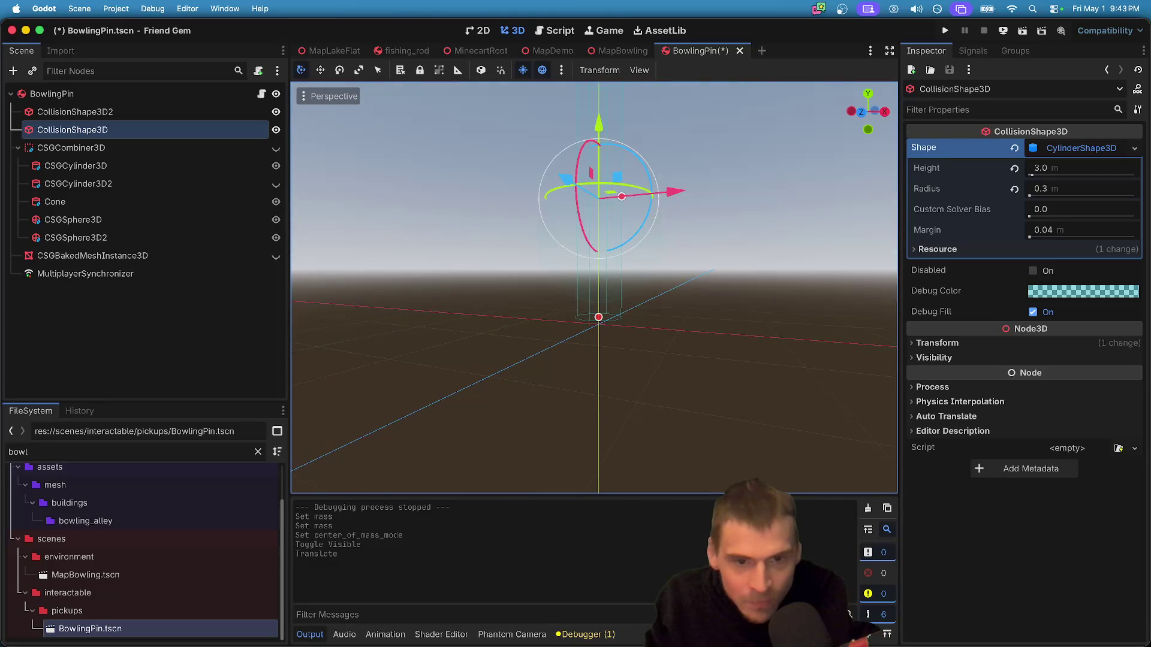
{"action": "scroll", "coordinate": [594, 288], "scroll_direction": "down", "scroll_amount": 10}
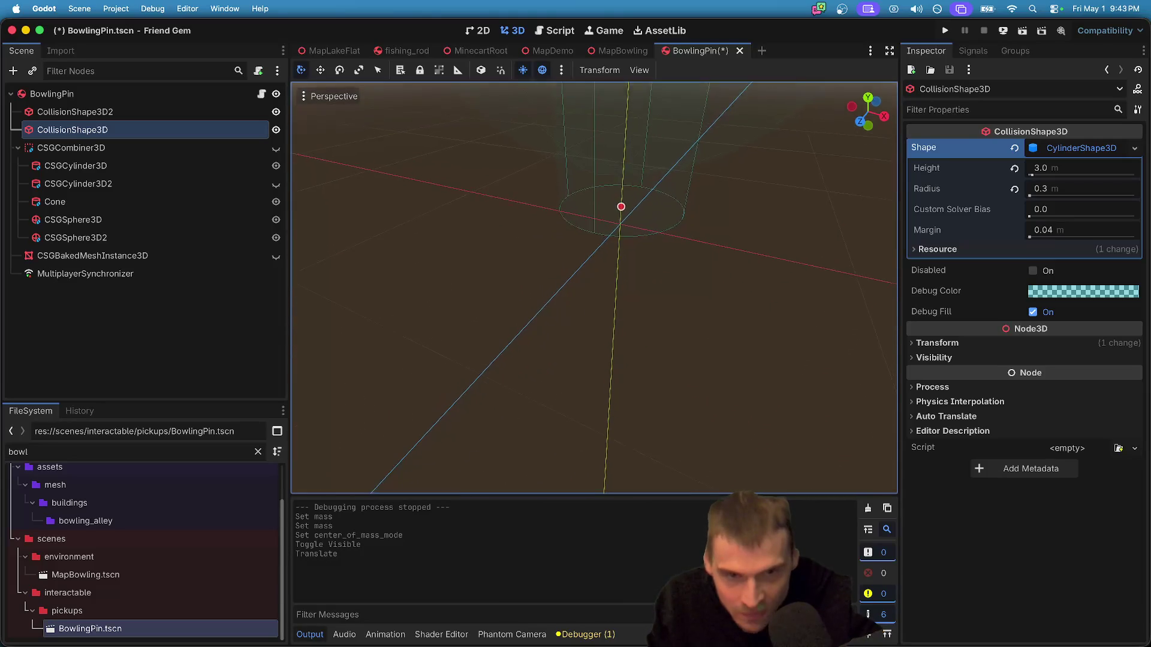
- Nudge the sphere collision shape, undo the move, then save and run the game
{"action": "left_click", "coordinate": [200, 112]}
{"action": "key", "text": "f"}
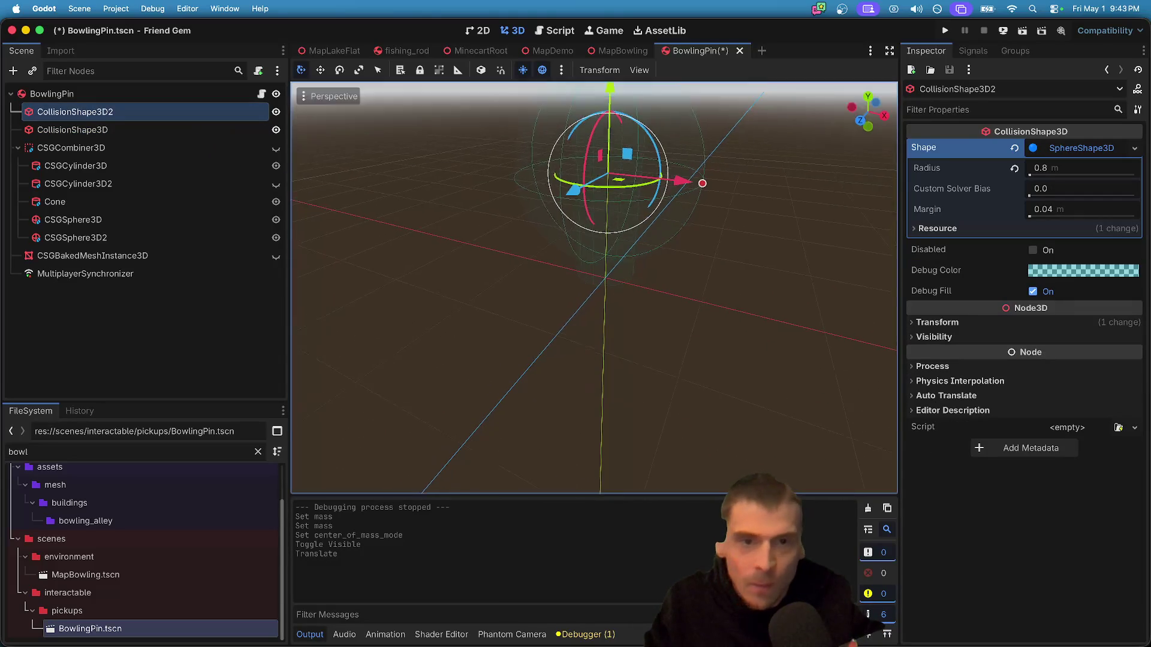
{"action": "left_click_drag", "start_coordinate": [603, 143], "coordinate": [603, 145]}
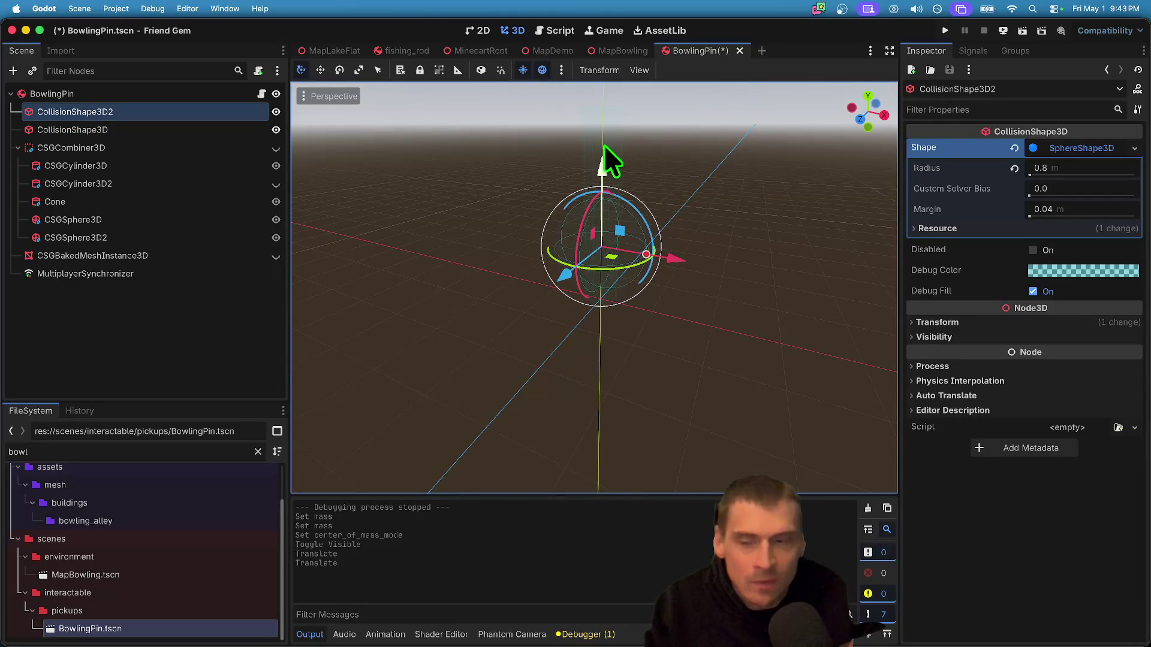
{"action": "key", "text": "super+z"}
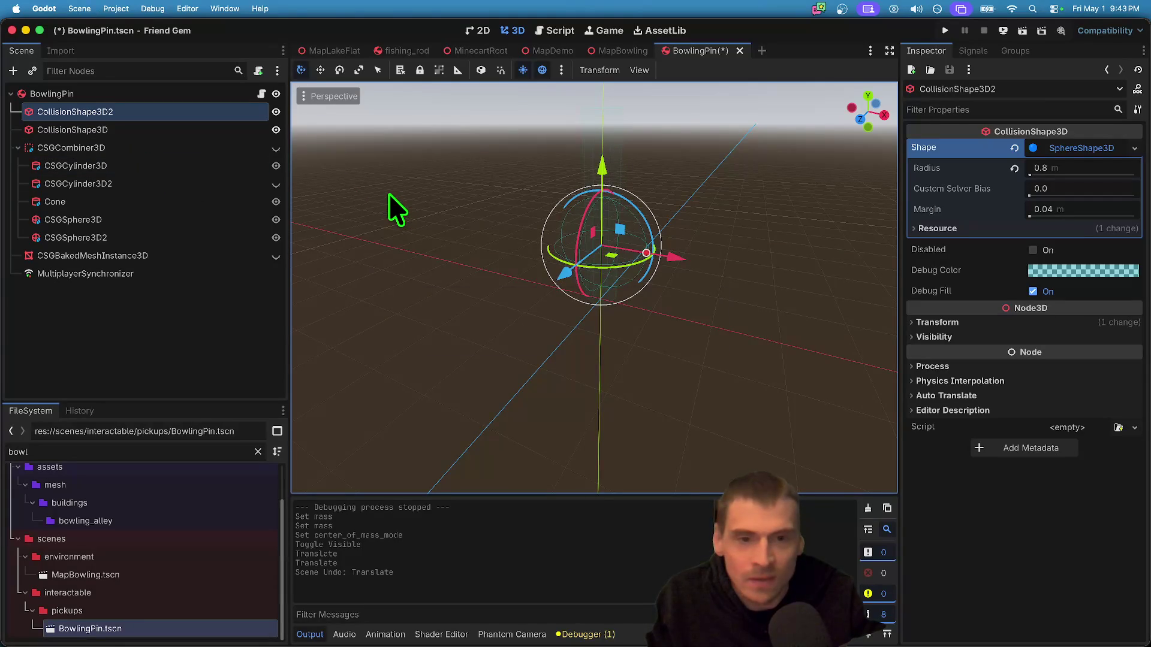
{"action": "key", "text": "super+b"}
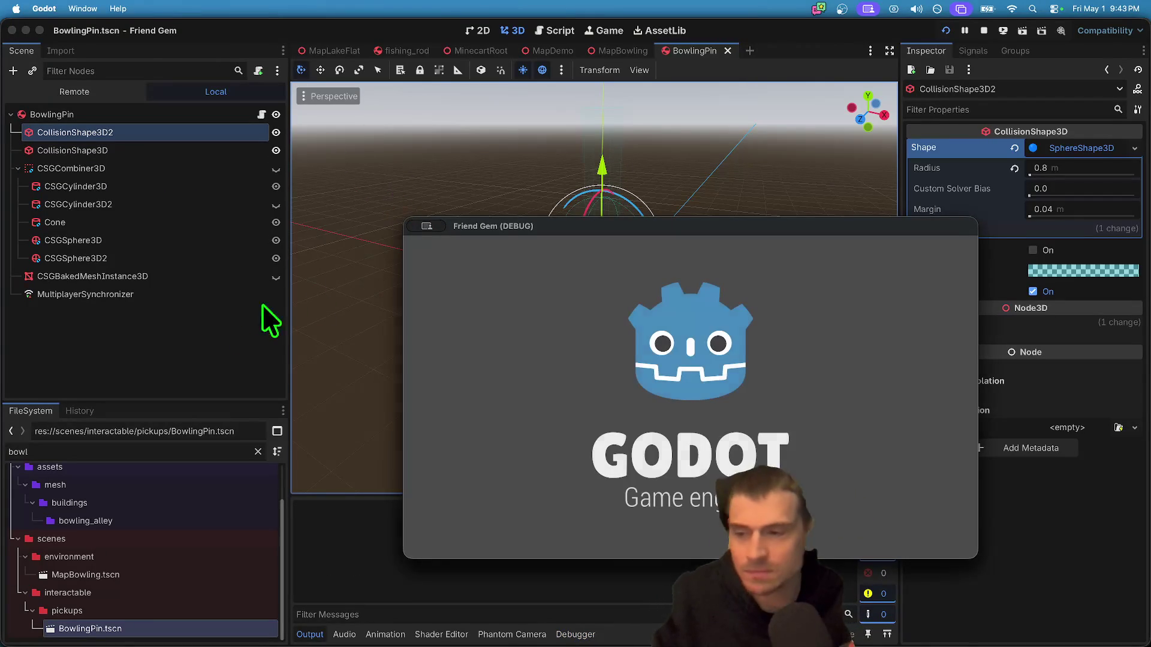
- Make the CSGBakedMeshInstance3D bowling pin mesh visible and return to the running game
{"action": "left_click", "coordinate": [276, 276]}
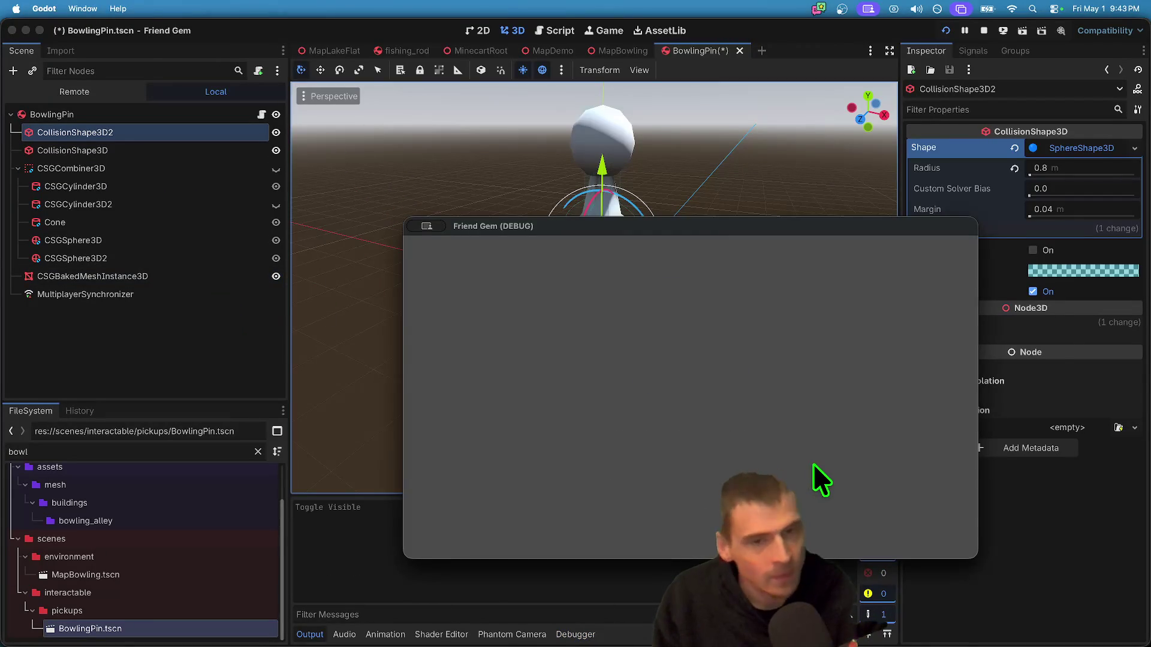
{"action": "key", "text": "super+Tab"}
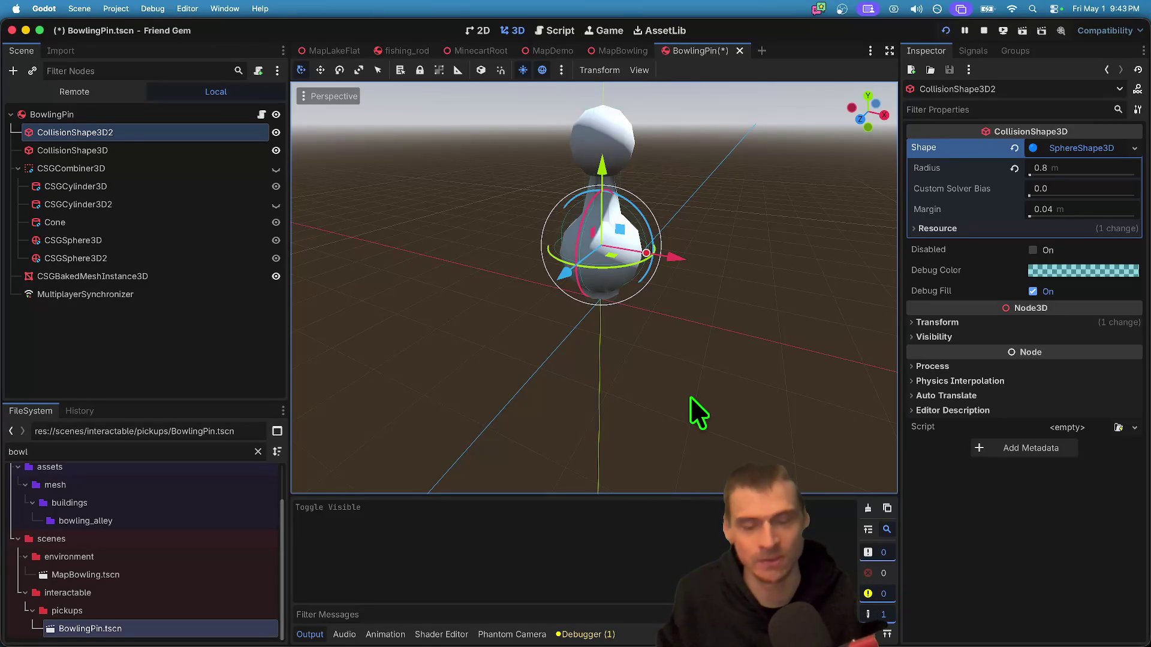
{"action": "key", "text": "super+Tab"}
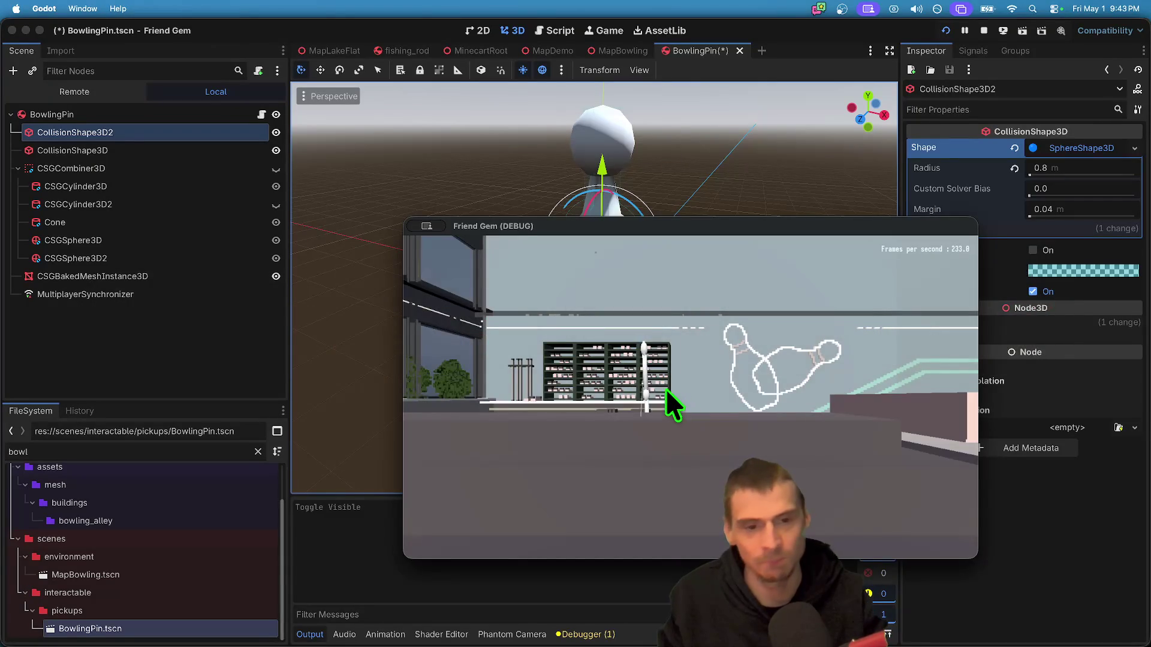
{"action": "left_click", "coordinate": [581, 360]}
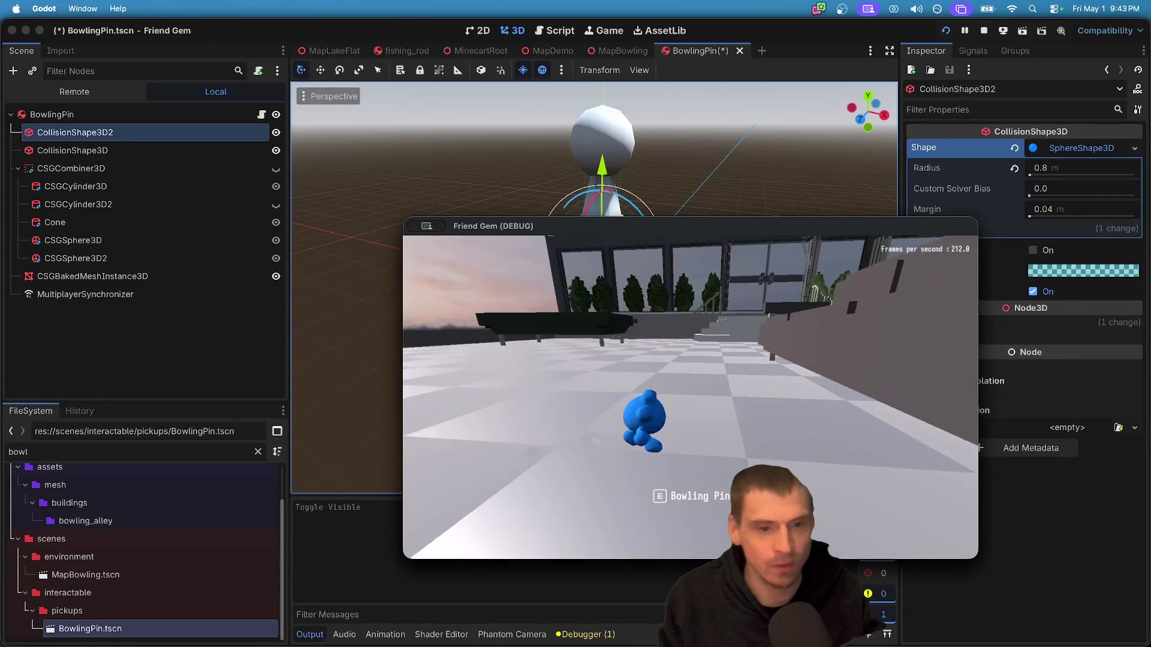
- Walk the player along the benches to look at the pins in the alley
{"action": "key", "text": "w"}
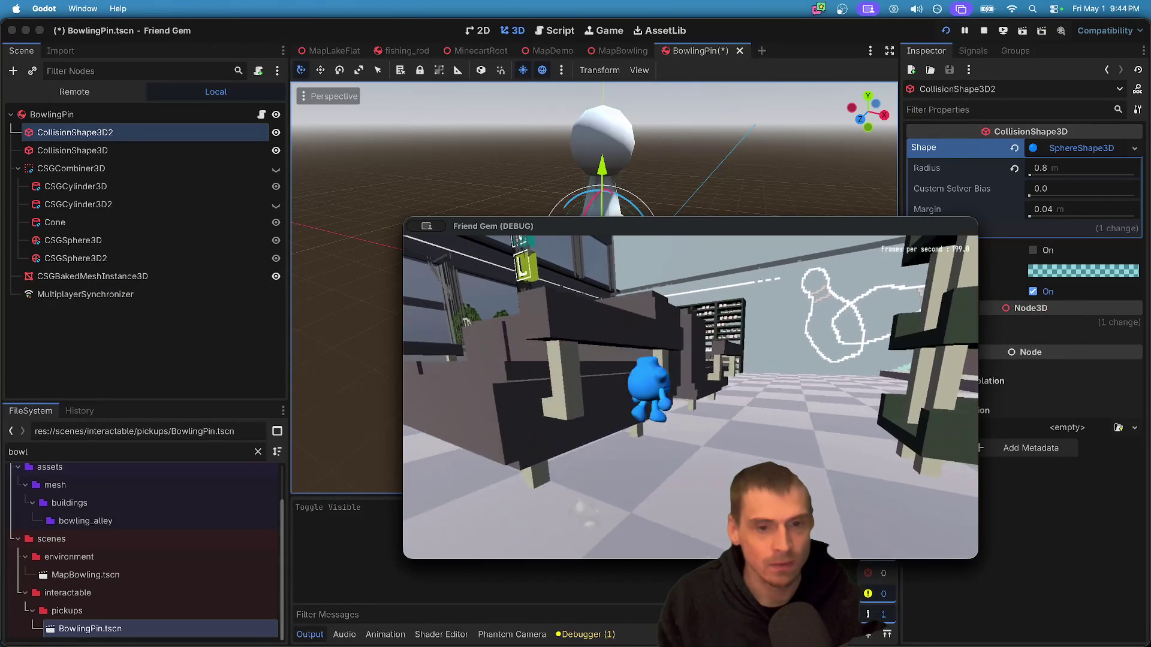
{"action": "key", "text": "w"}
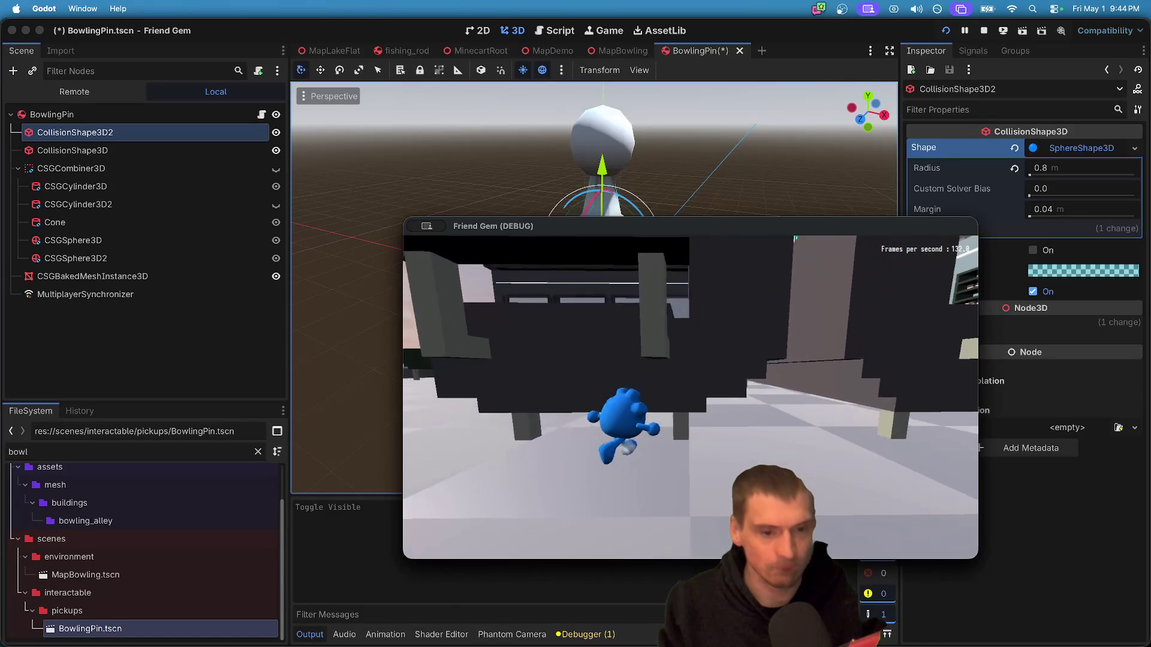
{"action": "key", "text": "w"}
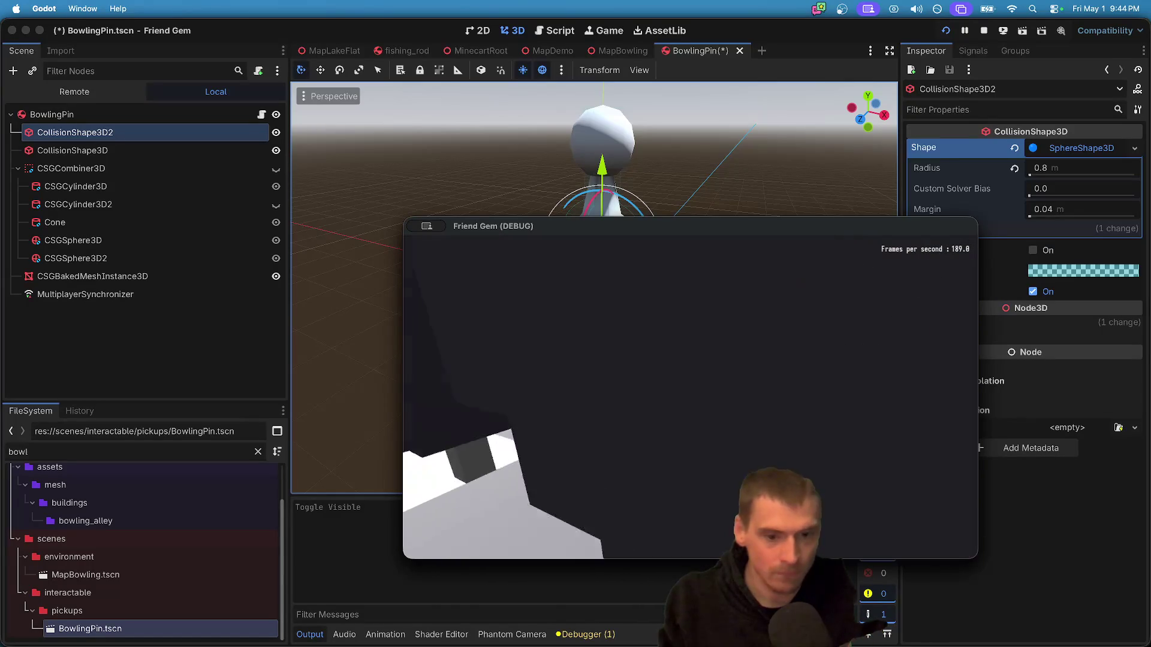
{"action": "key", "text": "w"}
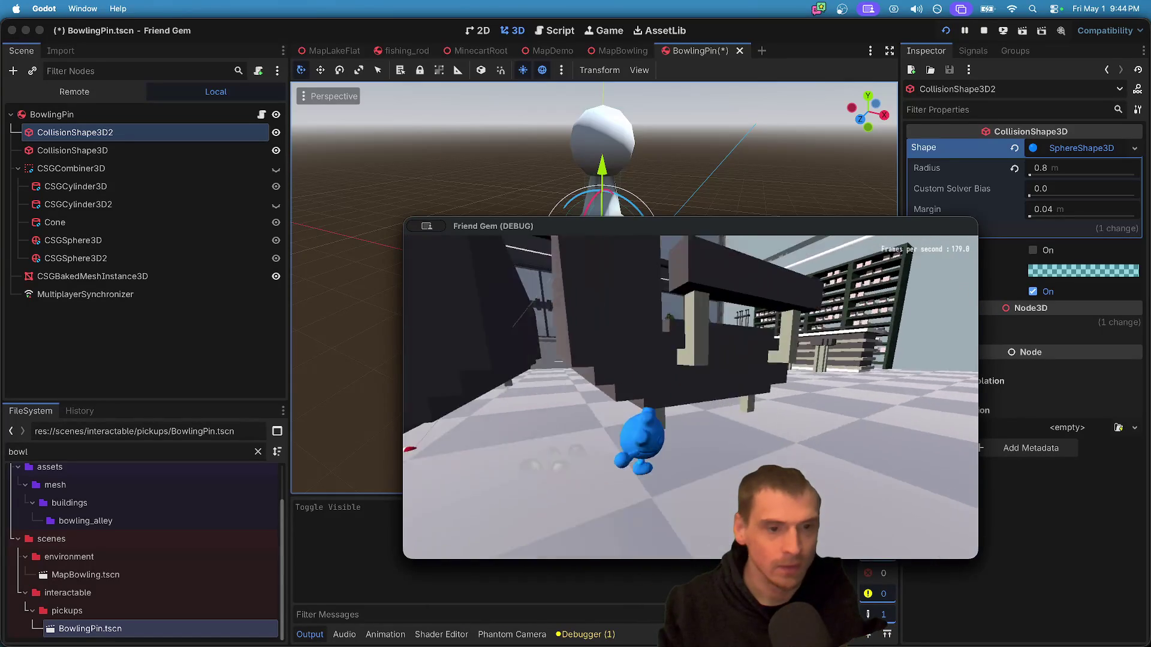
{"action": "key", "text": "w"}
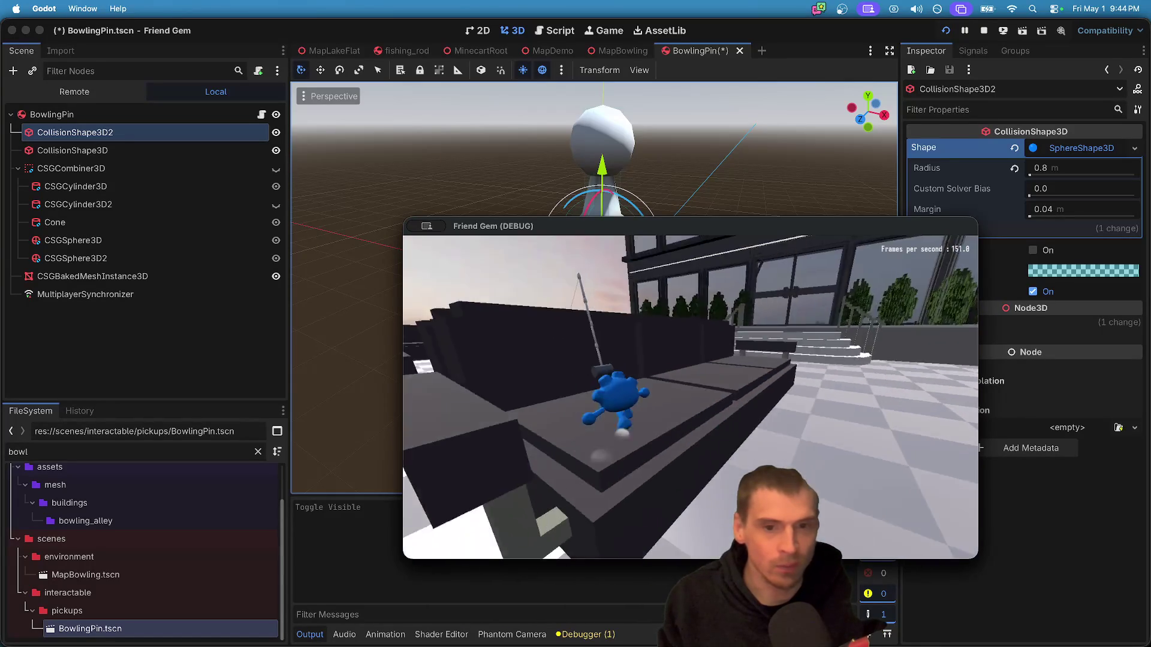
{"action": "key", "text": "w"}
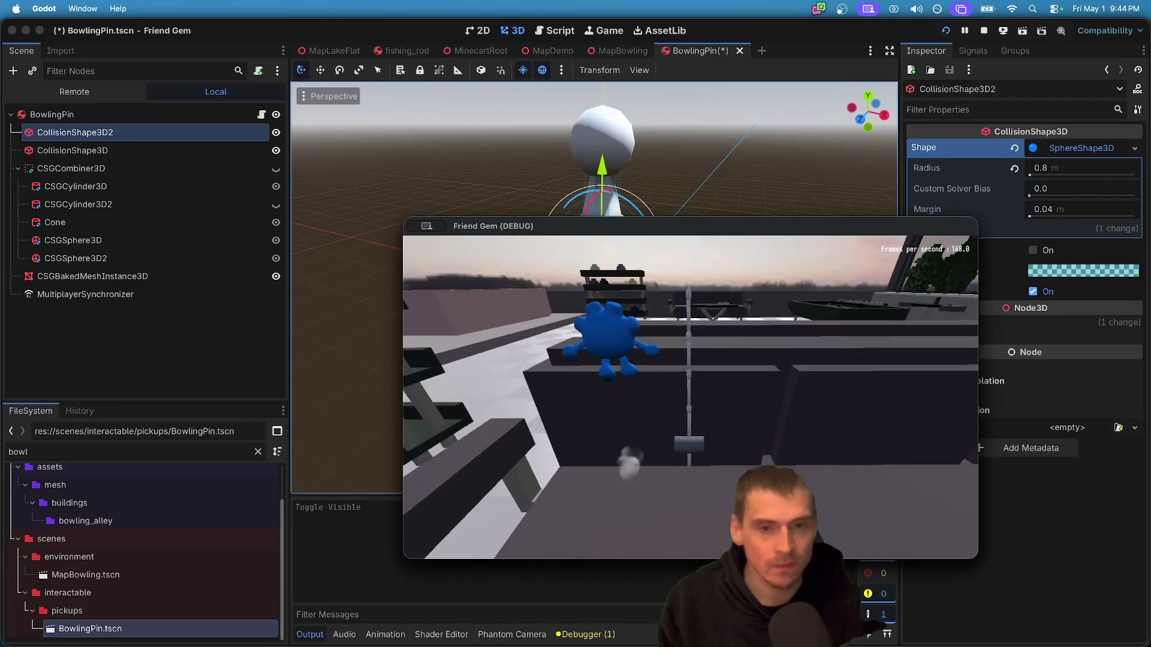
{"action": "key", "text": "w"}
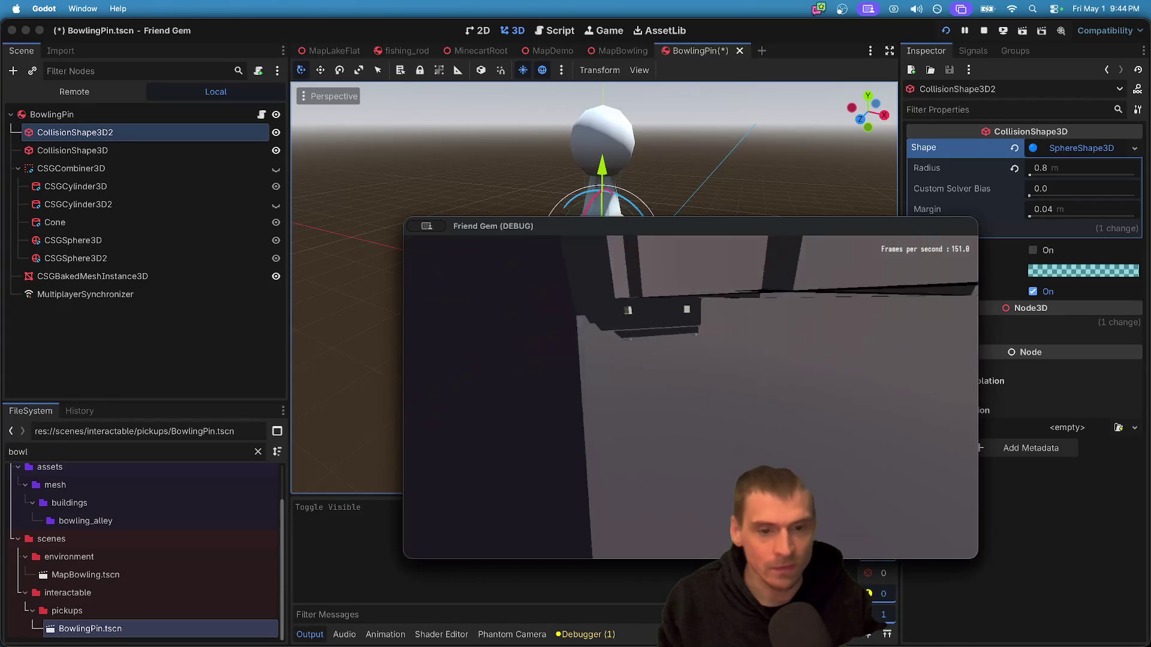
- Quit the game, save the BowlingPin scene, and playtest it again
{"action": "key", "text": "super+Tab"}
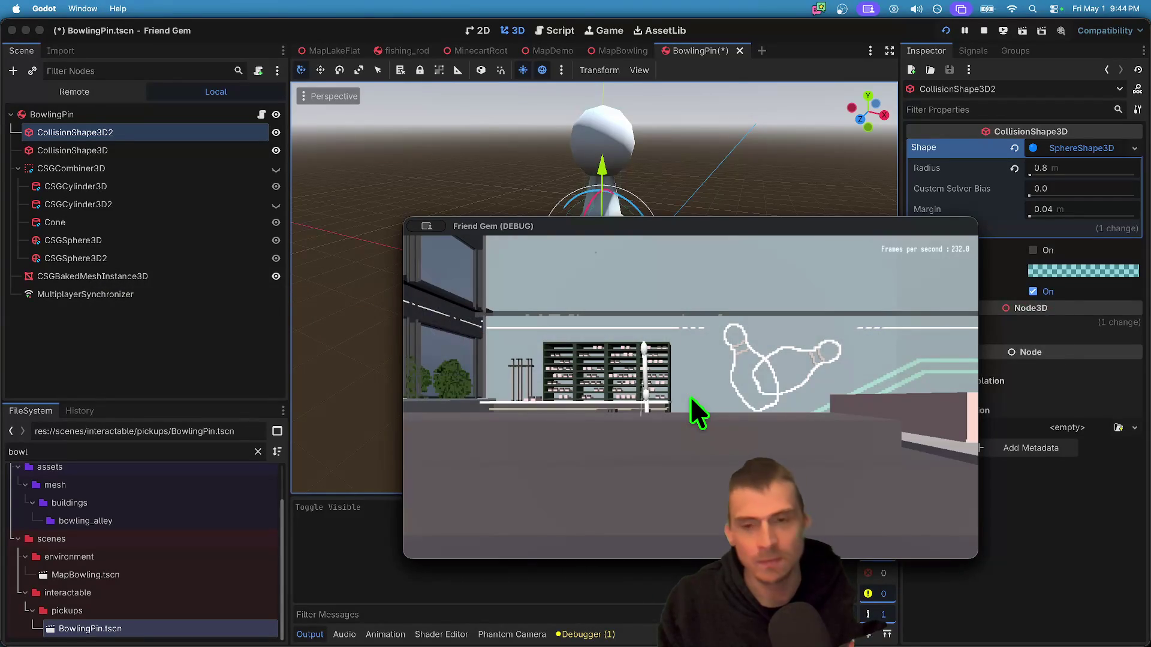
{"action": "key", "text": "super+q"}
{"action": "key", "text": "super+Tab"}
{"action": "key", "text": "super+s"}
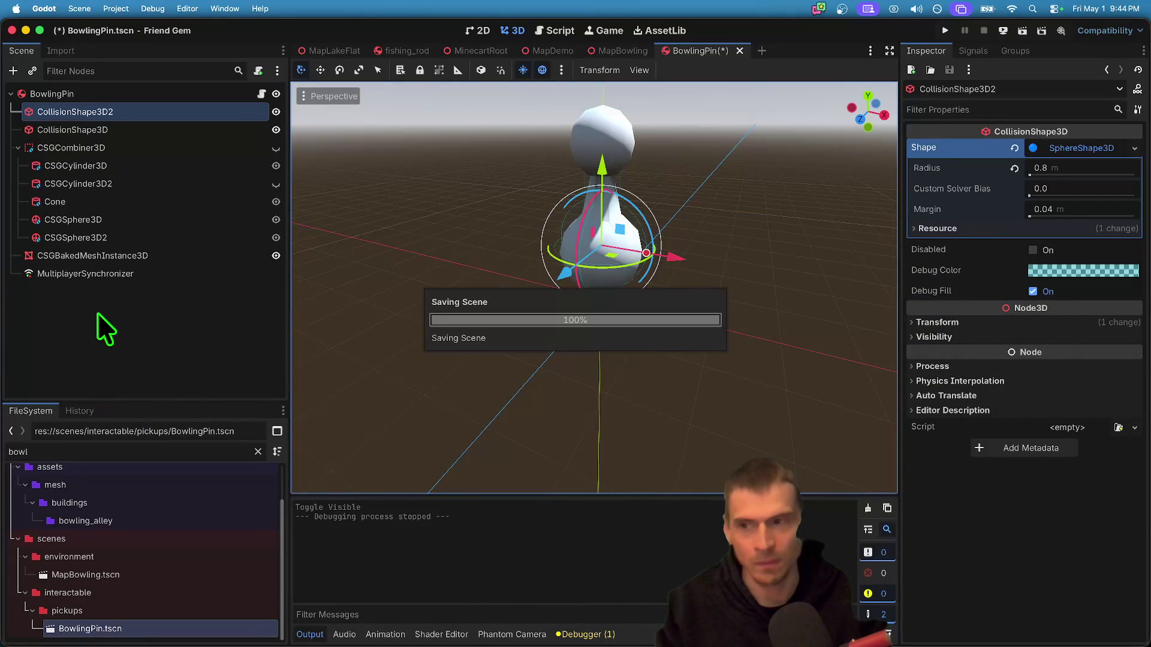
{"action": "left_click", "coordinate": [152, 149]}
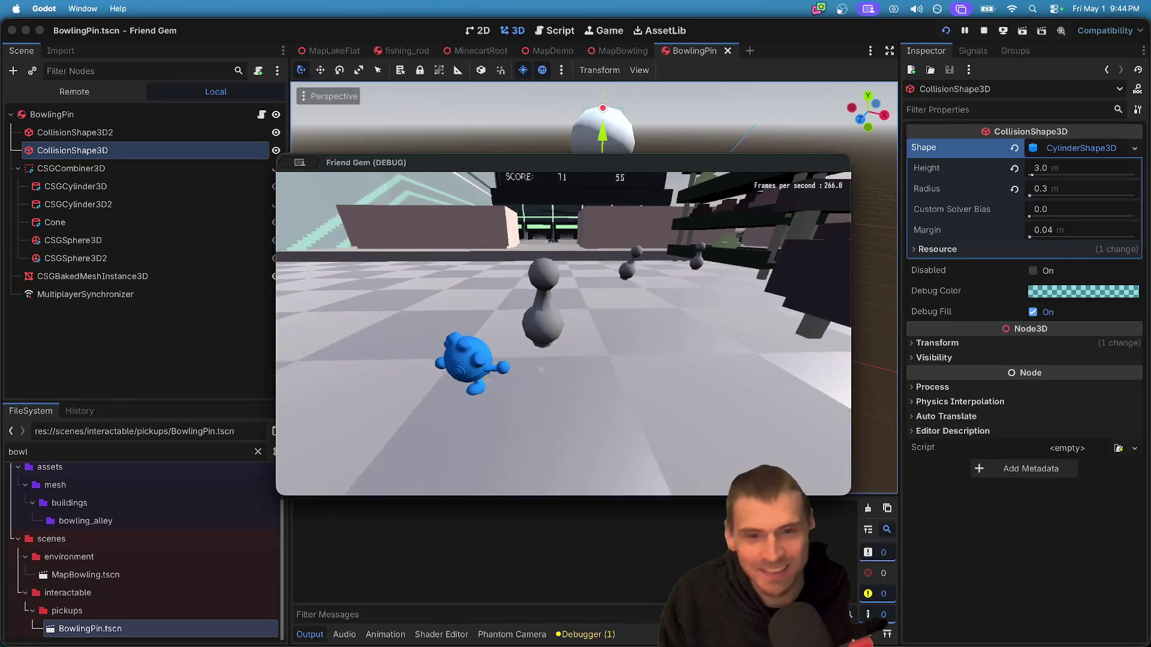
{"action": "key", "text": "super+period"}
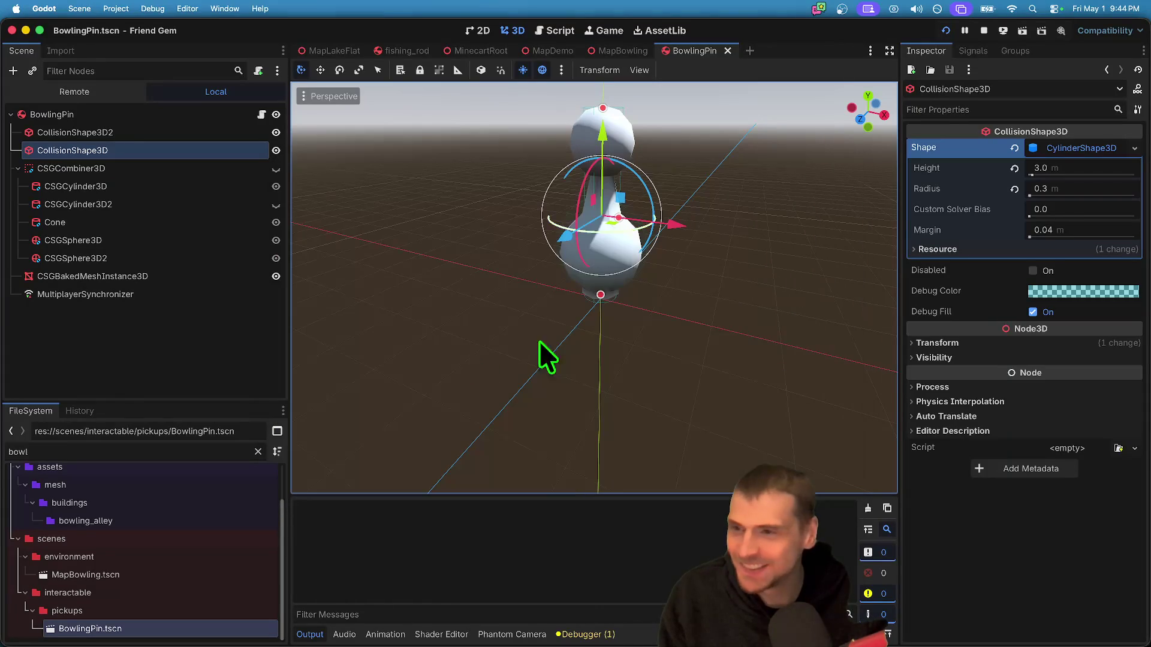
- Revert BowlingPin's Center of Mass Mode to Auto and walk toward the pins in a new playtest
{"action": "left_click", "coordinate": [144, 114]}
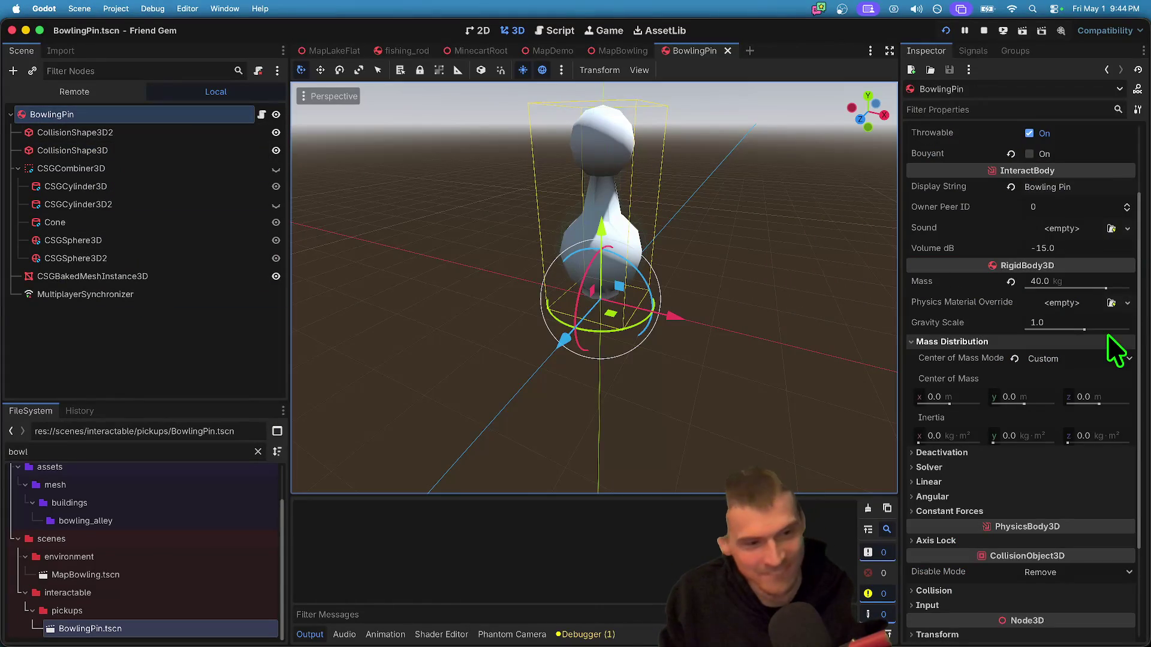
{"action": "left_click", "coordinate": [1015, 358]}
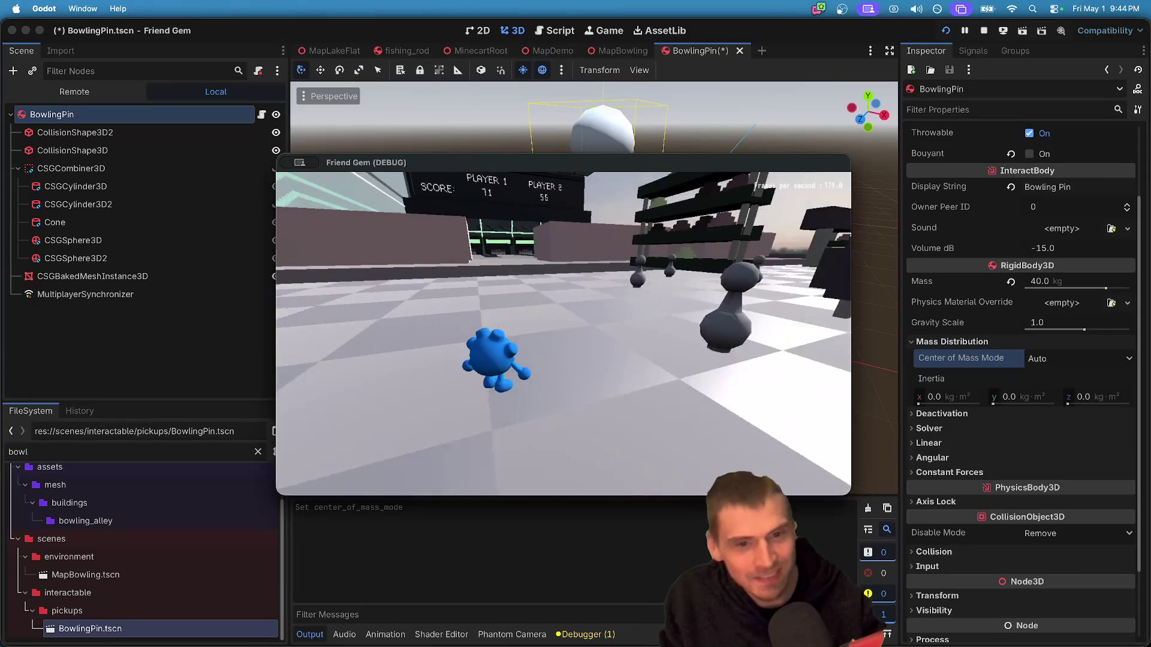
{"action": "key", "text": "w"}
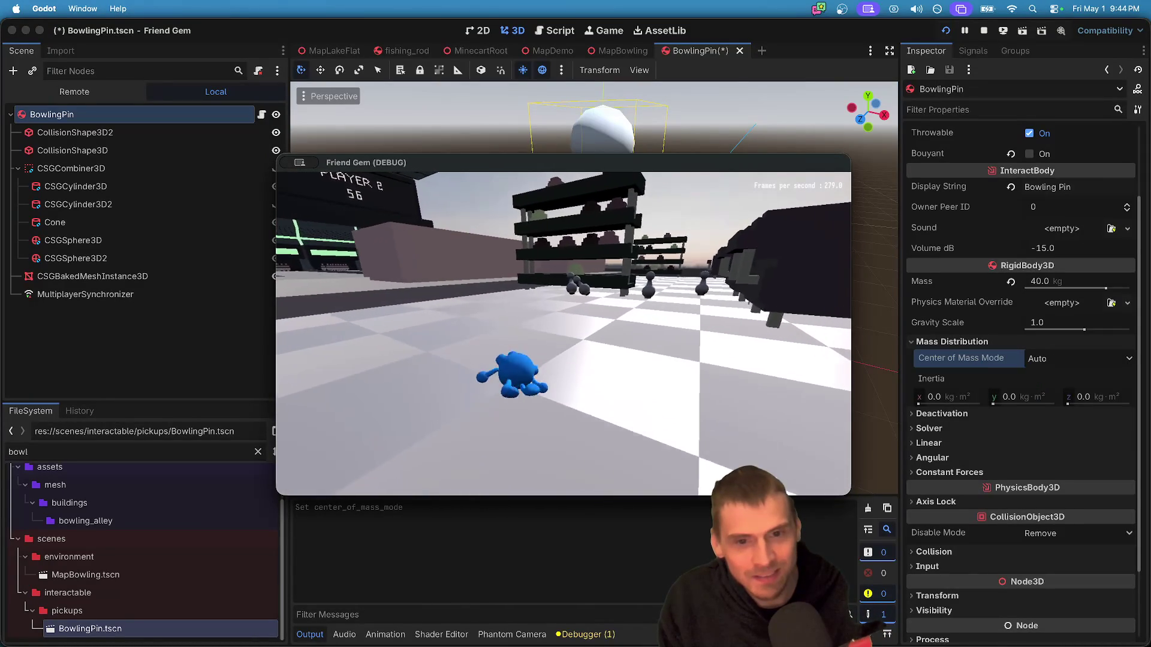
{"action": "key", "text": "w"}
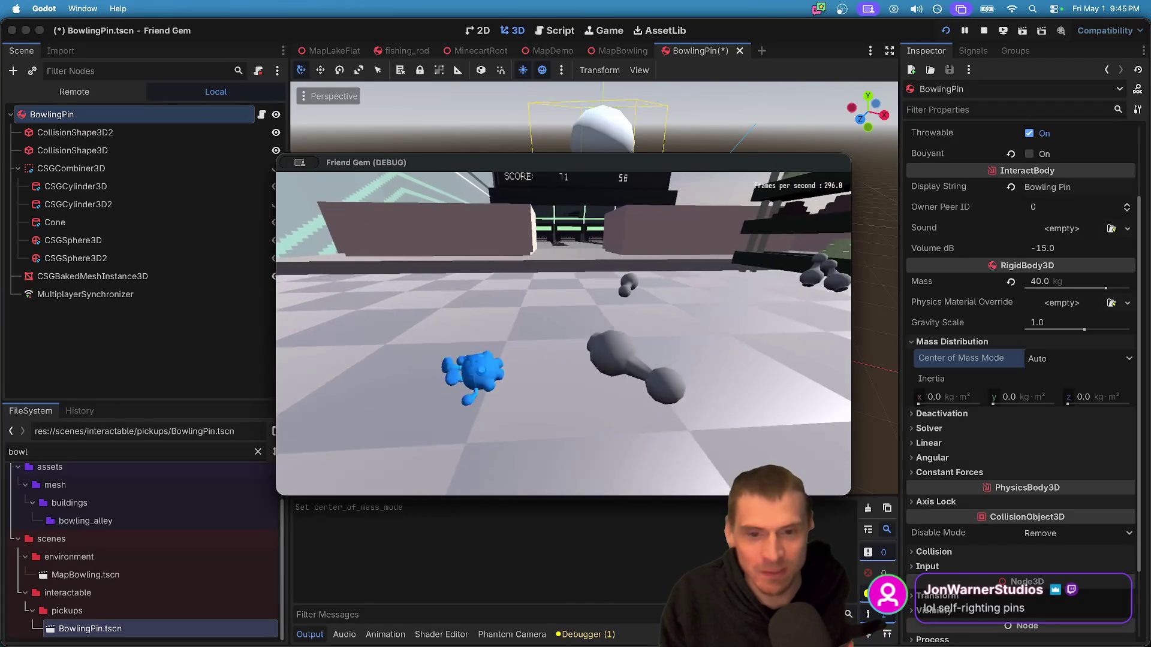
{"action": "key", "text": "super+Tab"}
{"action": "key", "text": "super+Tab"}
{"action": "key", "text": "super+Tab"}
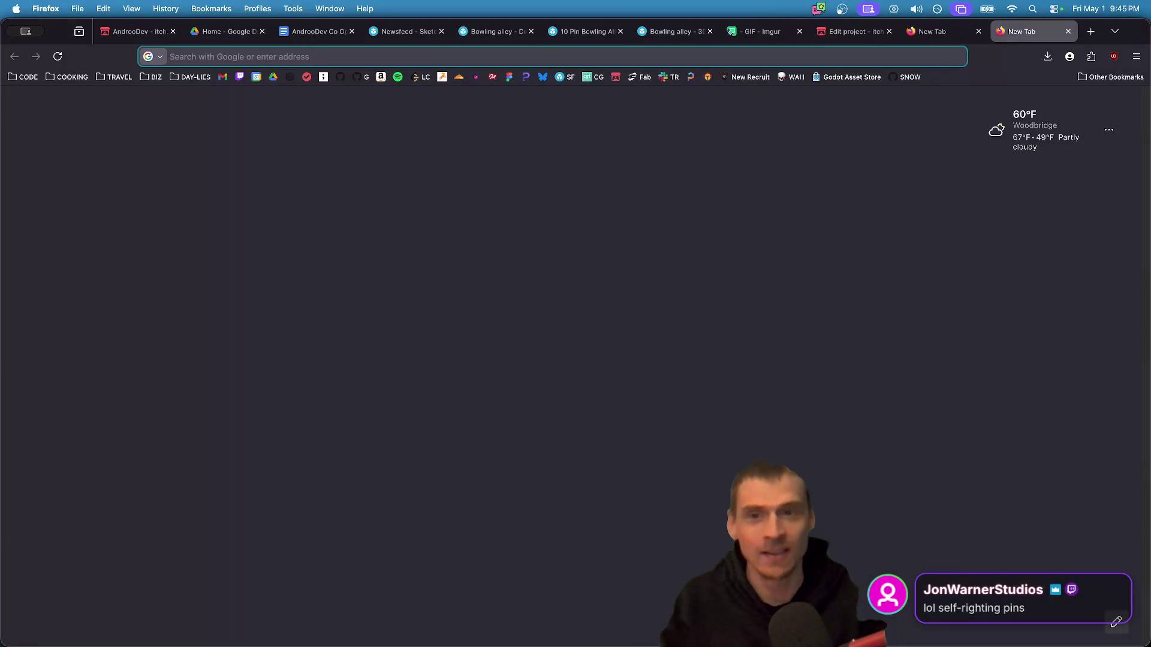
- Open Sketchfab and poly.pizza in separate browser tabs
{"action": "type", "text": "sketchfab"}
{"action": "key", "text": "Return"}
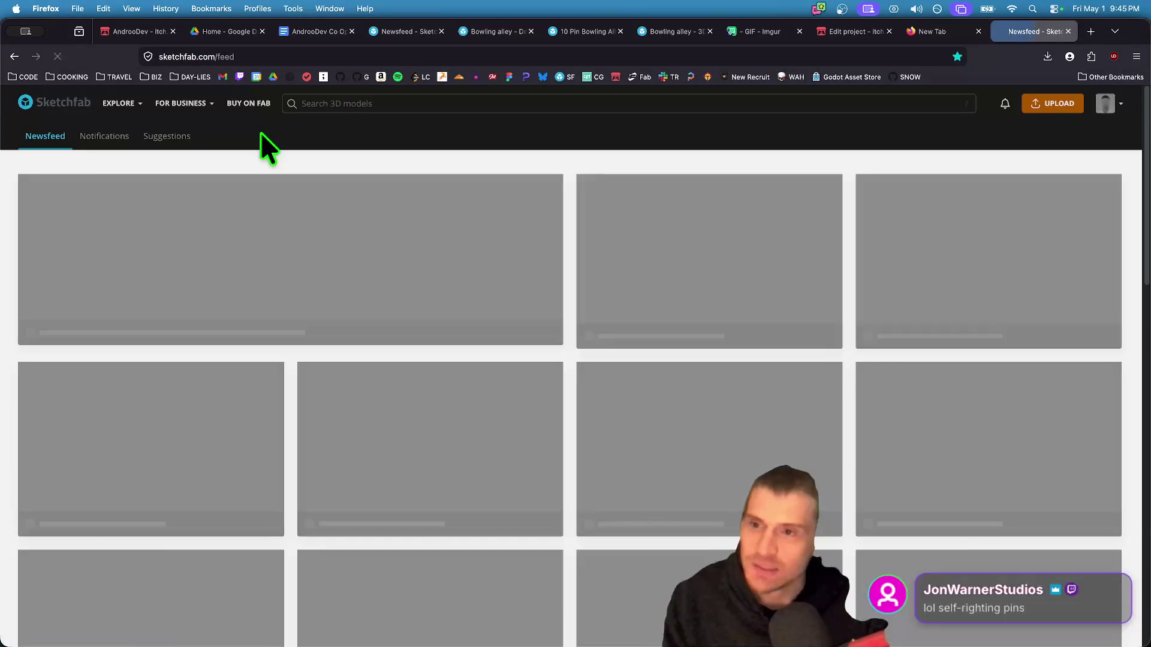
{"action": "key", "text": "super+t"}
{"action": "type", "text": "poly.pizza"}
{"action": "key", "text": "Return"}
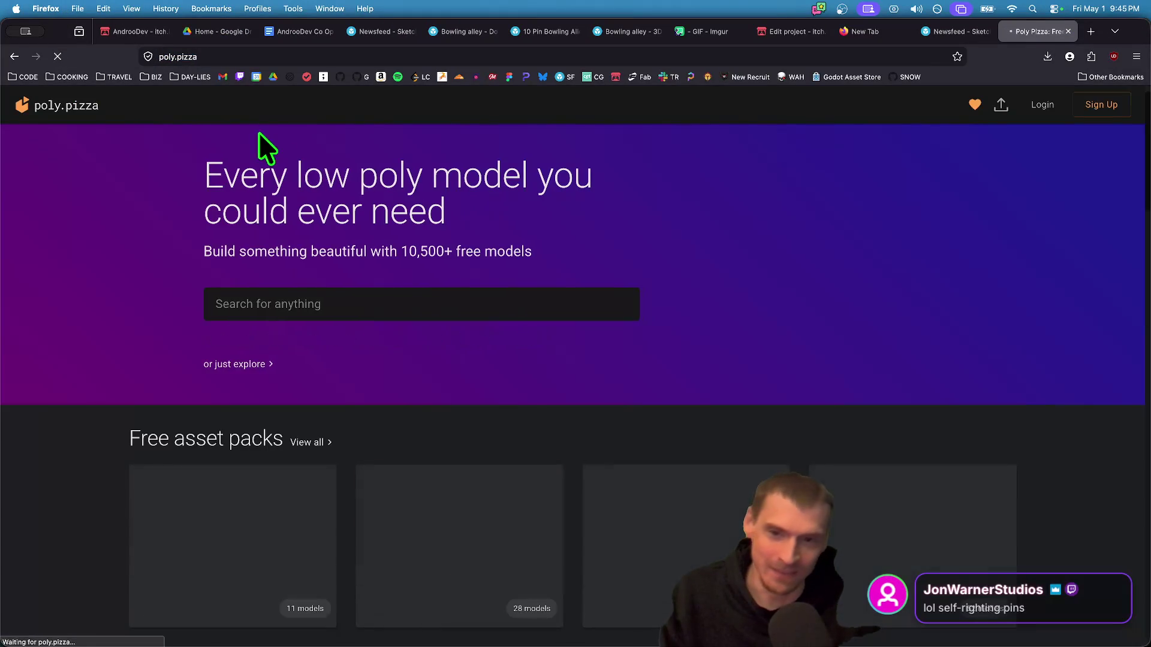
- Search Poly Pizza for bowling models and scroll through the results
{"action": "left_click", "coordinate": [442, 297]}
{"action": "type", "text": "g"}
{"action": "key", "text": "Return"}
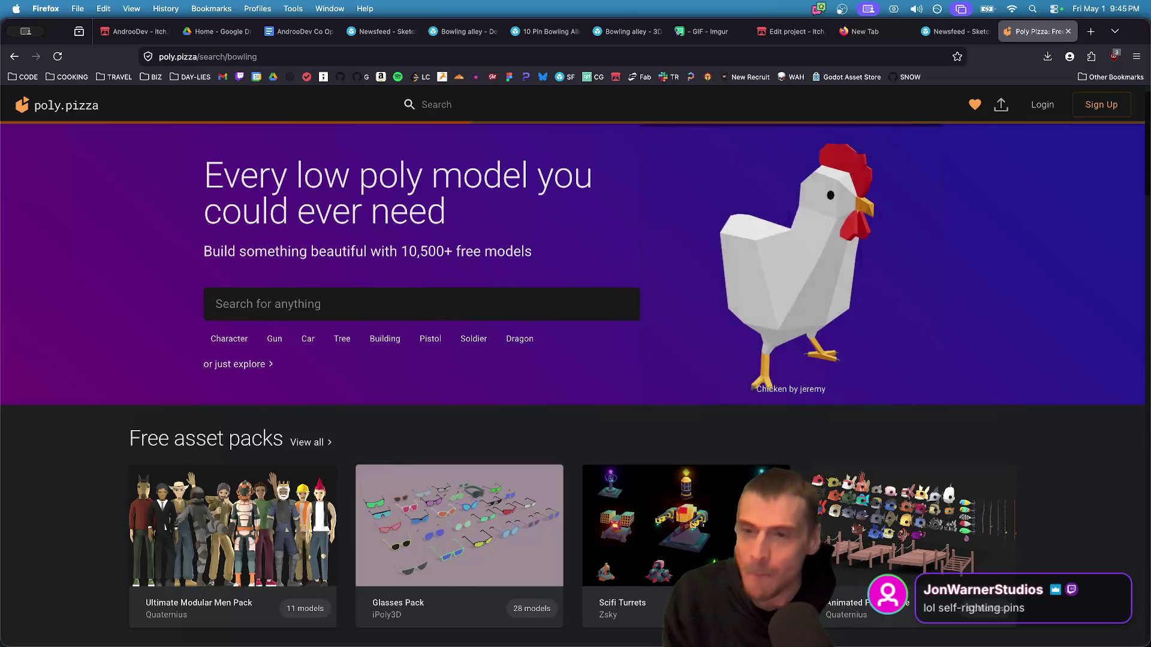
{"action": "scroll", "coordinate": [449, 414], "scroll_direction": "down", "scroll_amount": 5}
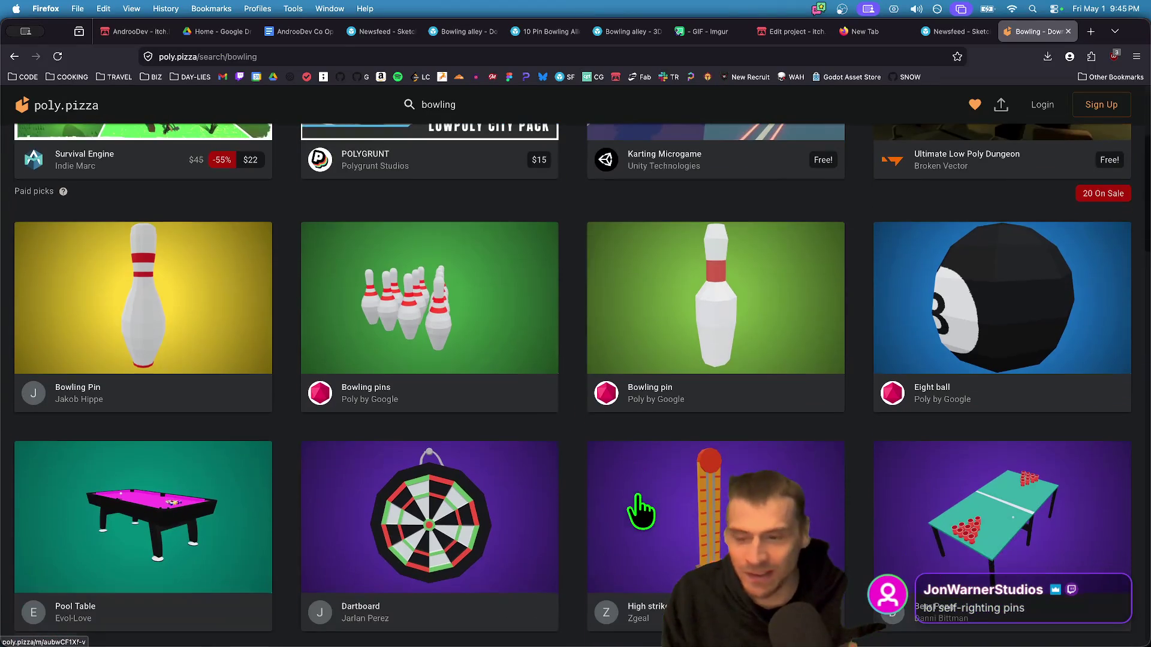
{"action": "scroll", "coordinate": [805, 413], "scroll_direction": "down", "scroll_amount": 12}
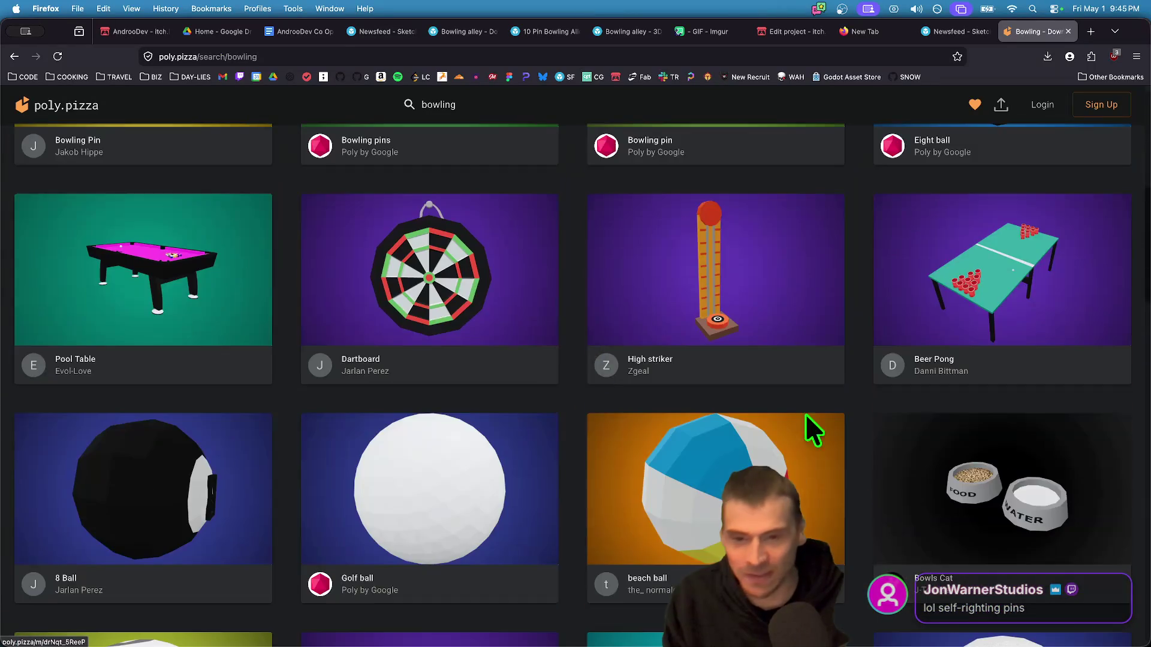
- Search Sketchfab for 'bowling pin', compare with Poly Pizza, and open the first Bowling Pin model
{"action": "key", "text": "ctrl+shift+Tab"}
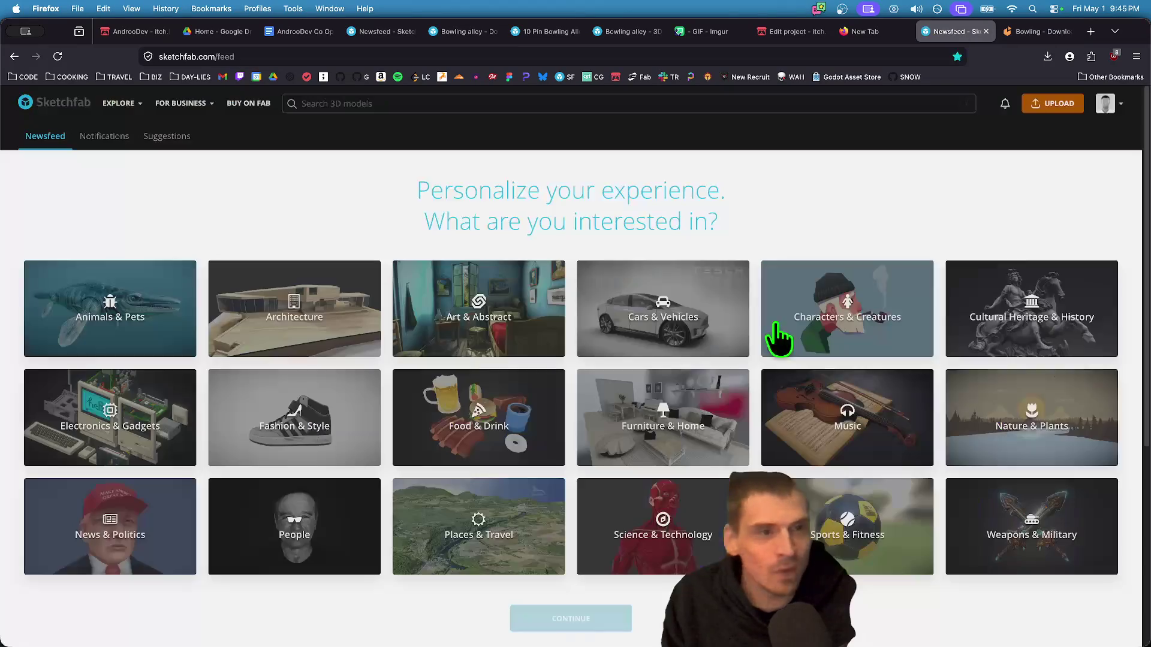
{"action": "left_click", "coordinate": [584, 103]}
{"action": "type", "text": "bowling pin"}
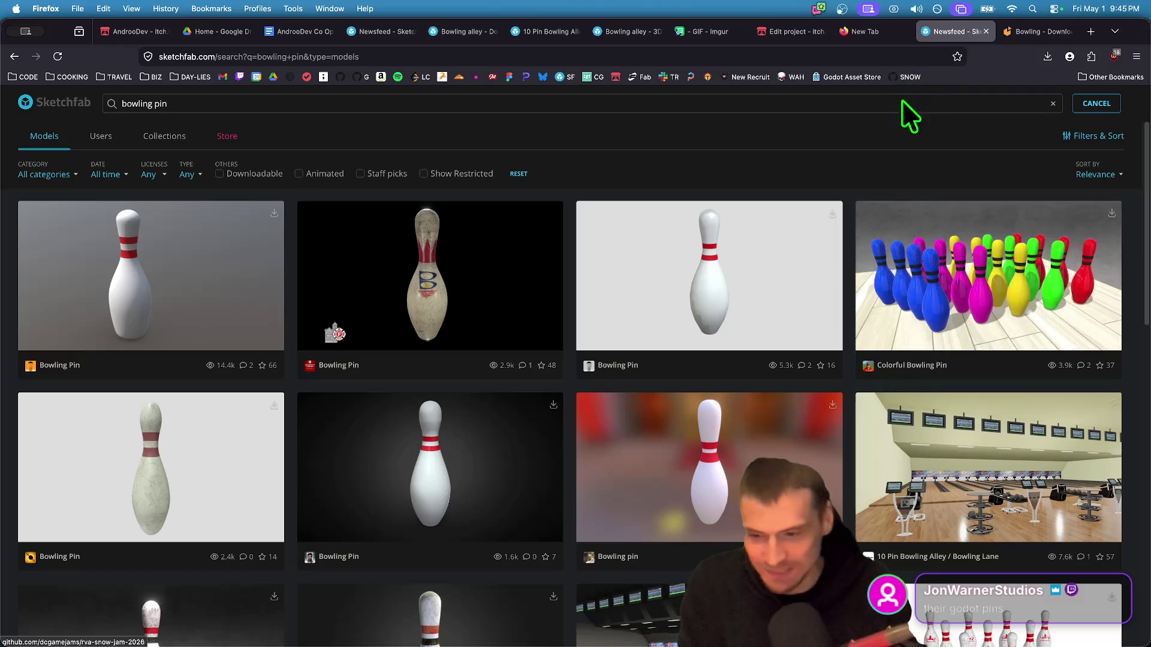
{"action": "scroll", "coordinate": [812, 474], "scroll_direction": "down", "scroll_amount": 4}
{"action": "scroll", "coordinate": [815, 480], "scroll_direction": "down", "scroll_amount": 8}
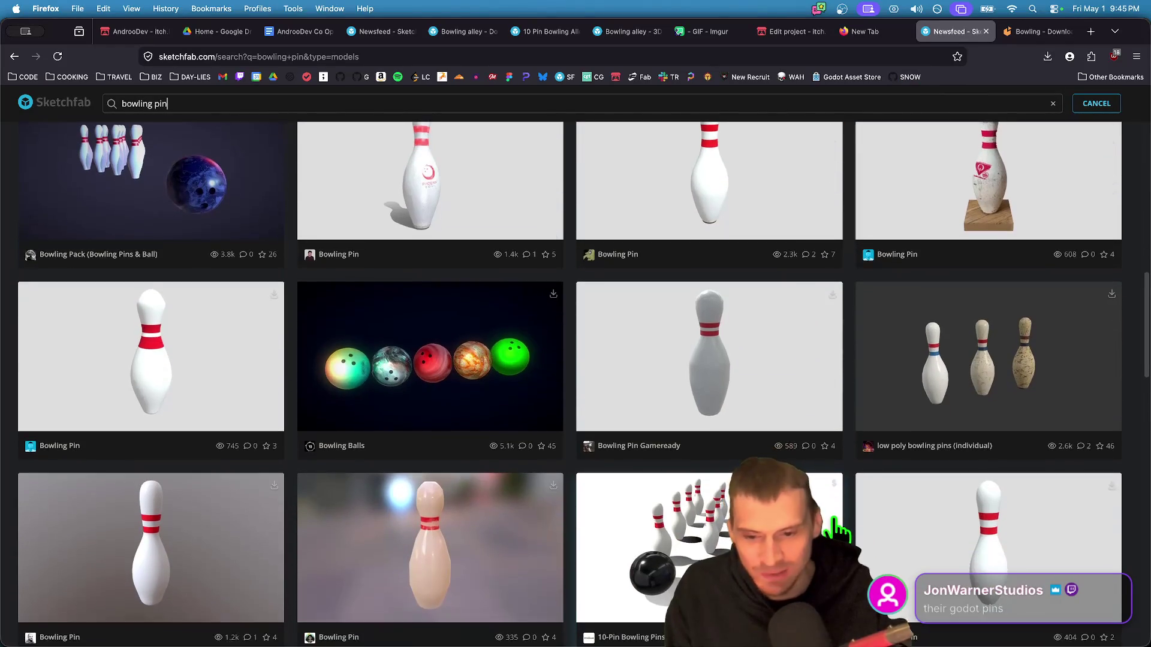
{"action": "scroll", "coordinate": [836, 509], "scroll_direction": "up", "scroll_amount": 3}
{"action": "key", "text": "ctrl+Tab"}
{"action": "scroll", "coordinate": [848, 533], "scroll_direction": "up", "scroll_amount": 5}
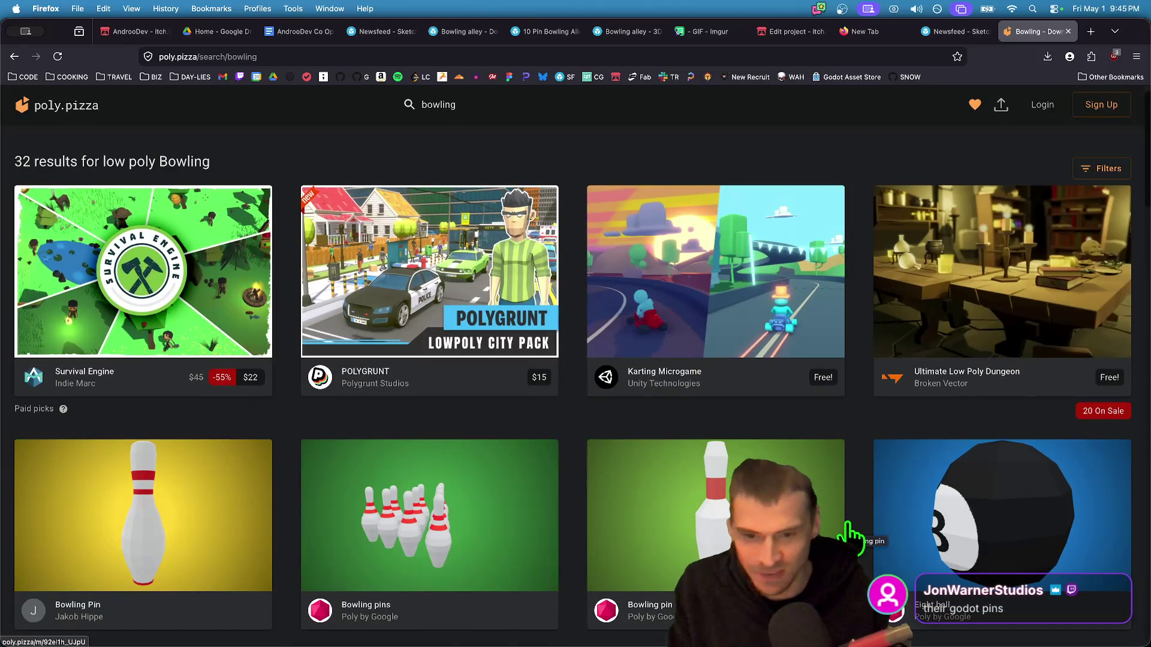
{"action": "scroll", "coordinate": [851, 533], "scroll_direction": "down", "scroll_amount": 12}
{"action": "key", "text": "ctrl+shift+Tab"}
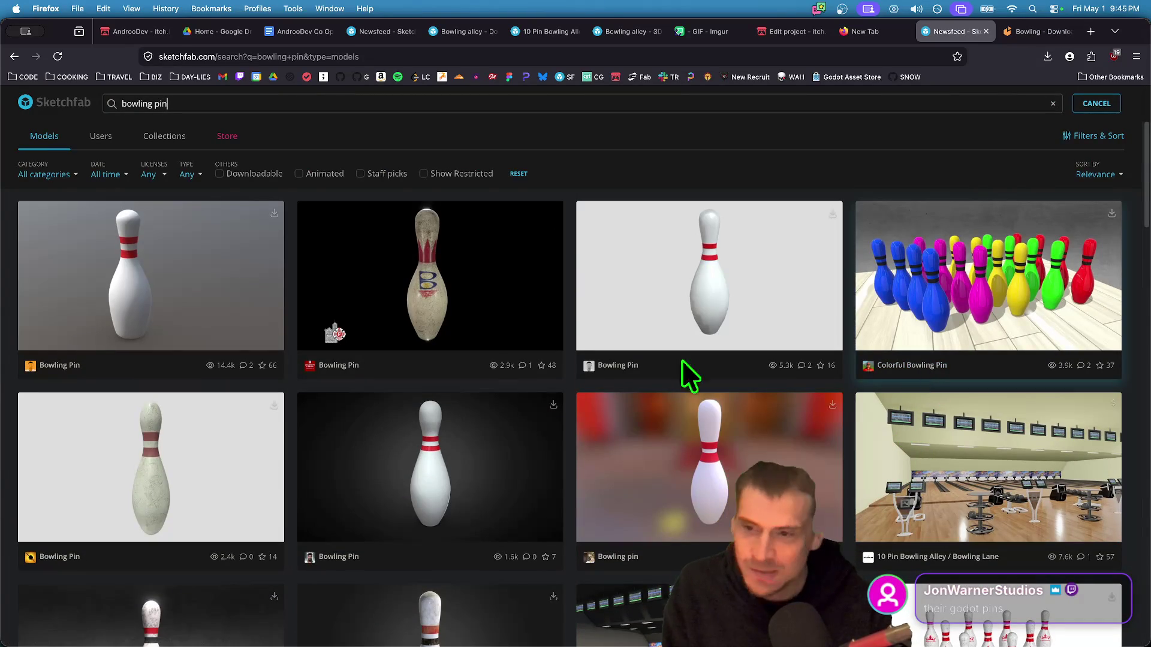
{"action": "left_click", "coordinate": [244, 257]}
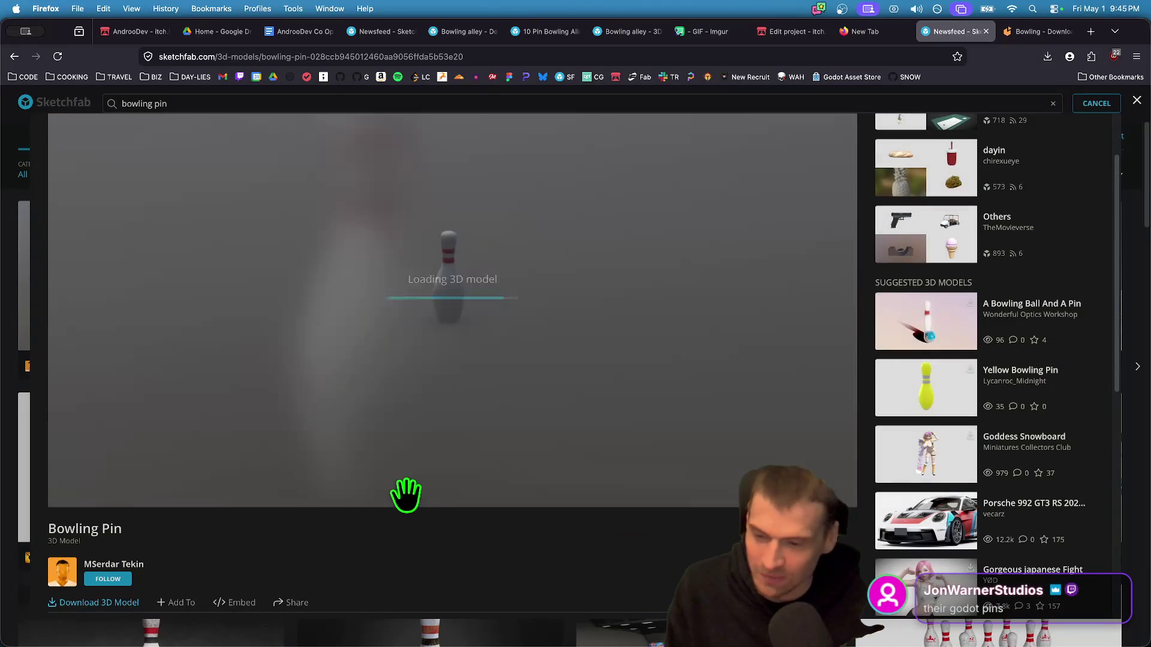
- Close the first pin viewer and compare the Poly Pizza and Sketchfab results again
{"action": "key", "text": "Escape"}
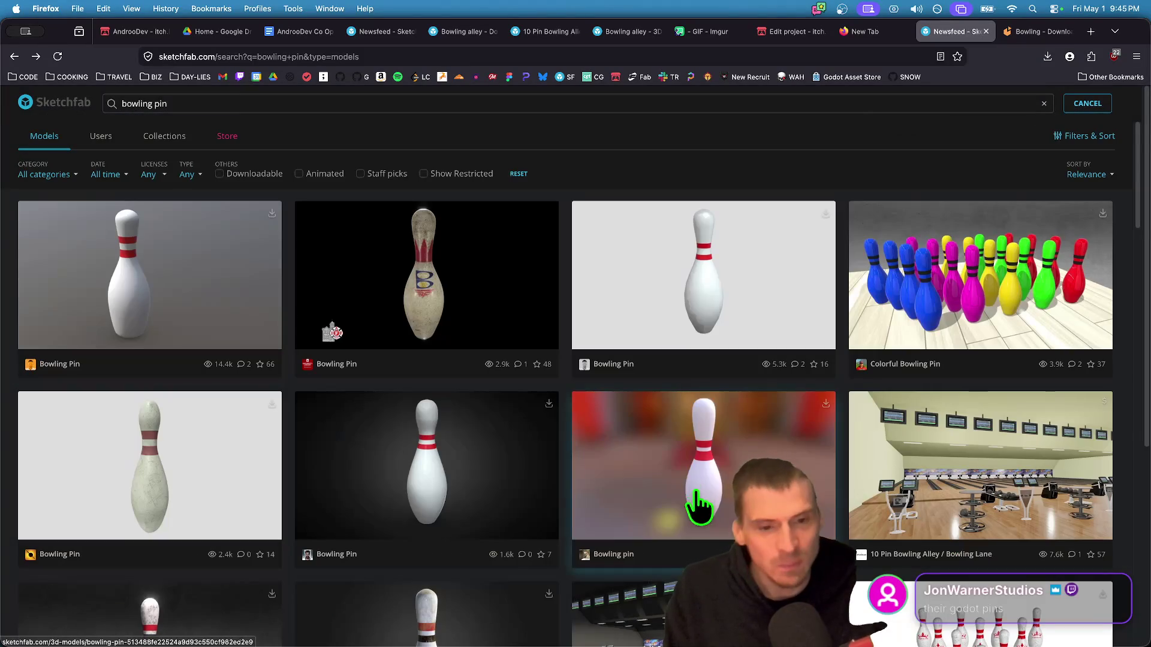
{"action": "scroll", "coordinate": [799, 359], "scroll_direction": "down", "scroll_amount": 1}
{"action": "key", "text": "ctrl+Tab"}
{"action": "scroll", "coordinate": [516, 357], "scroll_direction": "up", "scroll_amount": 3}
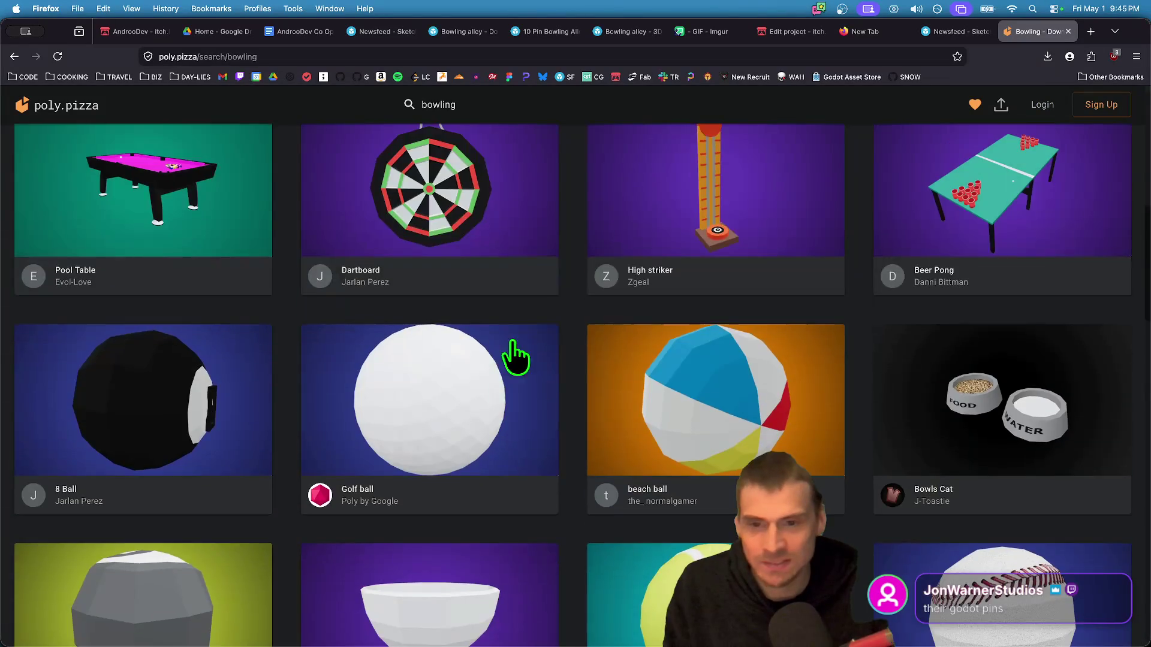
{"action": "scroll", "coordinate": [516, 357], "scroll_direction": "up", "scroll_amount": 5}
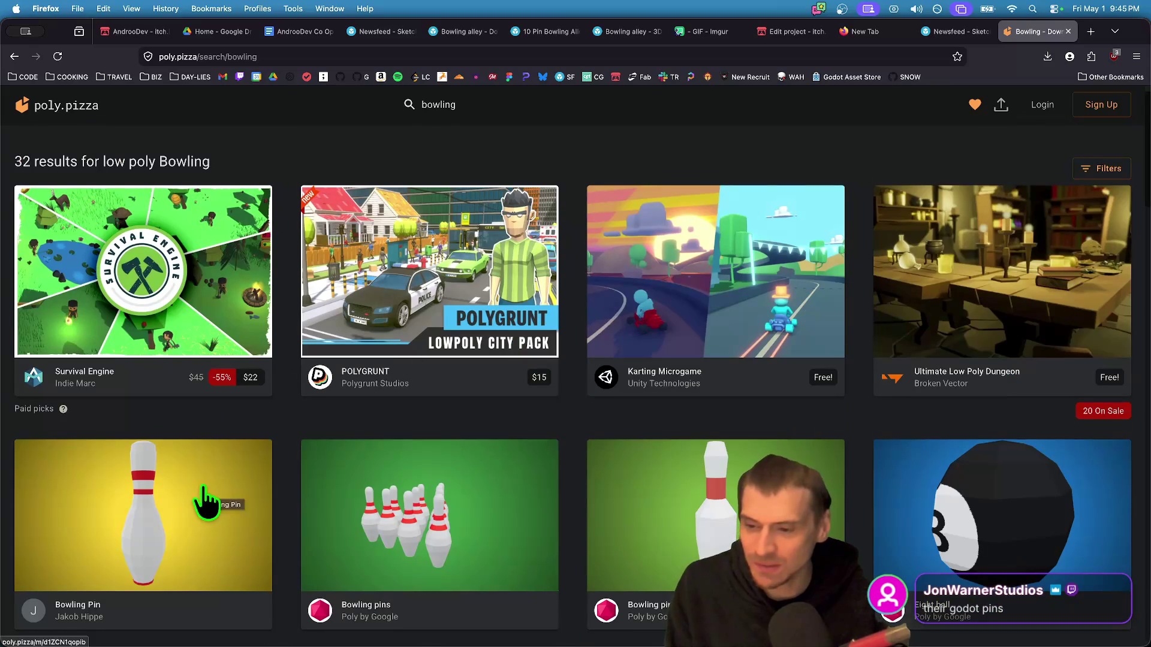
{"action": "scroll", "coordinate": [204, 500], "scroll_direction": "down", "scroll_amount": 2}
{"action": "scroll", "coordinate": [695, 384], "scroll_direction": "down", "scroll_amount": 3}
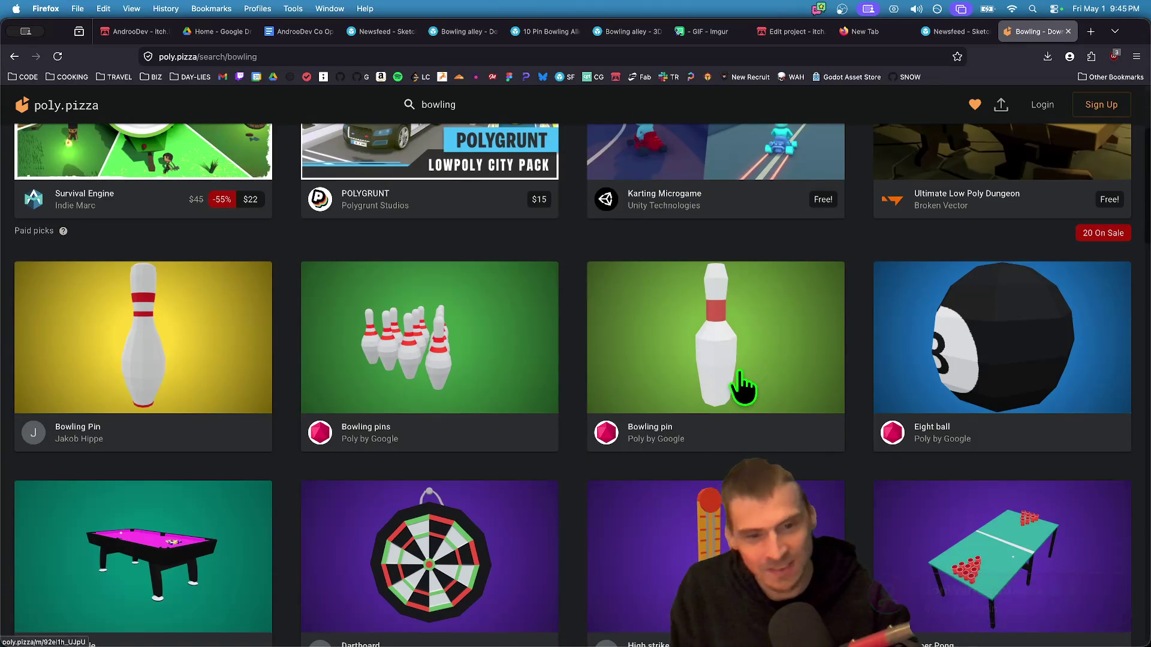
{"action": "key", "text": "ctrl+shift+Tab"}
{"action": "scroll", "coordinate": [791, 380], "scroll_direction": "down", "scroll_amount": 1}
- Open the third, 544-triangle Bowling Pin model, orbit it, and bring up its download options
{"action": "left_click", "coordinate": [767, 267]}
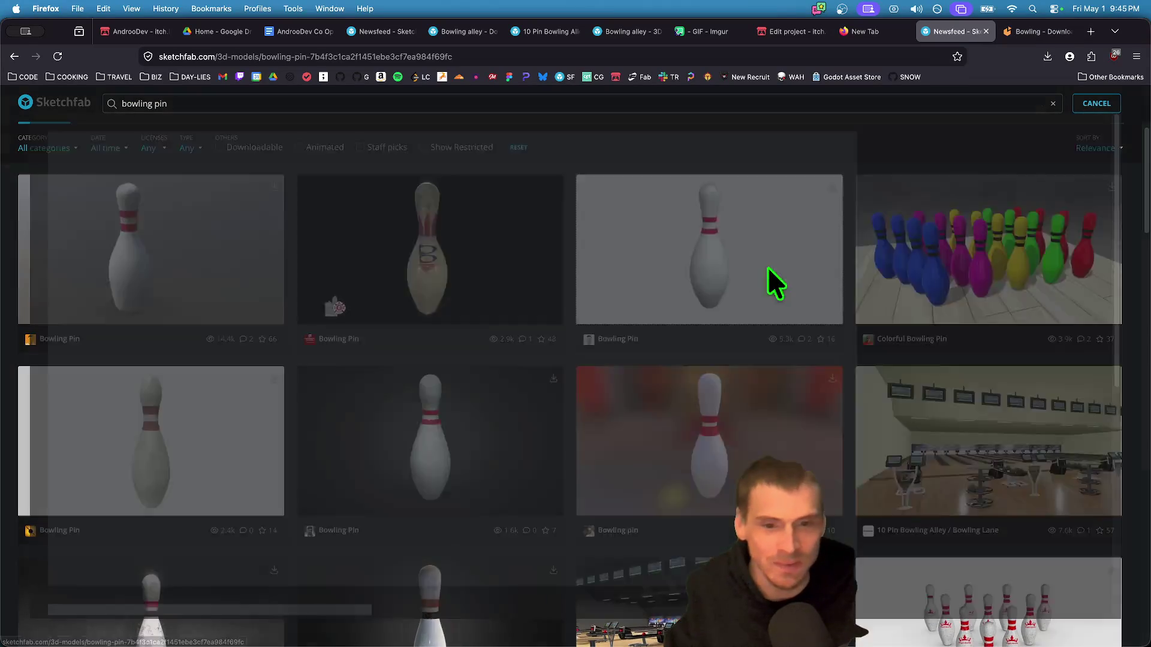
{"action": "scroll", "coordinate": [466, 606], "scroll_direction": "down", "scroll_amount": 4}
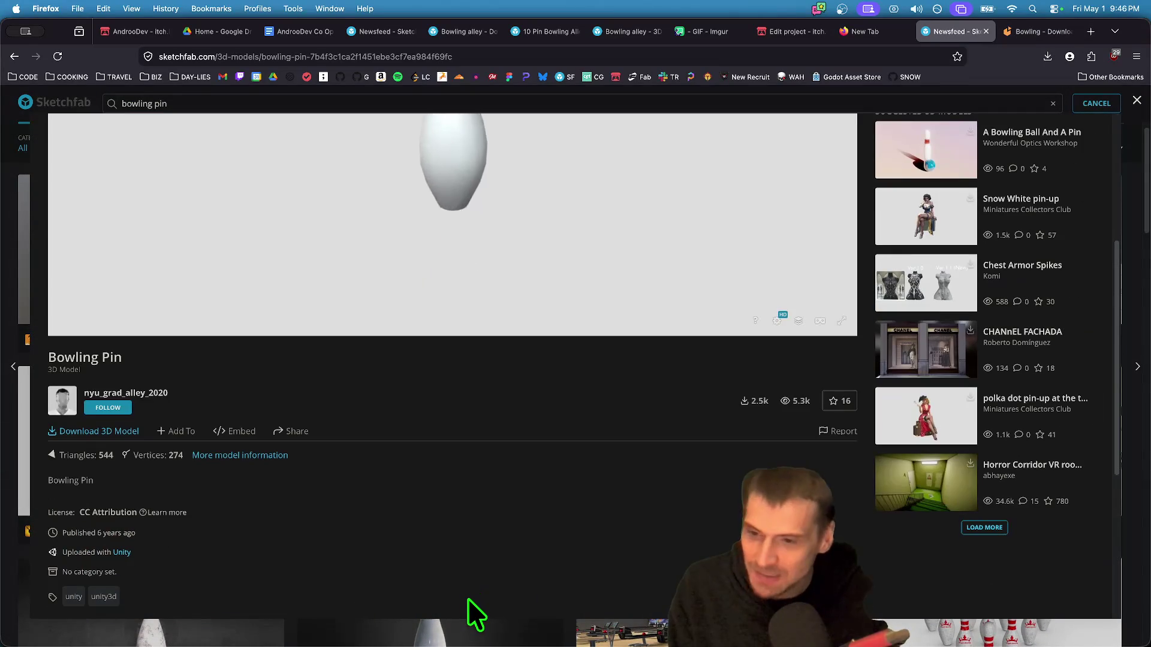
{"action": "scroll", "coordinate": [368, 517], "scroll_direction": "up", "scroll_amount": 4}
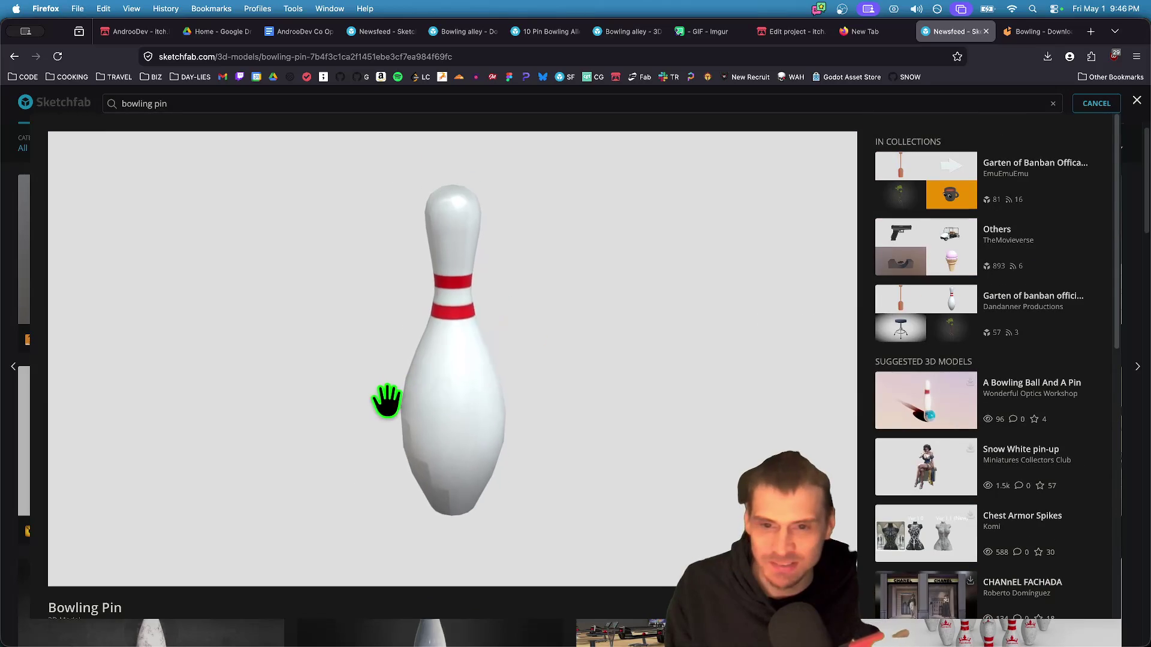
{"action": "scroll", "coordinate": [426, 609], "scroll_direction": "down", "scroll_amount": 1}
{"action": "mouse_move", "coordinate": [462, 390]}
{"action": "left_mouse_down"}
{"action": "mouse_move", "coordinate": [472, 300]}
{"action": "mouse_move", "coordinate": [509, 573]}
{"action": "left_mouse_up"}
{"action": "scroll", "coordinate": [225, 522], "scroll_direction": "down", "scroll_amount": 4}
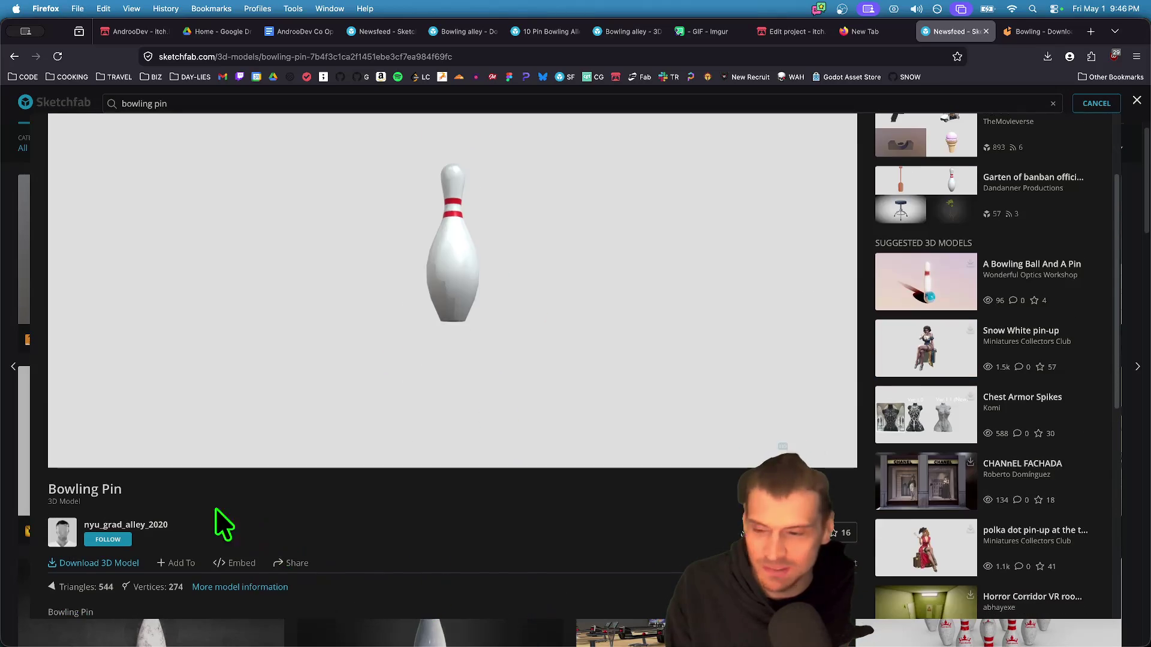
{"action": "left_click", "coordinate": [93, 407]}
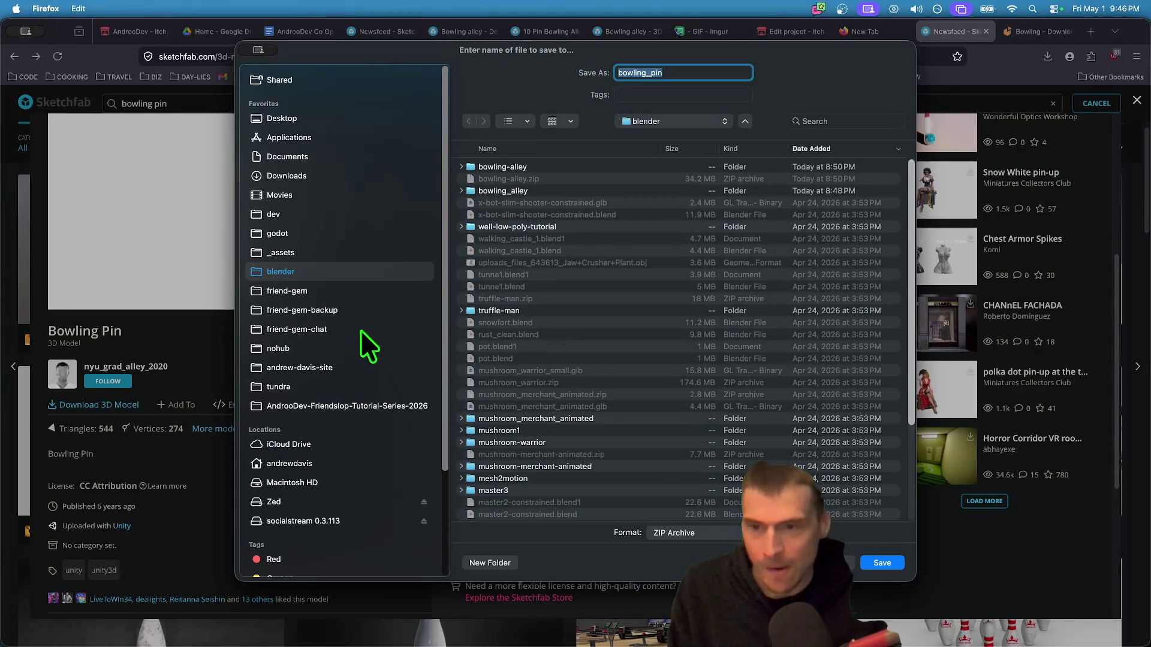
- Browse to friend-gem-chat/assets/mesh and create a new 'bowling' folder for the download
{"action": "left_click", "coordinate": [323, 330]}
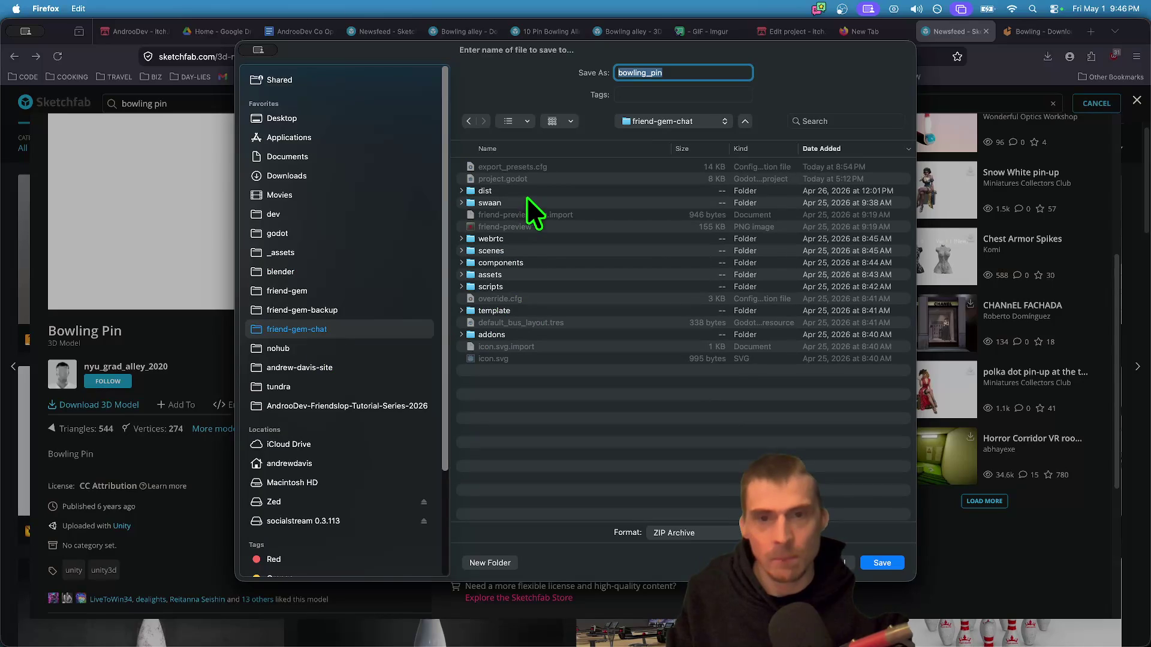
{"action": "double_click", "coordinate": [497, 274]}
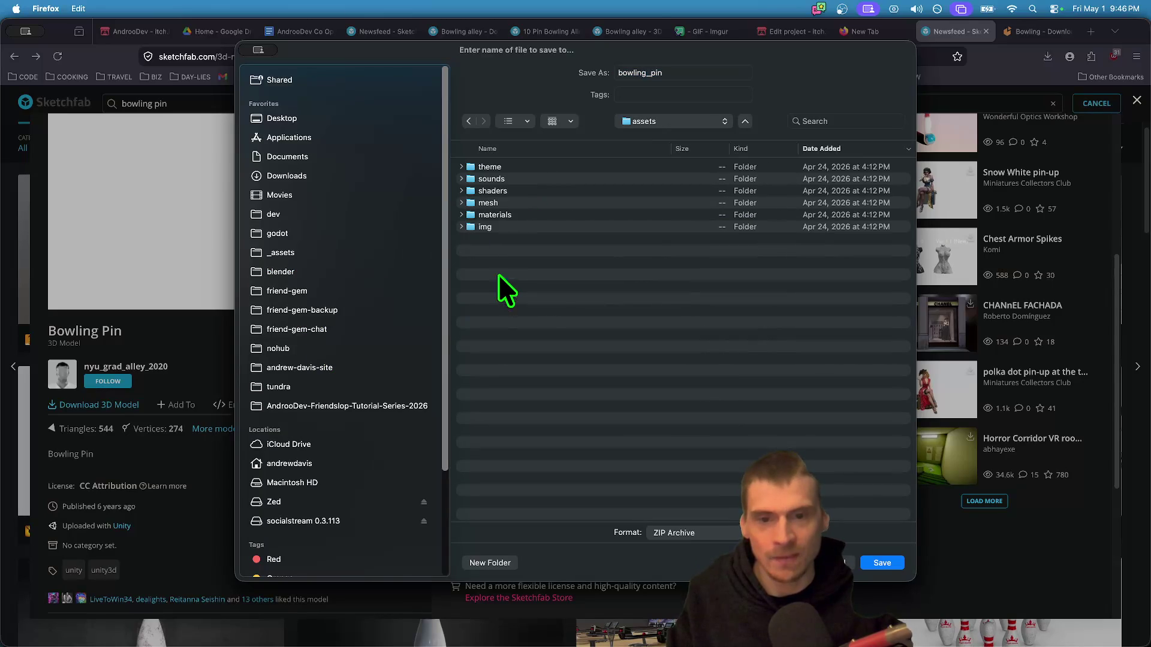
{"action": "double_click", "coordinate": [520, 202]}
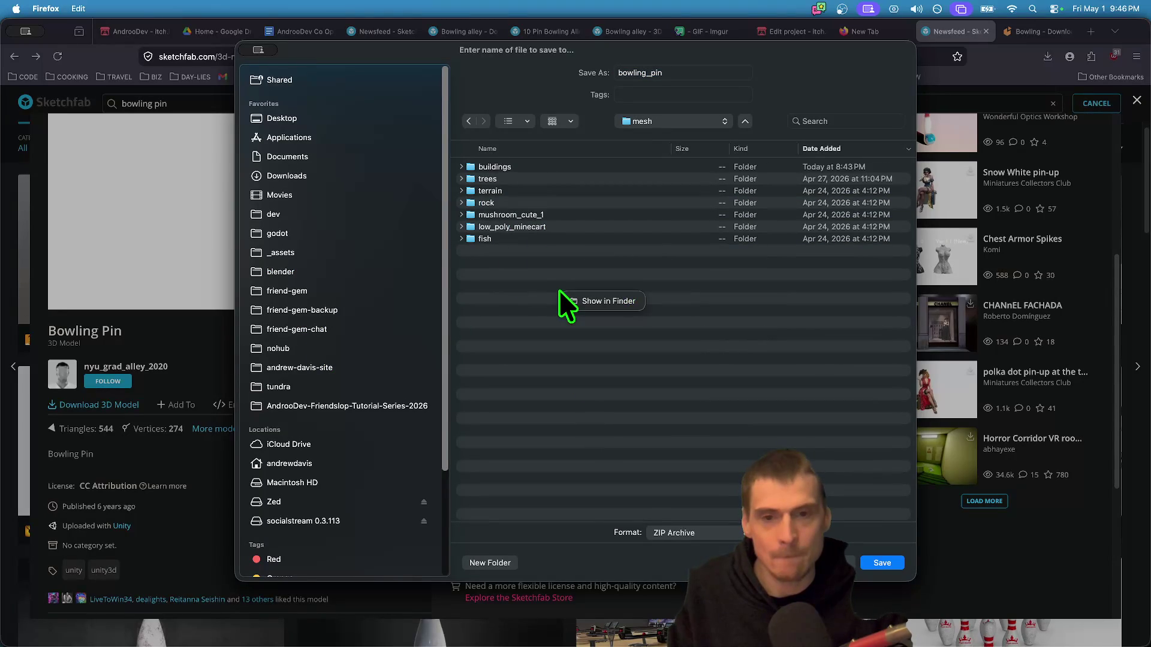
{"action": "key", "text": "super+shift+n"}
{"action": "type", "text": "bowling"}
{"action": "key", "text": "Return"}
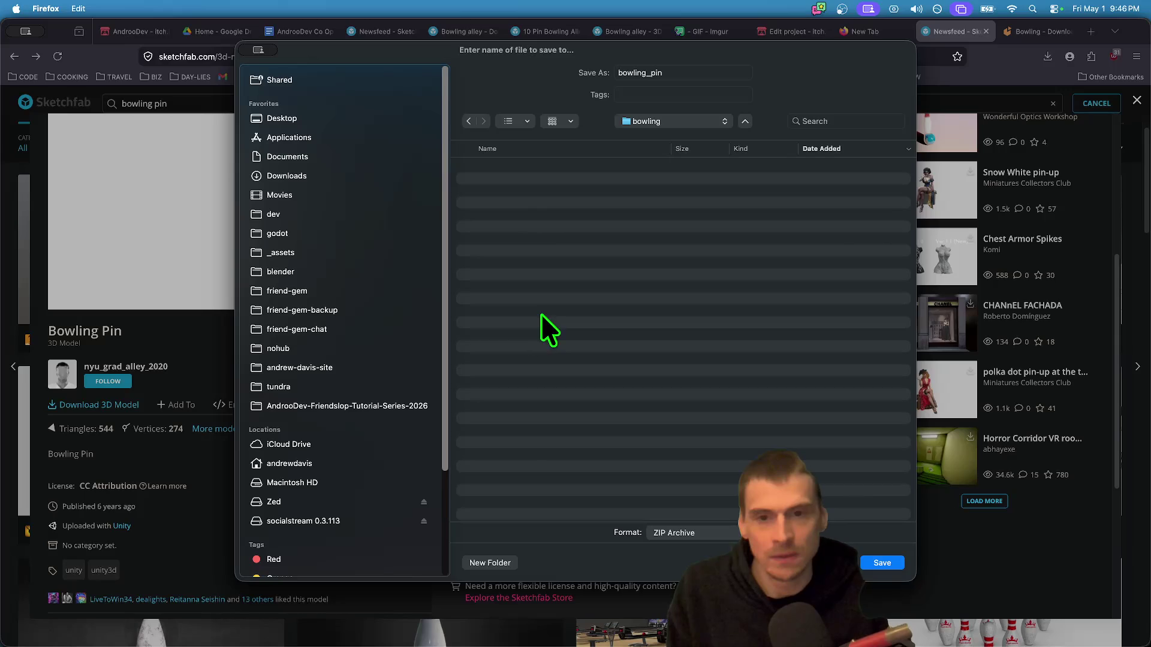
- Save bowling_pin.zip into the bowling folder and open it to extract
{"action": "left_click", "coordinate": [892, 566]}
{"action": "left_click", "coordinate": [1045, 56]}
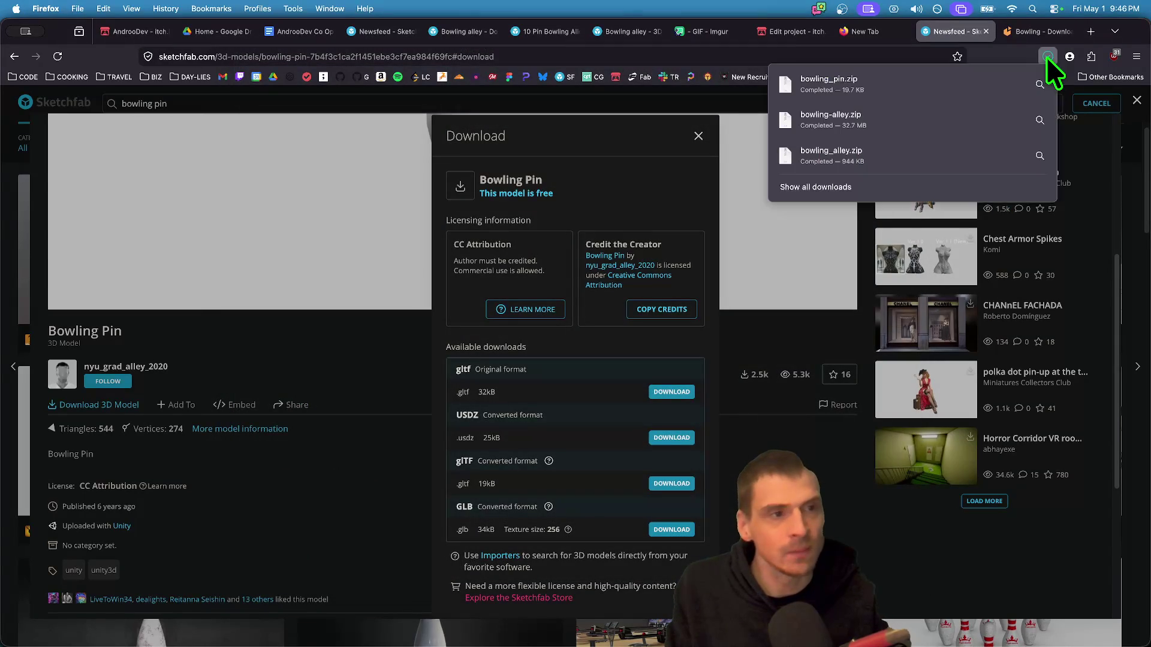
{"action": "left_click", "coordinate": [982, 97]}
- Reveal bowling_pin.zip in Finder from Firefox's full download history
{"action": "left_click", "coordinate": [1047, 56]}
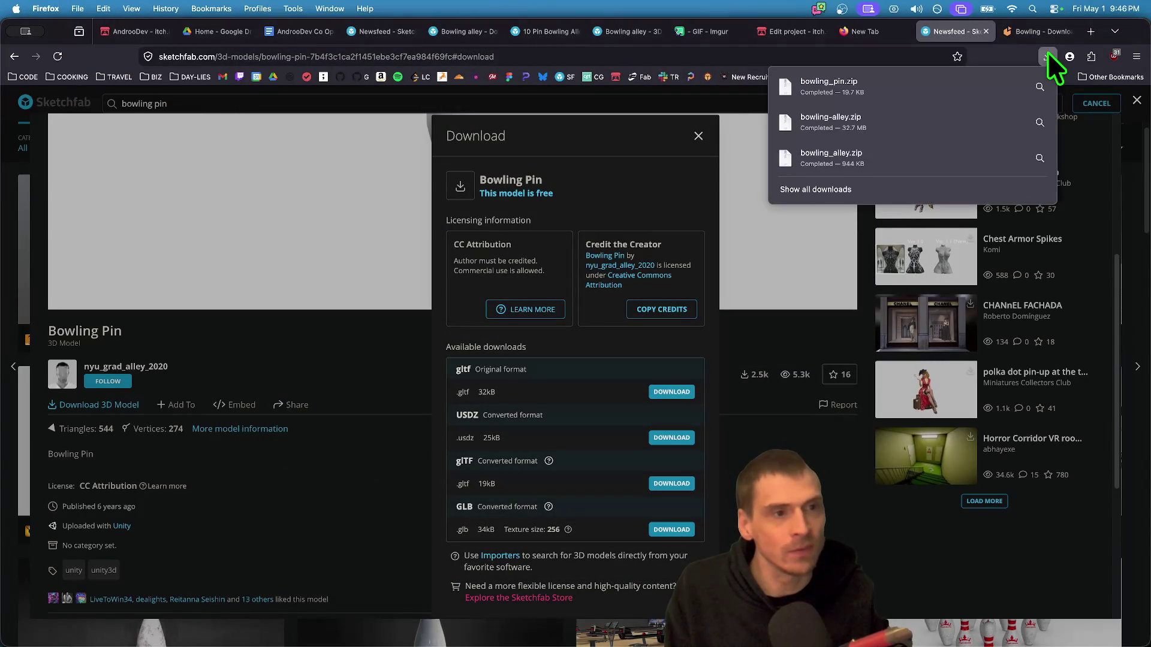
{"action": "left_click", "coordinate": [927, 187]}
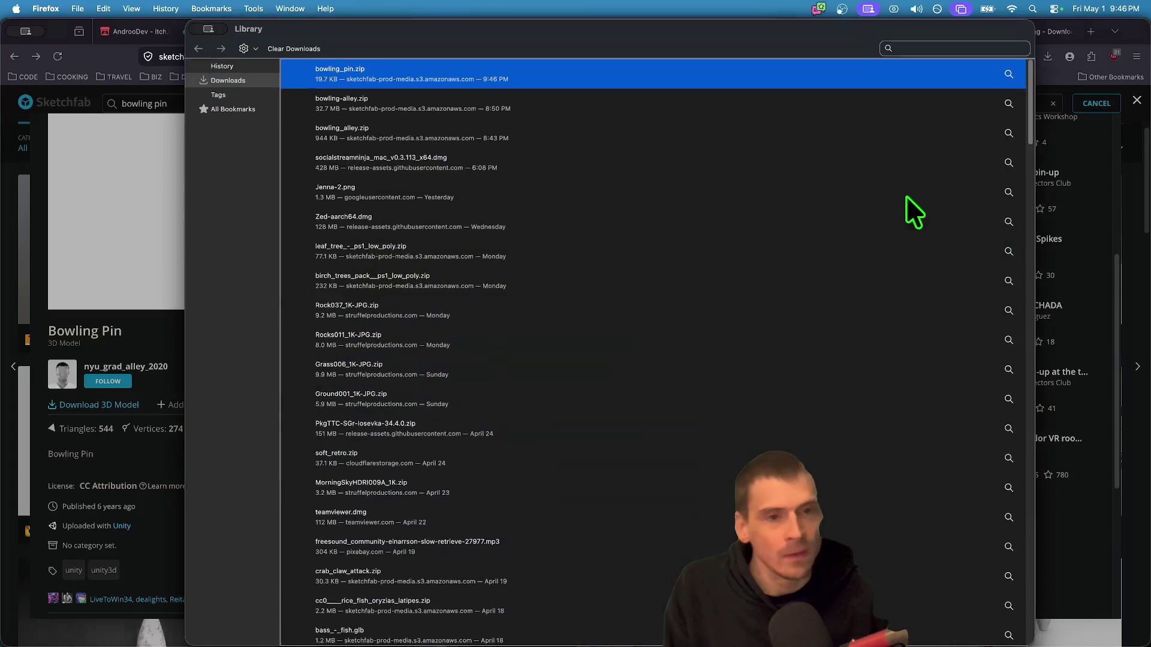
{"action": "right_click", "coordinate": [589, 81]}
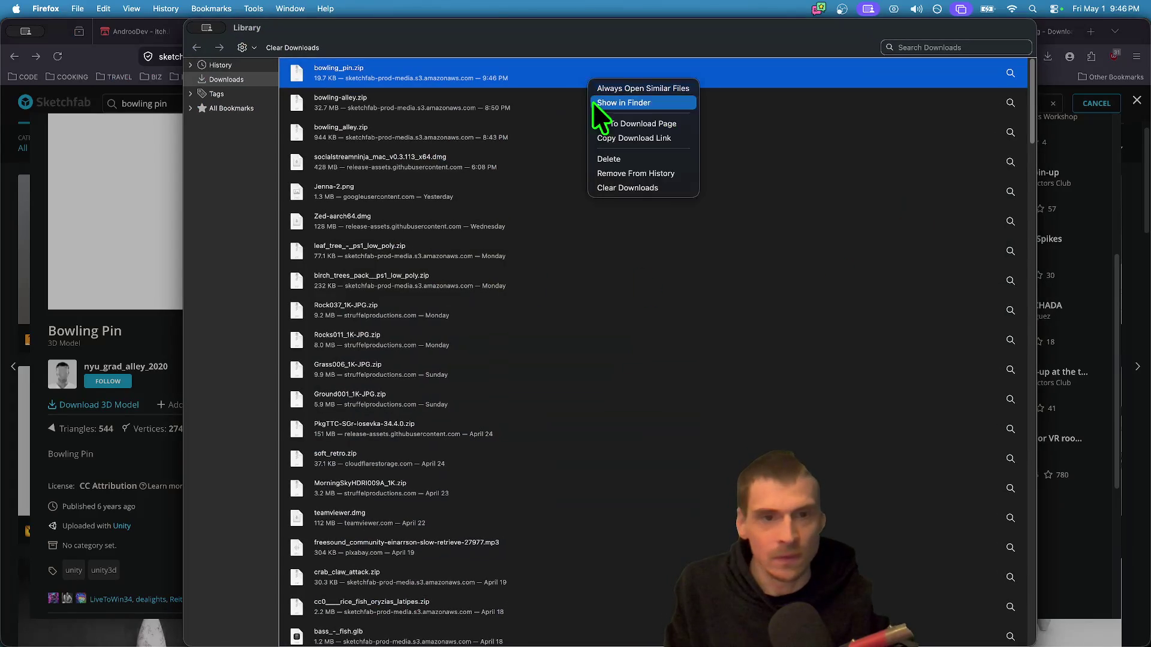
{"action": "left_click", "coordinate": [635, 103]}
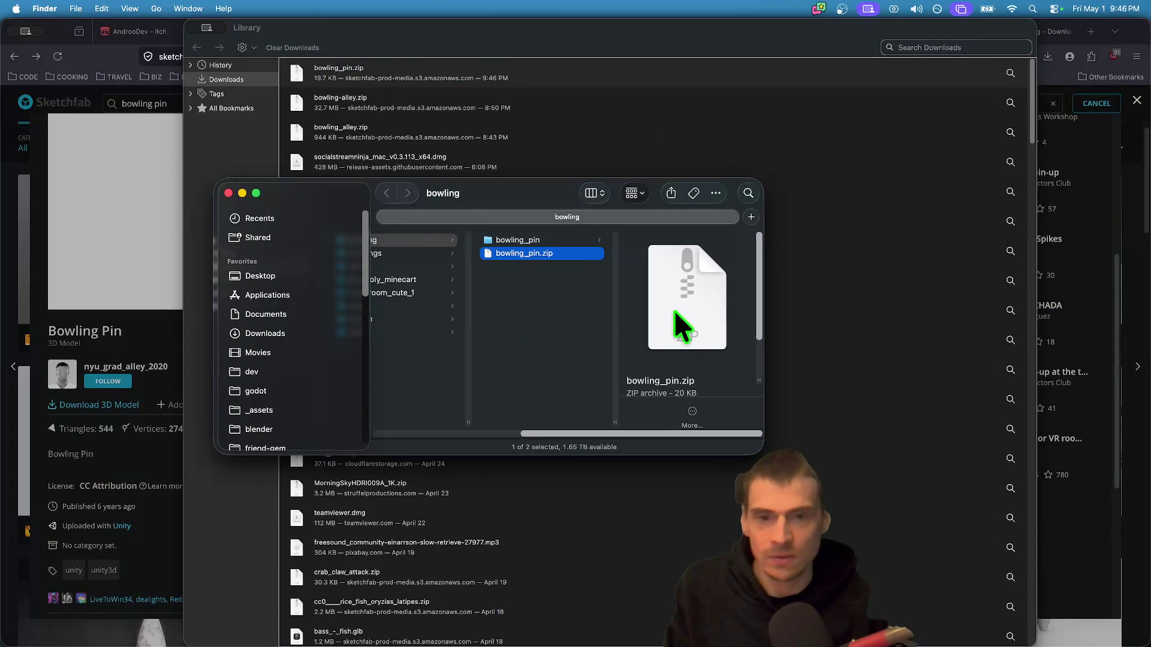